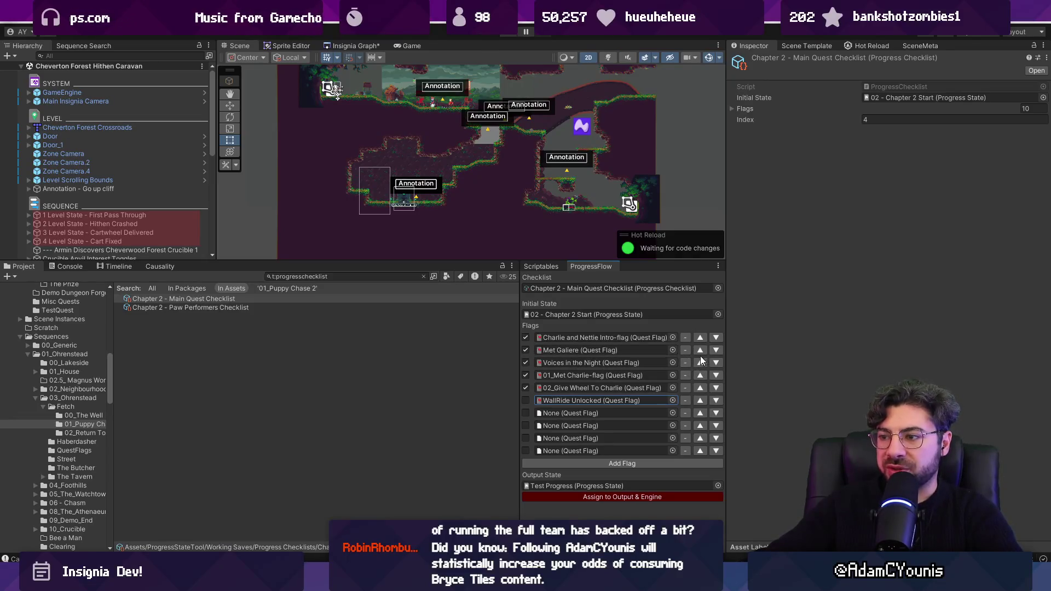
Move Voices in the Night up two rows to the top, tick WallRide Unlocked, and enlarge the scene view.
{"action": "left_click", "coordinate": [701, 362]}
{"action": "left_click", "coordinate": [700, 350]}
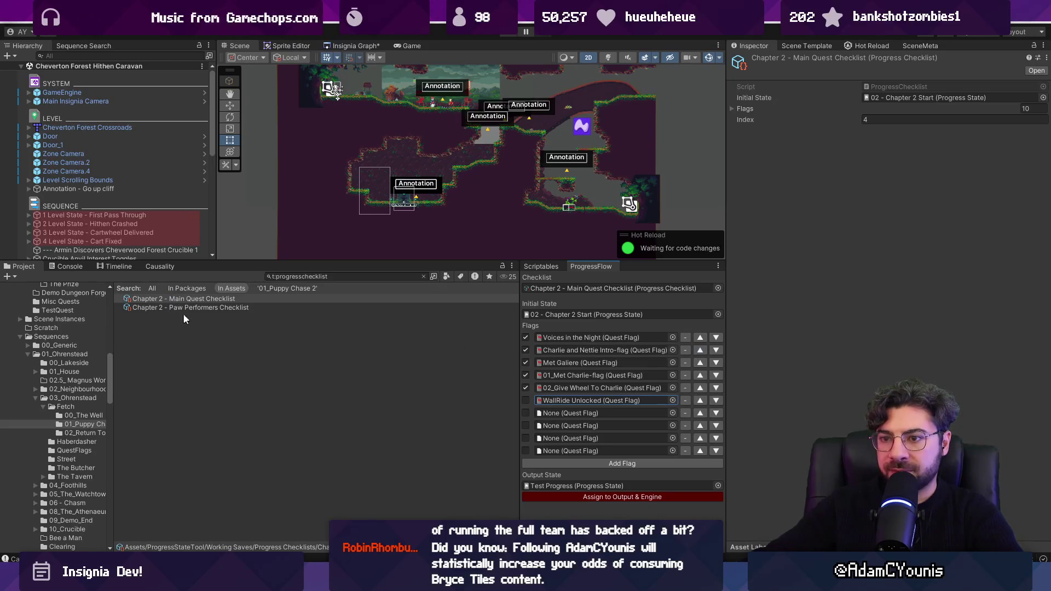
{"action": "left_click", "coordinate": [527, 401]}
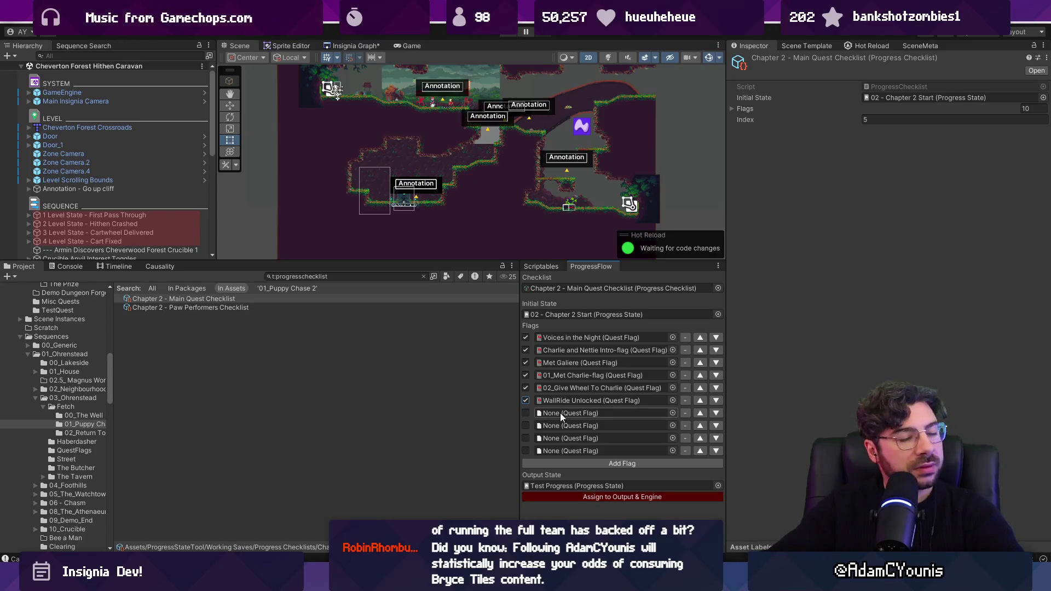
{"action": "left_click_drag", "start_coordinate": [431, 260], "coordinate": [429, 298]}
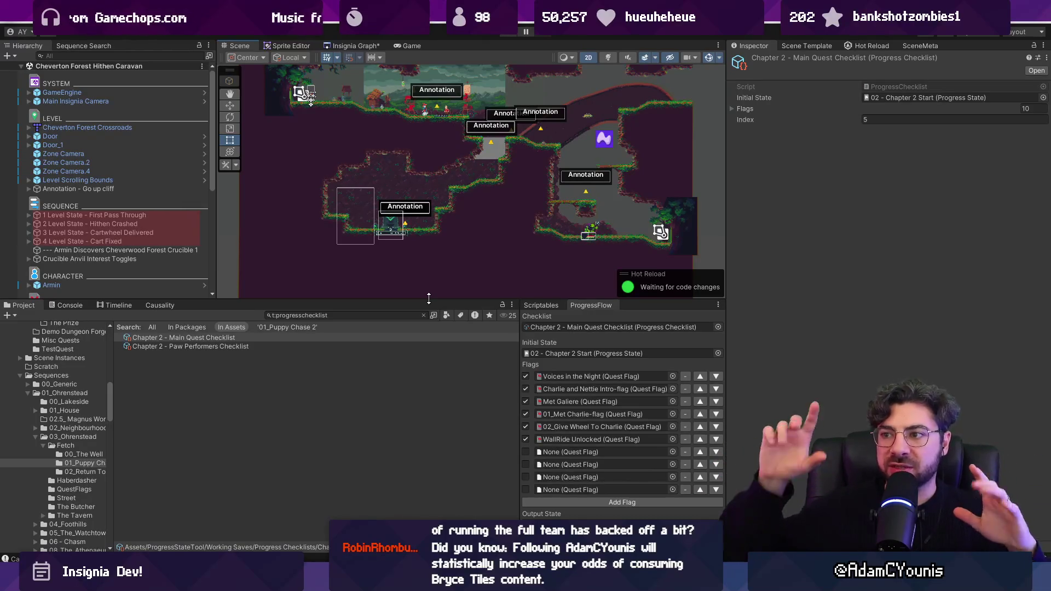
Switch to the Insignia level graph, zoom in, and load the Ridgelands scene from its thumbnail.
{"action": "scroll", "coordinate": [495, 197], "scroll_direction": "down", "scroll_amount": 3}
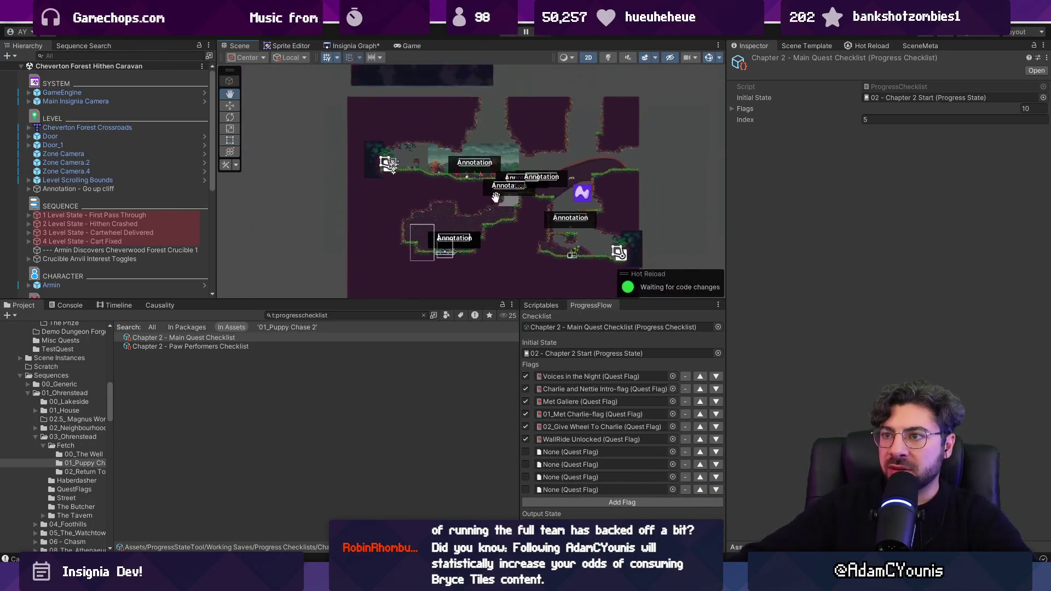
{"action": "left_click_drag", "start_coordinate": [495, 197], "coordinate": [488, 229]}
{"action": "left_click", "coordinate": [371, 46]}
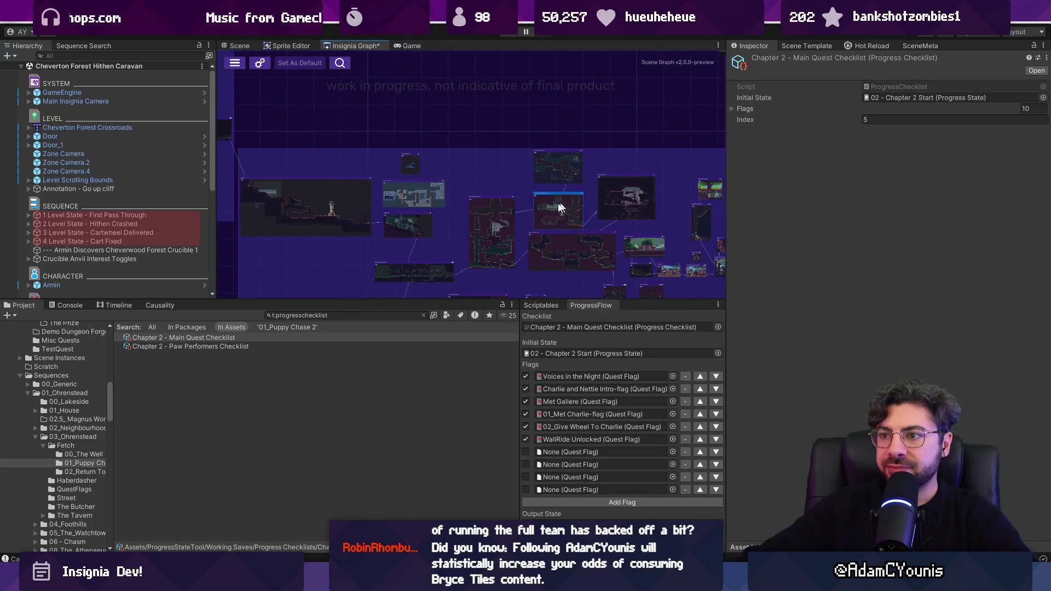
{"action": "scroll", "coordinate": [403, 214], "scroll_direction": "up", "scroll_amount": 3}
{"action": "scroll", "coordinate": [403, 213], "scroll_direction": "up", "scroll_amount": 3}
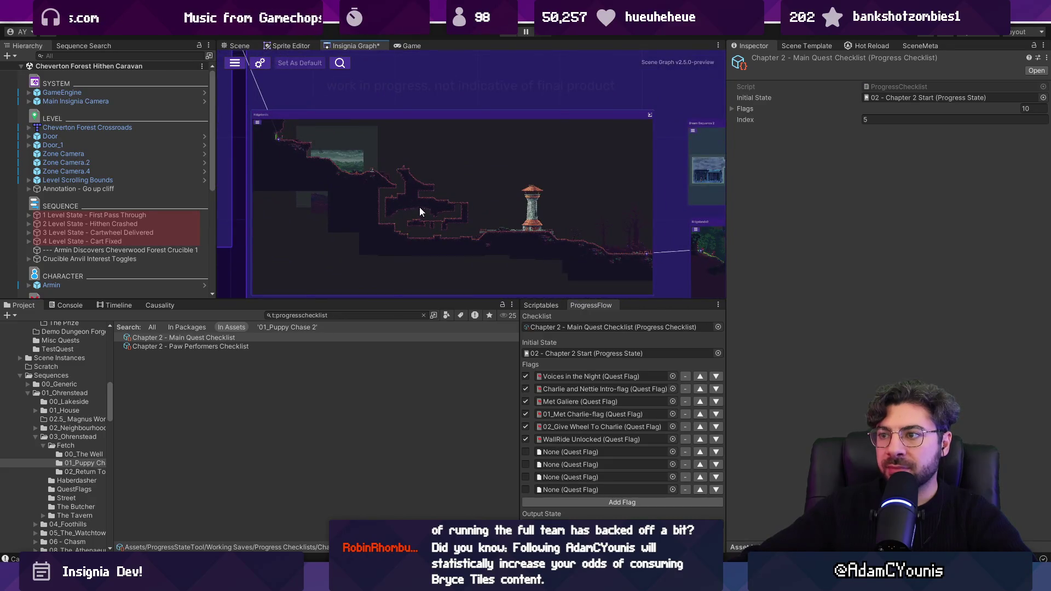
{"action": "double_click", "coordinate": [425, 172]}
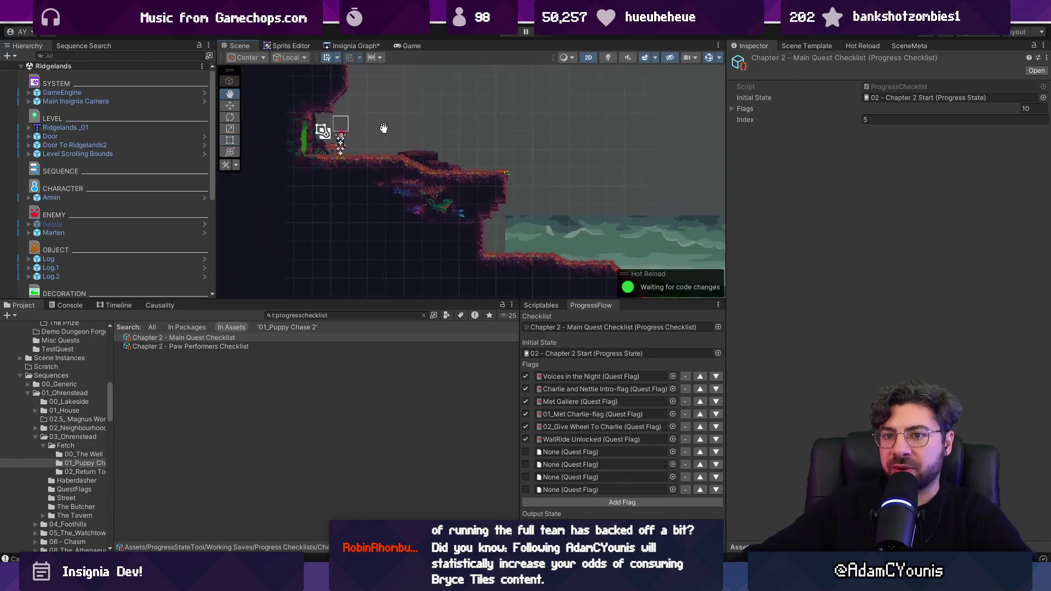
List quest flags in the Causality view, select the Chapter 2 Intro Sequence, and recentre it in the scene.
{"action": "left_click", "coordinate": [169, 306]}
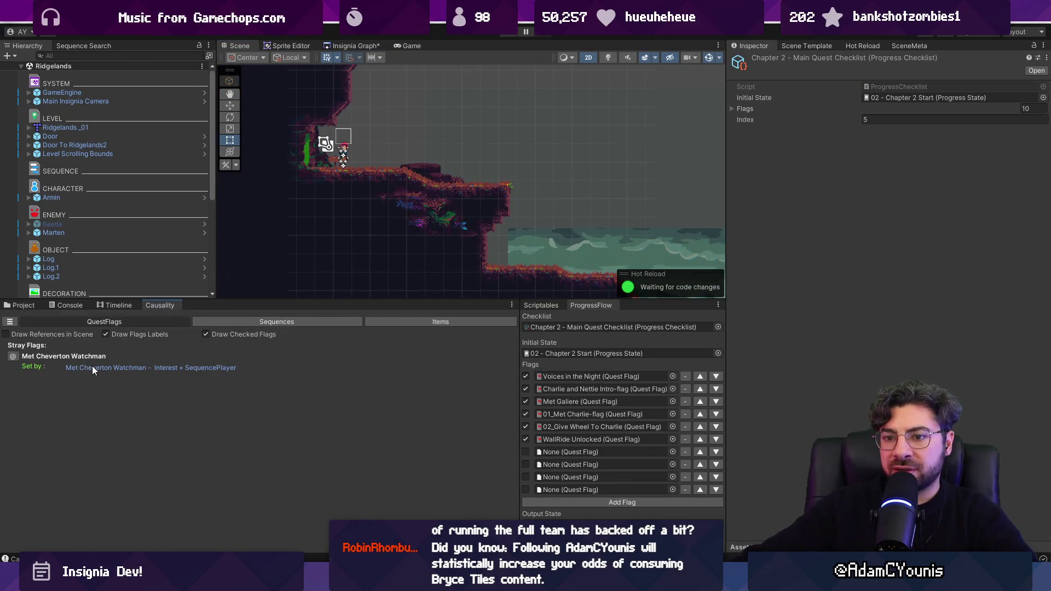
{"action": "left_click", "coordinate": [104, 321]}
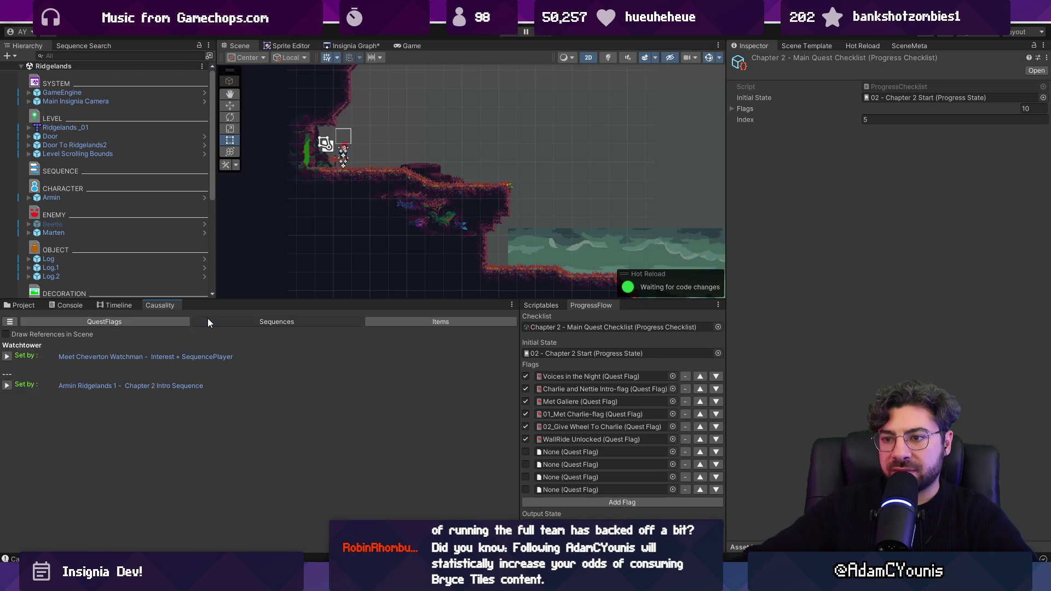
{"action": "left_click", "coordinate": [134, 386]}
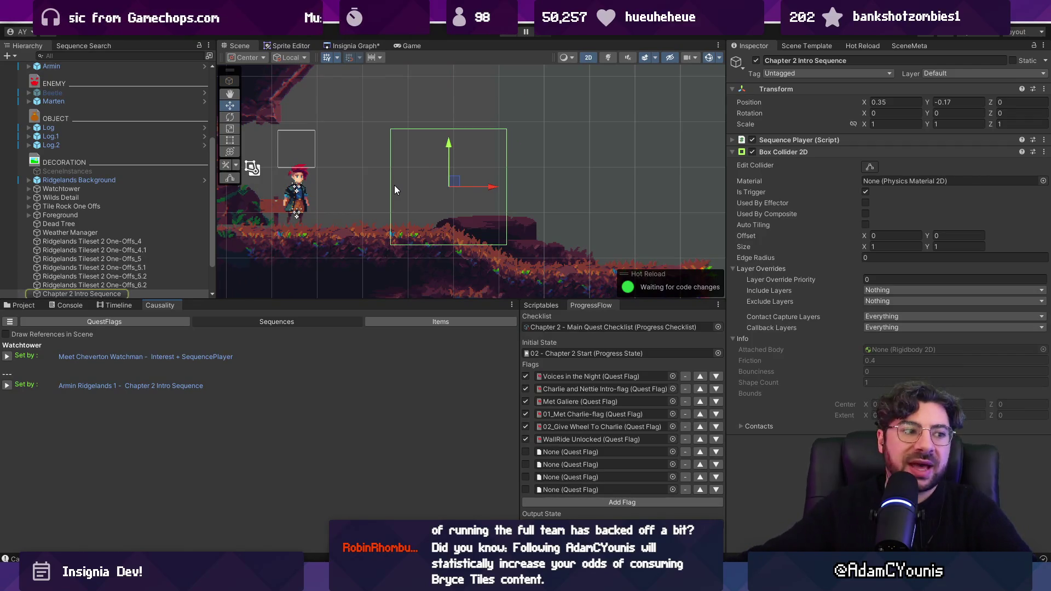
{"action": "scroll", "coordinate": [396, 181], "scroll_direction": "down", "scroll_amount": 5}
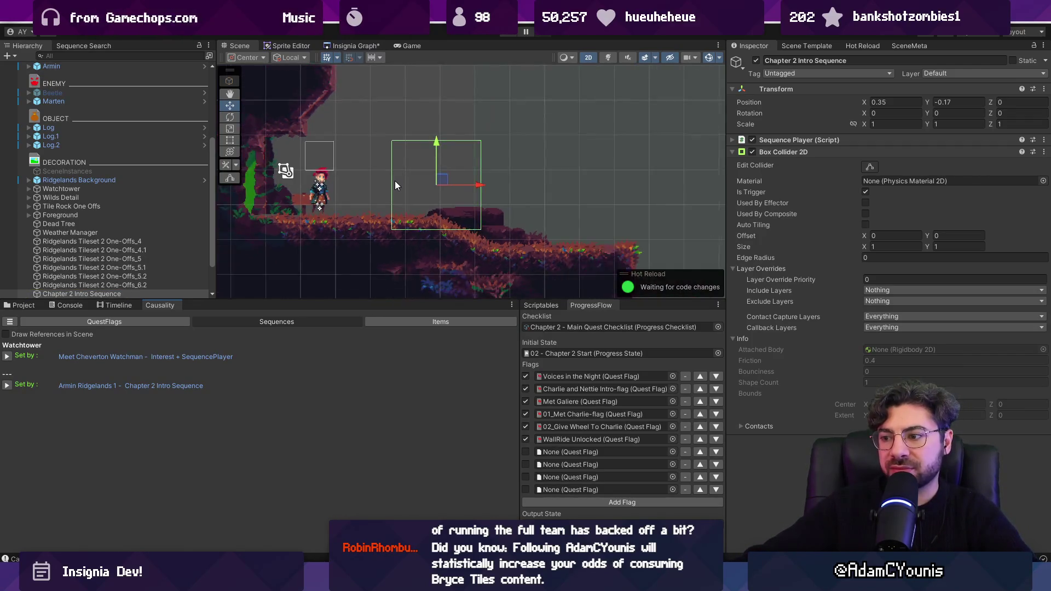
{"action": "middle_click", "coordinate": [435, 224]}
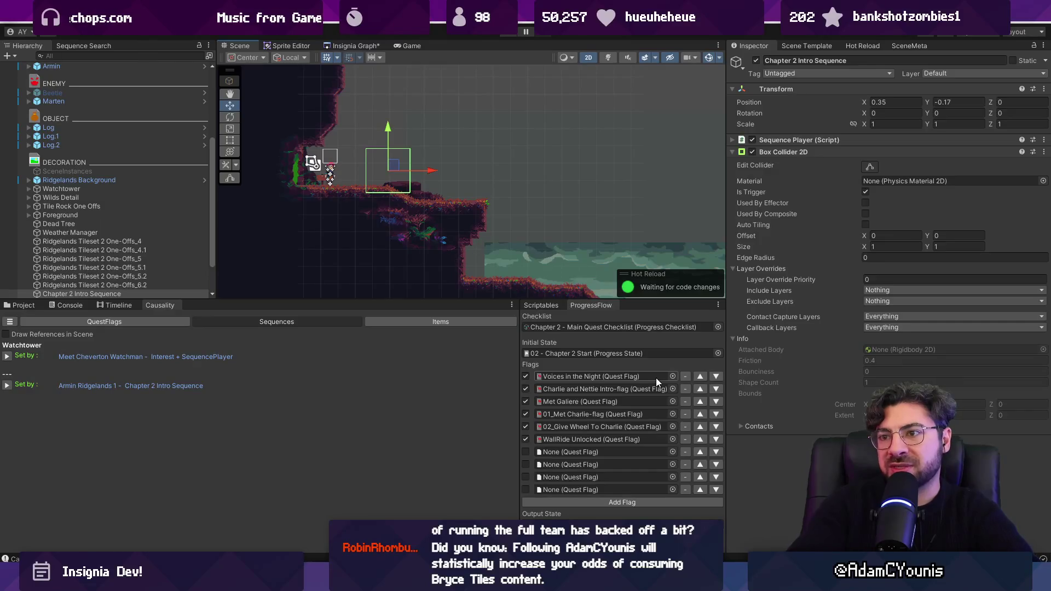
{"action": "left_click", "coordinate": [362, 47]}
Browse the level graph, zooming in on Ridgelands2 and nearby level nodes.
{"action": "scroll", "coordinate": [390, 165], "scroll_direction": "down", "scroll_amount": 4}
{"action": "double_click", "coordinate": [397, 175]}
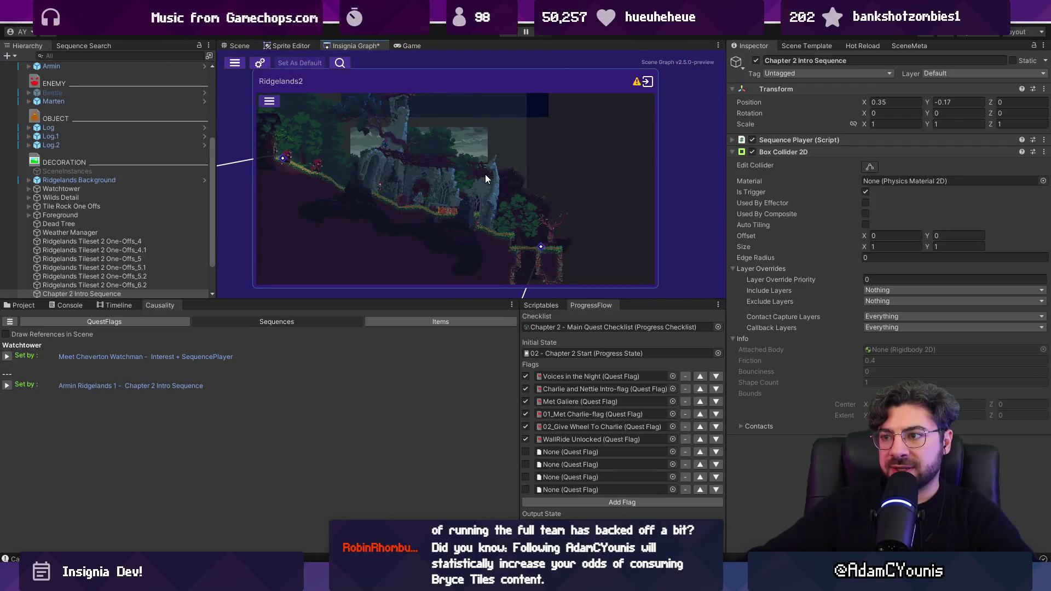
{"action": "scroll", "coordinate": [485, 179], "scroll_direction": "down", "scroll_amount": 5}
{"action": "double_click", "coordinate": [485, 226]}
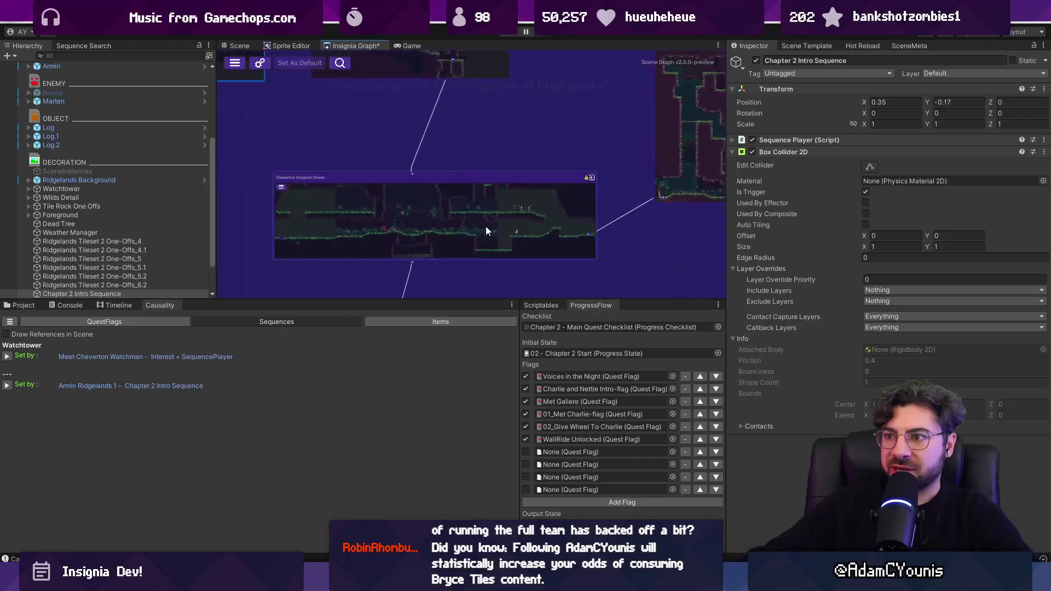
{"action": "scroll", "coordinate": [490, 225], "scroll_direction": "down", "scroll_amount": 3}
{"action": "left_click", "coordinate": [584, 144]}
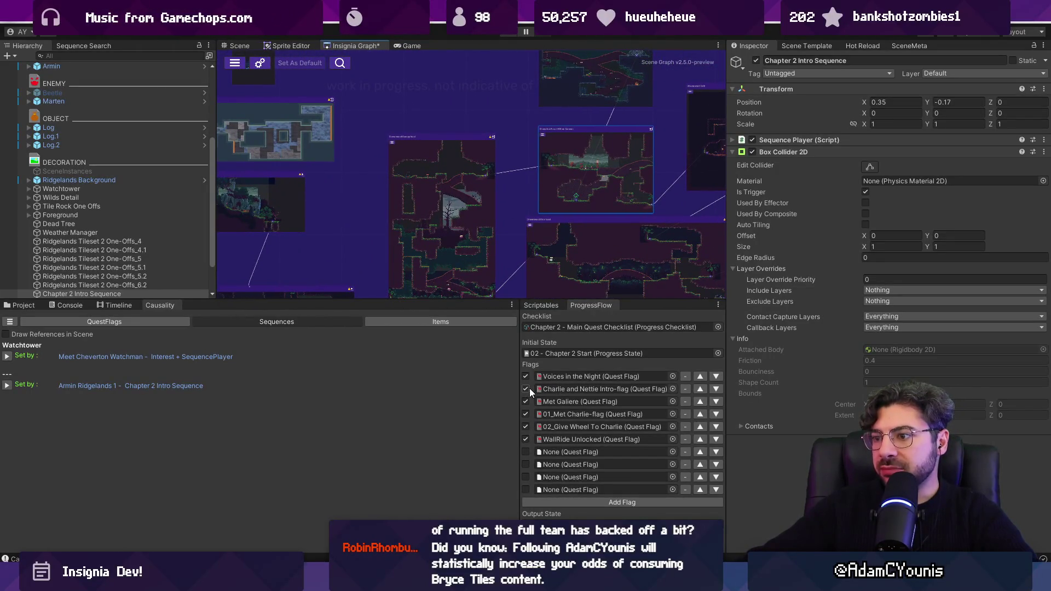
{"action": "mouse_move", "coordinate": [525, 219]}
{"action": "left_mouse_down"}
{"action": "mouse_move", "coordinate": [480, 197]}
{"action": "mouse_move", "coordinate": [446, 248]}
{"action": "left_mouse_up"}
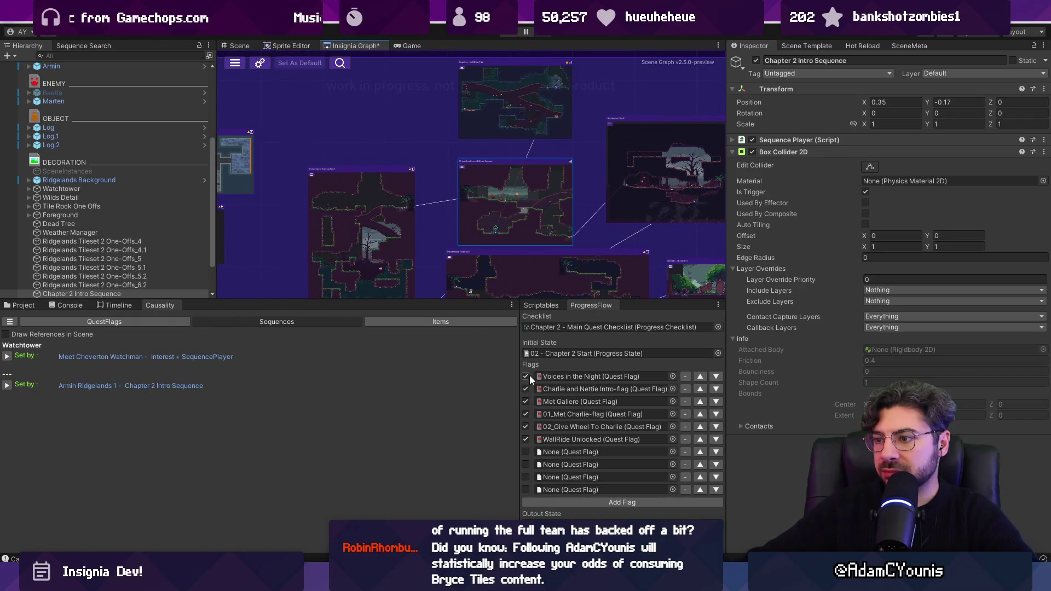
Open and cancel the Charlie and Nettie Intro flag chooser, then open the Outside_Cheverton gate scene.
{"action": "left_click", "coordinate": [673, 388]}
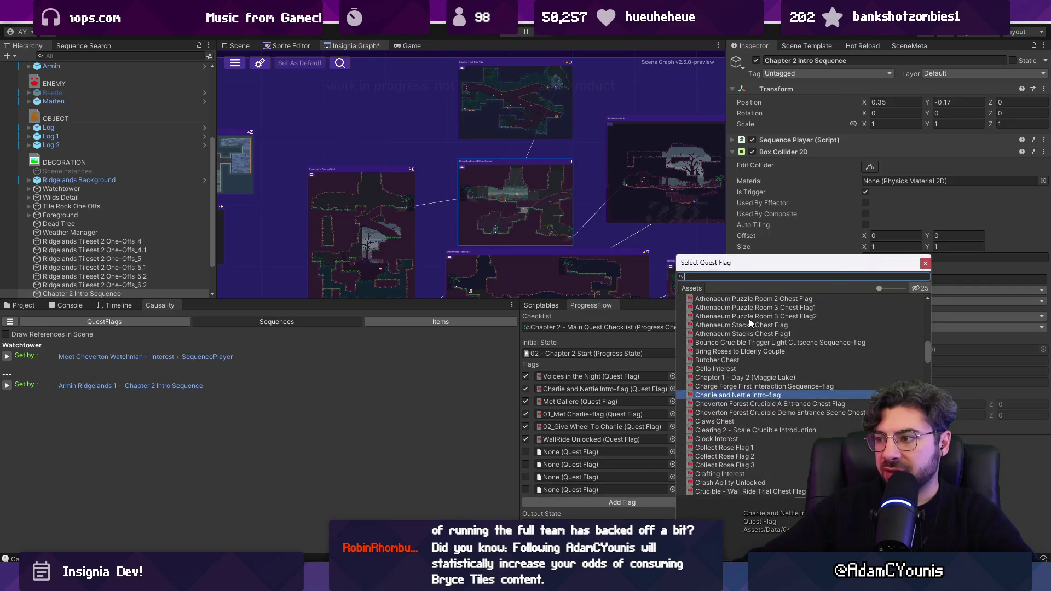
{"action": "key", "text": "Escape"}
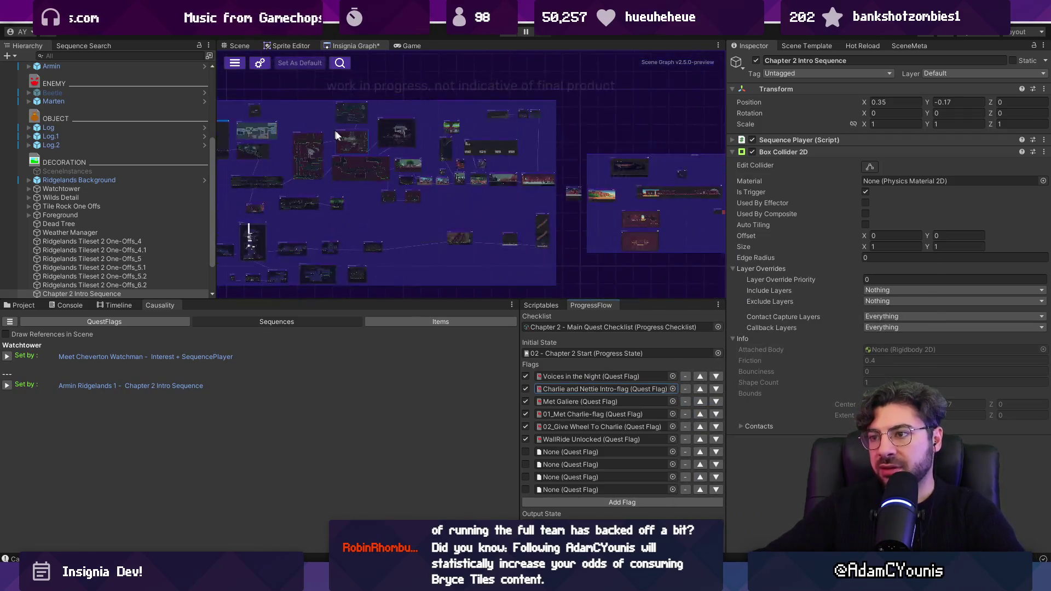
{"action": "left_click_drag", "start_coordinate": [457, 180], "coordinate": [697, 209]}
{"action": "double_click", "coordinate": [488, 127]}
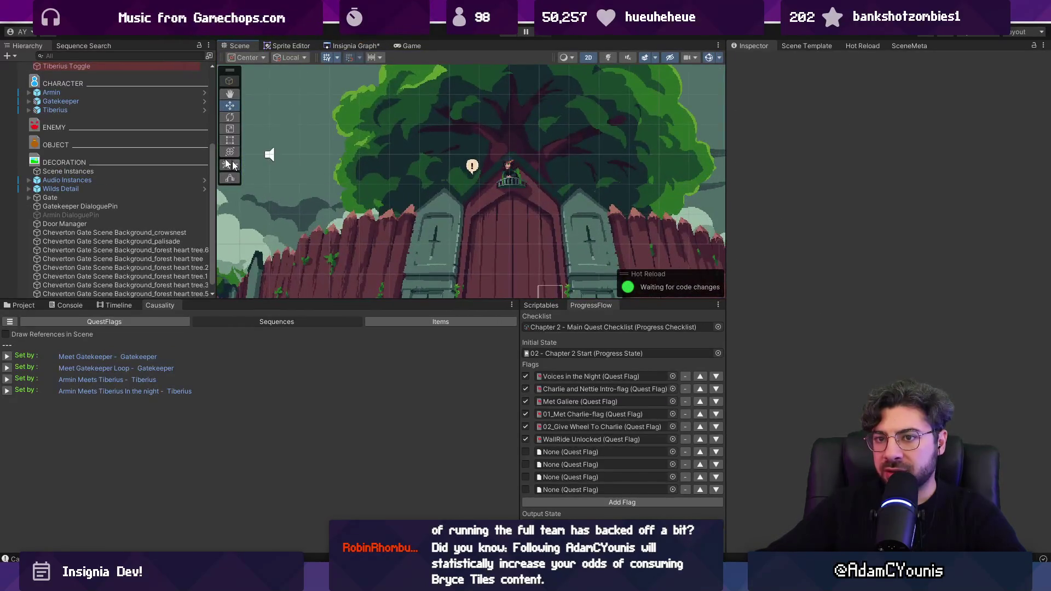
Select the Gatekeeper that sets Meet Gatekeeper and open the Cheverton neighbourhood scene from the graph.
{"action": "left_click", "coordinate": [107, 361]}
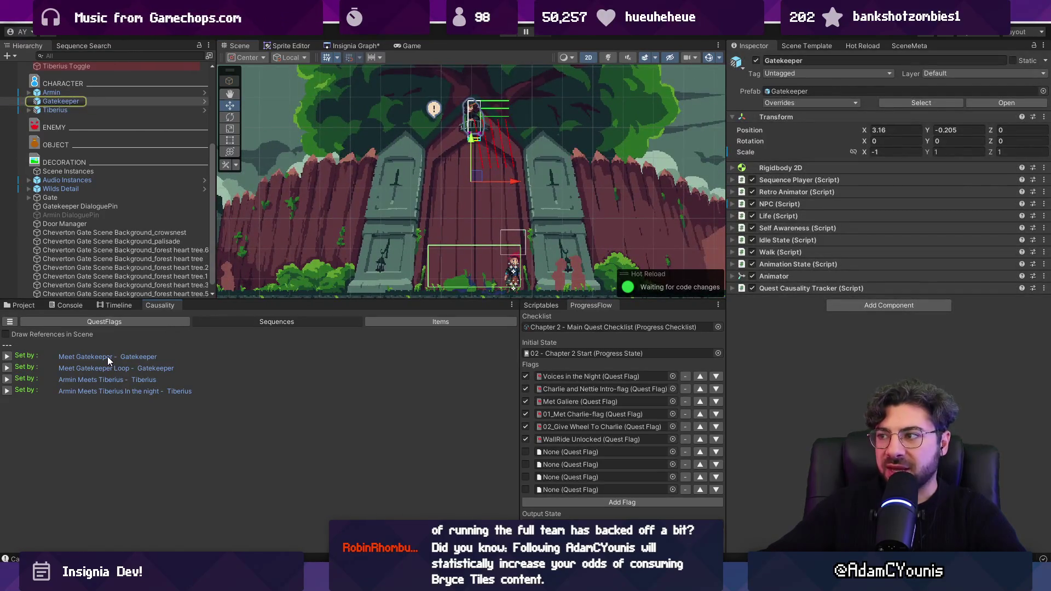
{"action": "left_click", "coordinate": [341, 47]}
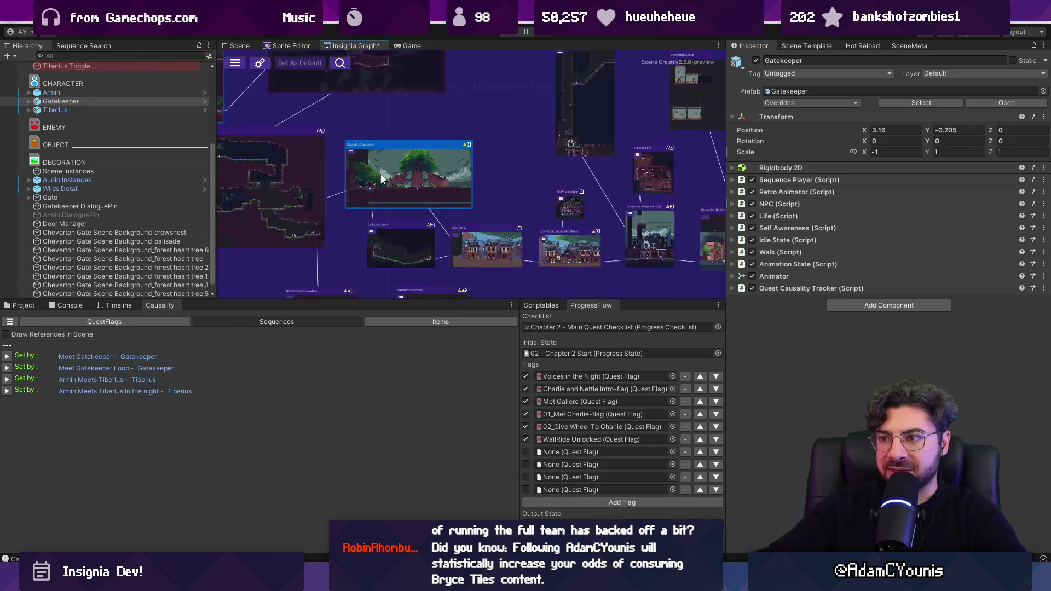
{"action": "double_click", "coordinate": [468, 201]}
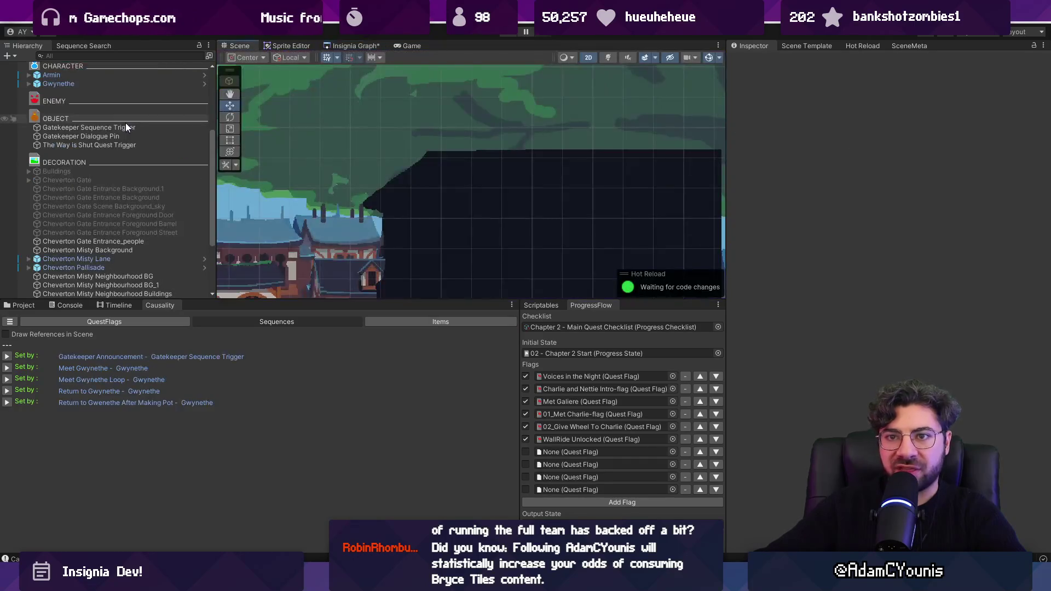
Inspect the Gatekeeper Sequence Trigger, Gatekeeper Dialogue Pin and The Way is Shut Quest Trigger.
{"action": "left_click", "coordinate": [125, 127]}
{"action": "left_click", "coordinate": [130, 136]}
{"action": "left_click", "coordinate": [130, 127]}
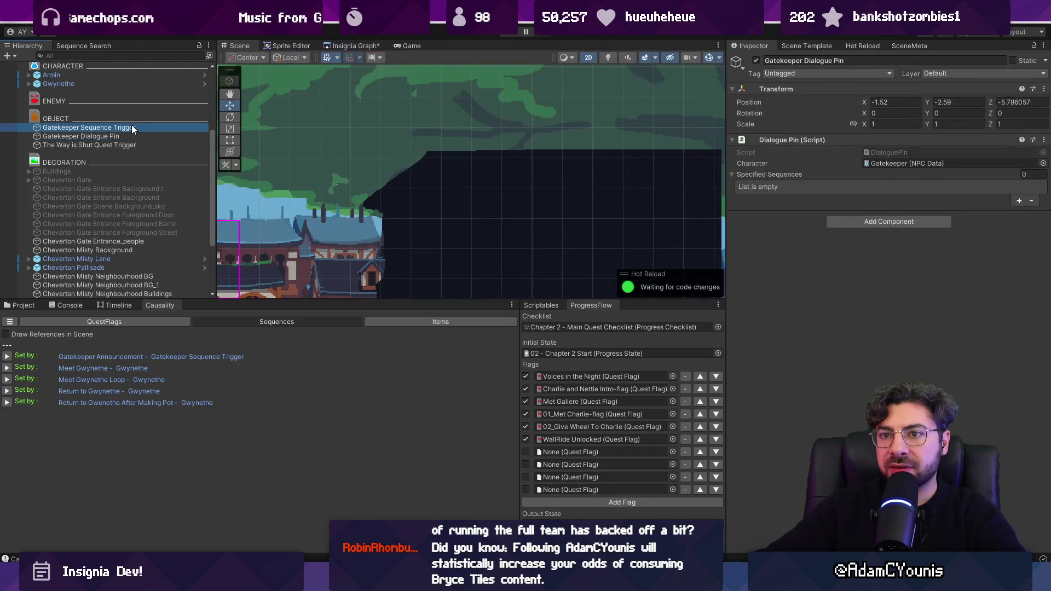
{"action": "left_click", "coordinate": [136, 137]}
{"action": "left_click", "coordinate": [135, 146]}
{"action": "left_click", "coordinate": [137, 137]}
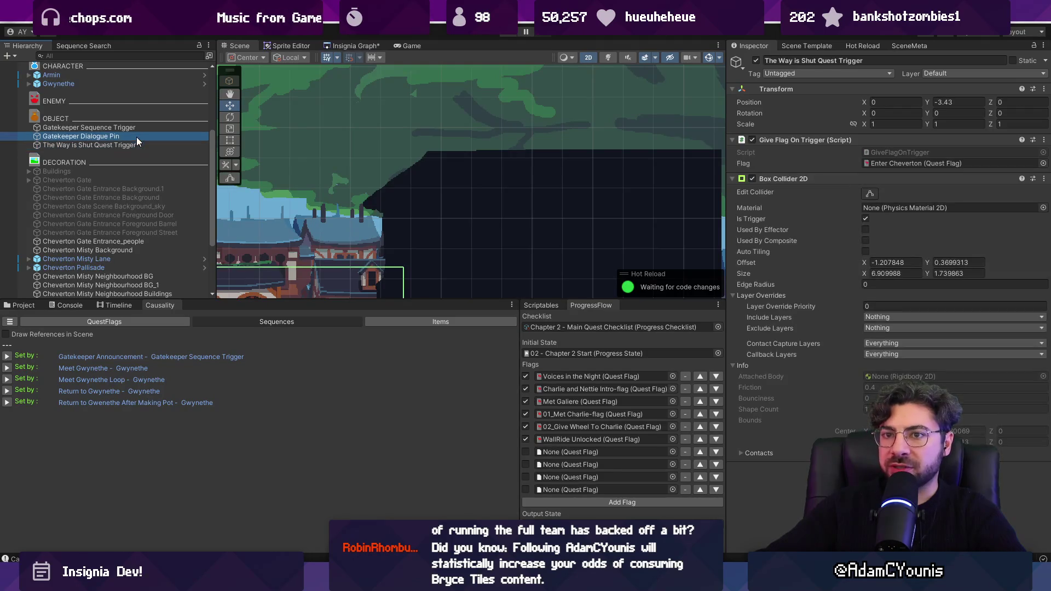
Select the Gatekeeper Sequence Trigger and open its Gatekeeper Announcement event sequence from Sequence Player.
{"action": "left_click", "coordinate": [106, 358]}
{"action": "left_click", "coordinate": [822, 141]}
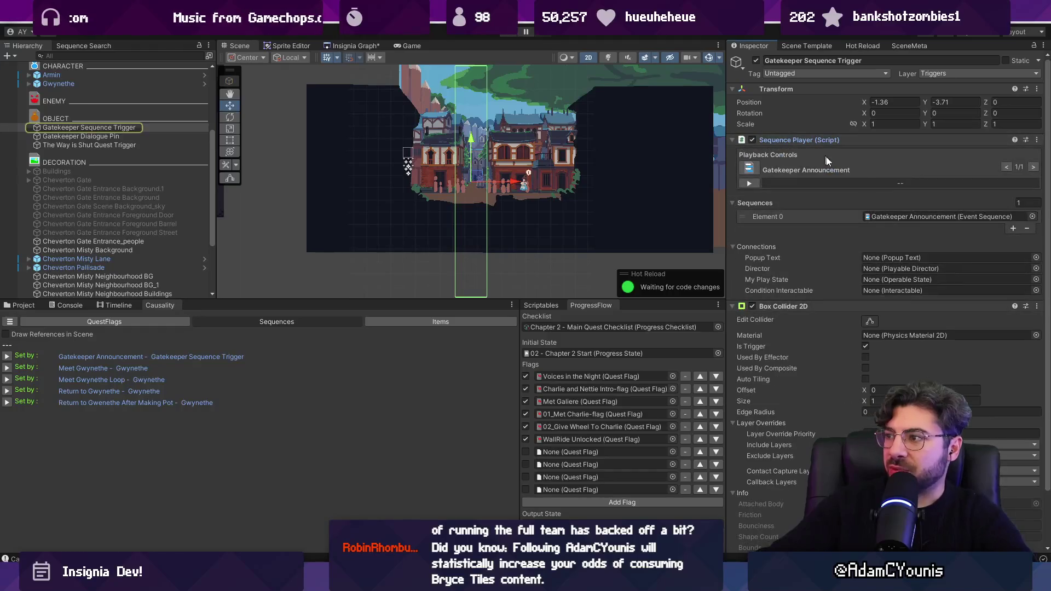
{"action": "double_click", "coordinate": [879, 216]}
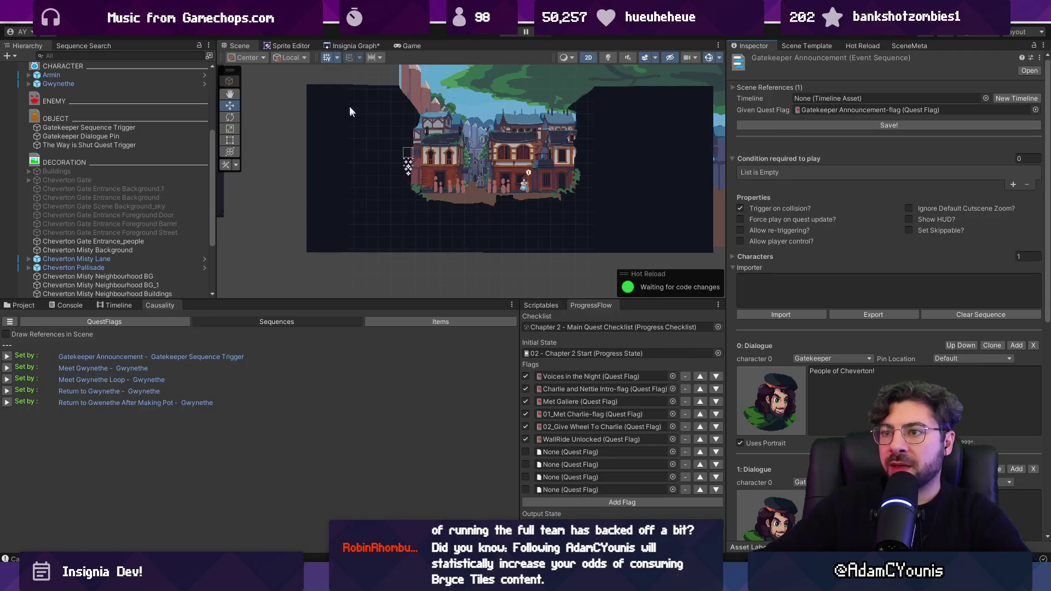
Open the Cheverton Square scene and the Armin Apprehended Trigger's event sequence.
{"action": "left_click", "coordinate": [345, 48]}
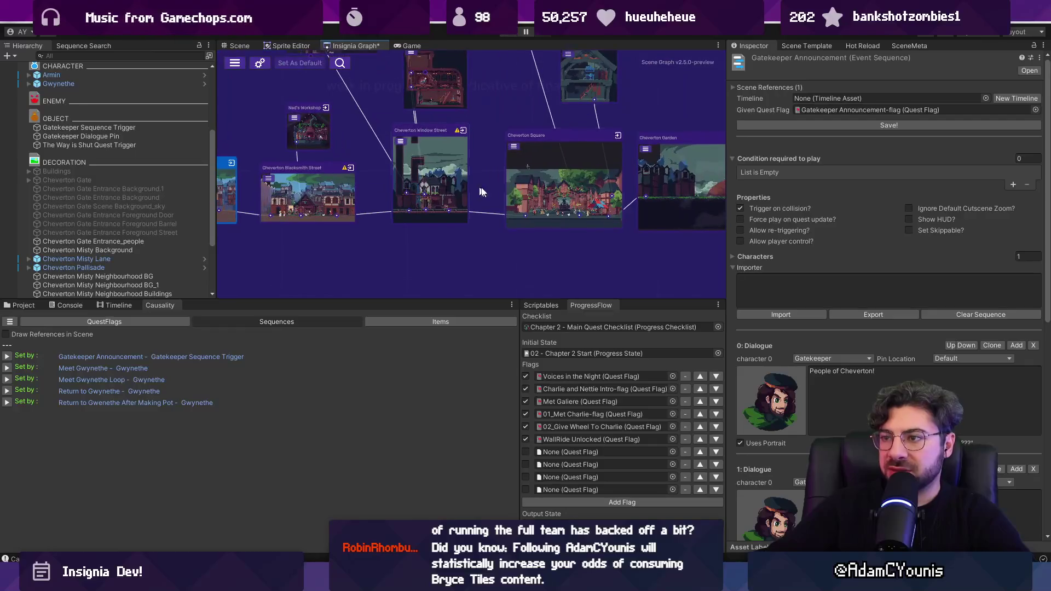
{"action": "double_click", "coordinate": [398, 165]}
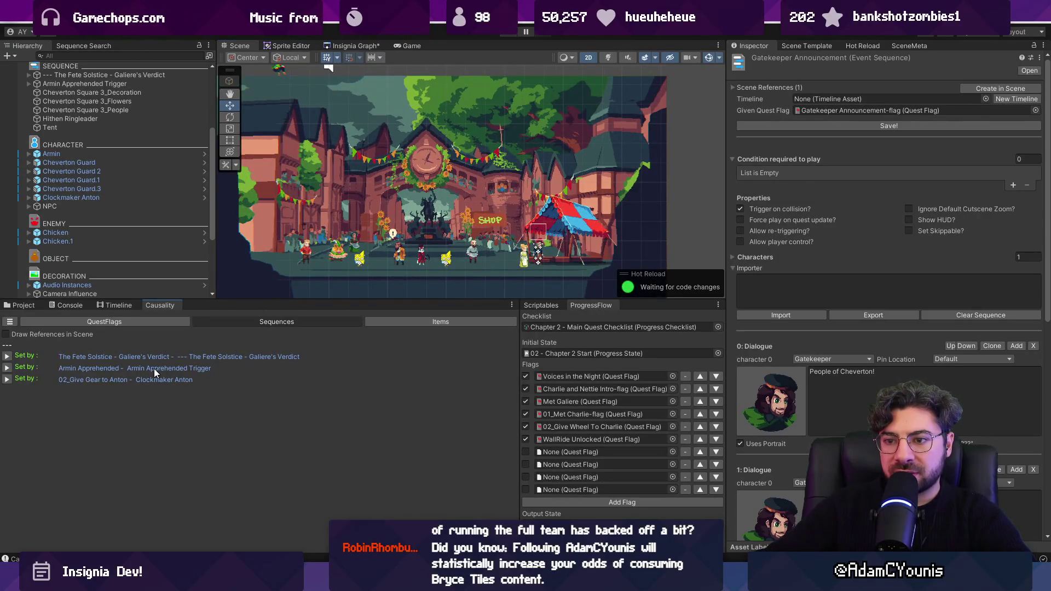
{"action": "left_click", "coordinate": [153, 369]}
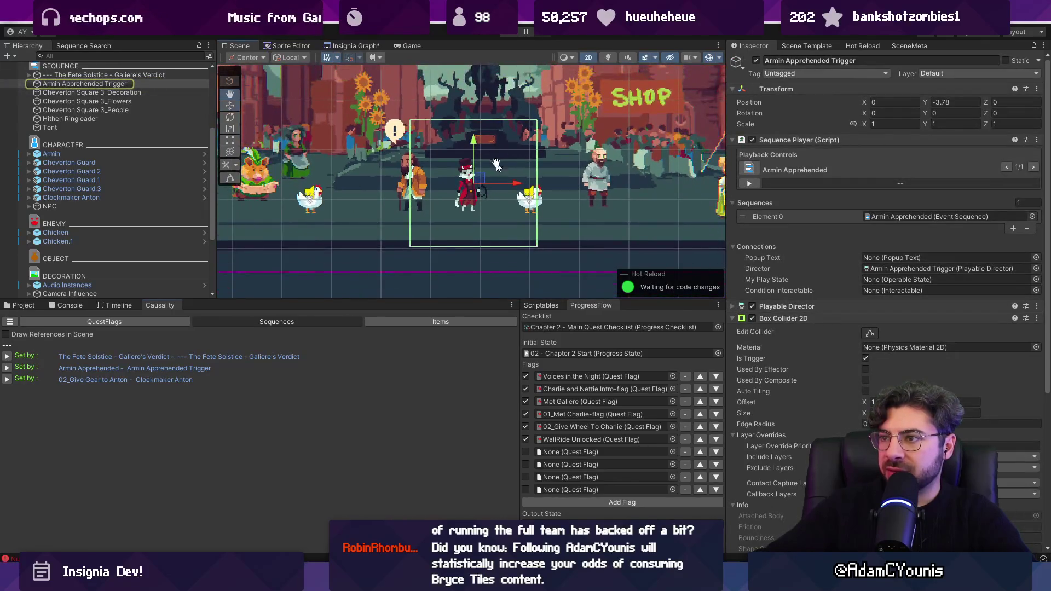
{"action": "double_click", "coordinate": [904, 213]}
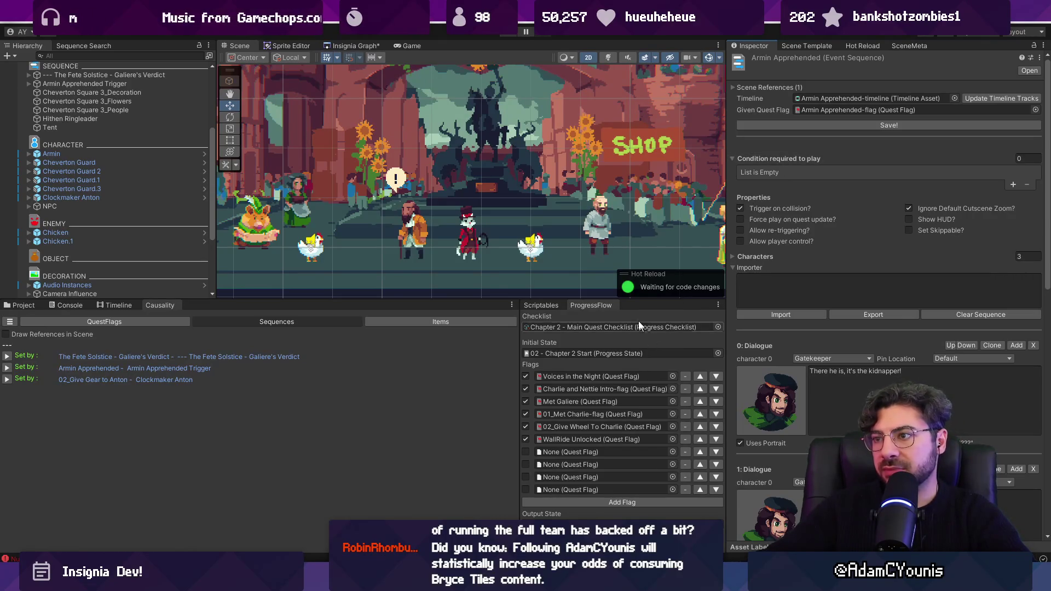
Zoom out the scene view and show the Cheverton Town sequence assets in the Project tab.
{"action": "scroll", "coordinate": [523, 220], "scroll_direction": "down", "scroll_amount": 2}
{"action": "scroll", "coordinate": [522, 220], "scroll_direction": "down", "scroll_amount": 3}
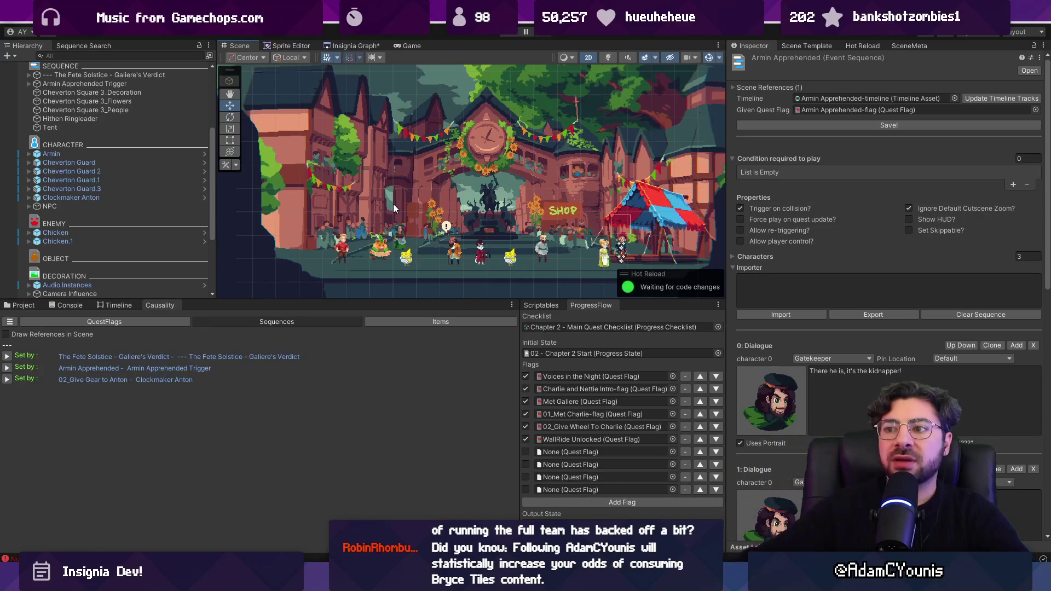
{"action": "left_click", "coordinate": [8, 308]}
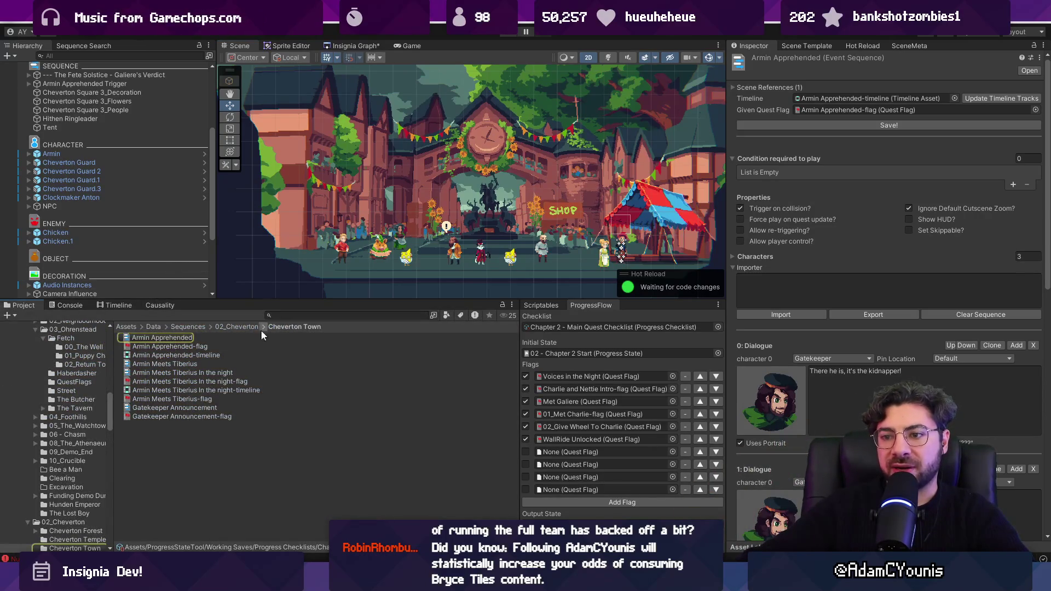
Go to Working Saves > Progress Checklists and duplicate Chapter 2 - Main Quest Checklist with Ctrl+D.
{"action": "left_click", "coordinate": [569, 327]}
{"action": "left_click", "coordinate": [221, 337]}
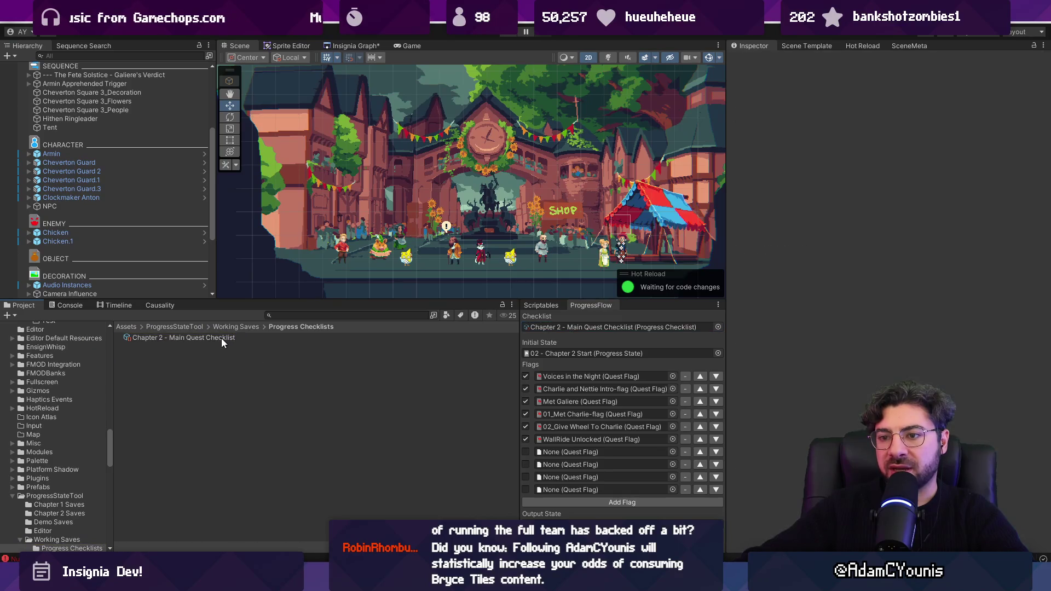
{"action": "left_click", "coordinate": [247, 326]}
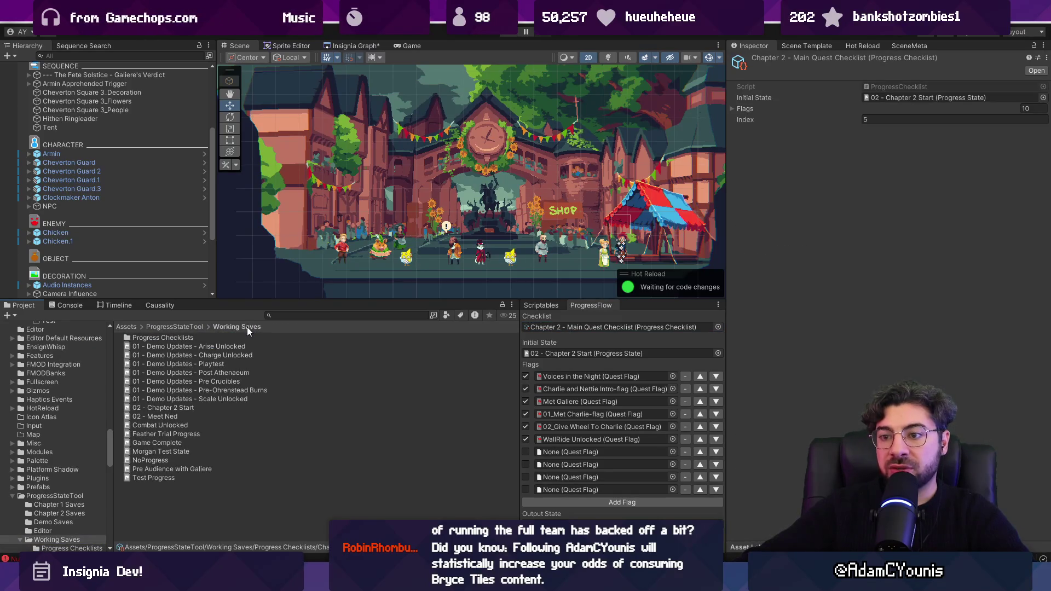
{"action": "double_click", "coordinate": [185, 337]}
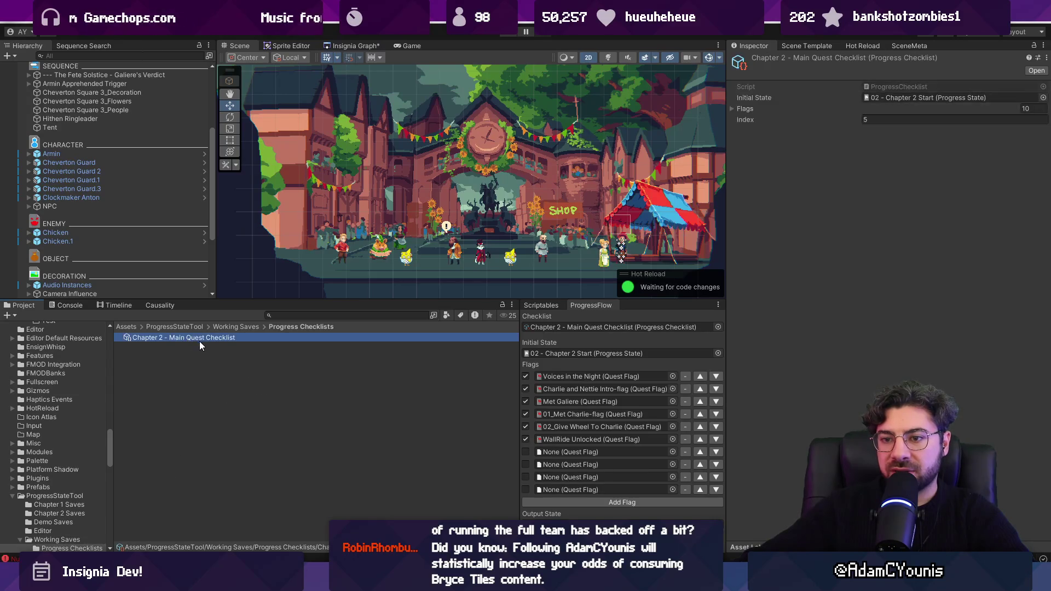
{"action": "double_click", "coordinate": [207, 340]}
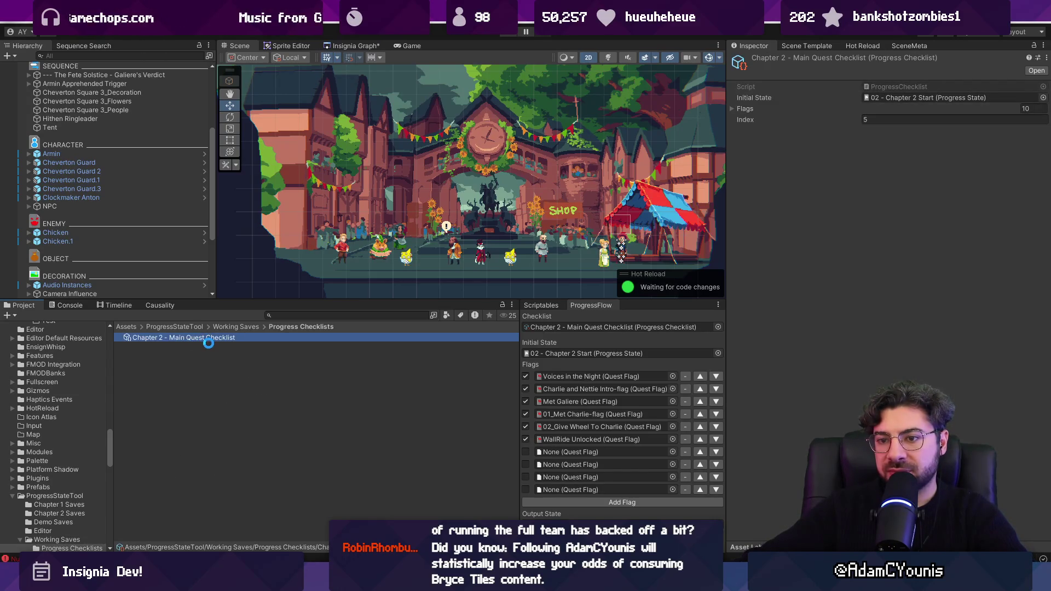
{"action": "key", "text": "ctrl+d"}
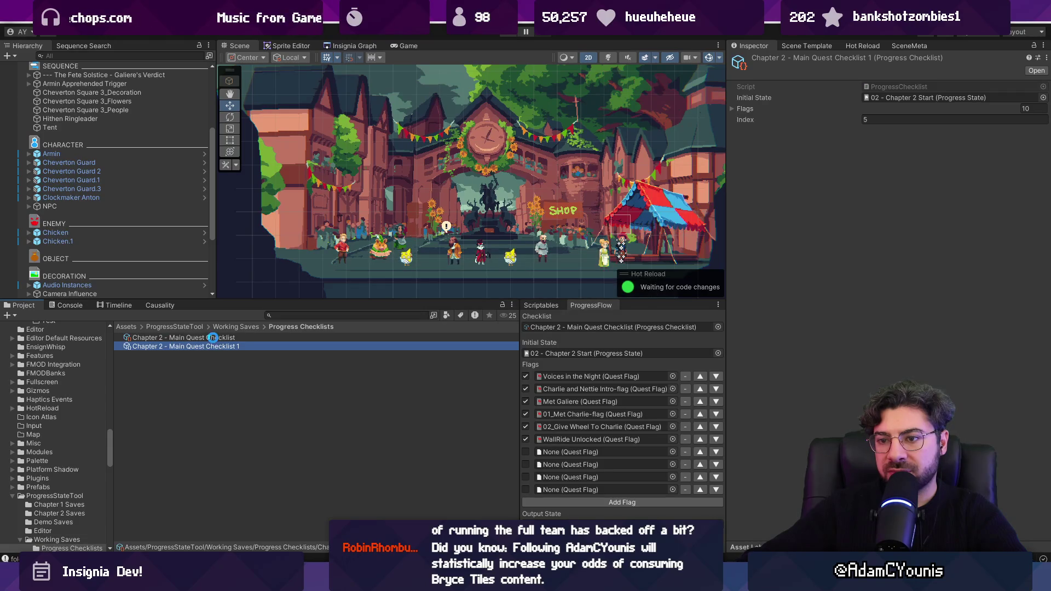
Rename the original checklist to 'Chapter 2 - Paw Performers Checklist'.
{"action": "left_click", "coordinate": [212, 337]}
{"action": "key", "text": "F2"}
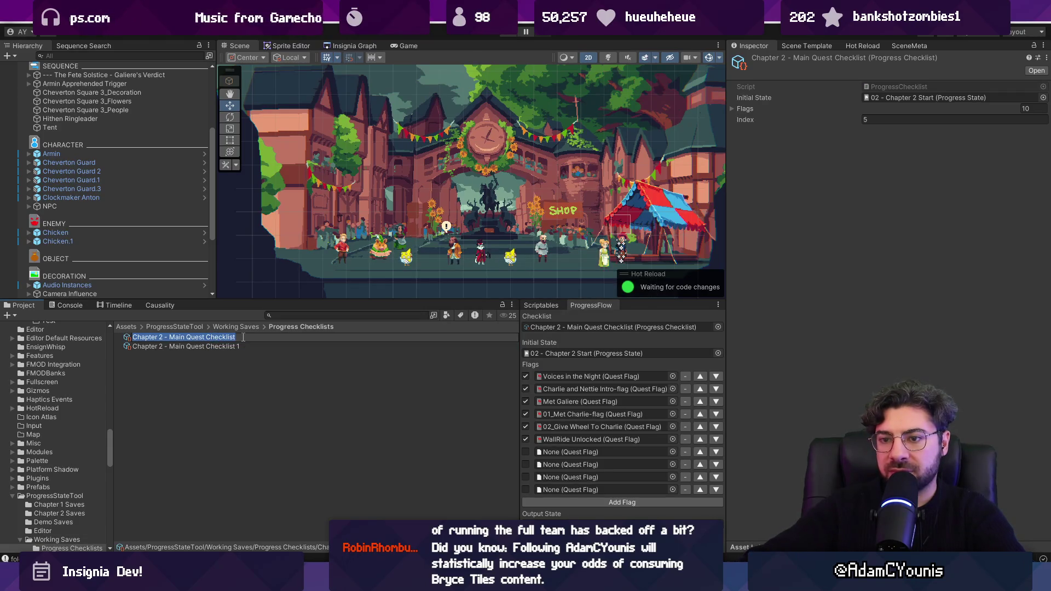
{"action": "type", "text": "Chapter 2 - Paw"}
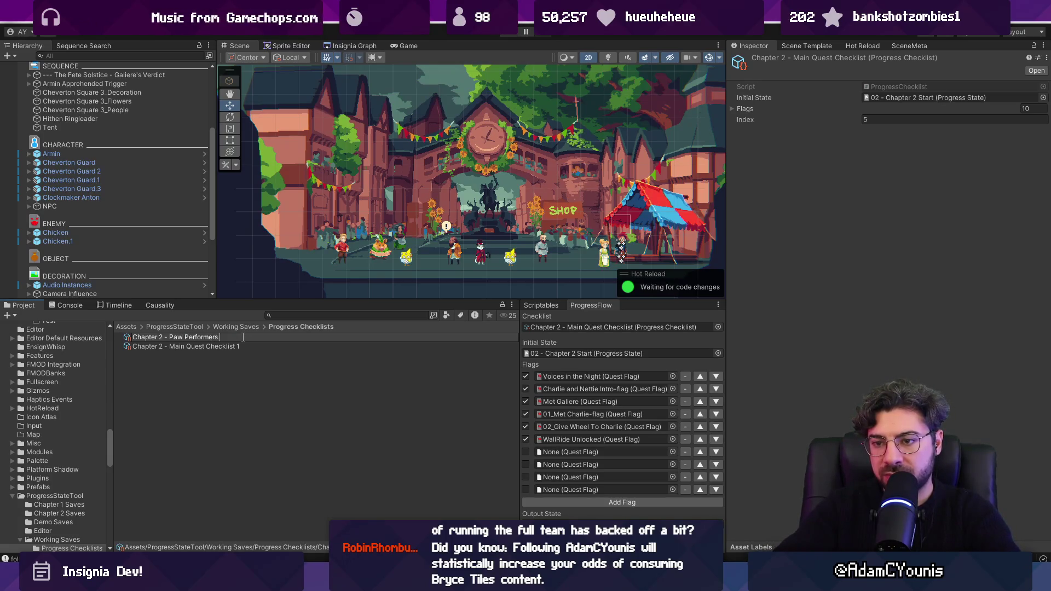
{"action": "type", "text": "Checklist"}
{"action": "key", "text": "Return"}
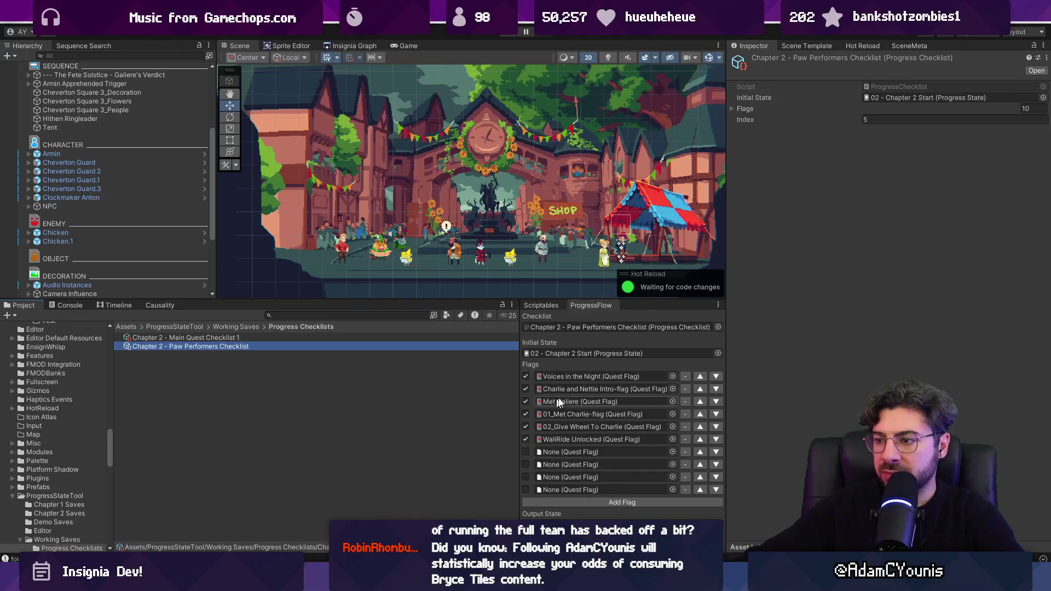
Remove the Voices in the Night flag and the four empty None flags from the checklist.
{"action": "left_click", "coordinate": [685, 376]}
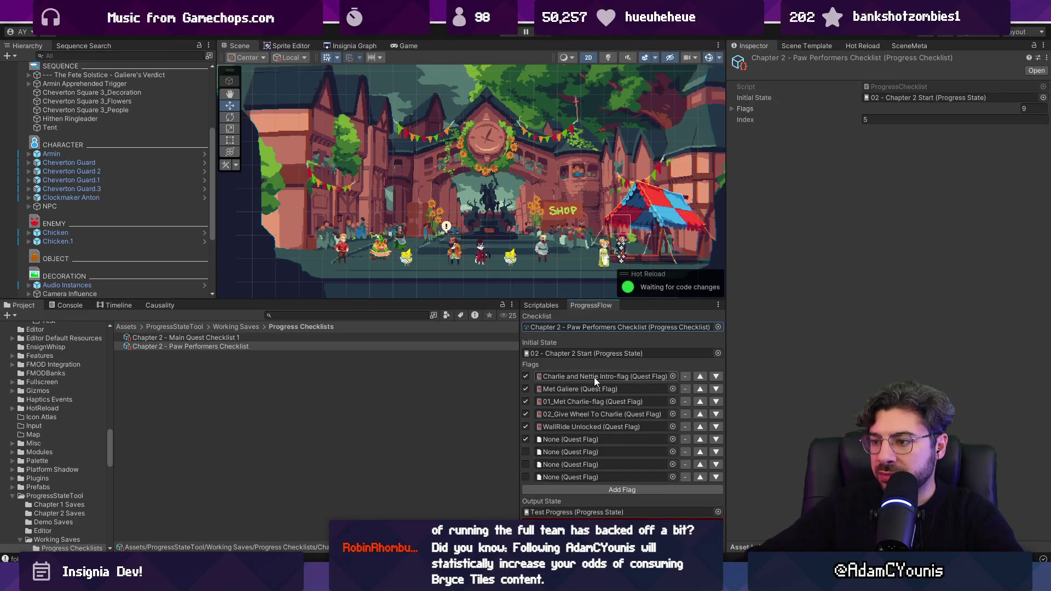
{"action": "left_click", "coordinate": [687, 441]}
{"action": "left_click", "coordinate": [686, 441]}
{"action": "left_click", "coordinate": [686, 441]}
{"action": "left_click", "coordinate": [686, 442]}
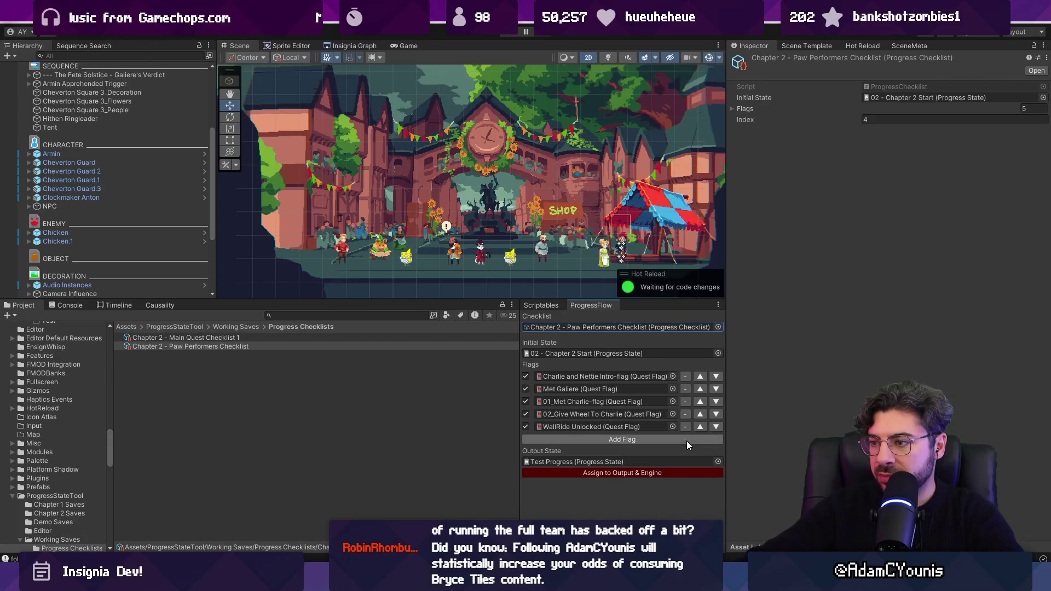
Load Main Quest Checklist 1 into the checklist editor and bring up ProgressFlow.cs in the code editor.
{"action": "mouse_move", "coordinate": [198, 337]}
{"action": "left_mouse_down"}
{"action": "mouse_move", "coordinate": [363, 345]}
{"action": "mouse_move", "coordinate": [569, 333]}
{"action": "mouse_move", "coordinate": [556, 320]}
{"action": "left_mouse_up"}
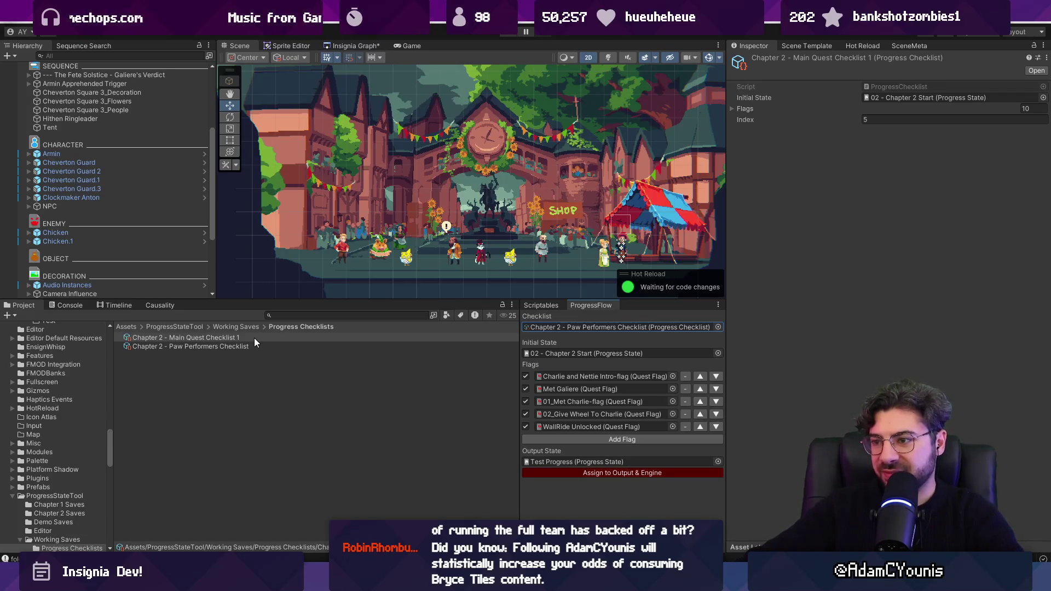
{"action": "mouse_move", "coordinate": [380, 583]}
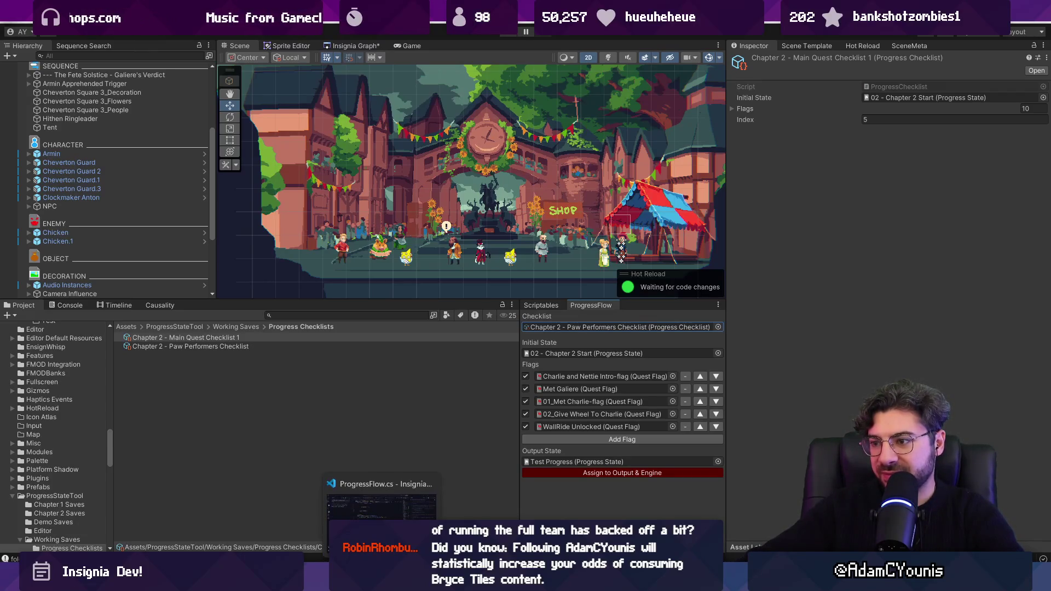
{"action": "left_click", "coordinate": [379, 525]}
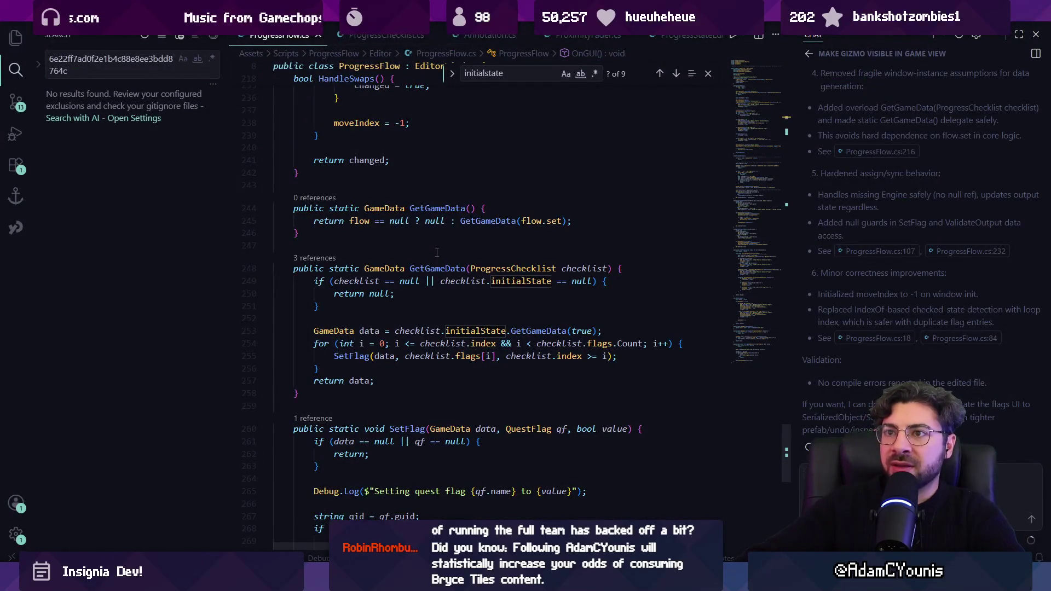
{"action": "left_click", "coordinate": [761, 78]}
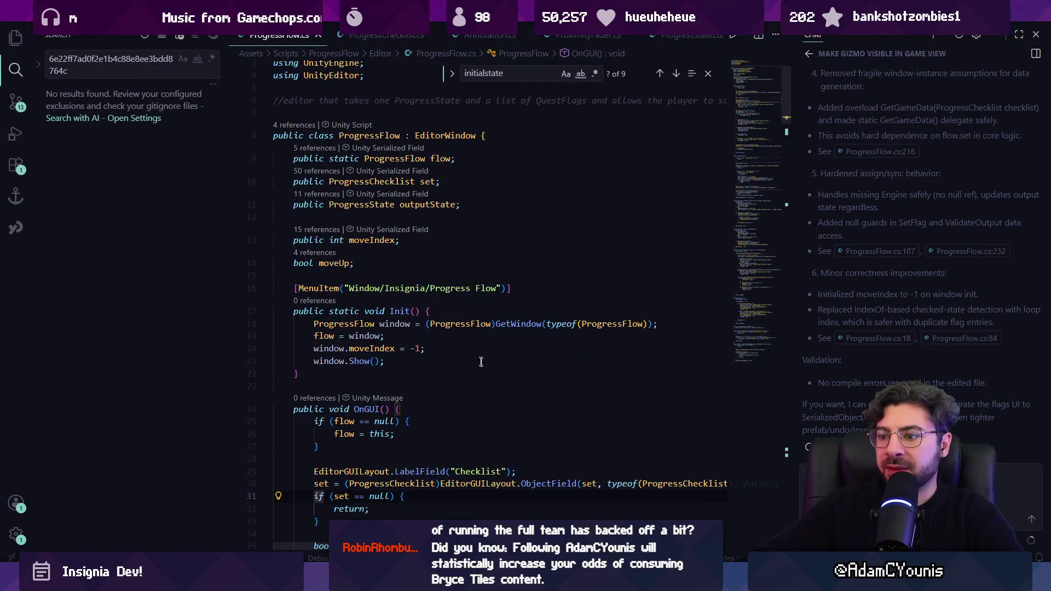
Close the chat panel and delete the checklist ObjectField line in OnGUI.
{"action": "key", "text": "ctrl+alt+b"}
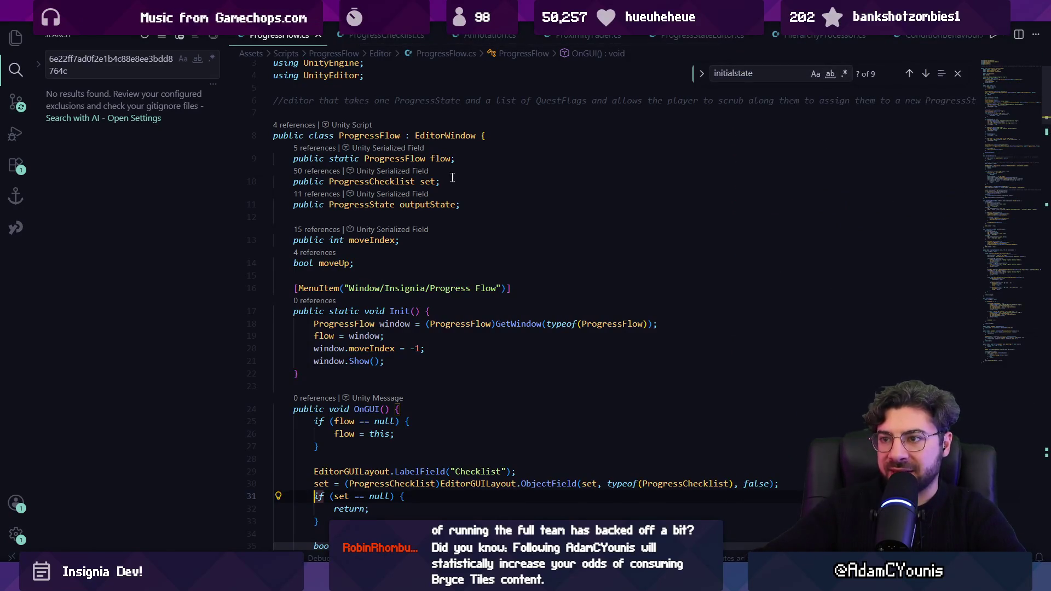
{"action": "left_click", "coordinate": [399, 178]}
{"action": "scroll", "coordinate": [433, 326], "scroll_direction": "down", "scroll_amount": 5}
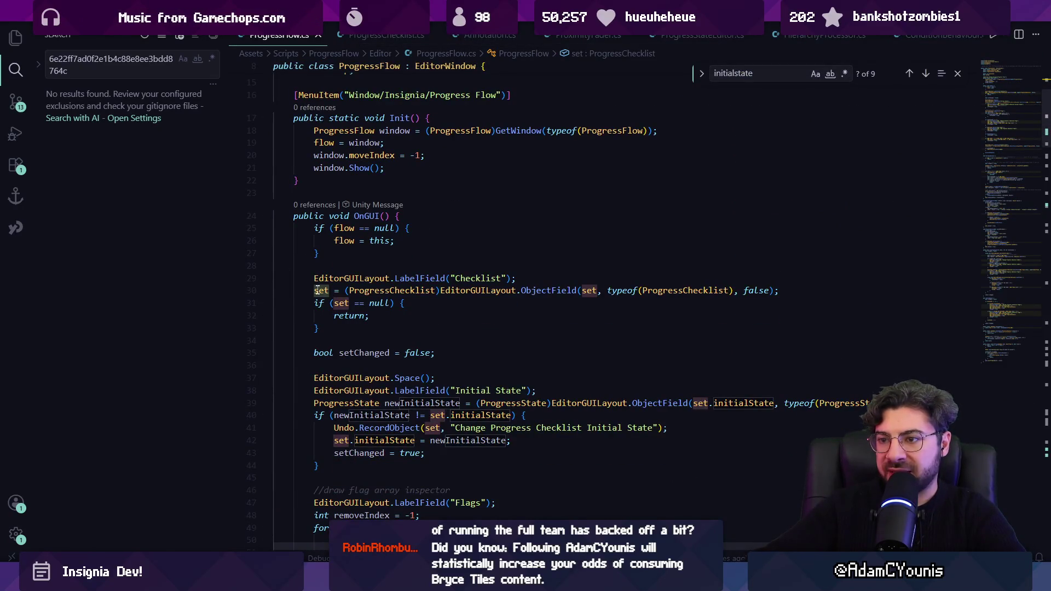
{"action": "left_click", "coordinate": [789, 291]}
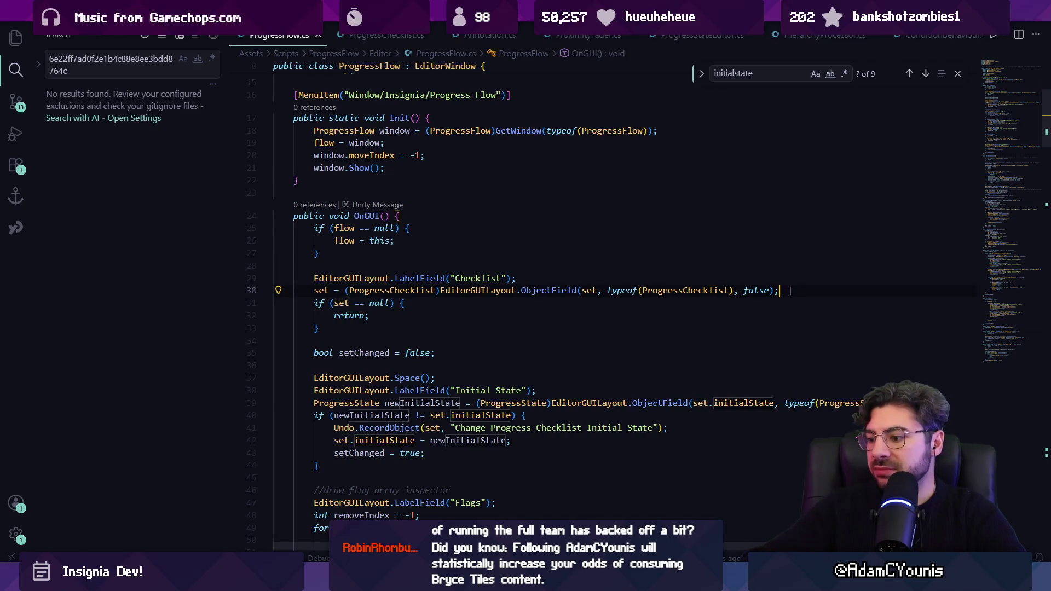
{"action": "triple_click", "coordinate": [790, 291]}
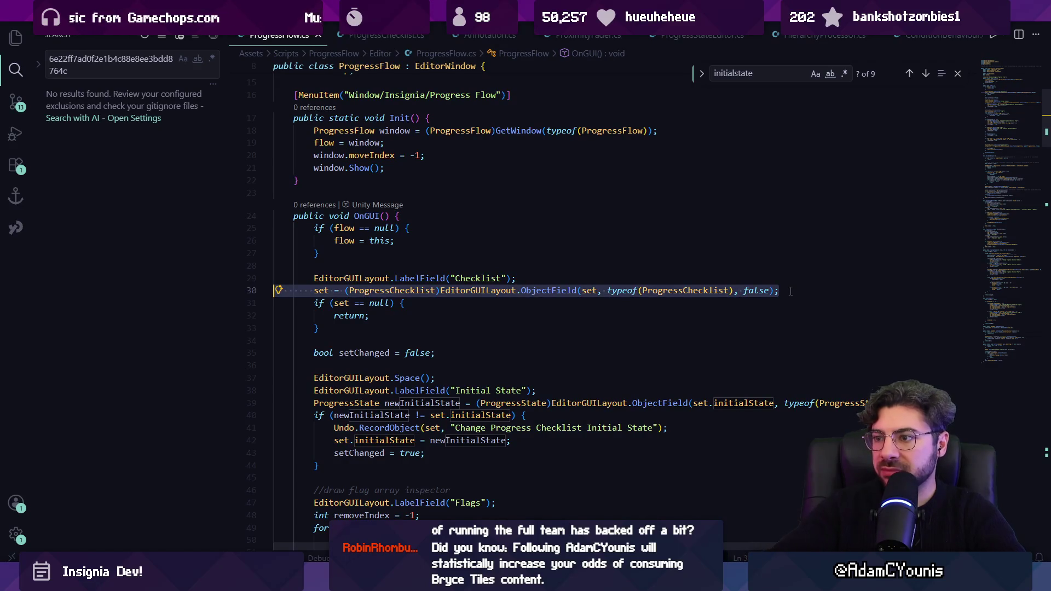
{"action": "key", "text": "BackSpace"}
Add an 'if (Selection.activeObject is ProgressChecklist)' check assigning set, save, and return to Unity.
{"action": "key", "text": "Return"}
{"action": "key", "text": "Return"}
{"action": "type", "text": "if("}
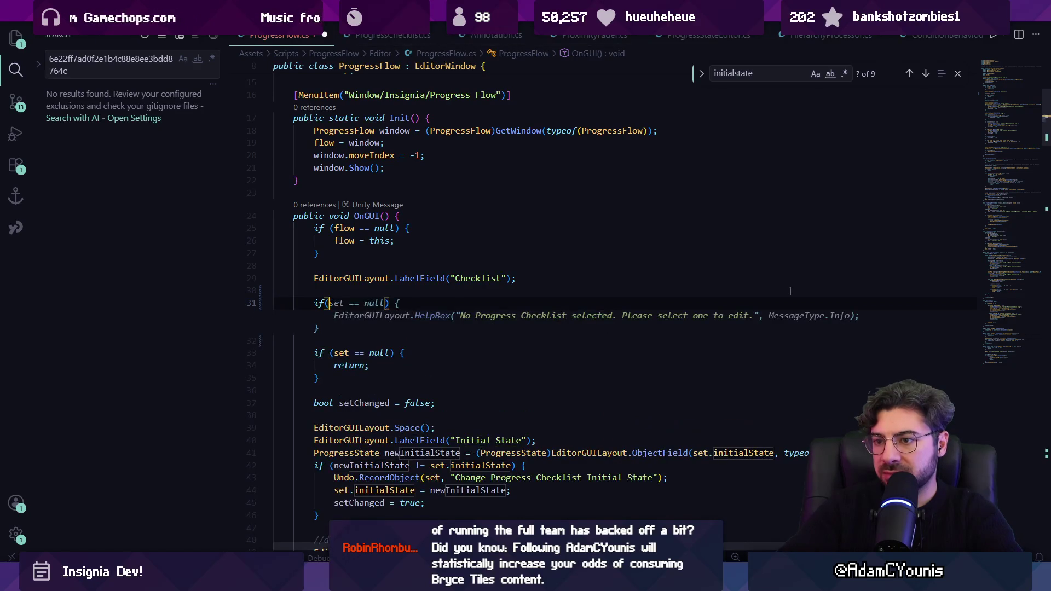
{"action": "scroll", "coordinate": [562, 296], "scroll_direction": "up", "scroll_amount": 5}
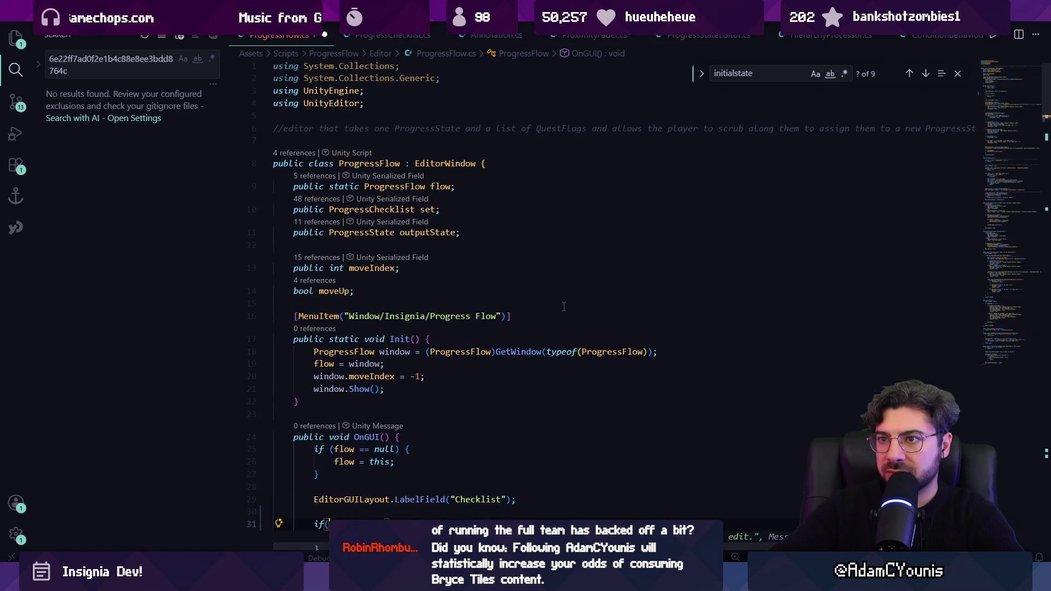
{"action": "scroll", "coordinate": [449, 292], "scroll_direction": "down", "scroll_amount": 4}
{"action": "type", "text": "Editor.sele"}
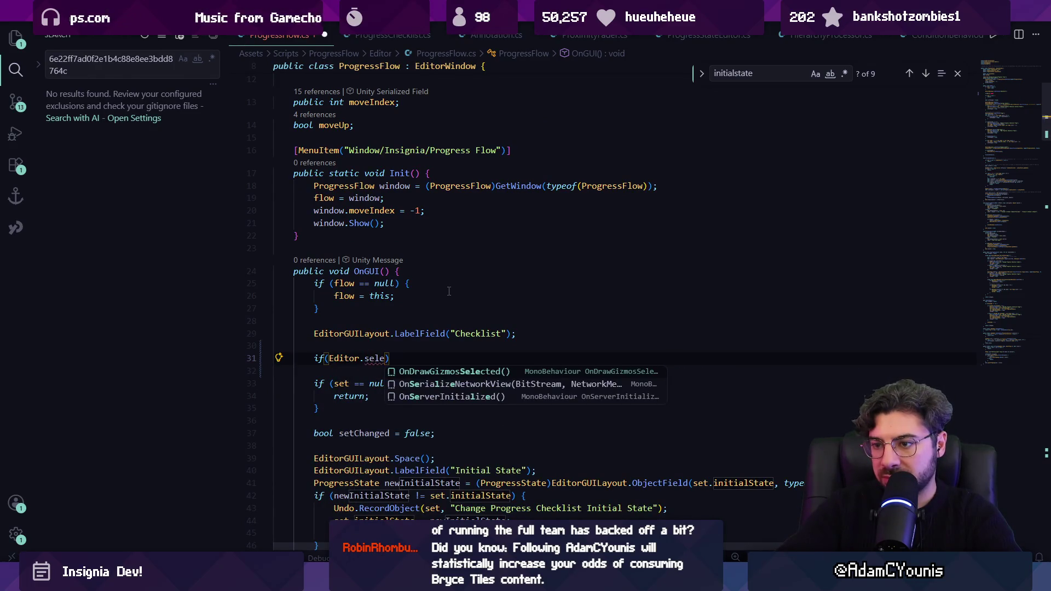
{"action": "type", "text": "ction"}
{"action": "key", "text": "ctrl+Left"}
{"action": "key", "text": "Delete"}
{"action": "type", "text": "S"}
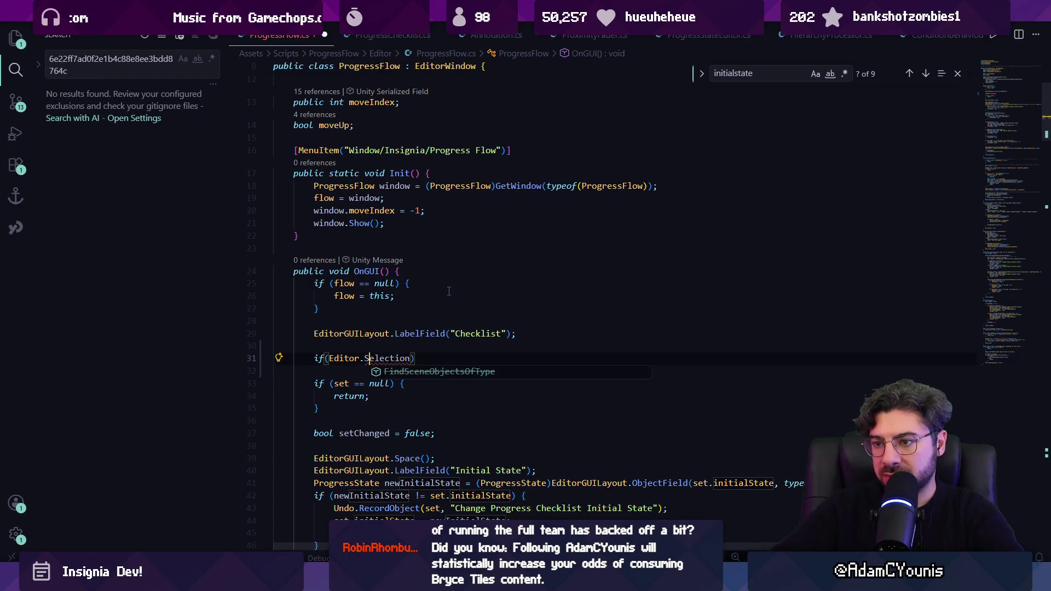
{"action": "key", "text": "ctrl+shift+Left"}
{"action": "key", "text": "ctrl+shift+Left"}
{"action": "type", "text": "Selection.o"}
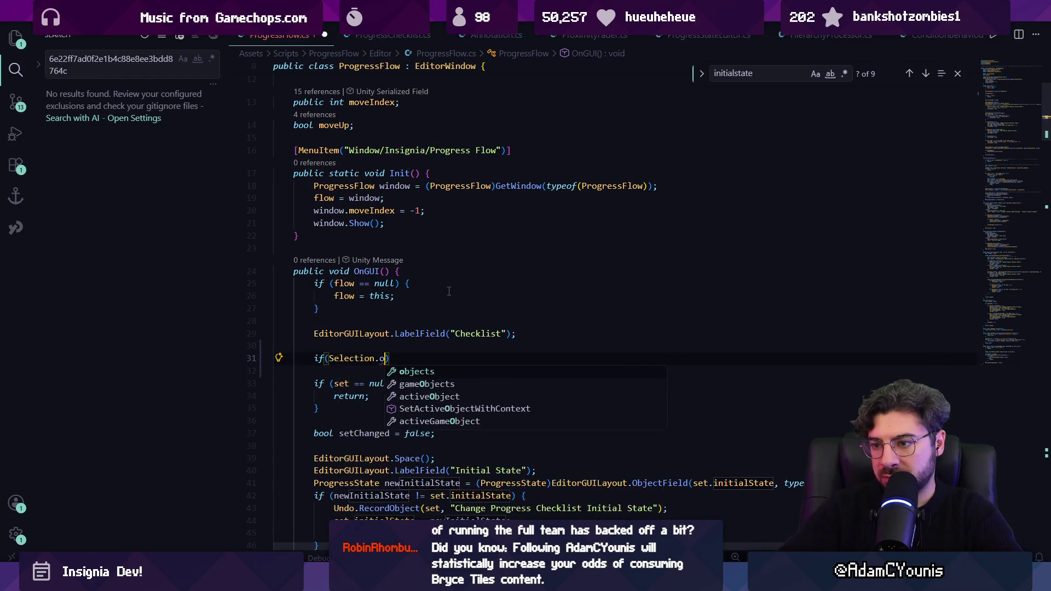
{"action": "key", "text": "Escape"}
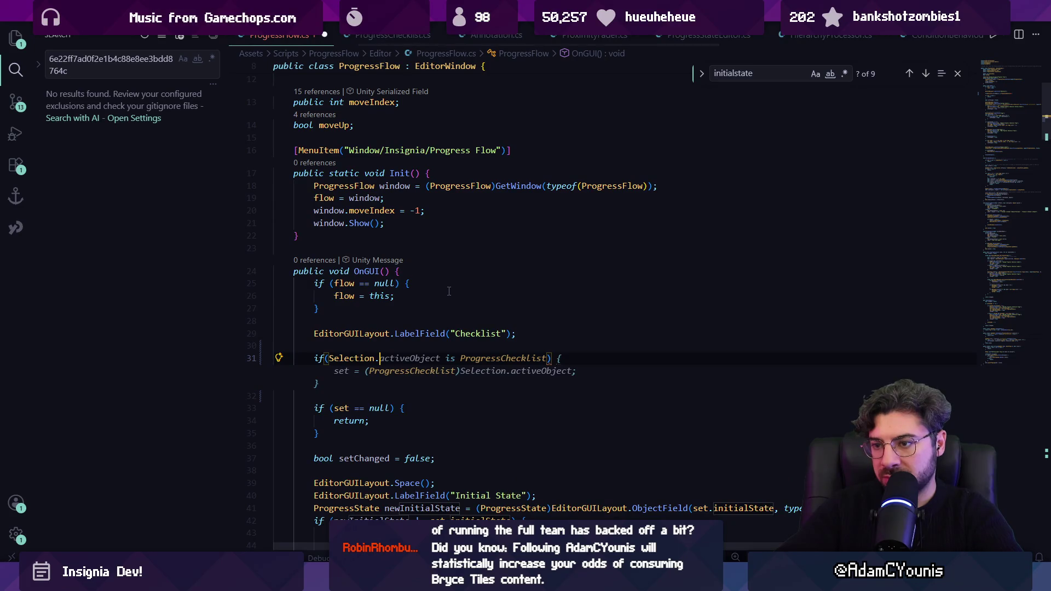
{"action": "key", "text": "Tab"}
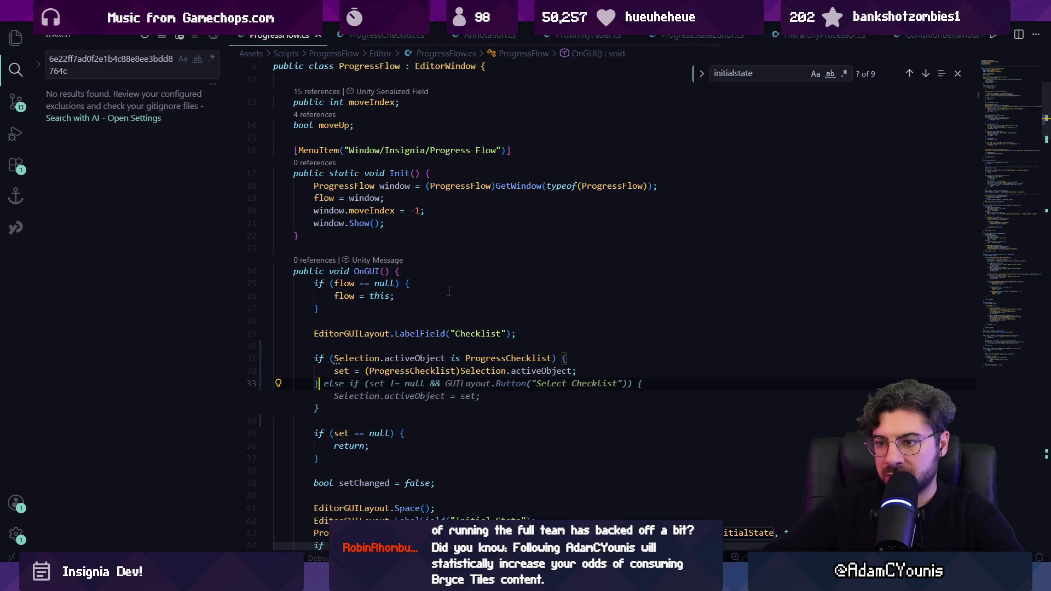
{"action": "key", "text": "ctrl+s"}
{"action": "key", "text": "alt+Tab"}
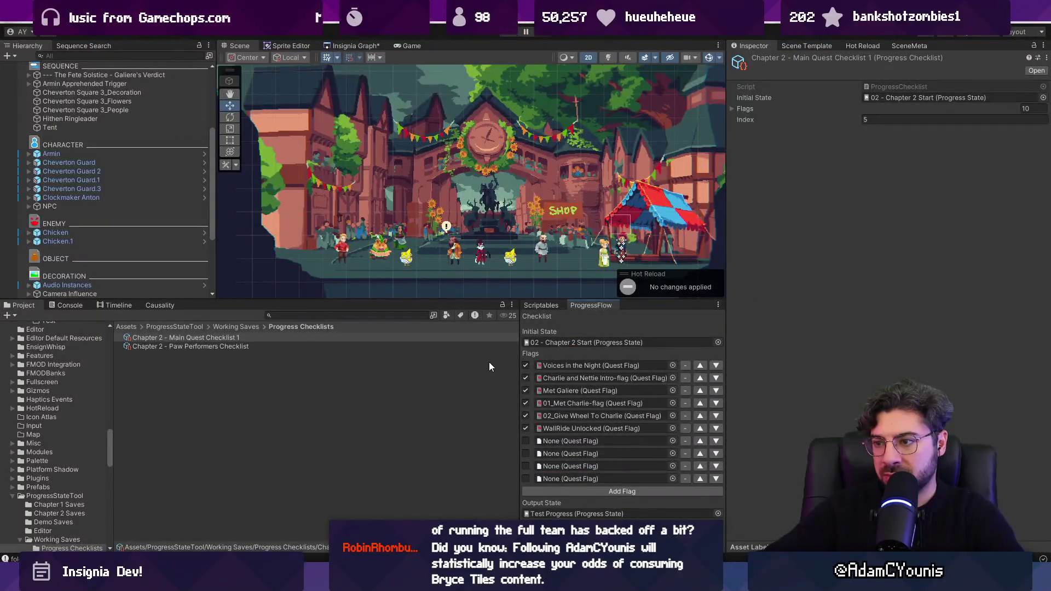
Select Main Quest Checklist 1 so Progress Flow shows its flags, then return to ProgressFlow.cs.
{"action": "left_click", "coordinate": [283, 346]}
{"action": "left_click", "coordinate": [283, 337]}
{"action": "key", "text": "Down"}
{"action": "left_click", "coordinate": [287, 337]}
{"action": "left_click", "coordinate": [288, 345]}
{"action": "left_click", "coordinate": [290, 336]}
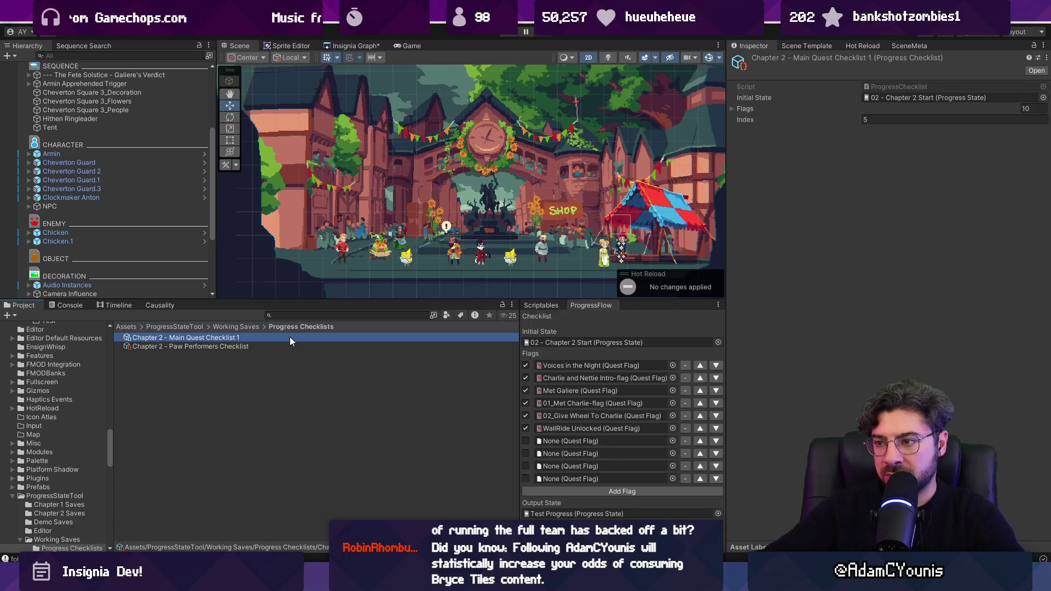
{"action": "left_click", "coordinate": [290, 335]}
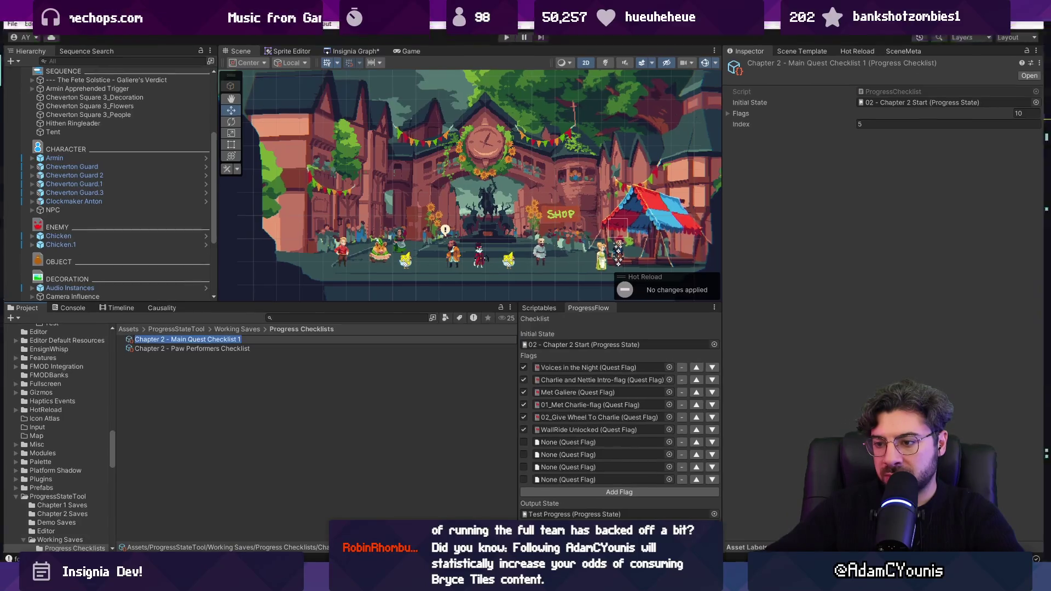
{"action": "key", "text": "alt+Tab"}
Add EditorGUILayout.LabelField(set.name, EditorStyles.boldLabel) below the null check in OnGUI.
{"action": "left_click", "coordinate": [384, 440]}
{"action": "key", "text": "Return"}
{"action": "key", "text": "Return"}
{"action": "type", "text": "EditorGUILa"}
{"action": "key", "text": "Tab"}
{"action": "key", "text": "ctrl+Right"}
{"action": "key", "text": "ctrl+Right"}
{"action": "type", "text": "("}
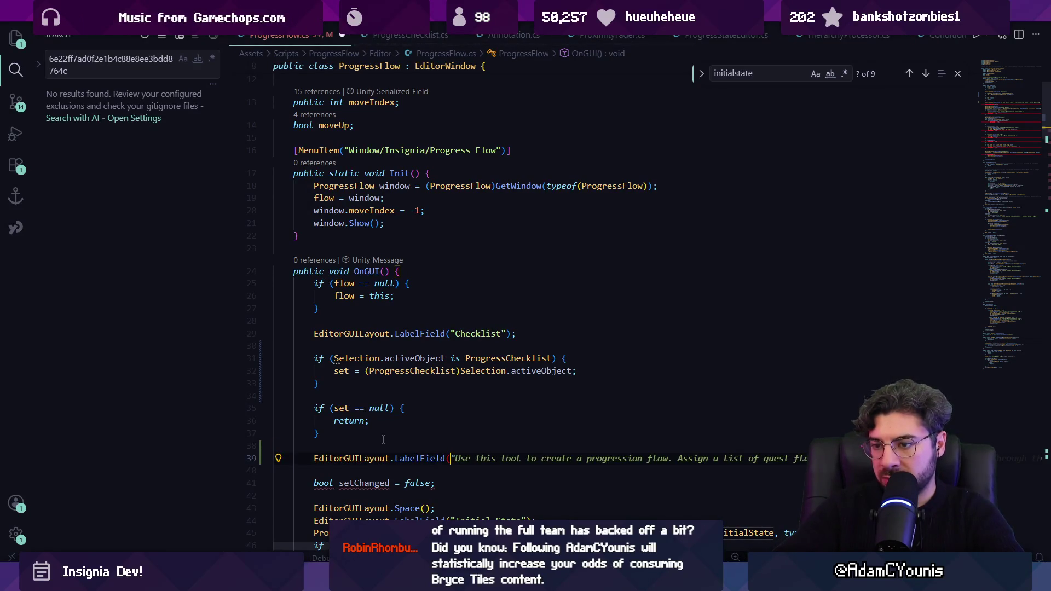
{"action": "type", "text": "set.name"}
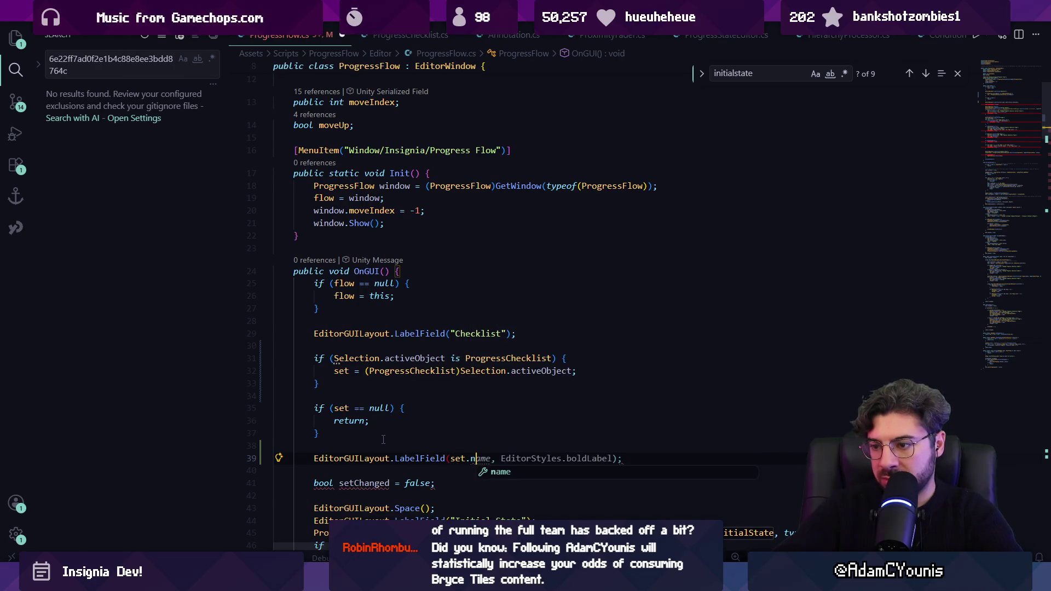
{"action": "key", "text": "Tab"}
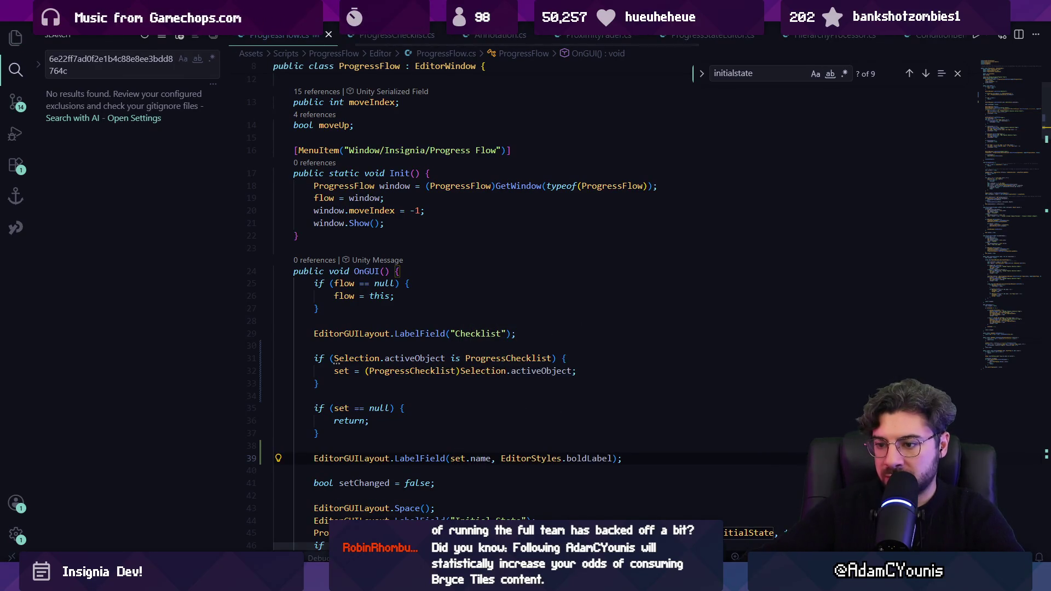
Glance at Unity's reloaded panel, then search the script for 'checklist'.
{"action": "key", "text": "alt+Tab"}
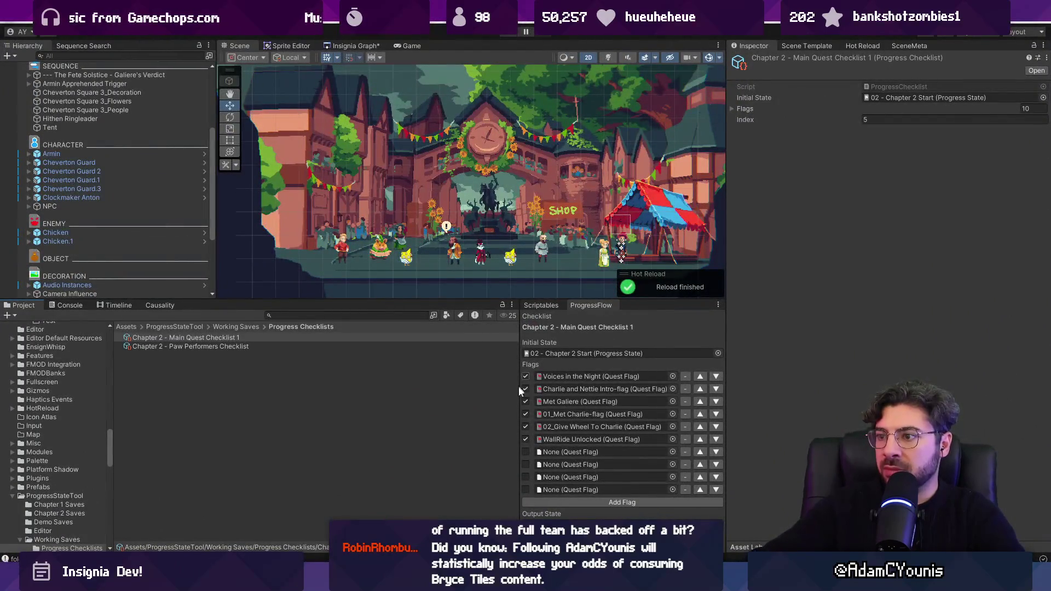
{"action": "key", "text": "alt+Tab"}
{"action": "key", "text": "ctrl+f"}
{"action": "type", "text": "chec"}
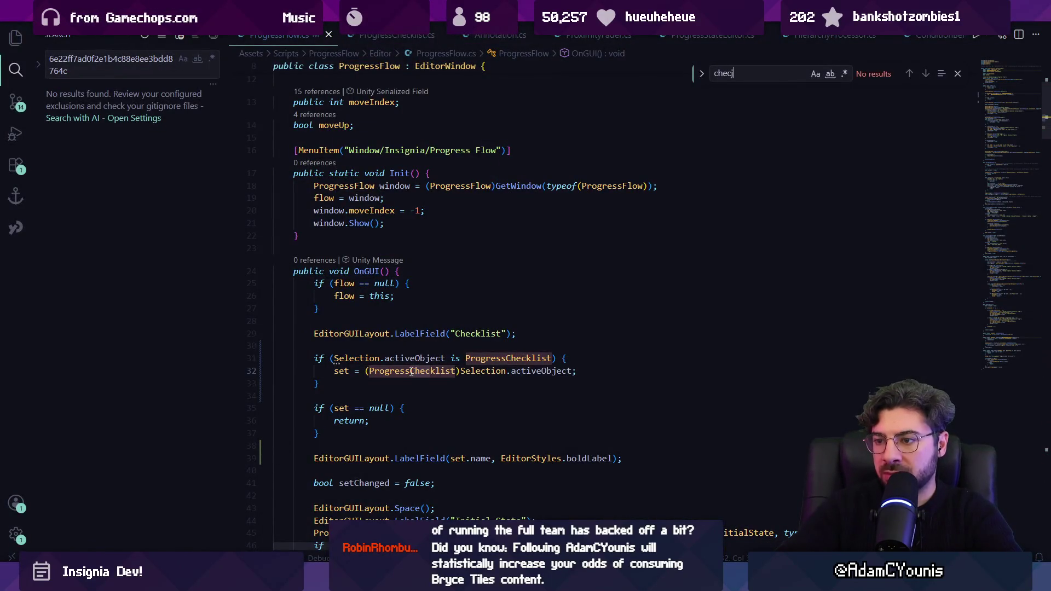
{"action": "type", "text": "klist"}
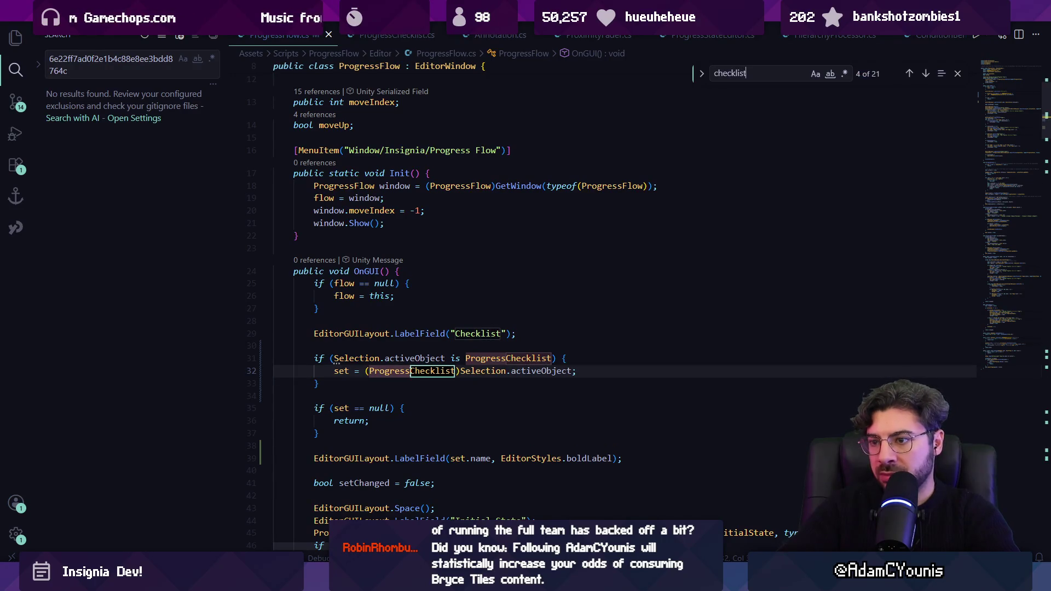
{"action": "key", "text": "Return"}
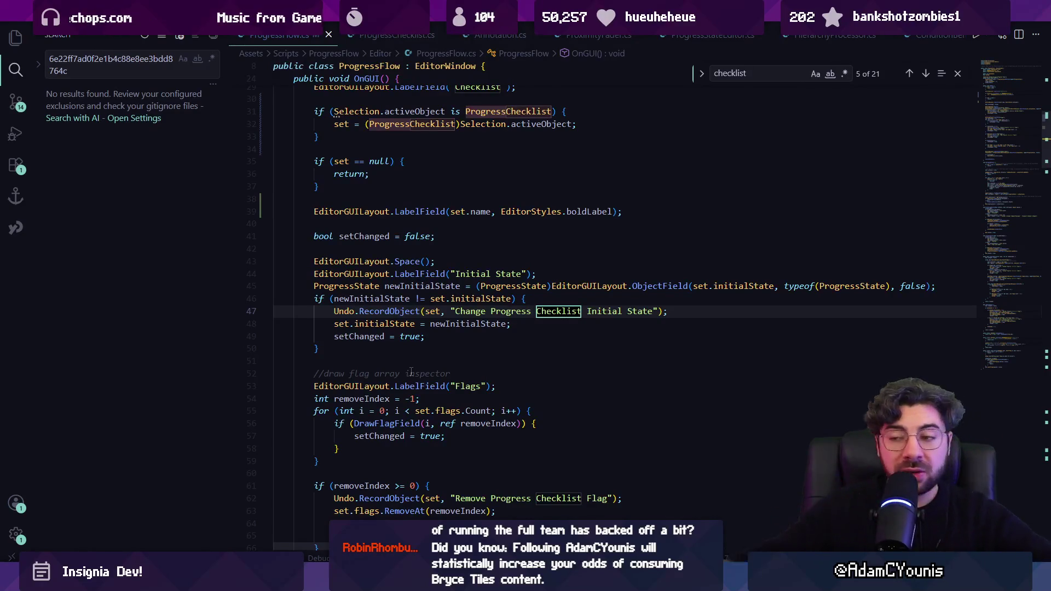
Search the script for LabelField calls to locate the Checklist heading on line 39.
{"action": "key", "text": "ctrl+f"}
{"action": "type", "text": "LabelFi"}
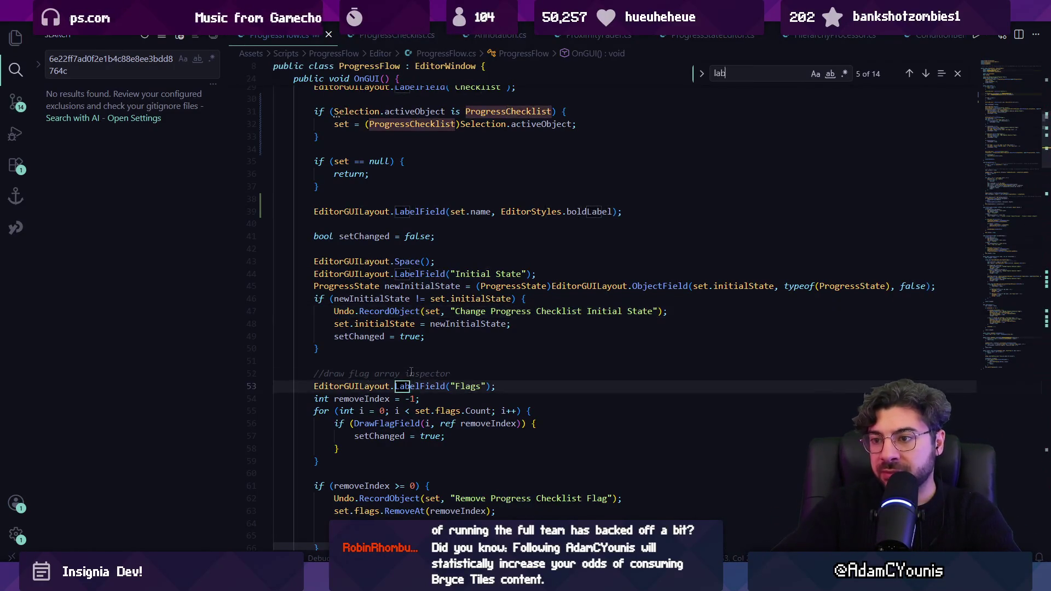
{"action": "key", "text": "ctrl+a"}
{"action": "type", "text": "set"}
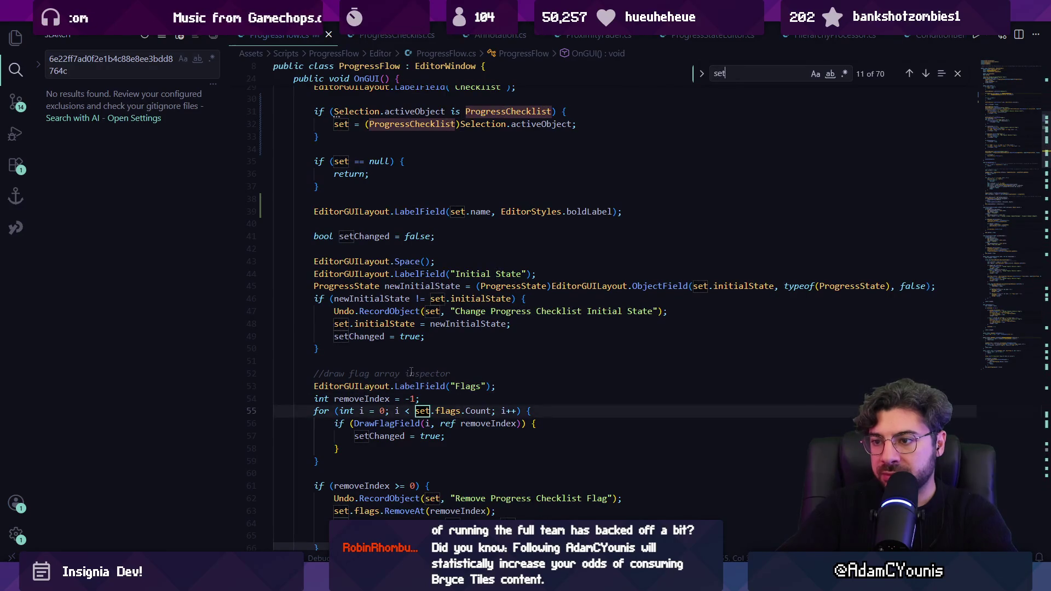
{"action": "key", "text": "ctrl+a"}
{"action": "type", "text": "\"set\""}
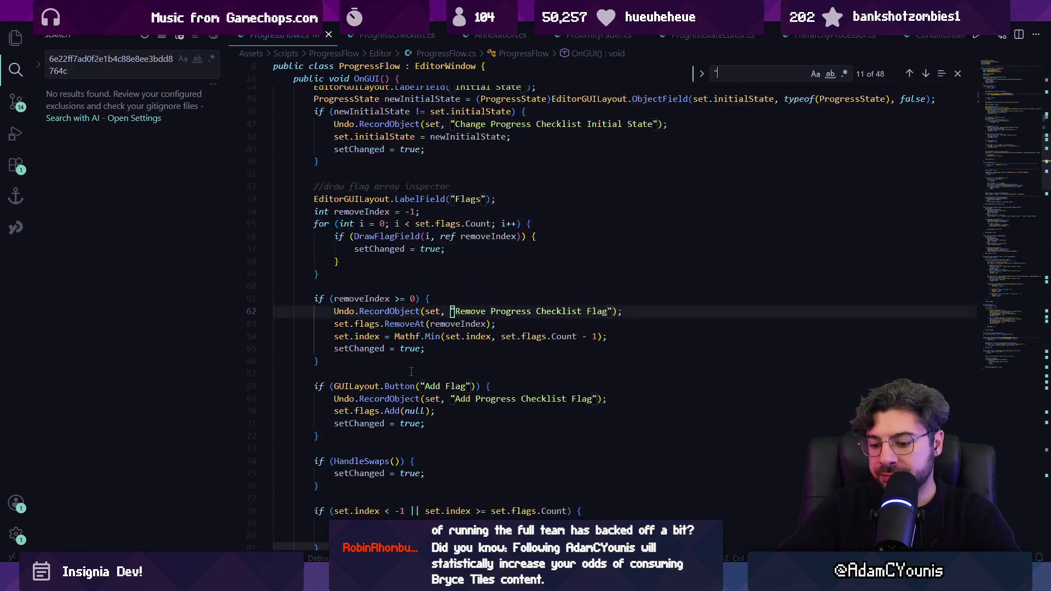
{"action": "key", "text": "ctrl+a"}
{"action": "type", "text": "\"Set"}
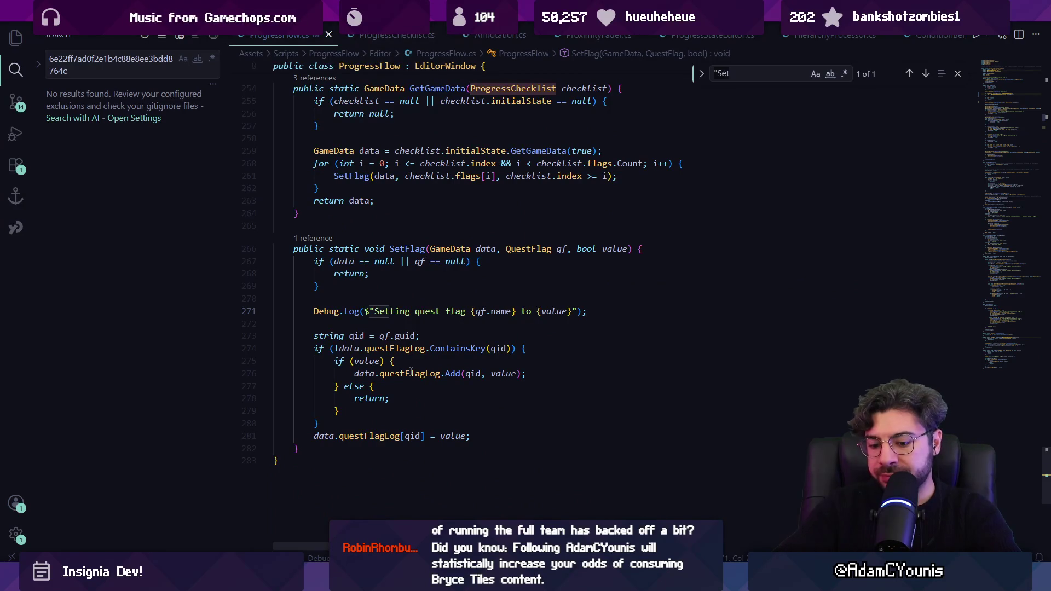
{"action": "key", "text": "ctrl+a"}
{"action": "type", "text": "labelfield"}
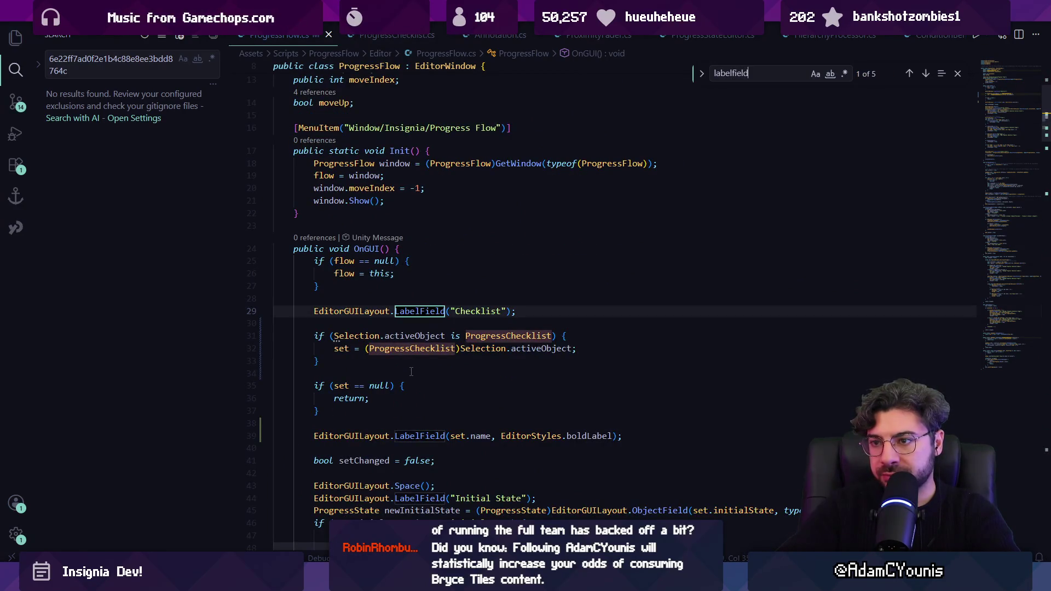
{"action": "key", "text": "Return"}
{"action": "key", "text": "Return"}
{"action": "key", "text": "Return"}
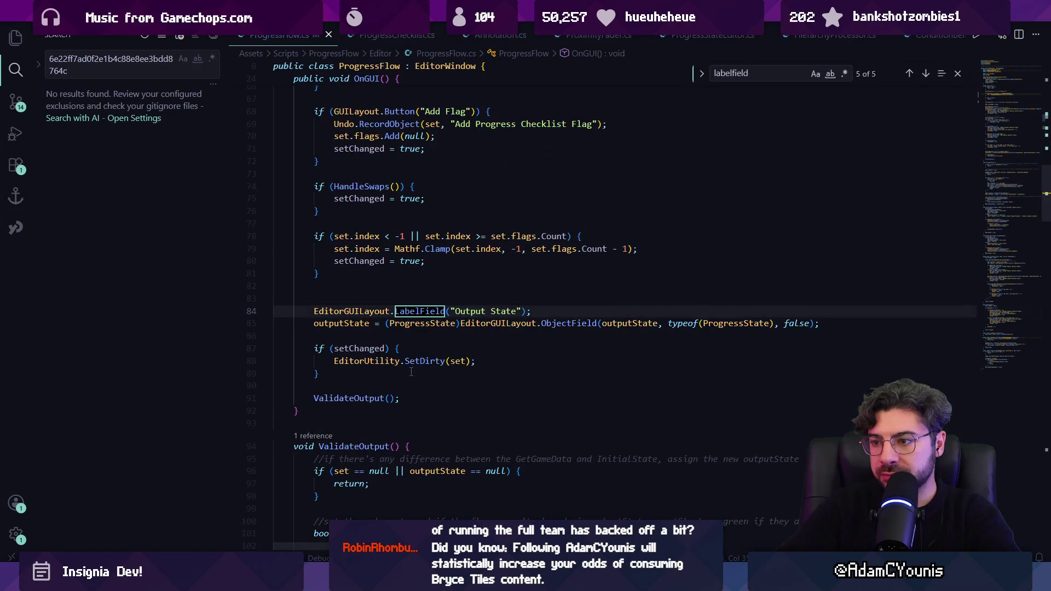
{"action": "key", "text": "Return"}
{"action": "key", "text": "Return"}
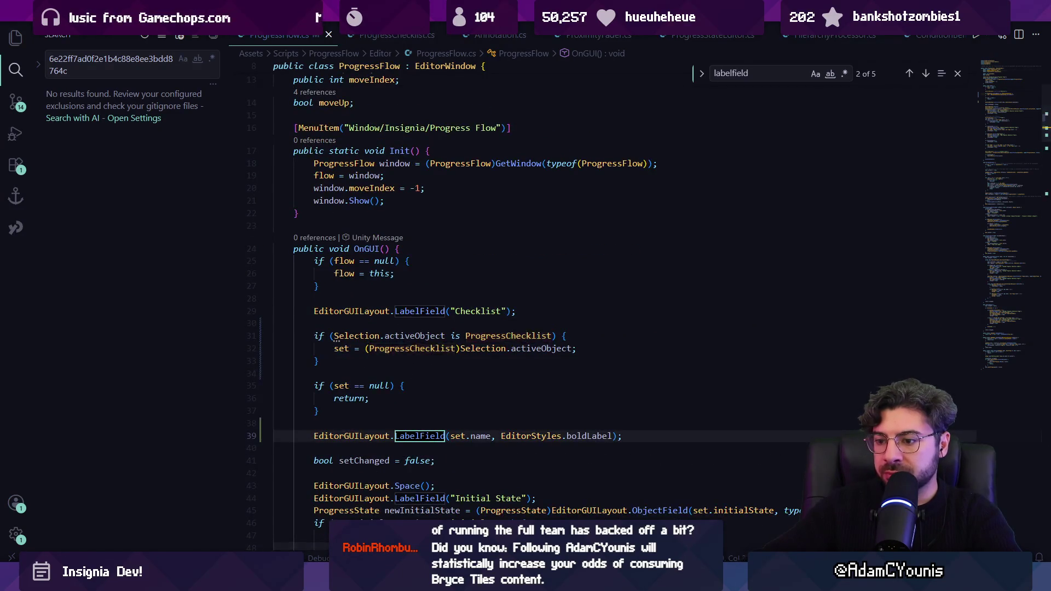
Delete the LabelField("Checklist") line and check both checklists in Unity after reload.
{"action": "key", "text": "alt+Tab"}
{"action": "key", "text": "alt+Tab"}
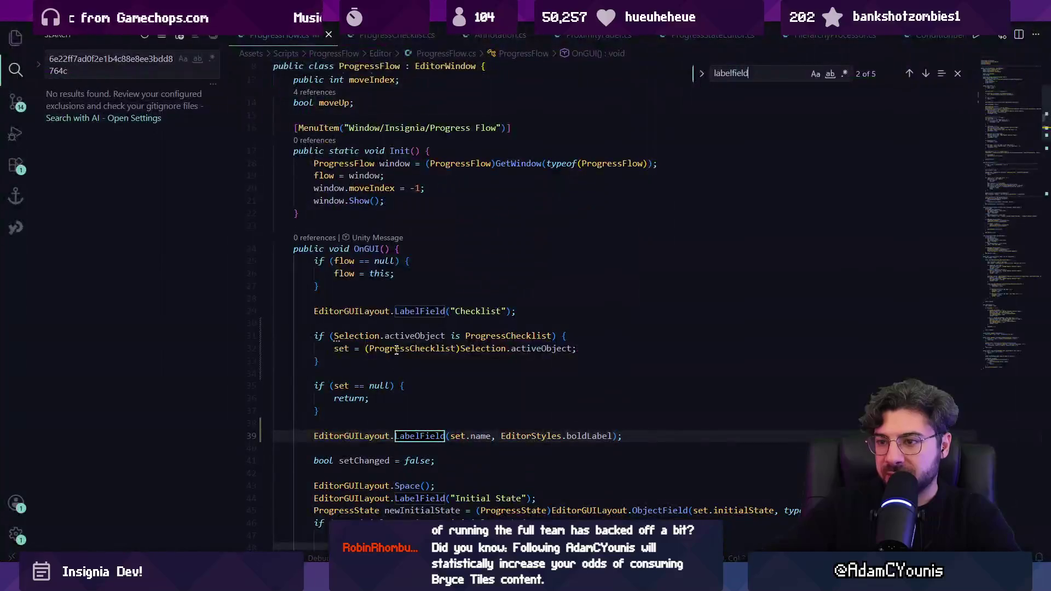
{"action": "triple_click", "coordinate": [399, 310]}
{"action": "key", "text": "BackSpace"}
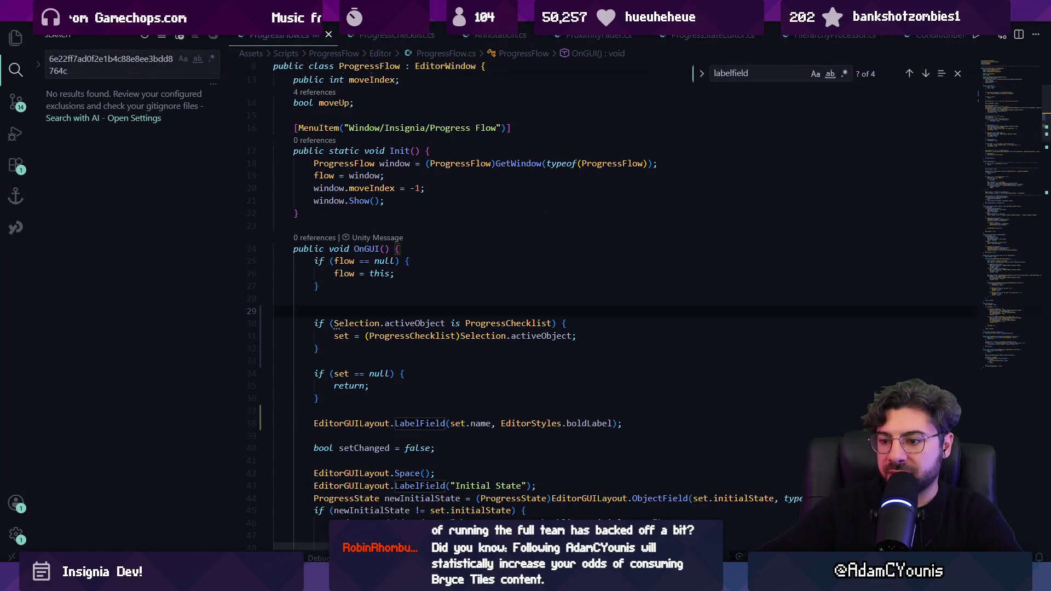
{"action": "key", "text": "alt+Tab"}
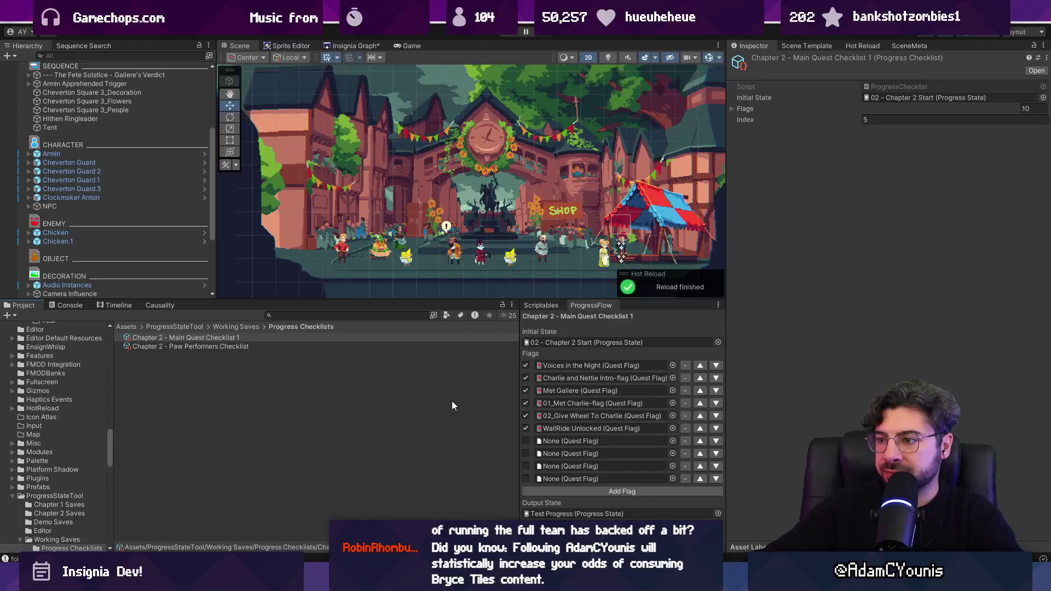
{"action": "left_click", "coordinate": [257, 339]}
{"action": "left_click", "coordinate": [258, 346]}
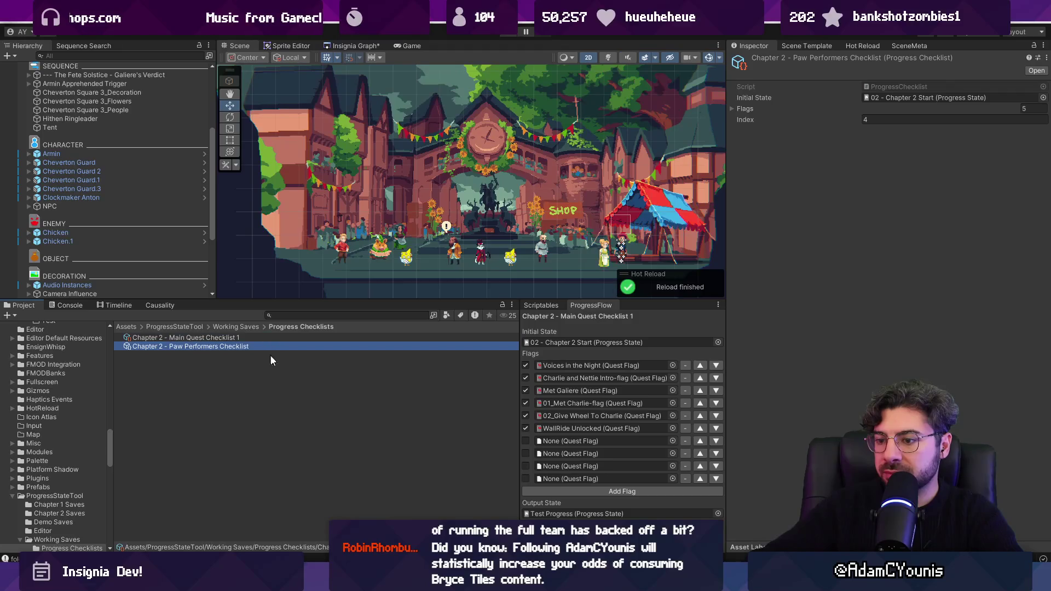
{"action": "key", "text": "alt+Tab"}
Search for 'set =' and review the activeObject check and set assignment on lines 30–31.
{"action": "type", "text": "set ="}
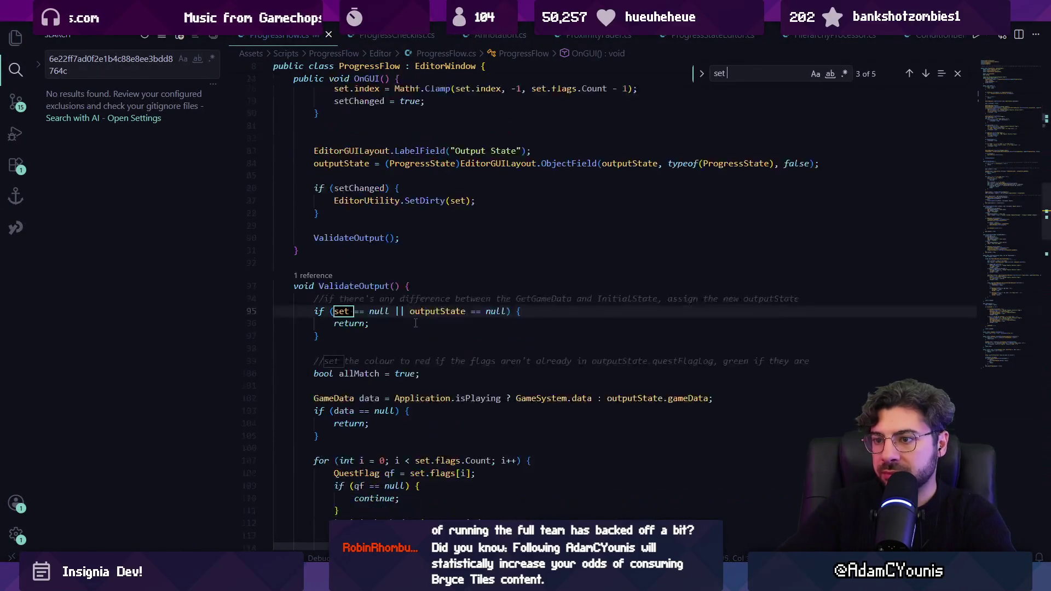
{"action": "left_click", "coordinate": [415, 298]}
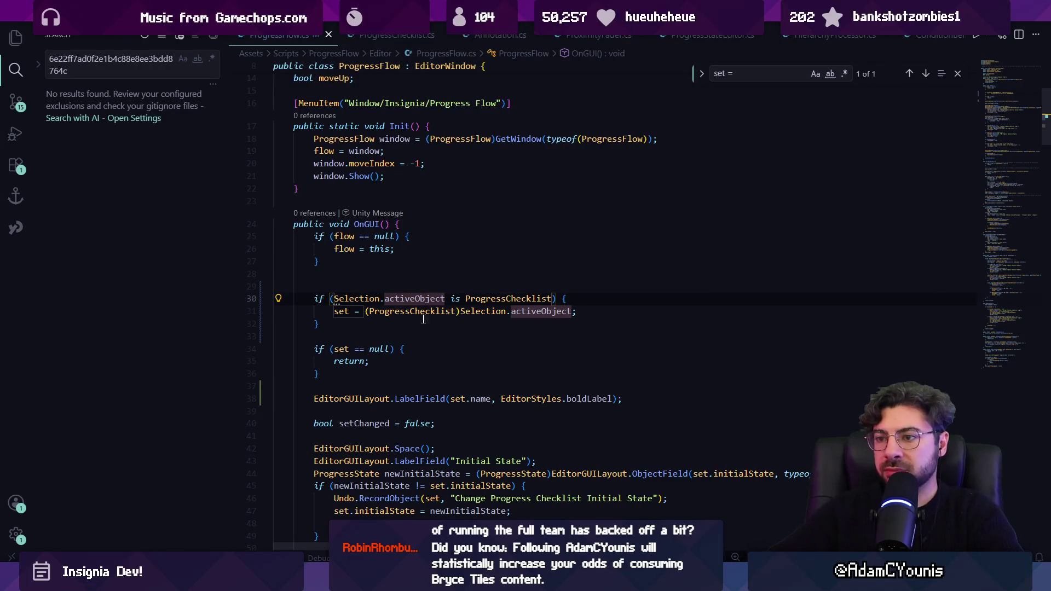
{"action": "left_click", "coordinate": [486, 299]}
{"action": "left_click", "coordinate": [406, 298]}
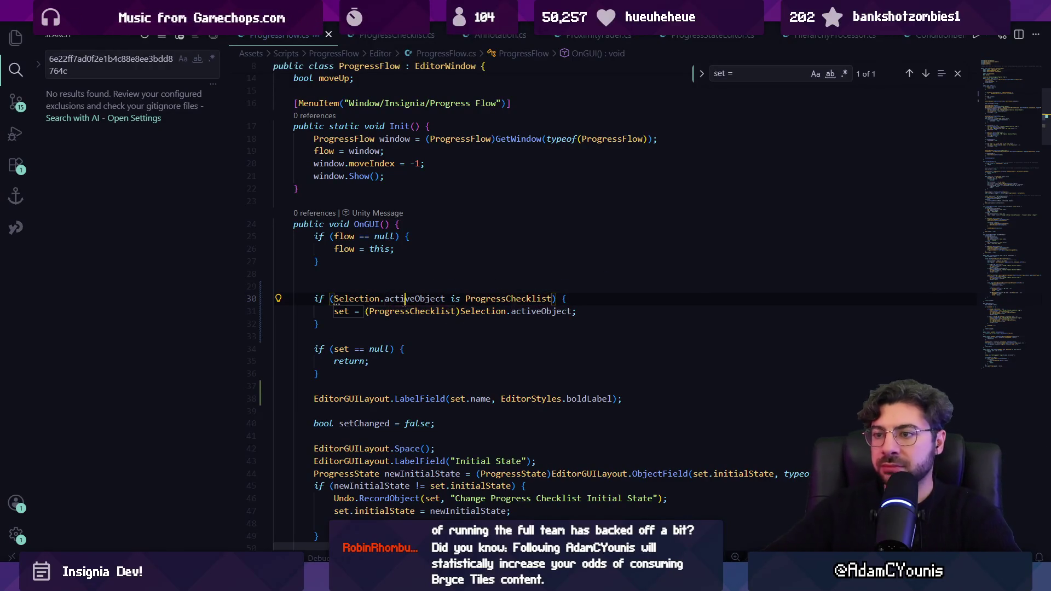
{"action": "key", "text": "alt+Tab"}
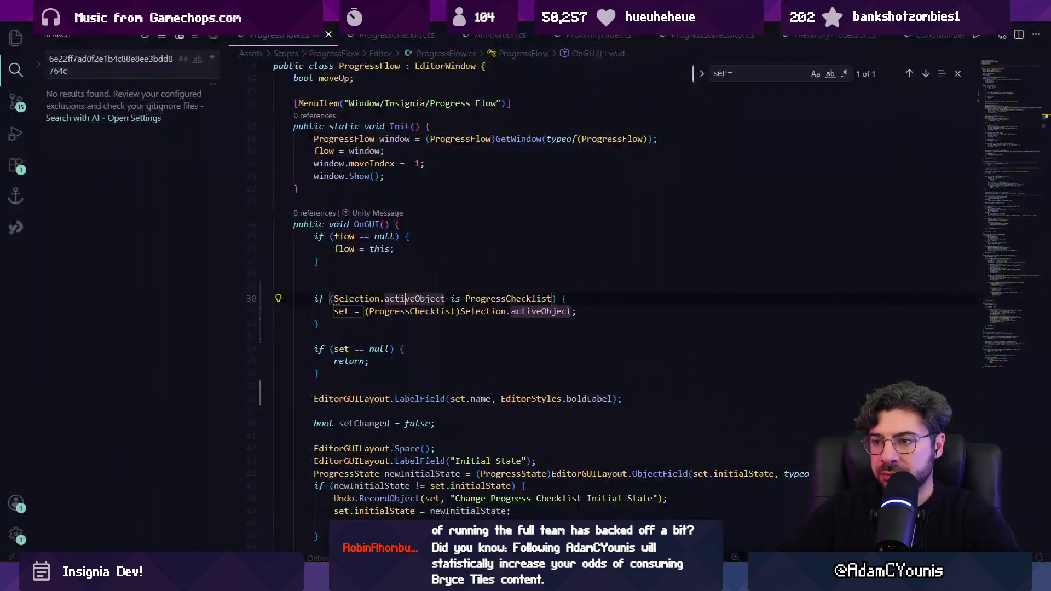
{"action": "key", "text": "alt+Tab"}
{"action": "double_click", "coordinate": [487, 299]}
{"action": "left_click", "coordinate": [481, 312]}
{"action": "left_click", "coordinate": [351, 312]}
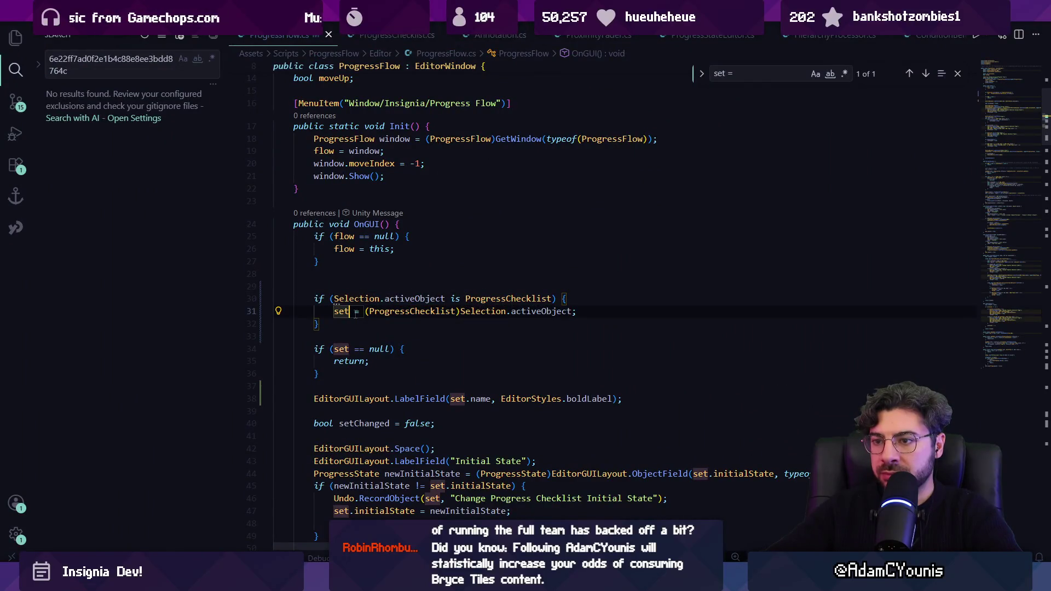
Delete the empty line 29 in OnGUI.
{"action": "left_click", "coordinate": [338, 285]}
{"action": "key", "text": "BackSpace"}
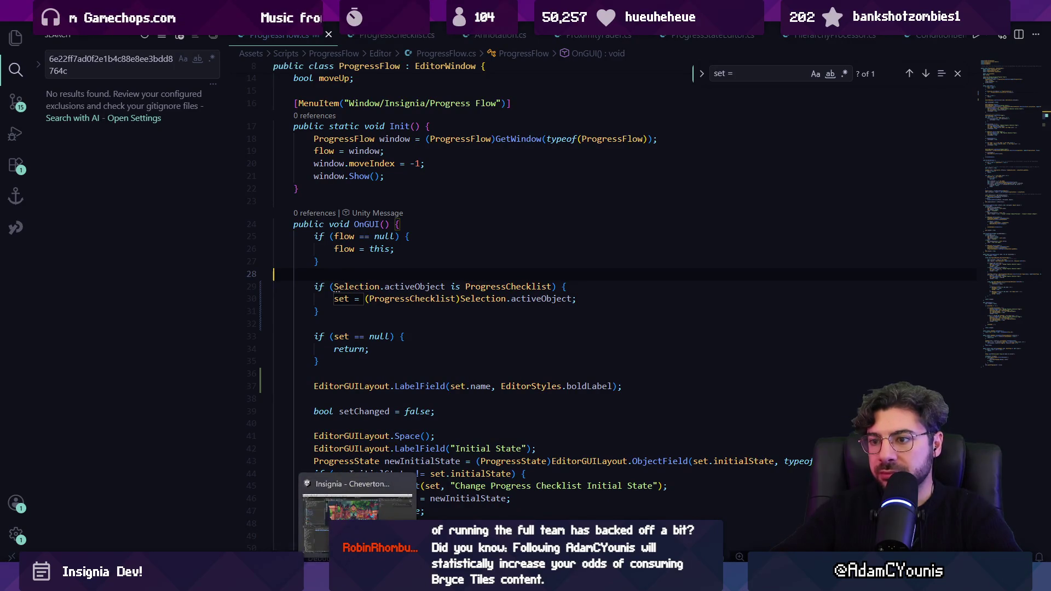
{"action": "left_click_drag", "start_coordinate": [318, 361], "coordinate": [300, 336]}
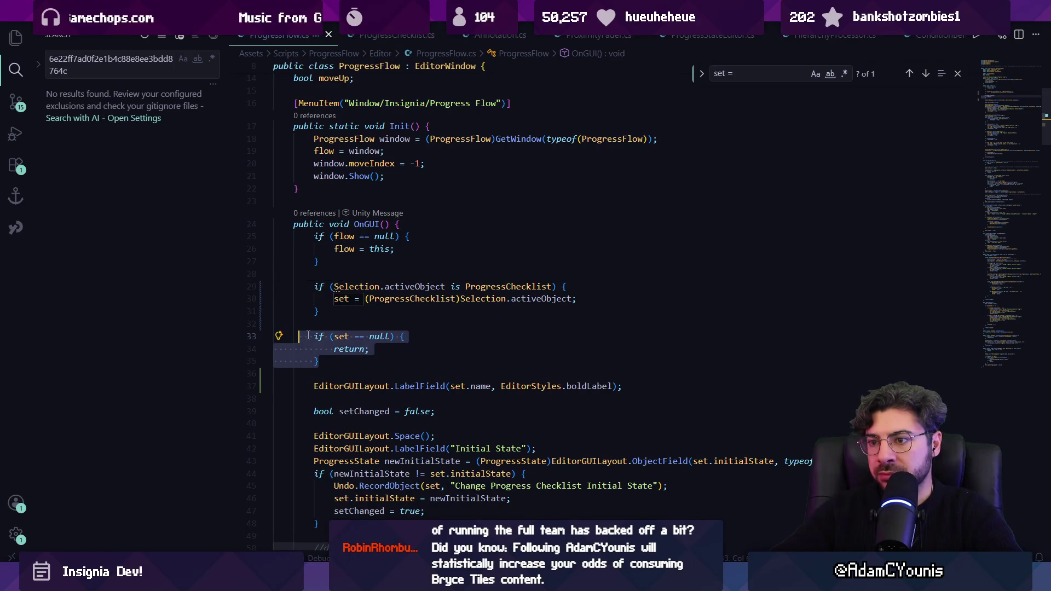
Toggle between Main Quest Checklist 1 and Paw Performers Checklist to confirm the panel follows selection.
{"action": "key", "text": "alt+Tab"}
{"action": "left_click", "coordinate": [233, 337]}
{"action": "left_click", "coordinate": [238, 346]}
{"action": "left_click", "coordinate": [242, 339]}
{"action": "left_click", "coordinate": [242, 344]}
{"action": "left_click", "coordinate": [241, 336]}
{"action": "left_click", "coordinate": [244, 346]}
{"action": "left_click", "coordinate": [384, 339]}
{"action": "left_click", "coordinate": [577, 479]}
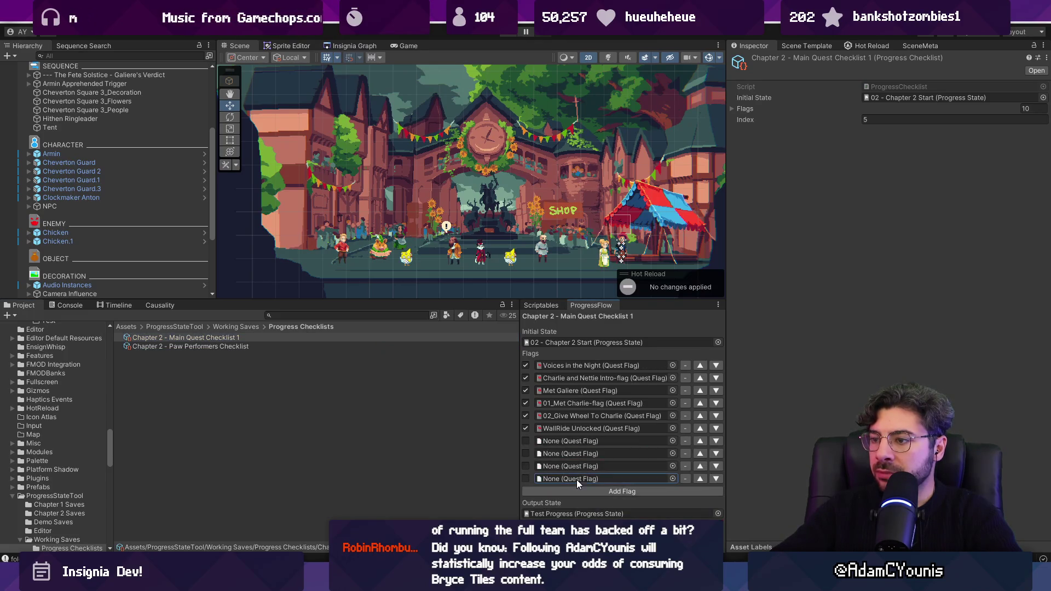
{"action": "left_click", "coordinate": [294, 346]}
{"action": "left_click", "coordinate": [341, 337]}
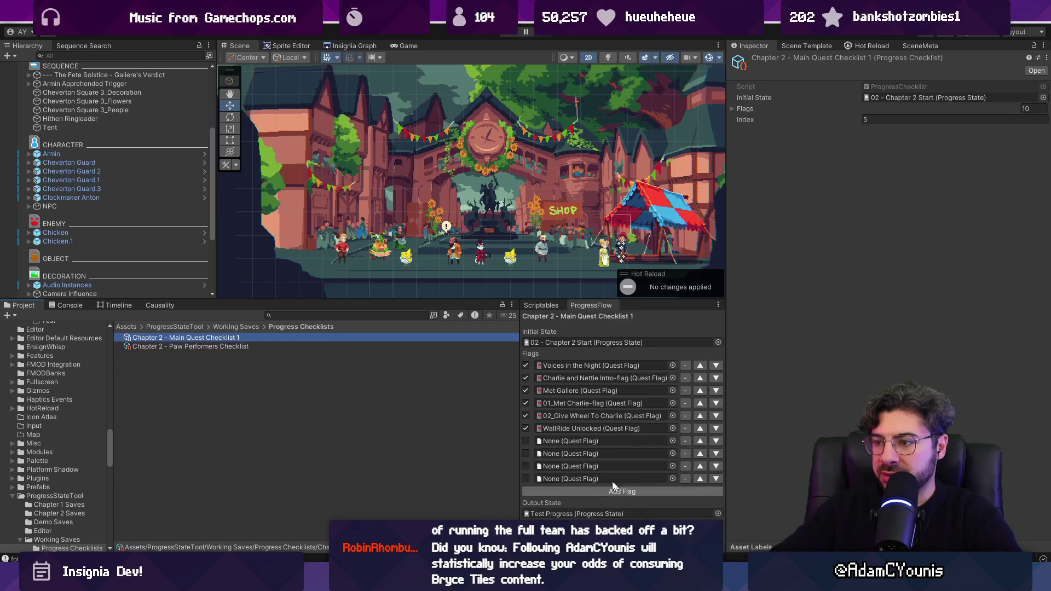
{"action": "left_click", "coordinate": [422, 344]}
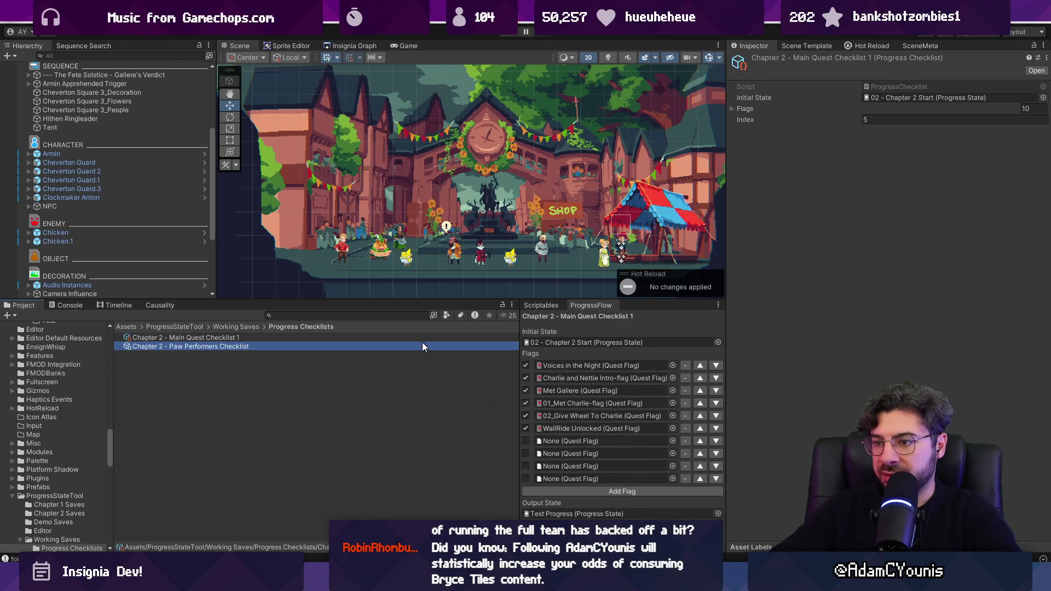
{"action": "left_click", "coordinate": [376, 336]}
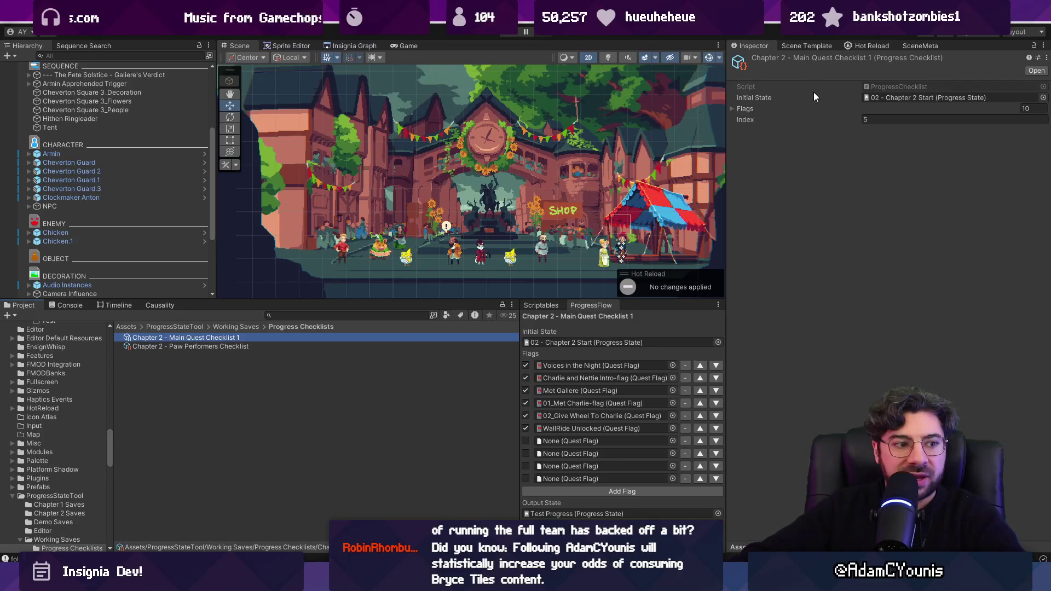
{"action": "key", "text": "alt+Tab"}
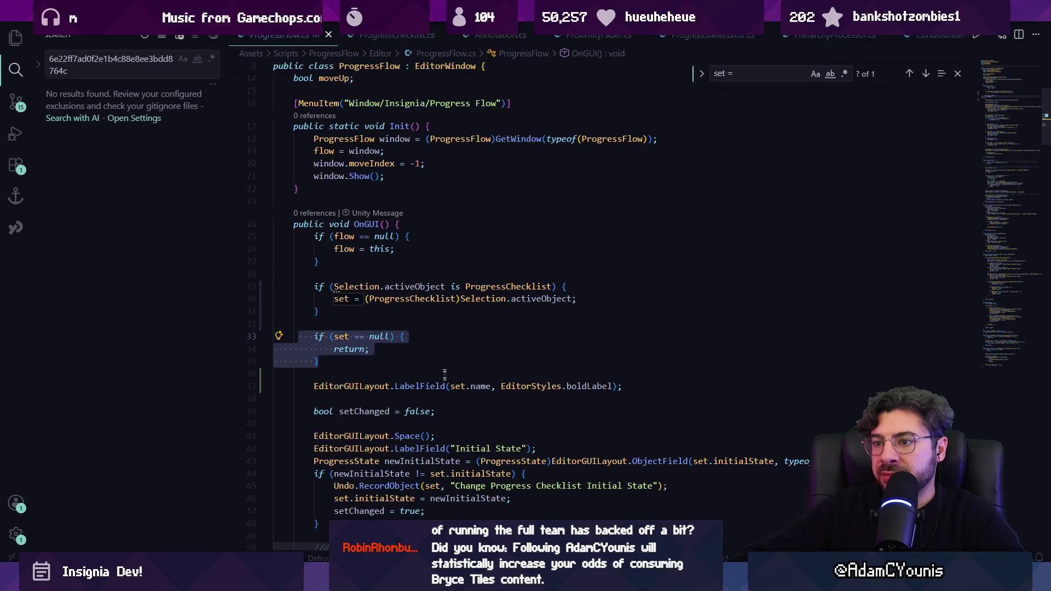
Ask Copilot Chat to refactor ProgressFlow into a CustomEditor for ProgressChecklist.
{"action": "left_click", "coordinate": [382, 581]}
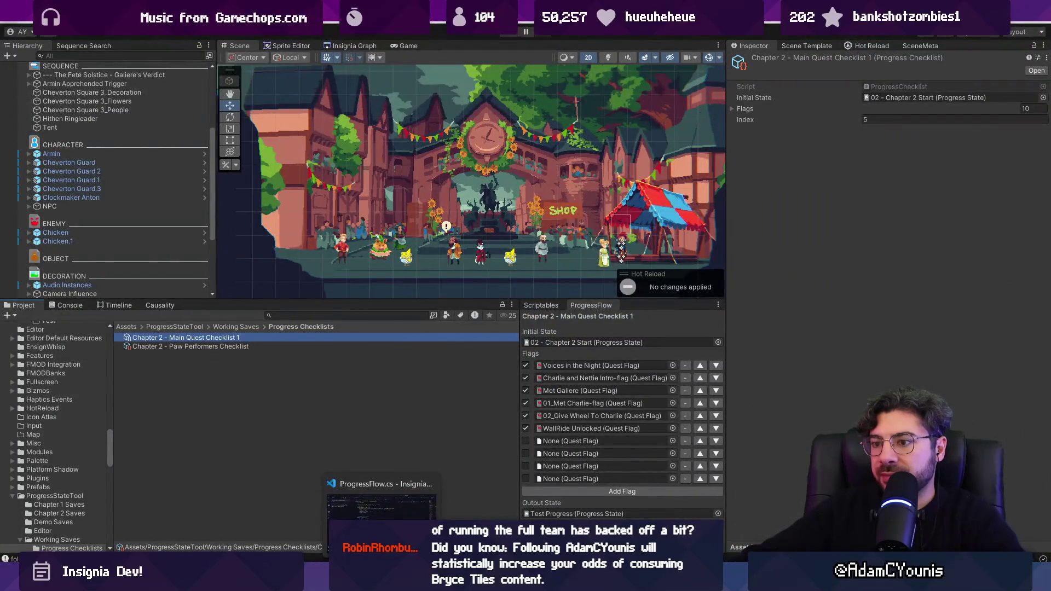
{"action": "left_click", "coordinate": [382, 581]}
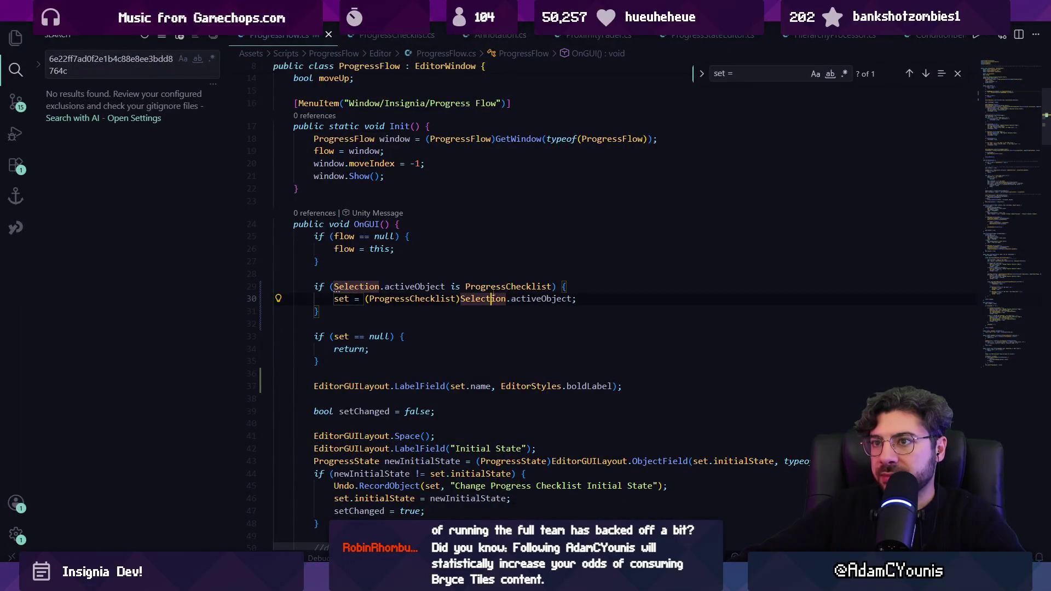
{"action": "key", "text": "ctrl+alt+i"}
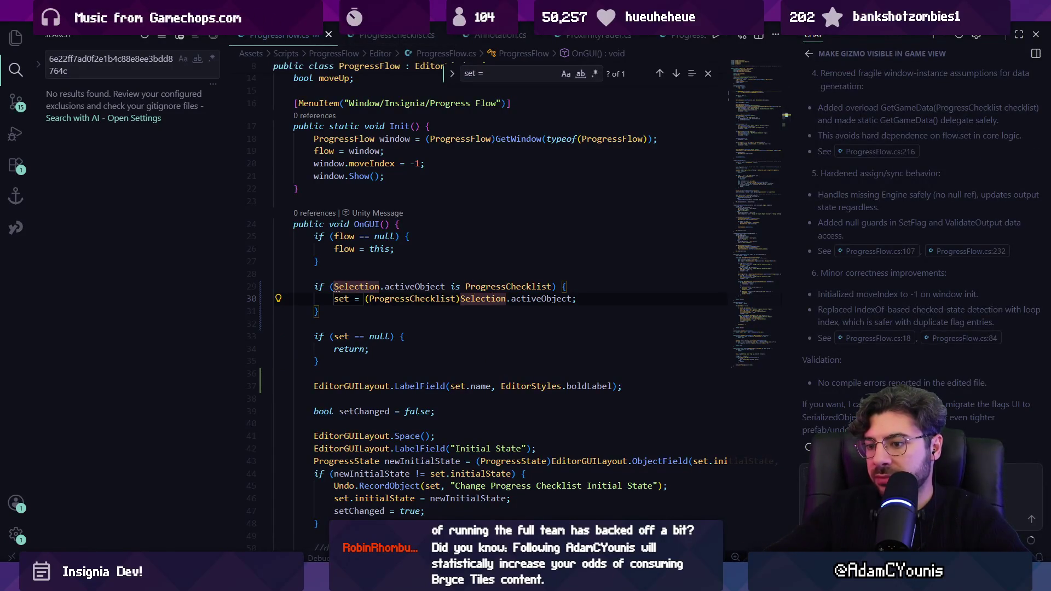
{"action": "key", "text": "alt+Tab"}
{"action": "left_click", "coordinate": [382, 582]}
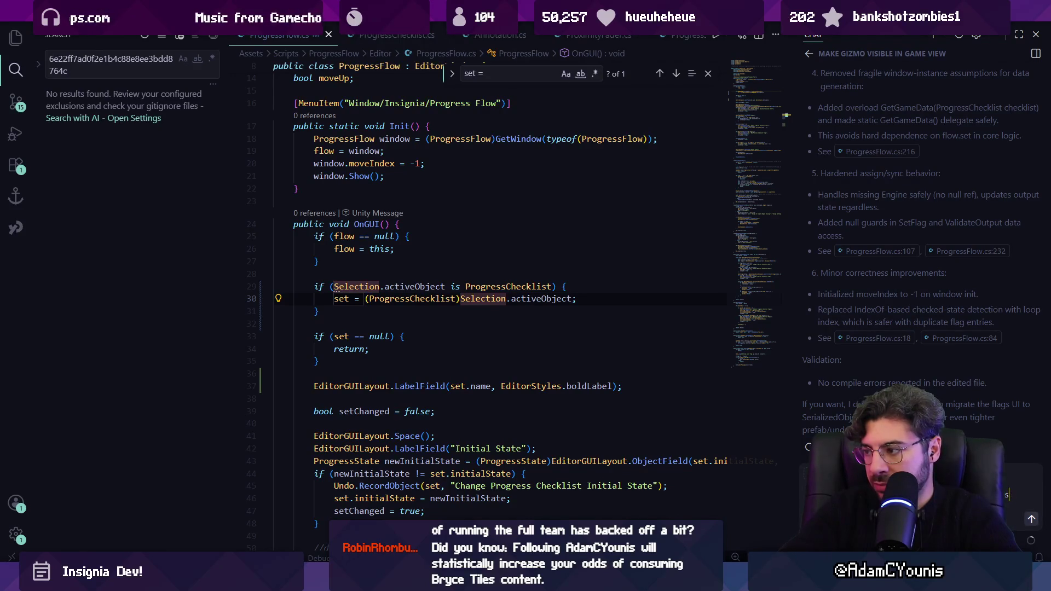
{"action": "type", "text": "pector"}
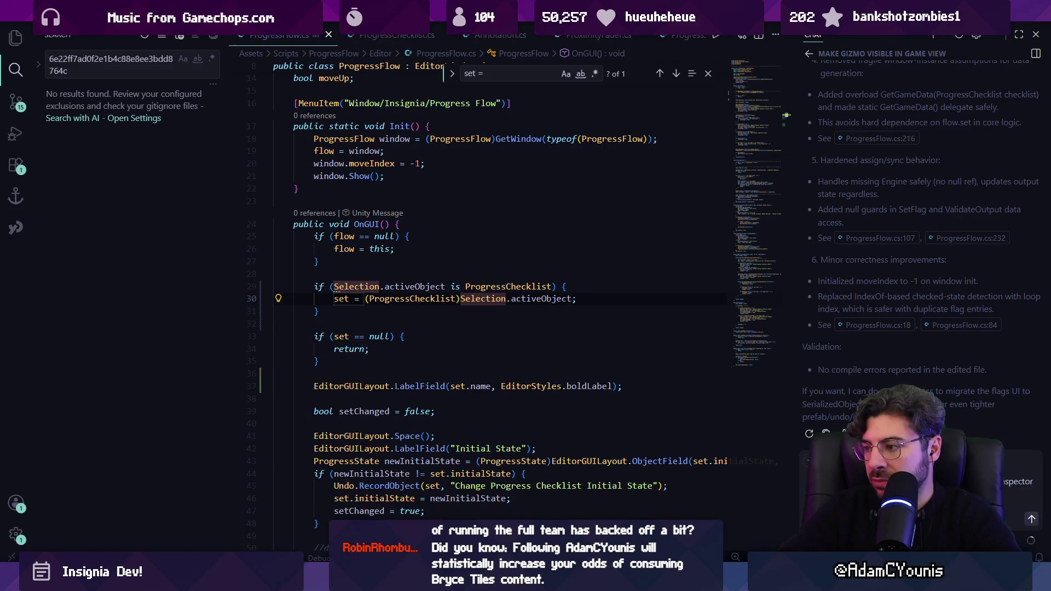
{"action": "key", "text": "Return"}
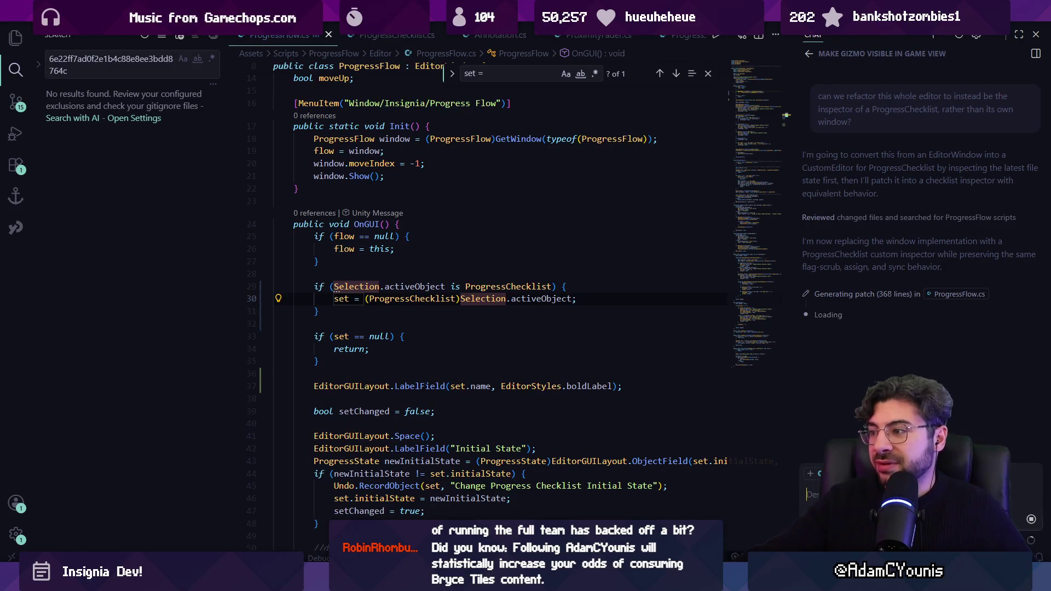
{"action": "scroll", "coordinate": [604, 387], "scroll_direction": "down", "scroll_amount": 20}
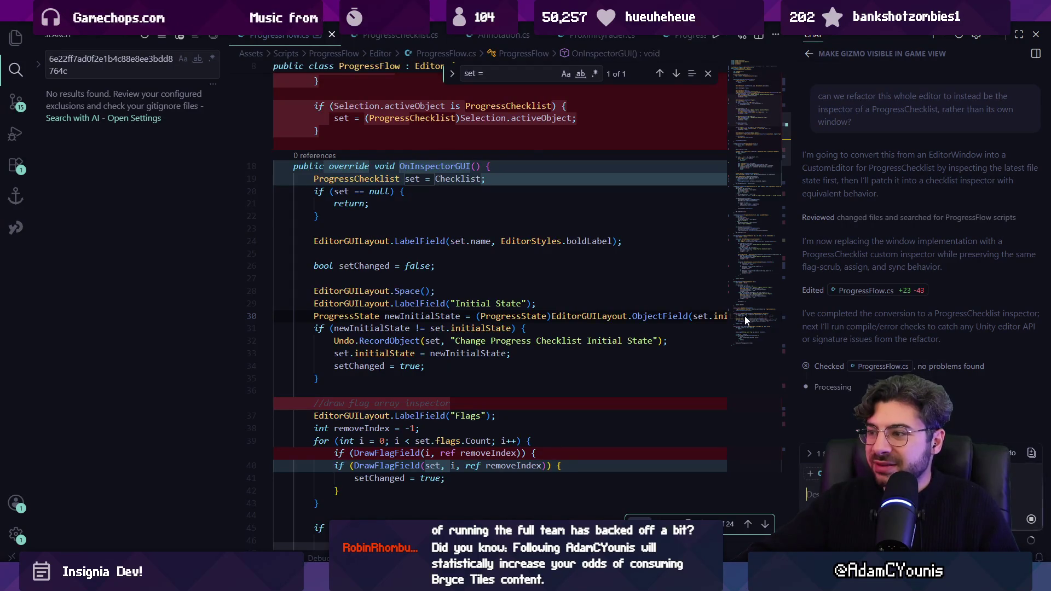
Scroll through the lower part of the AI's proposed ProgressFlow.cs diff.
{"action": "left_click", "coordinate": [745, 267]}
{"action": "scroll", "coordinate": [749, 323], "scroll_direction": "down", "scroll_amount": 2}
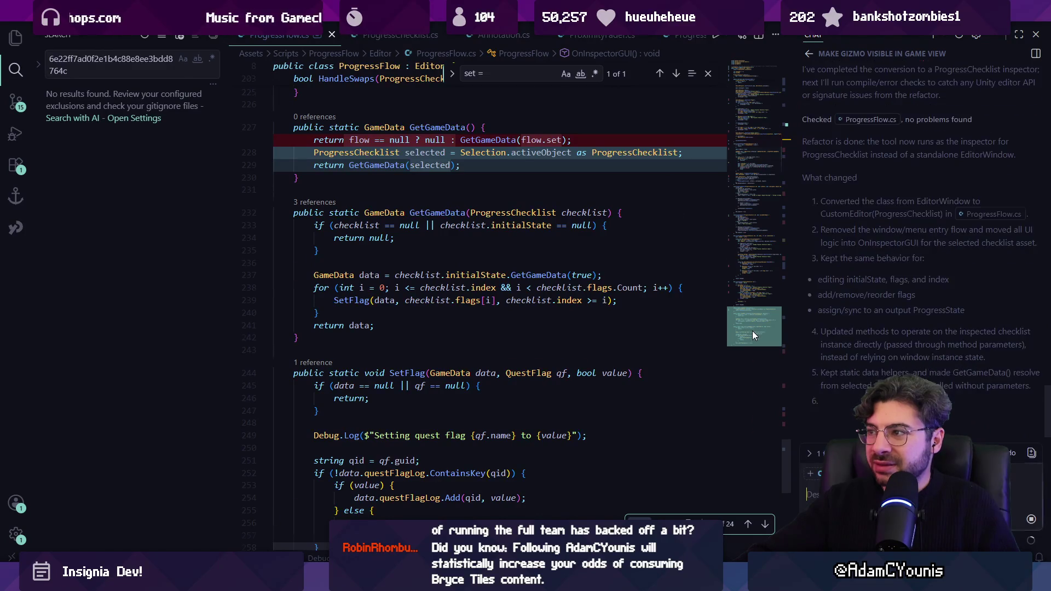
{"action": "scroll", "coordinate": [752, 331], "scroll_direction": "down", "scroll_amount": 5}
{"action": "mouse_move", "coordinate": [760, 339]}
{"action": "left_mouse_down"}
{"action": "mouse_move", "coordinate": [750, 169]}
{"action": "mouse_move", "coordinate": [724, 34]}
{"action": "mouse_move", "coordinate": [492, 110]}
{"action": "mouse_move", "coordinate": [252, 129]}
{"action": "left_mouse_up"}
{"action": "scroll", "coordinate": [159, 172], "scroll_direction": "down", "scroll_amount": 2}
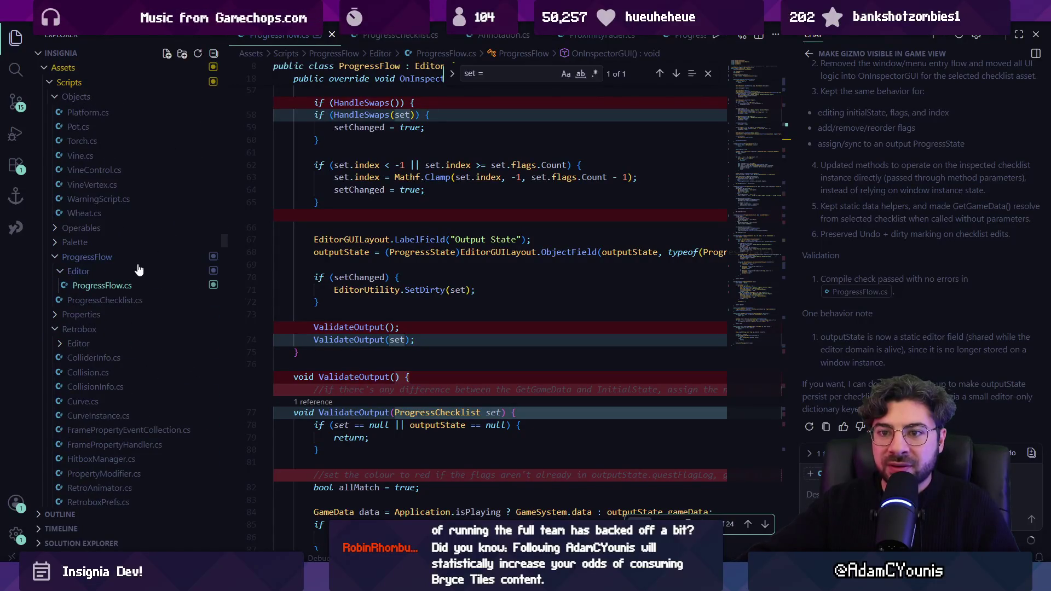
{"action": "left_click", "coordinate": [760, 209]}
Review the OnGUI and OnInspectorGUI changes, keep the AI's edits, and return to Unity.
{"action": "left_click", "coordinate": [741, 86]}
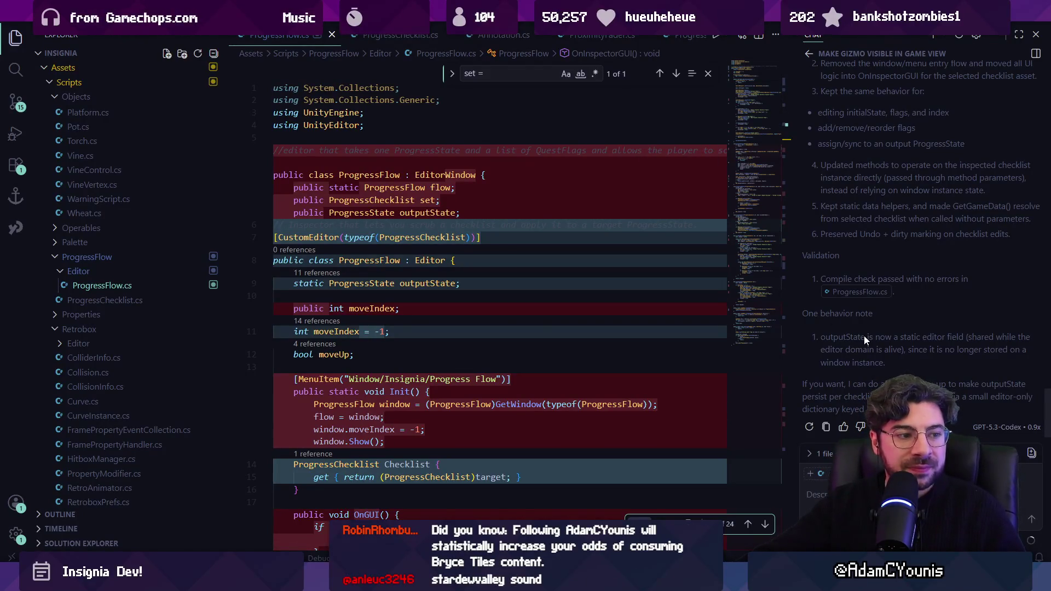
{"action": "scroll", "coordinate": [887, 344], "scroll_direction": "up", "scroll_amount": 10}
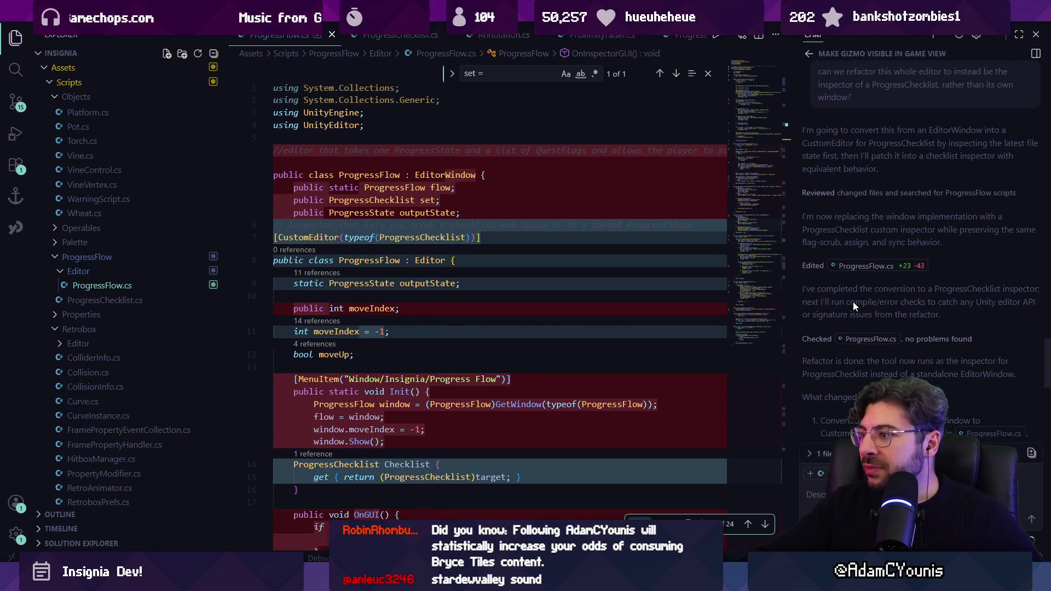
{"action": "scroll", "coordinate": [858, 351], "scroll_direction": "down", "scroll_amount": 1}
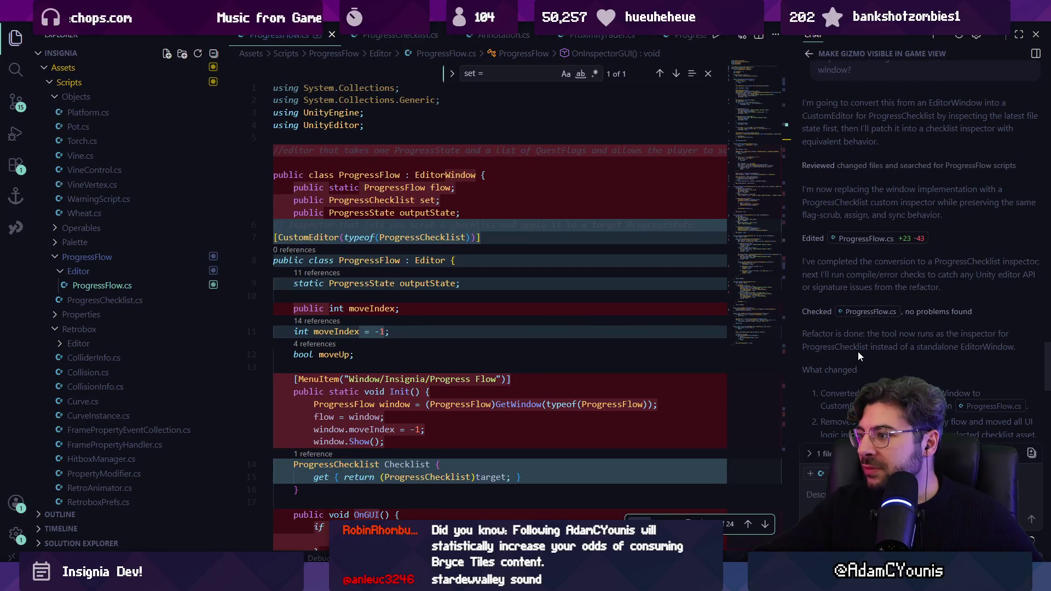
{"action": "scroll", "coordinate": [857, 342], "scroll_direction": "down", "scroll_amount": 2}
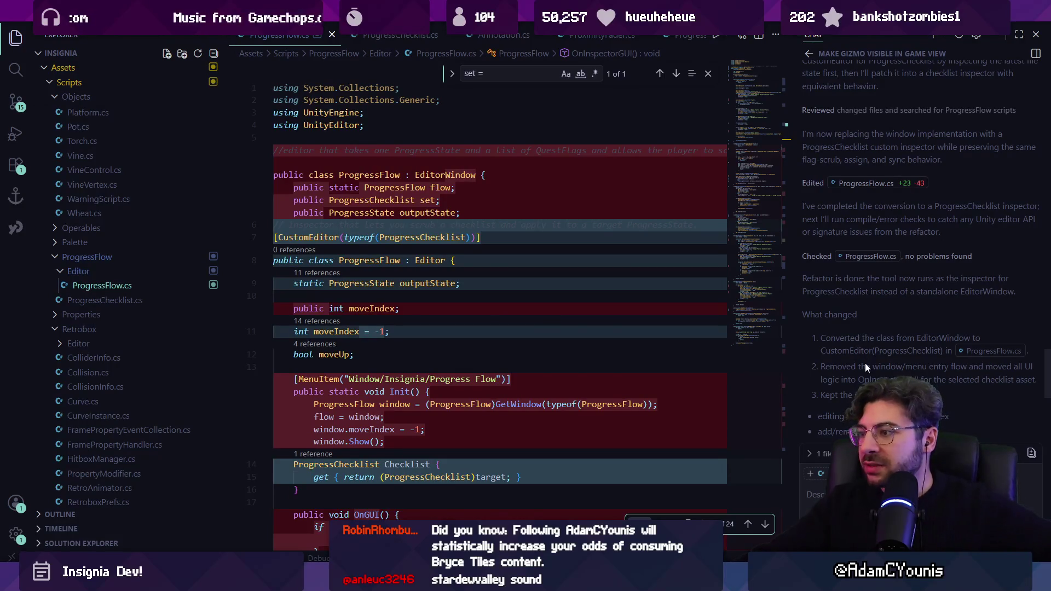
{"action": "left_click_drag", "start_coordinate": [744, 182], "coordinate": [747, 69]}
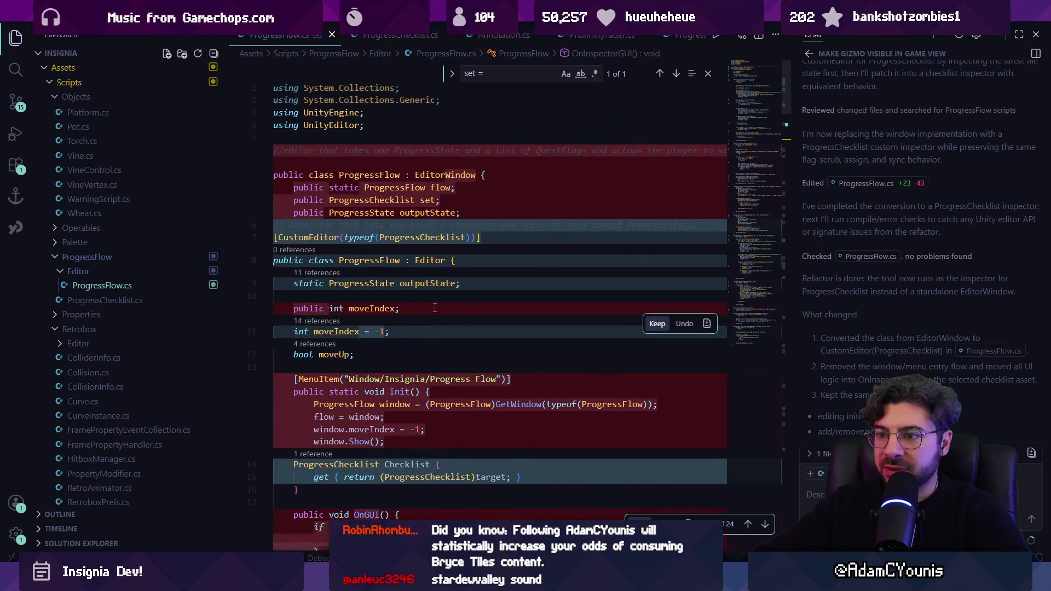
{"action": "scroll", "coordinate": [435, 308], "scroll_direction": "down", "scroll_amount": 5}
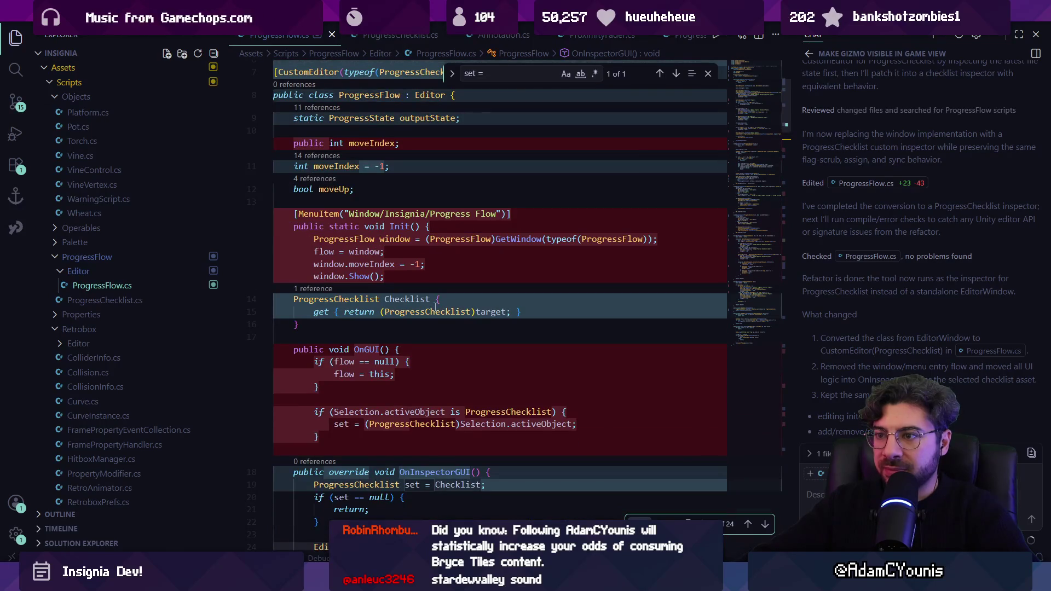
{"action": "scroll", "coordinate": [437, 308], "scroll_direction": "down", "scroll_amount": 3}
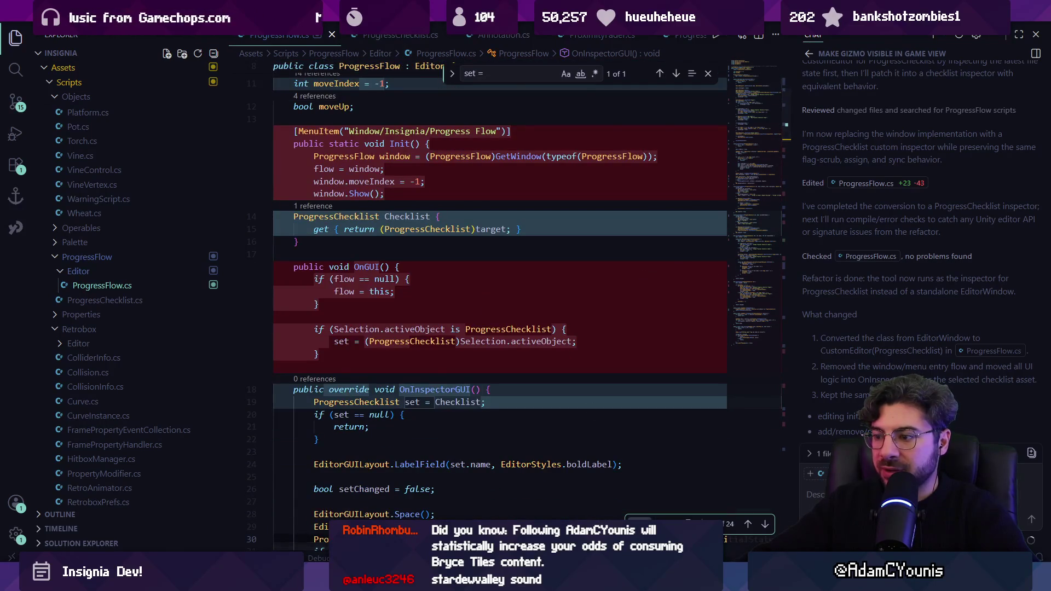
{"action": "key", "text": "ctrl+Return"}
{"action": "key", "text": "alt+Tab"}
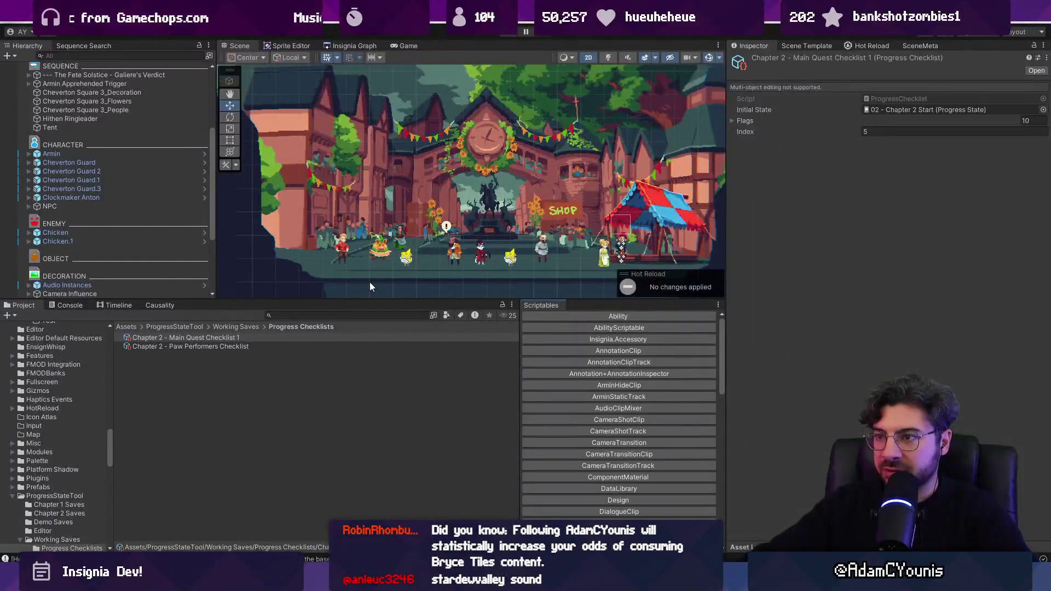
Switch between Paw Performers and Main Quest Checklist 1 to compare them in the new inspector.
{"action": "left_click", "coordinate": [309, 345]}
{"action": "left_click", "coordinate": [307, 338]}
{"action": "left_click", "coordinate": [310, 348]}
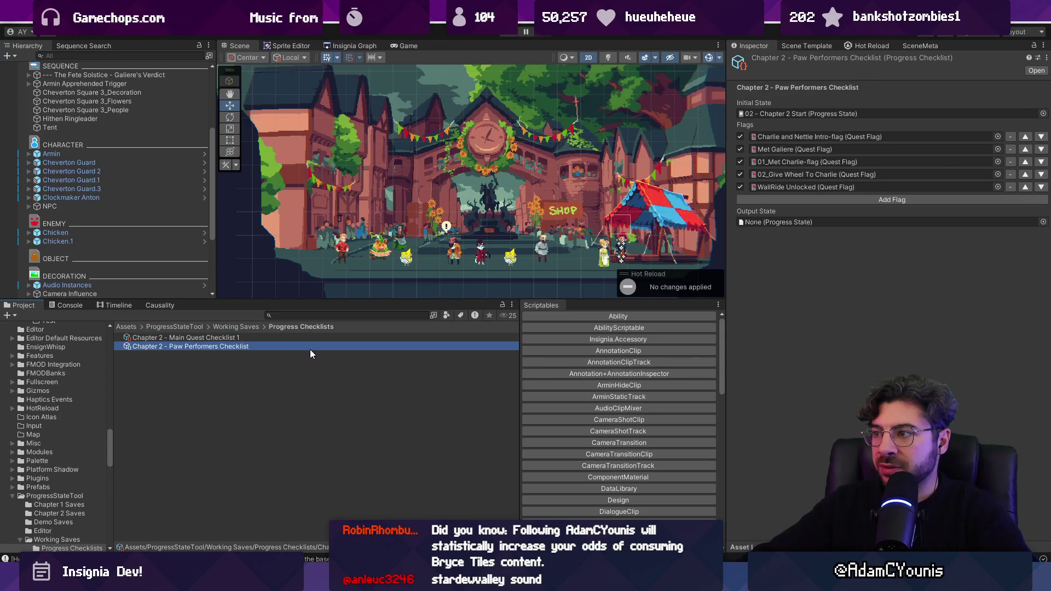
{"action": "left_click", "coordinate": [307, 338]}
{"action": "key", "text": "Down"}
{"action": "key", "text": "Up"}
{"action": "left_click", "coordinate": [310, 346]}
{"action": "left_click", "coordinate": [309, 337]}
{"action": "left_click", "coordinate": [311, 346]}
{"action": "left_click", "coordinate": [312, 339]}
{"action": "left_click", "coordinate": [313, 344]}
{"action": "left_click", "coordinate": [312, 339]}
Open the Select Progress State picker for Main Quest Checklist 1's Output State.
{"action": "left_click", "coordinate": [777, 329]}
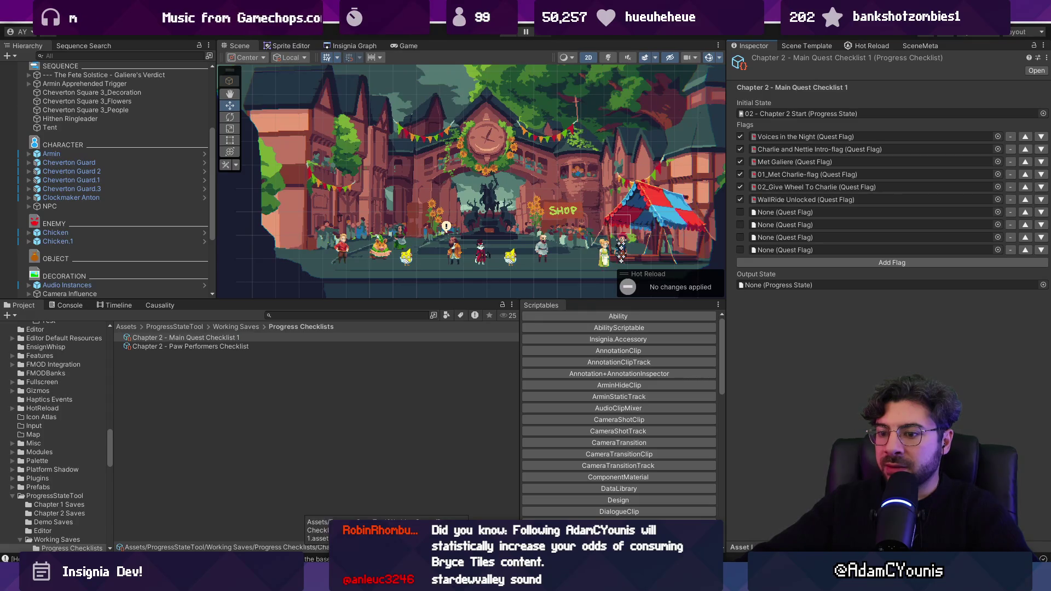
{"action": "left_click", "coordinate": [269, 345]}
{"action": "left_click", "coordinate": [272, 338]}
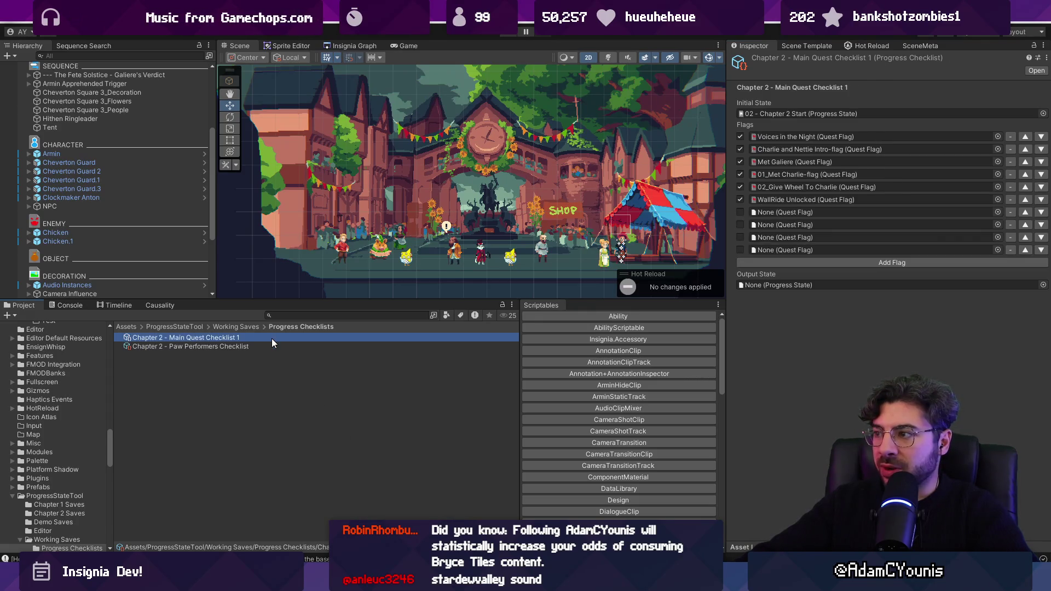
{"action": "left_click", "coordinate": [771, 328]}
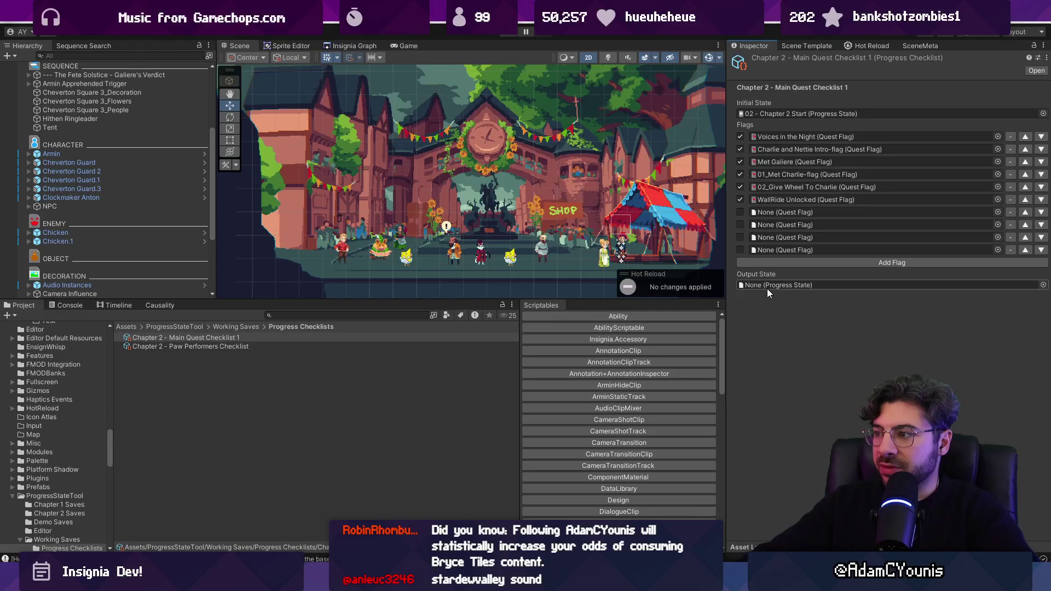
{"action": "left_click", "coordinate": [1042, 285]}
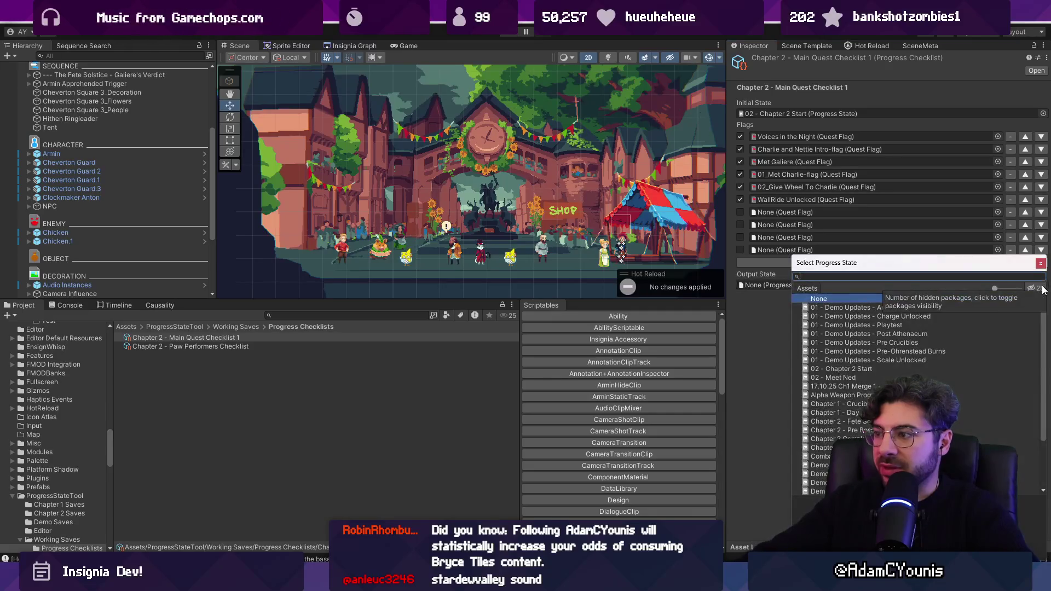
Search 'test' and choose Test Progress as the Output State.
{"action": "type", "text": "test"}
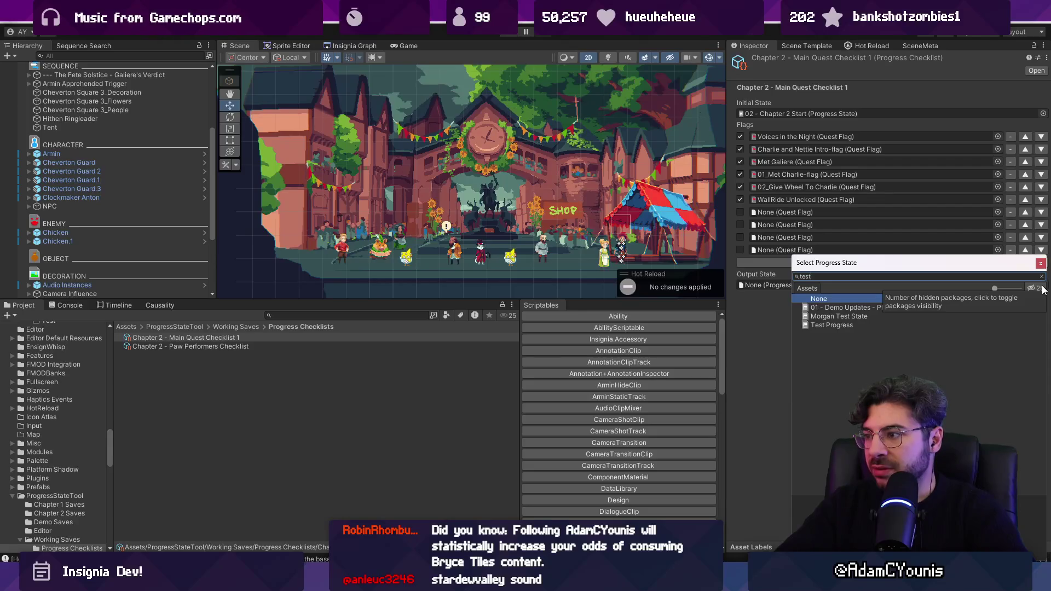
{"action": "left_click", "coordinate": [831, 325]}
{"action": "double_click", "coordinate": [831, 325]}
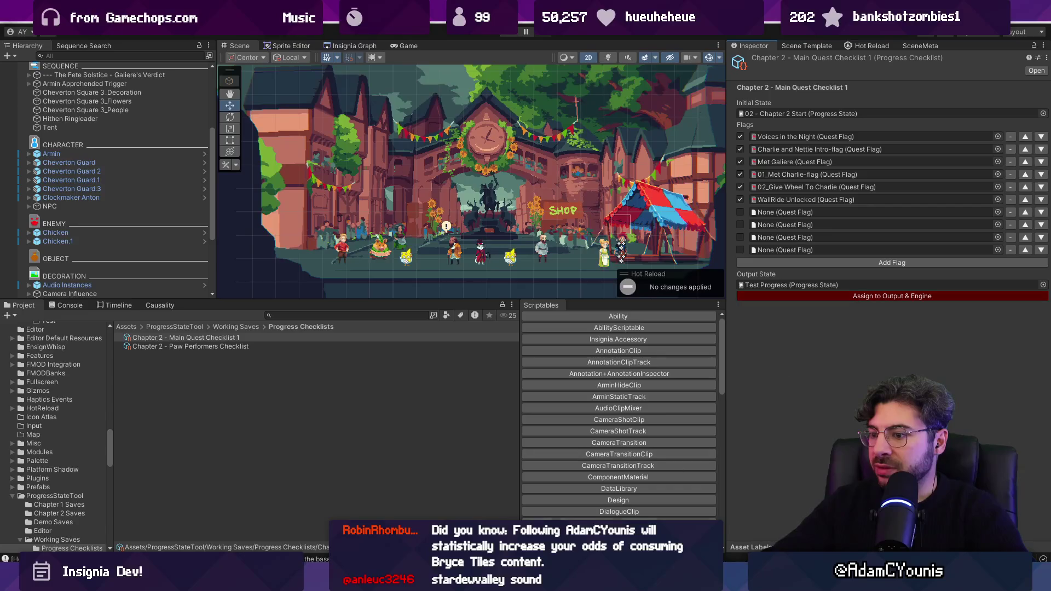
Search ProgressFlow.cs for outputState, then reselect the checklists in Unity to verify Test Progress.
{"action": "key", "text": "alt+Tab"}
{"action": "key", "text": "ctrl+f"}
{"action": "type", "text": "outputstate"}
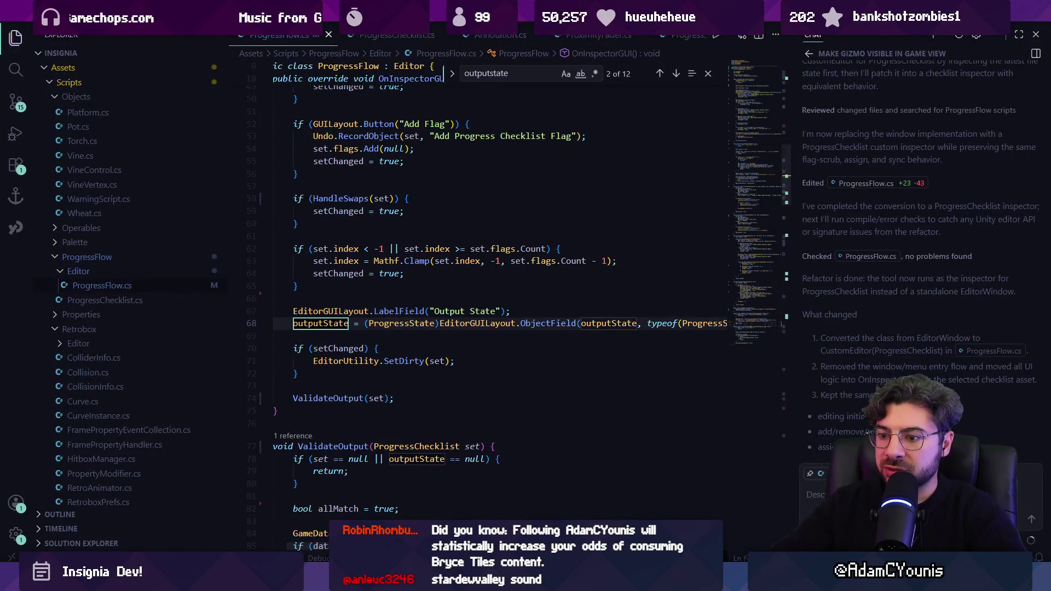
{"action": "key", "text": "alt+Tab"}
{"action": "left_click", "coordinate": [253, 346]}
{"action": "left_click", "coordinate": [257, 337]}
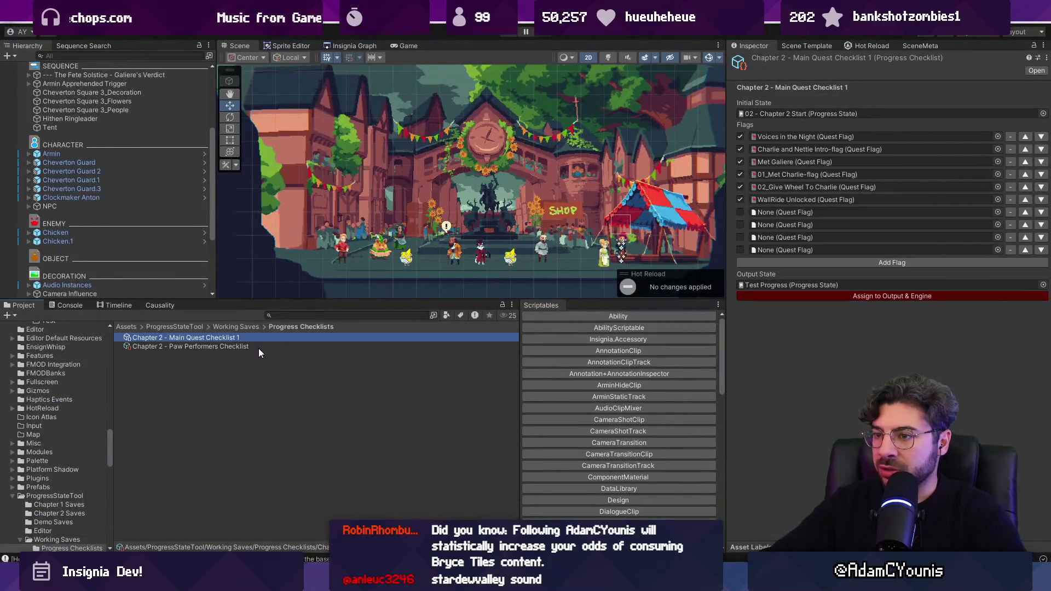
{"action": "left_click", "coordinate": [264, 347]}
{"action": "left_click", "coordinate": [264, 337]}
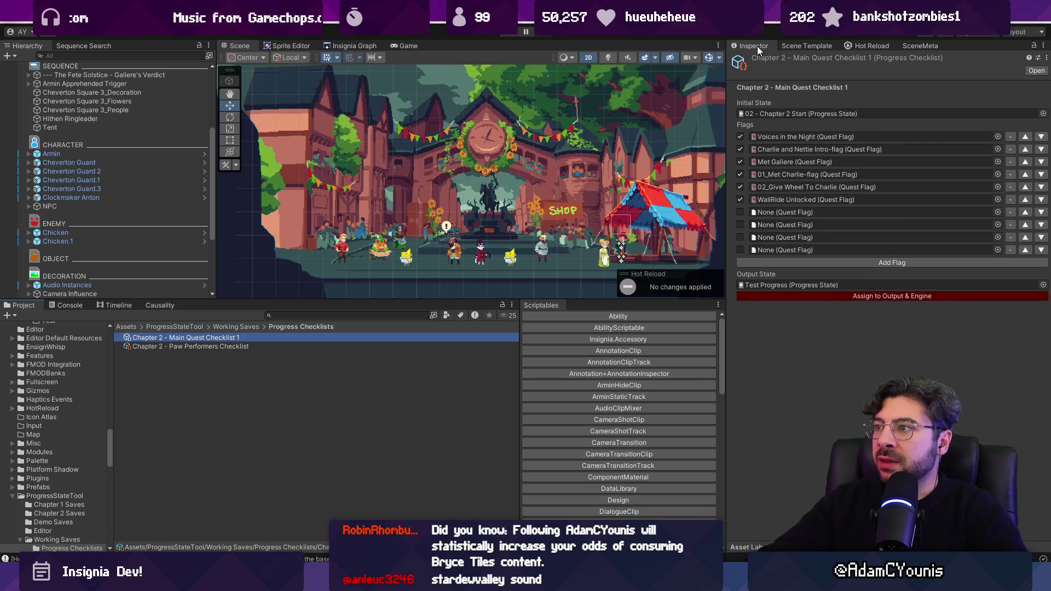
{"action": "left_click", "coordinate": [1032, 46]}
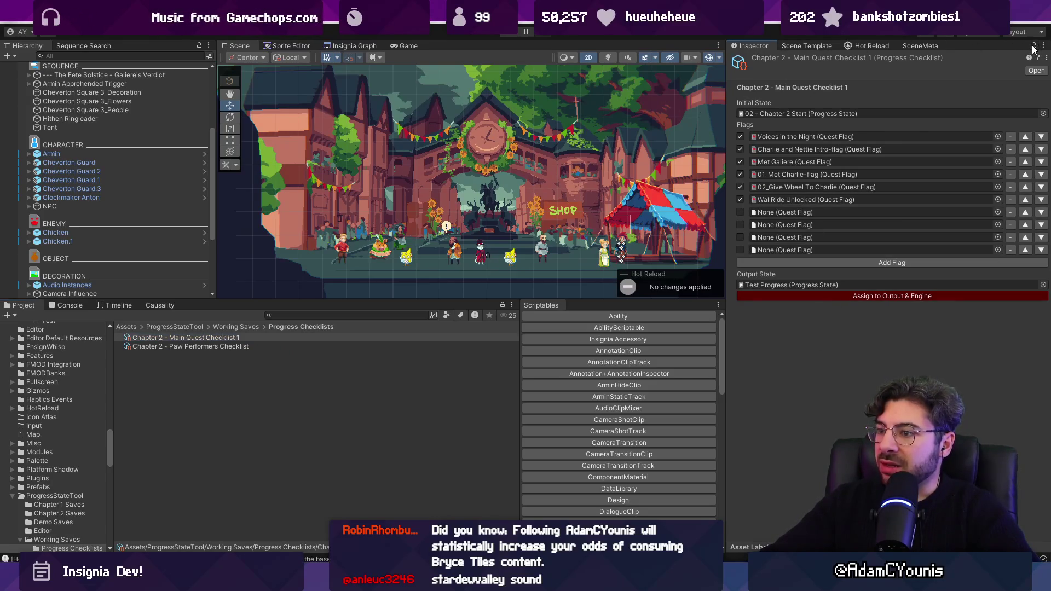
Move the inspector into the lower panel group and add a second Inspector tab.
{"action": "mouse_move", "coordinate": [755, 47]}
{"action": "left_mouse_down"}
{"action": "mouse_move", "coordinate": [613, 241]}
{"action": "mouse_move", "coordinate": [587, 307]}
{"action": "left_mouse_up"}
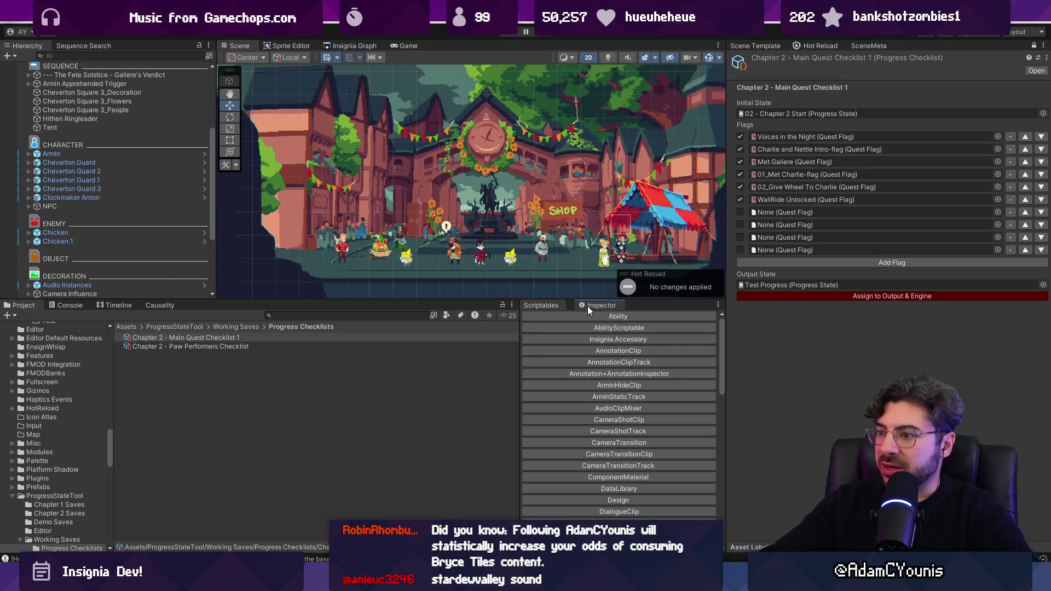
{"action": "left_click", "coordinate": [1042, 47]}
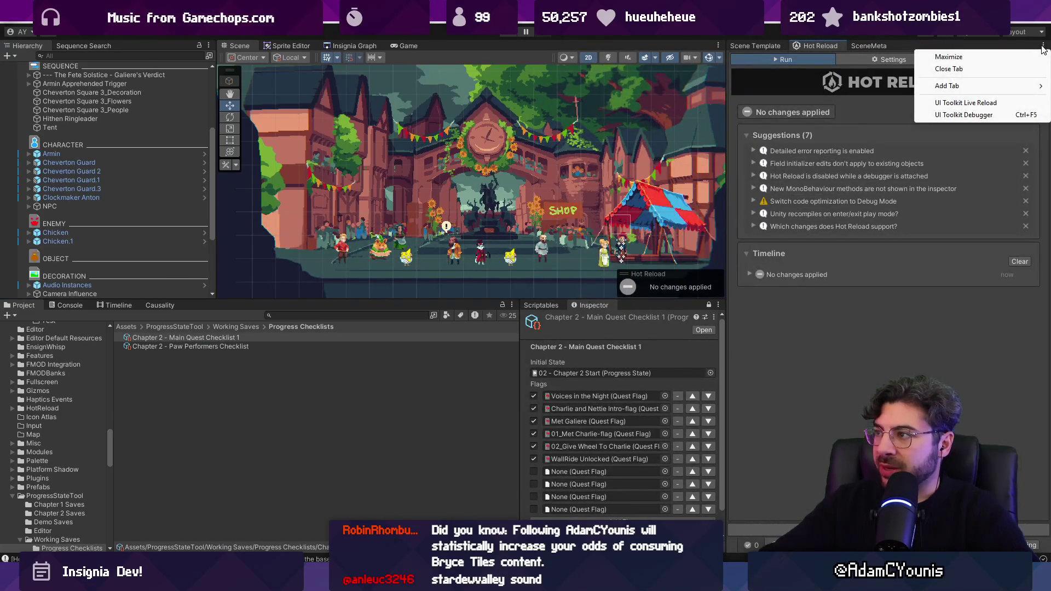
{"action": "mouse_move", "coordinate": [963, 86]}
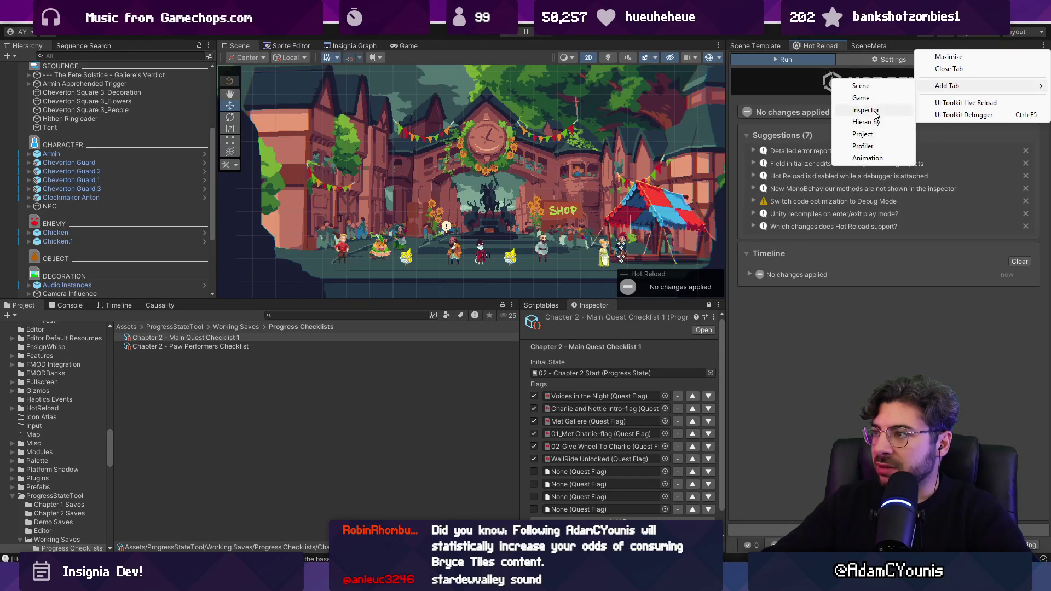
{"action": "left_click", "coordinate": [870, 110]}
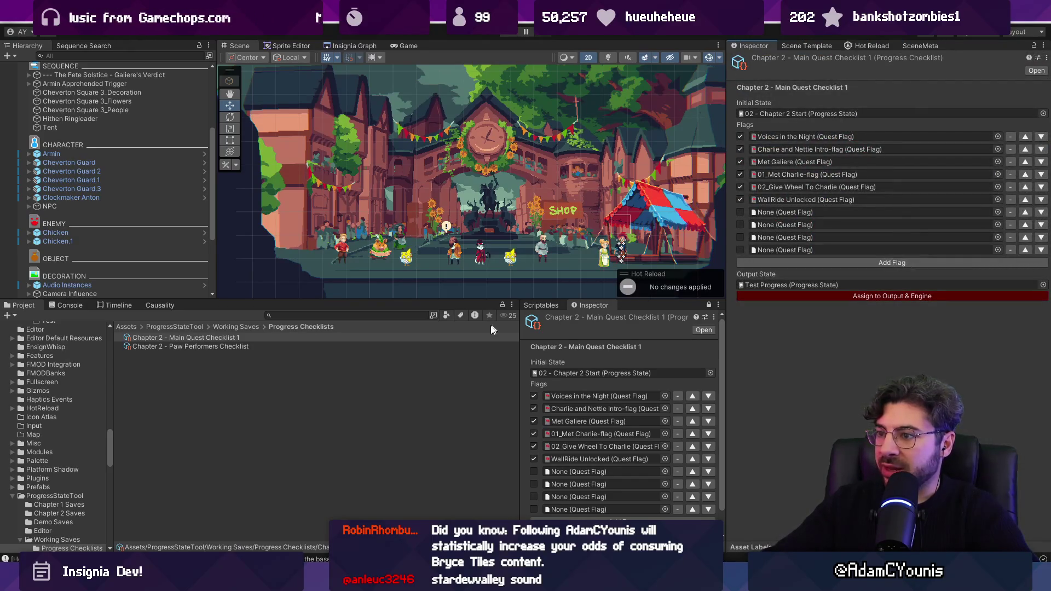
Reselect Chapter 2 - Main Quest Checklist 1 via Paw Performers Checklist to show it in the new Inspector.
{"action": "left_click", "coordinate": [263, 382]}
{"action": "left_click", "coordinate": [321, 343]}
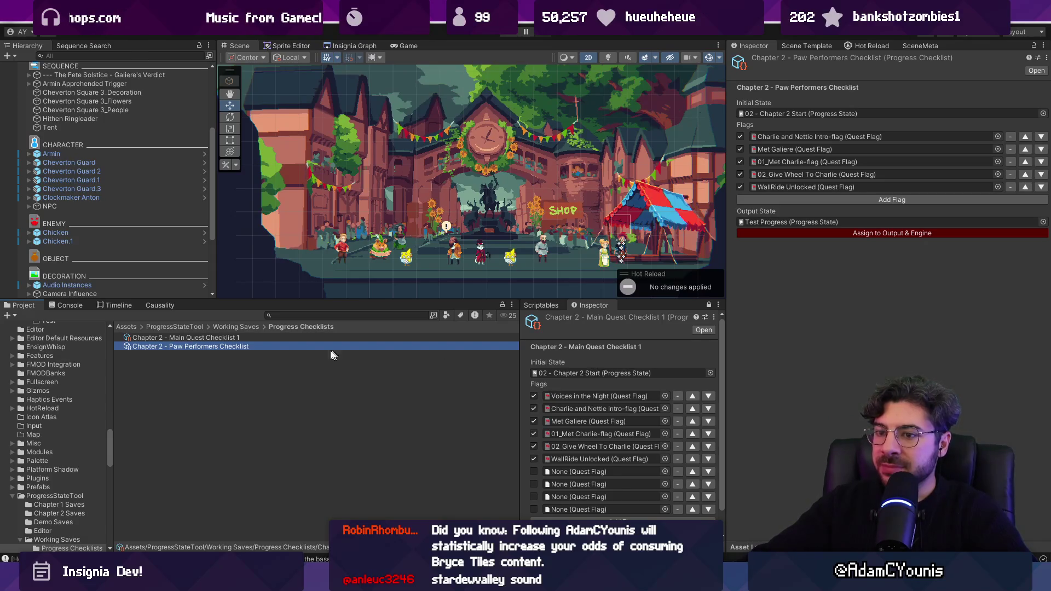
{"action": "left_click", "coordinate": [249, 337]}
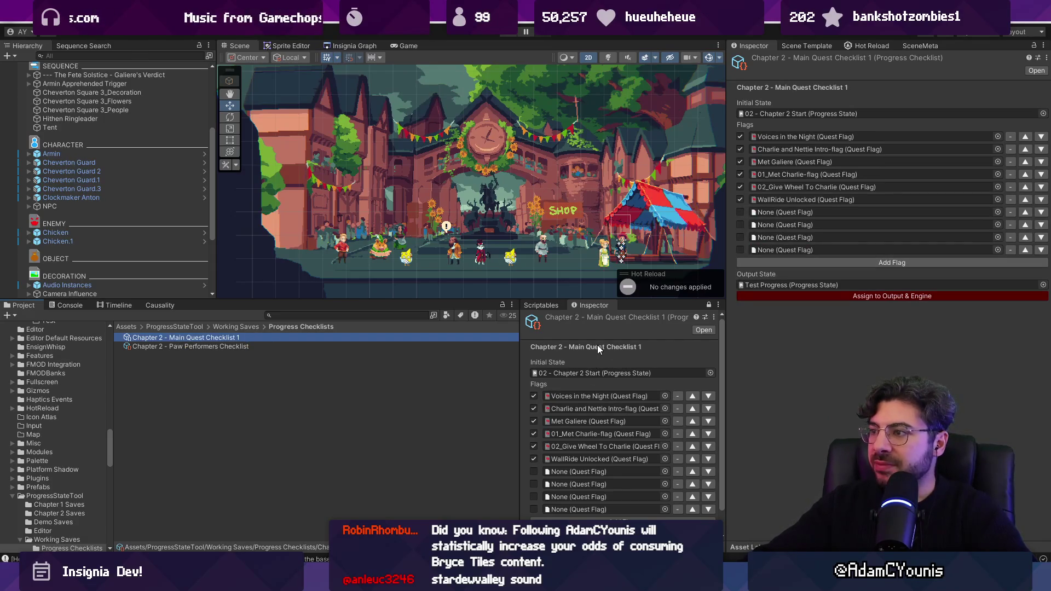
Rename the asset to Chapter 2 - Cheverton Checklist.
{"action": "left_click", "coordinate": [282, 339]}
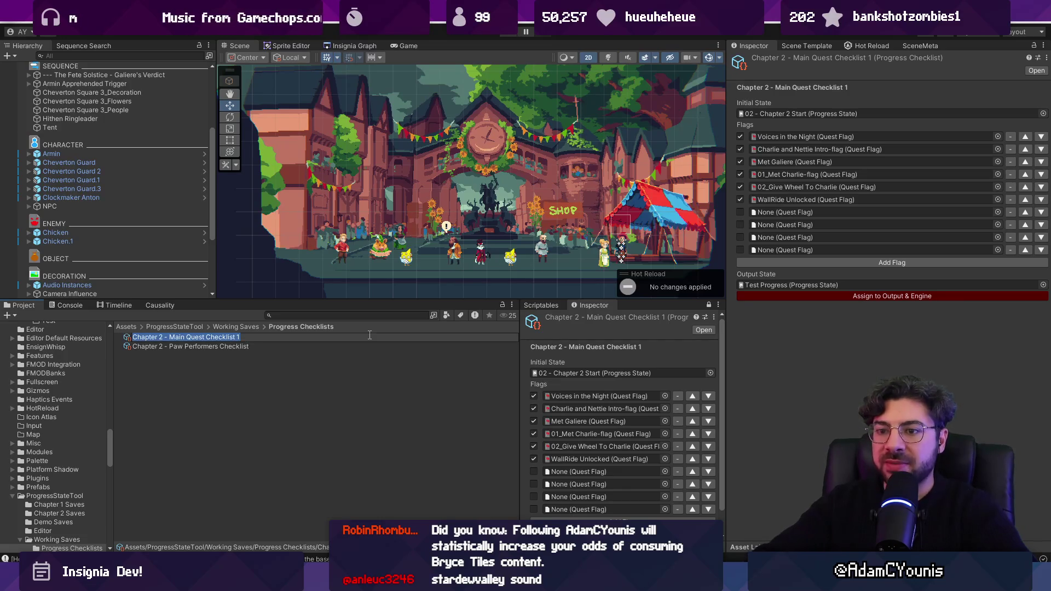
{"action": "left_click_drag", "start_coordinate": [164, 337], "coordinate": [370, 335]}
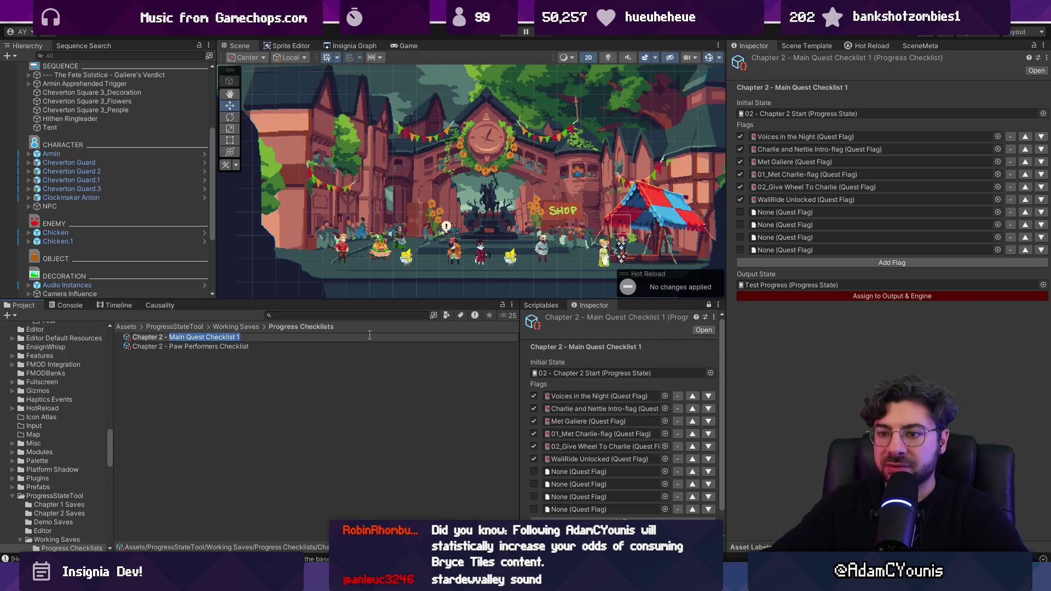
{"action": "type", "text": "Cheverton Q"}
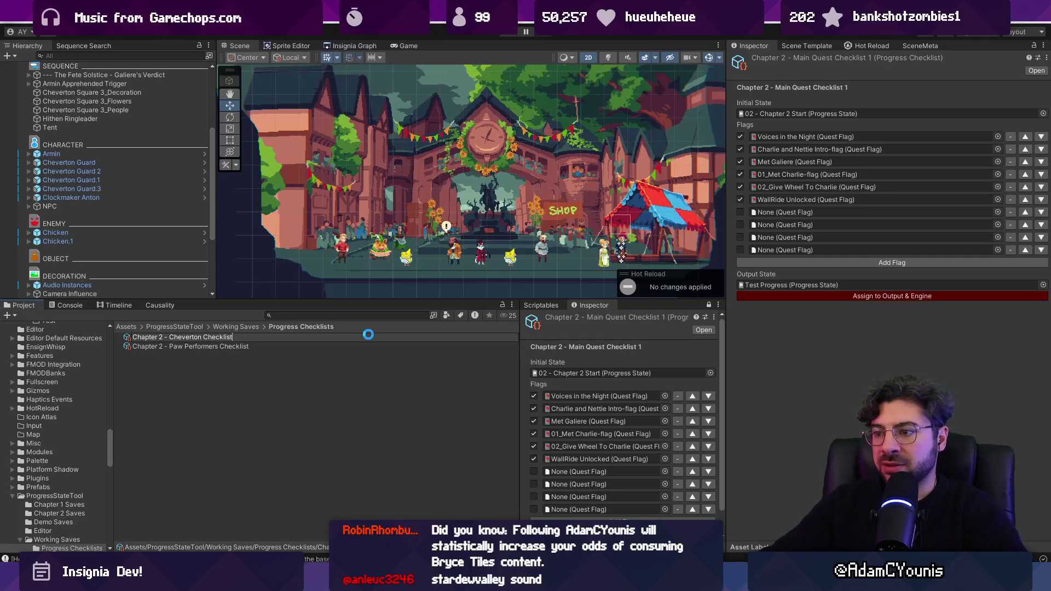
{"action": "key", "text": "Return"}
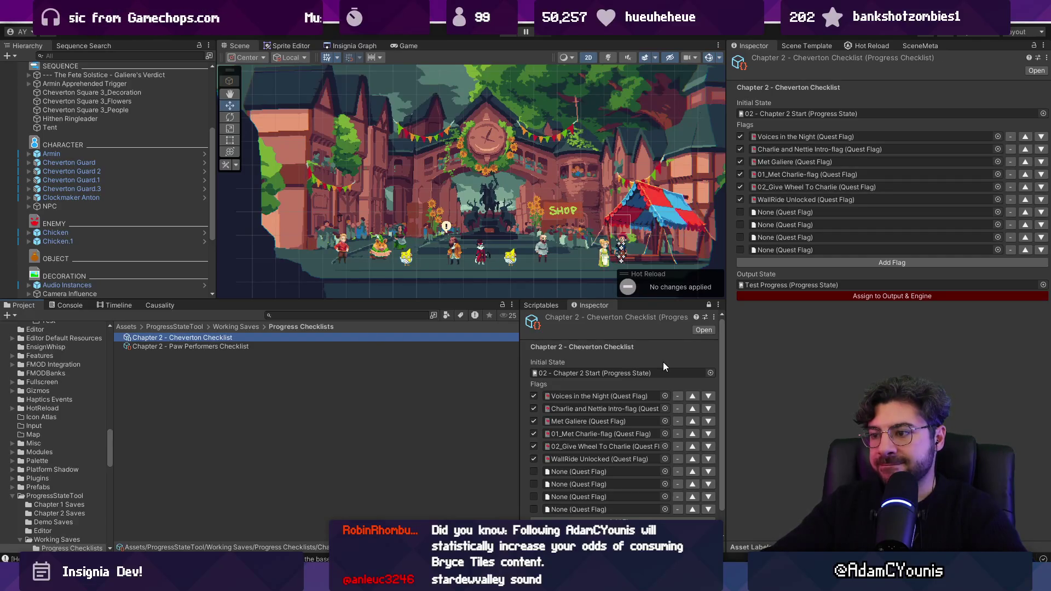
Narrow the Inspector and remove the five old flags from the checklist.
{"action": "left_click_drag", "start_coordinate": [727, 234], "coordinate": [750, 233]}
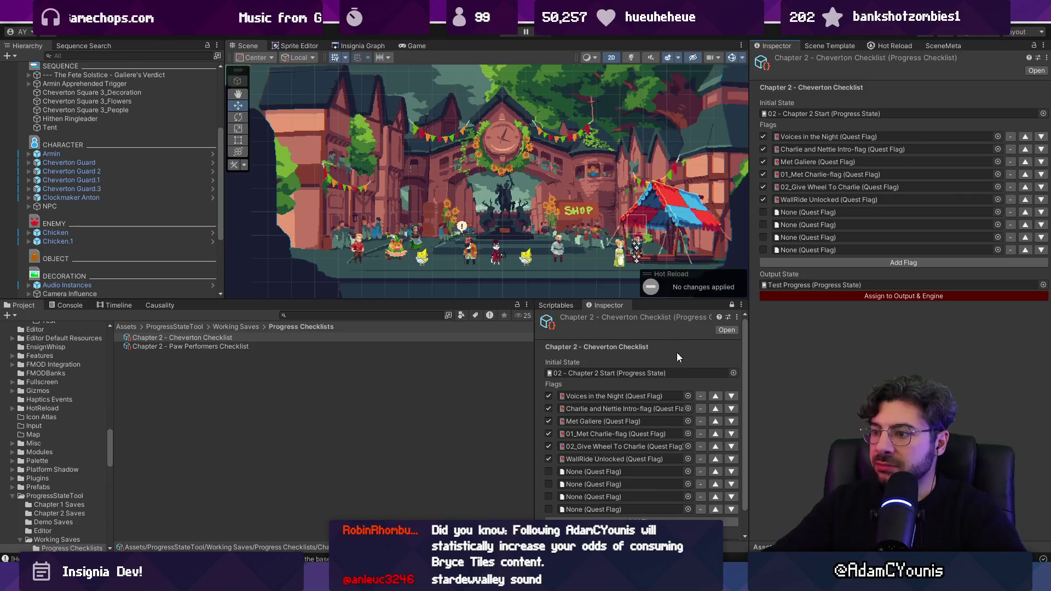
{"action": "left_click", "coordinate": [701, 396]}
{"action": "left_click", "coordinate": [701, 397]}
{"action": "left_click", "coordinate": [701, 396]}
{"action": "left_click", "coordinate": [708, 396]}
{"action": "left_click", "coordinate": [708, 396]}
{"action": "left_click", "coordinate": [708, 395]}
Set the first two flags to Met Gatekeeper and Gatekeeper Announcement-flag.
{"action": "left_click", "coordinate": [694, 395]}
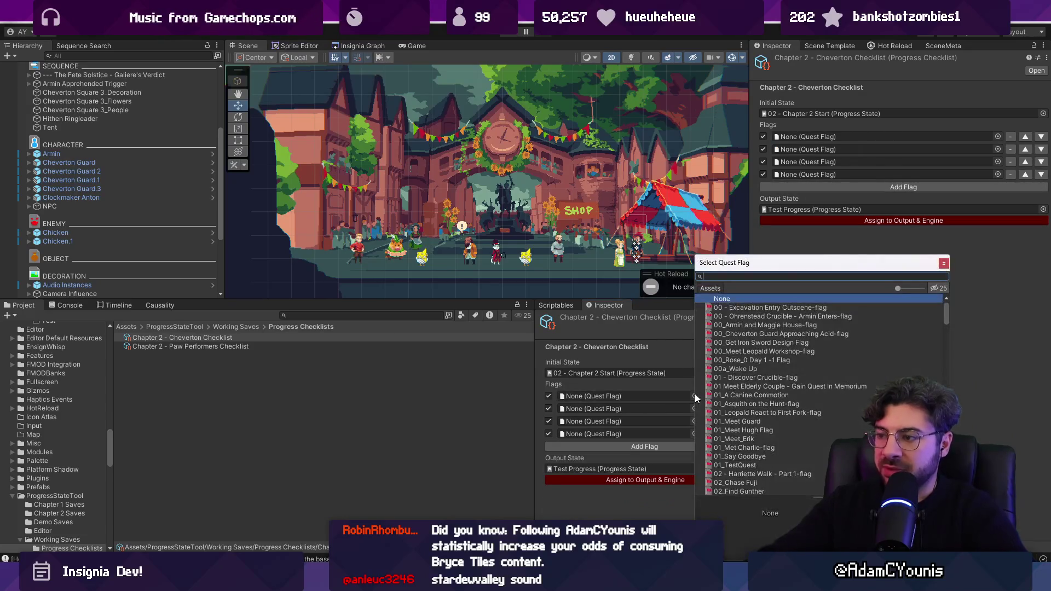
{"action": "type", "text": "gateke"}
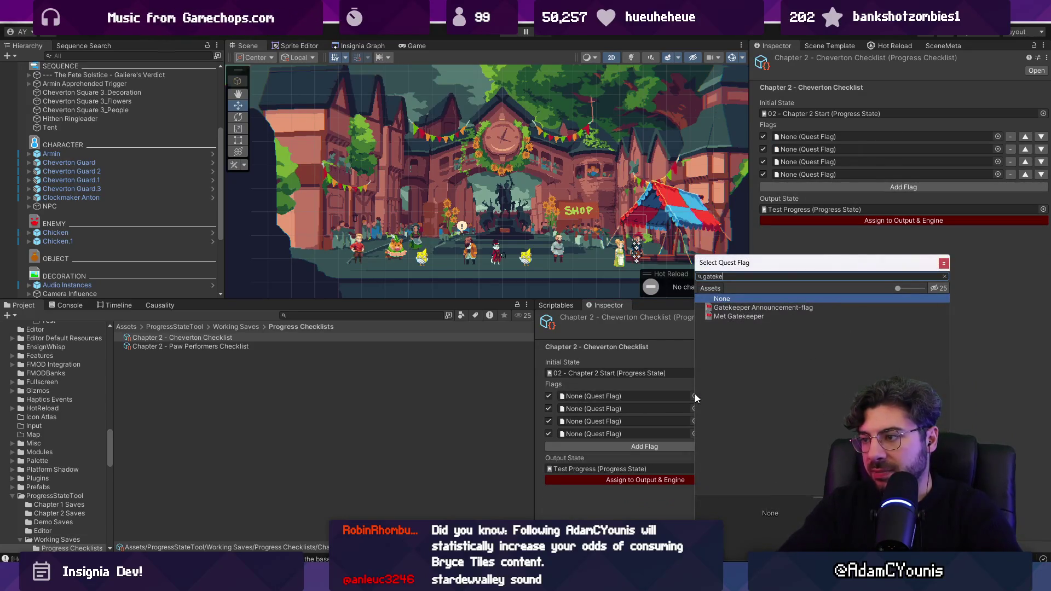
{"action": "key", "text": "Down"}
{"action": "key", "text": "Down"}
{"action": "key", "text": "Return"}
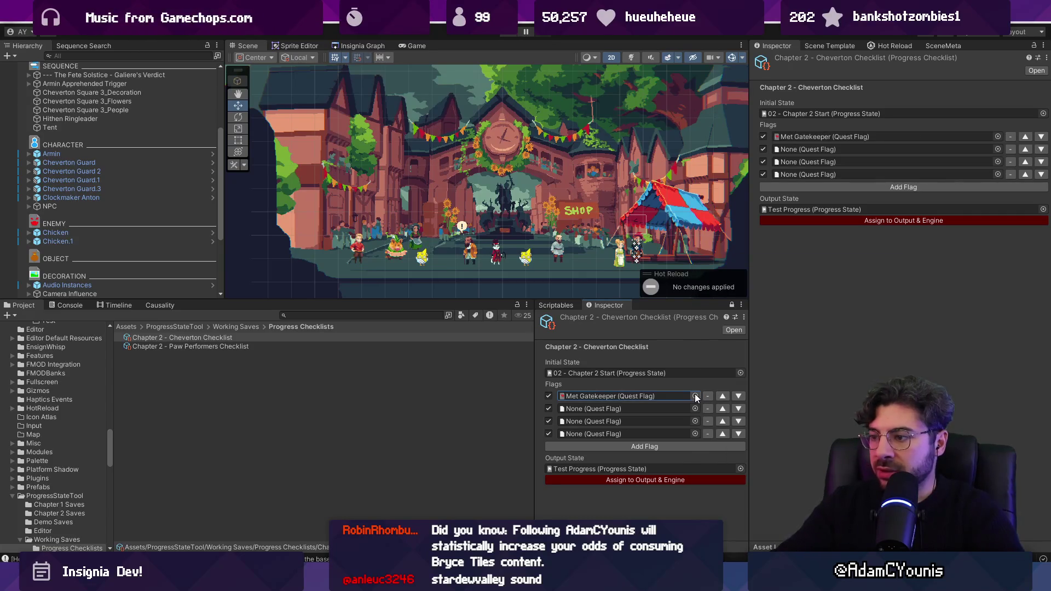
{"action": "left_click", "coordinate": [695, 408]}
{"action": "type", "text": "an"}
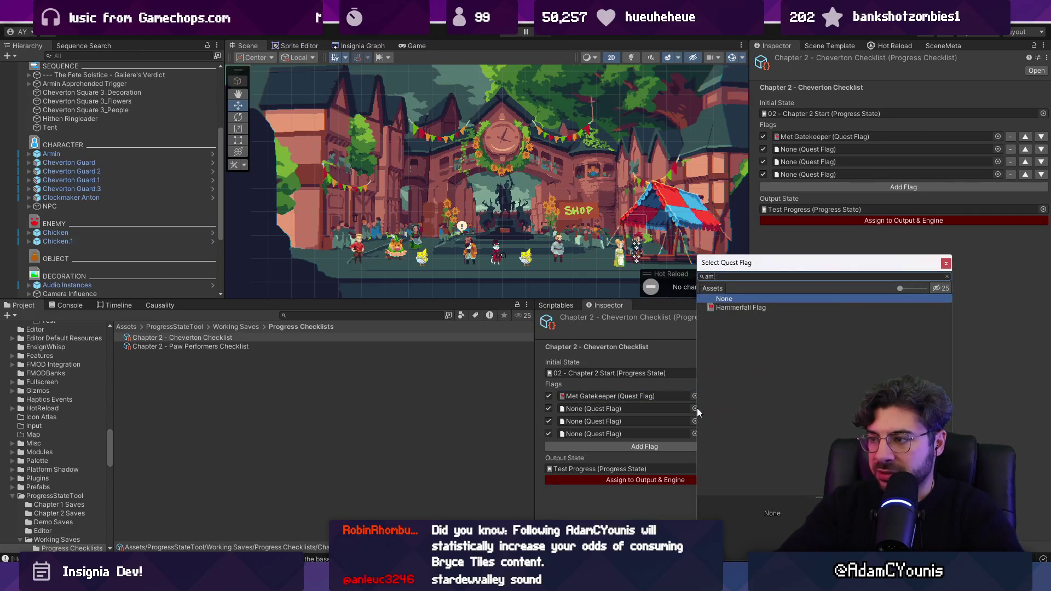
{"action": "type", "text": "nouncement"}
{"action": "key", "text": "Down"}
{"action": "key", "text": "Return"}
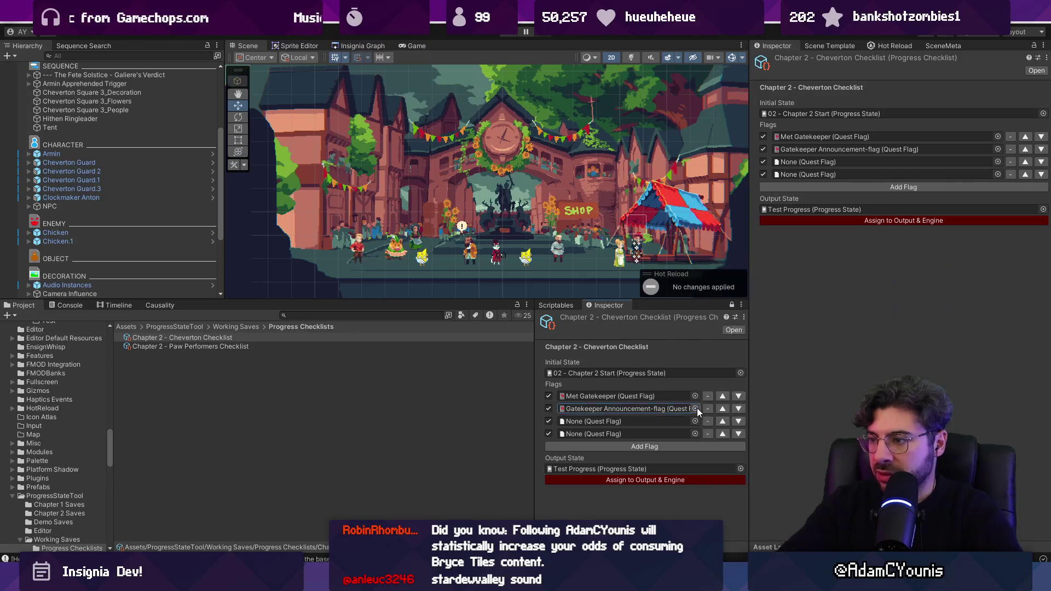
Add Armin Apprehended-flag and Fete Solstice Complete Flag, then apply Assign to Output & Engine.
{"action": "left_click", "coordinate": [695, 421]}
{"action": "type", "text": "a"}
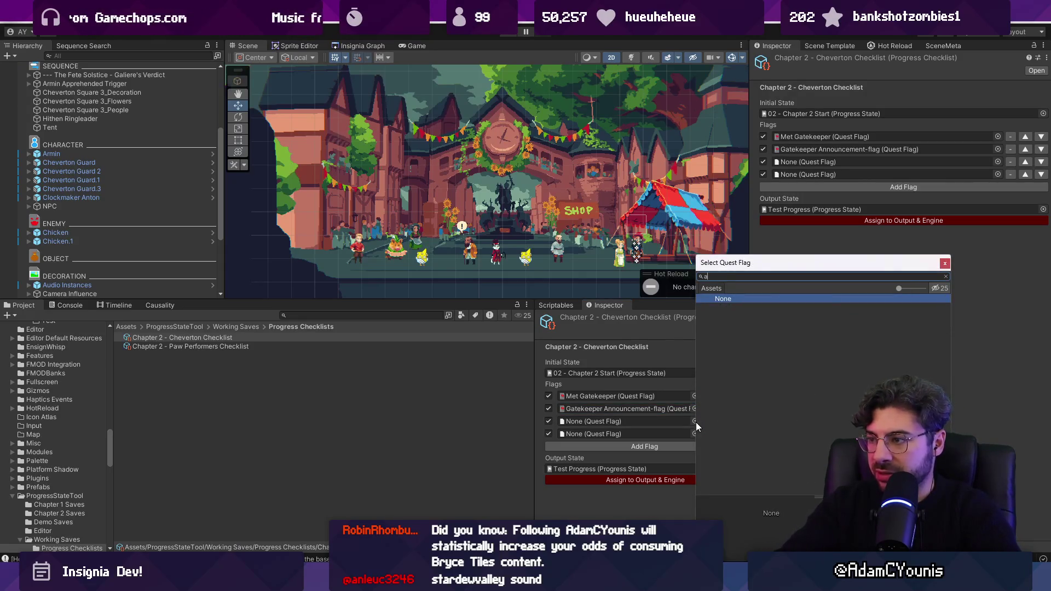
{"action": "type", "text": "pprehended"}
{"action": "key", "text": "Down"}
{"action": "key", "text": "Return"}
{"action": "left_click", "coordinate": [695, 433]}
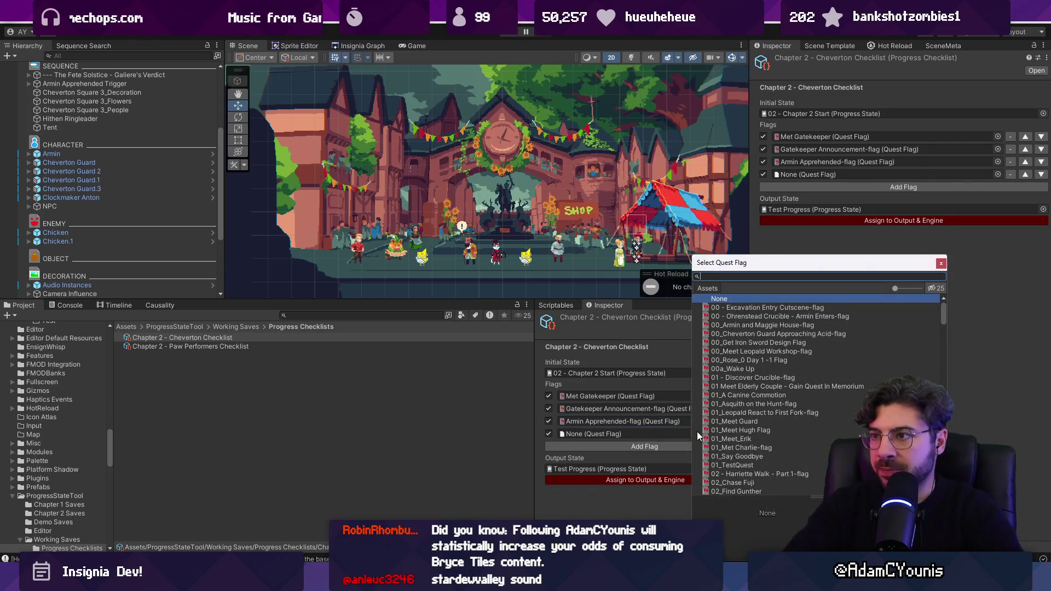
{"action": "type", "text": "fete"}
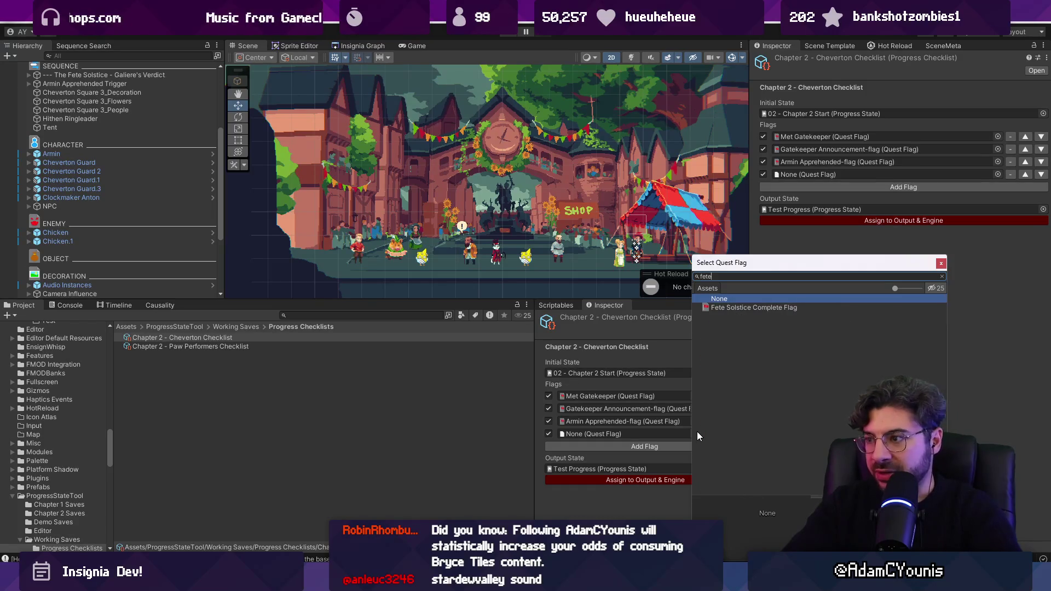
{"action": "key", "text": "Down"}
{"action": "key", "text": "Return"}
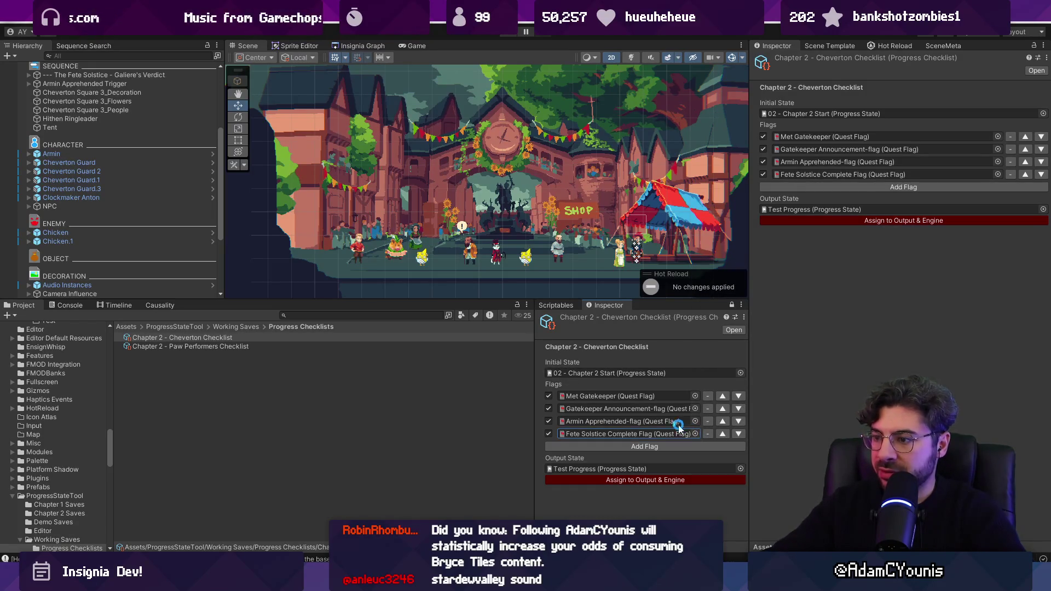
{"action": "left_click", "coordinate": [611, 480]}
{"action": "left_click", "coordinate": [579, 468]}
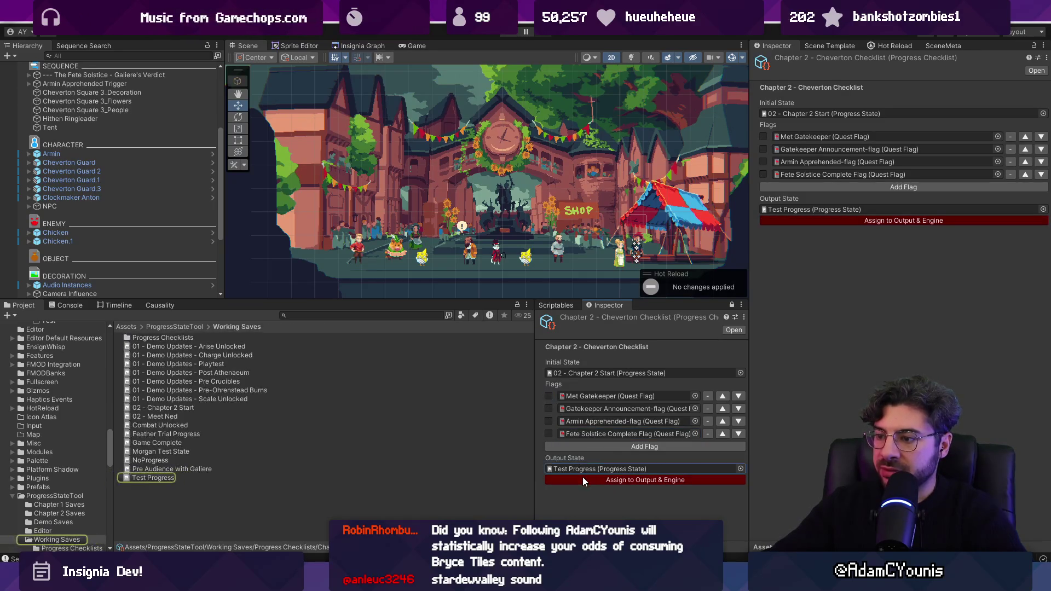
Apply the checklist to the Test Progress state and run a quick play test.
{"action": "left_click", "coordinate": [582, 477]}
{"action": "left_click", "coordinate": [516, 35]}
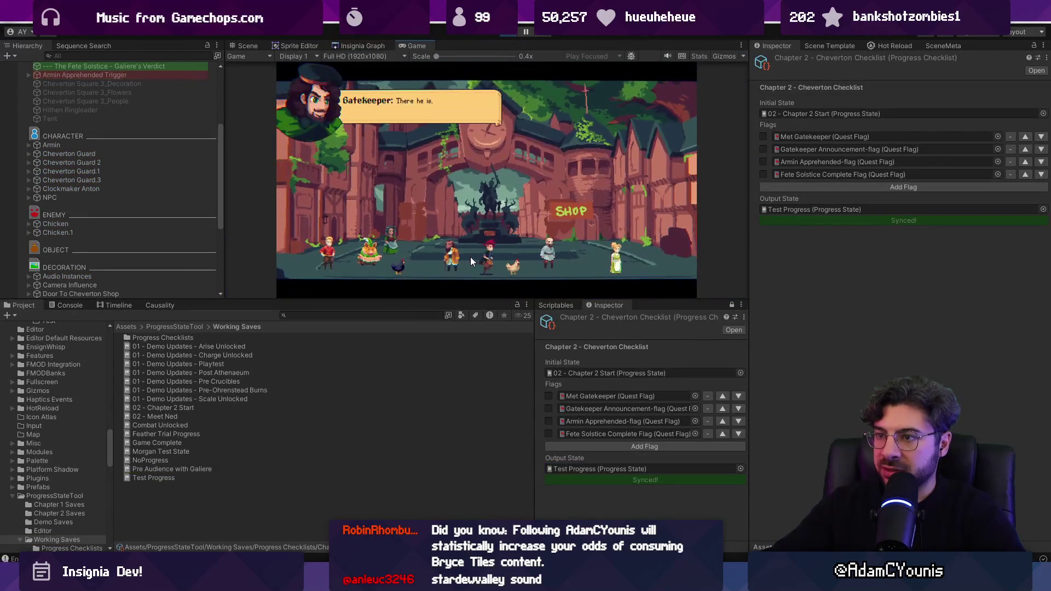
{"action": "left_click", "coordinate": [516, 33]}
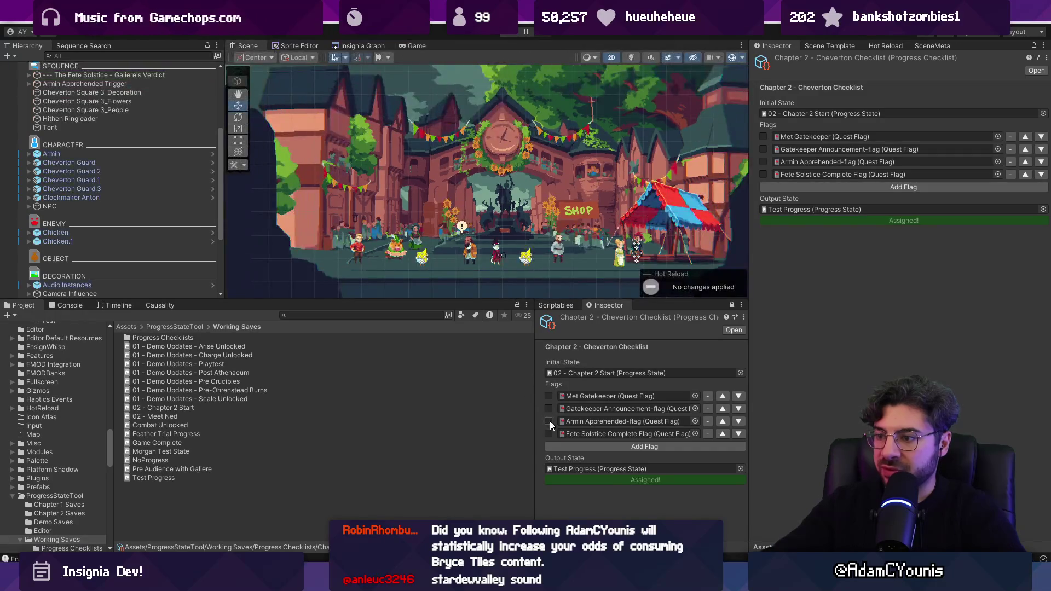
Reapply the ticked flags to the output state and play-test the scene again.
{"action": "left_click", "coordinate": [580, 480]}
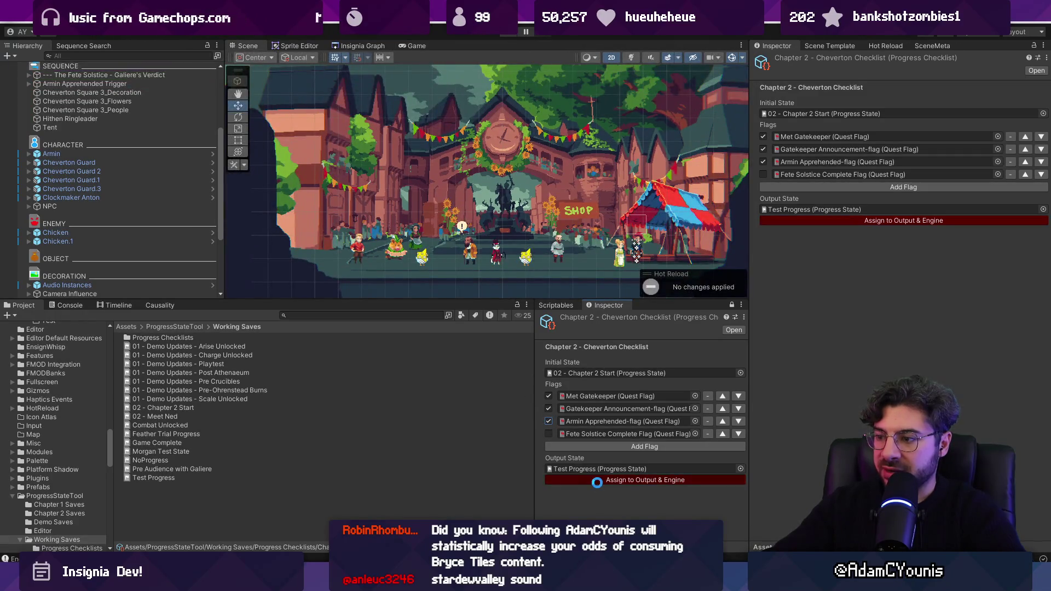
{"action": "left_click", "coordinate": [508, 34]}
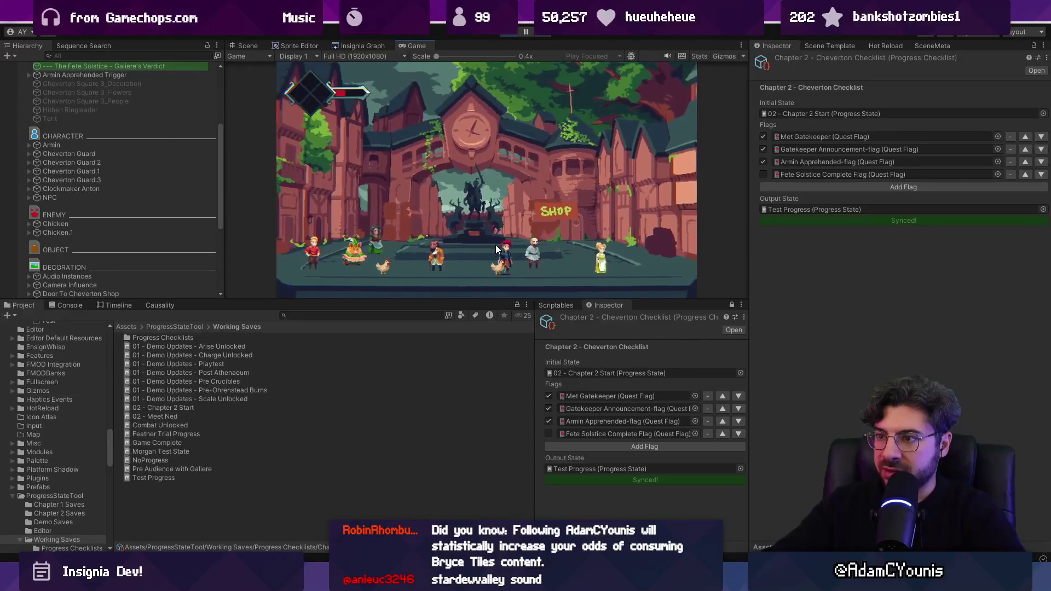
{"action": "left_click", "coordinate": [521, 36]}
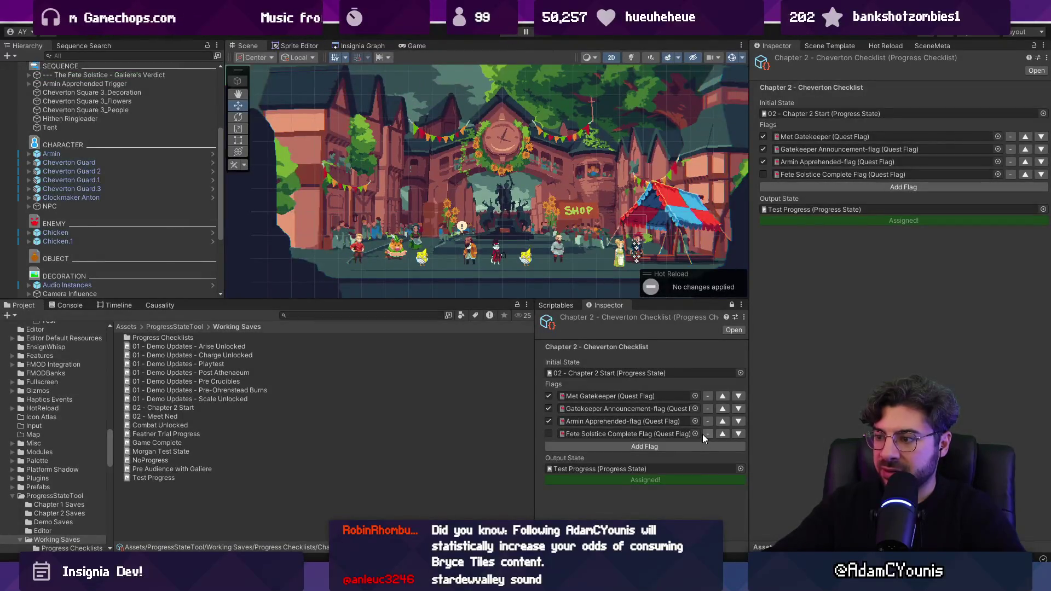
{"action": "left_click", "coordinate": [695, 434]}
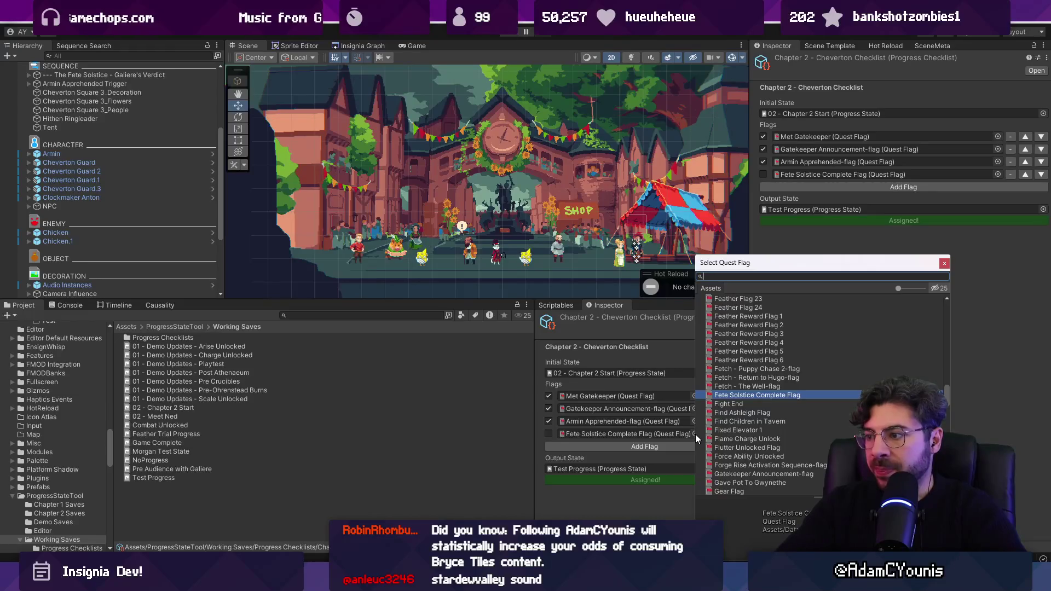
Search the flag chooser for 'fete' and 'dream' flags, keeping Fete Solstice in the fourth slot.
{"action": "type", "text": "fete"}
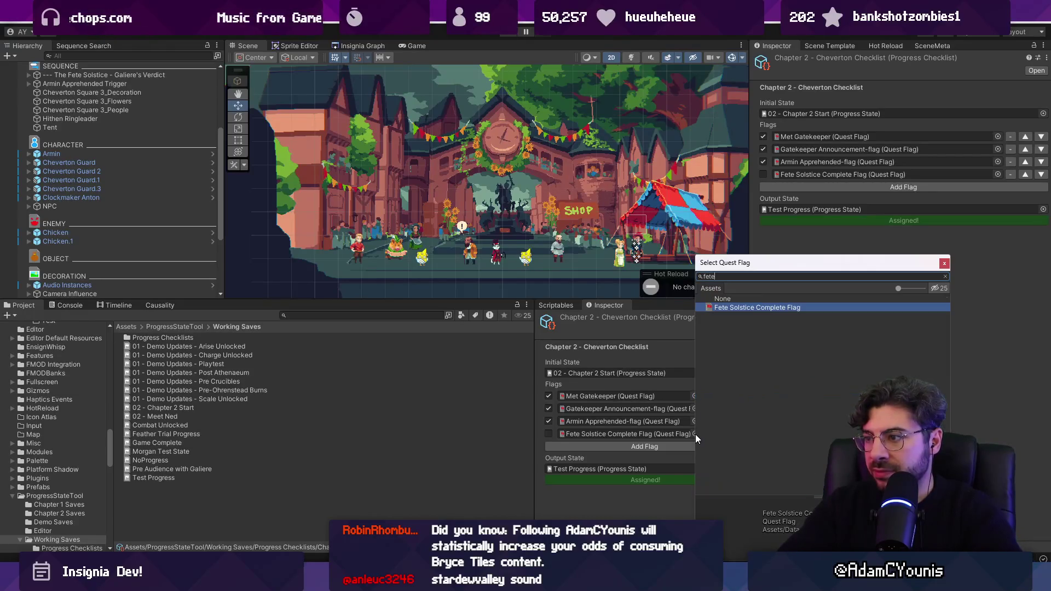
{"action": "key", "text": "BackSpace"}
{"action": "key", "text": "BackSpace"}
{"action": "key", "text": "BackSpace"}
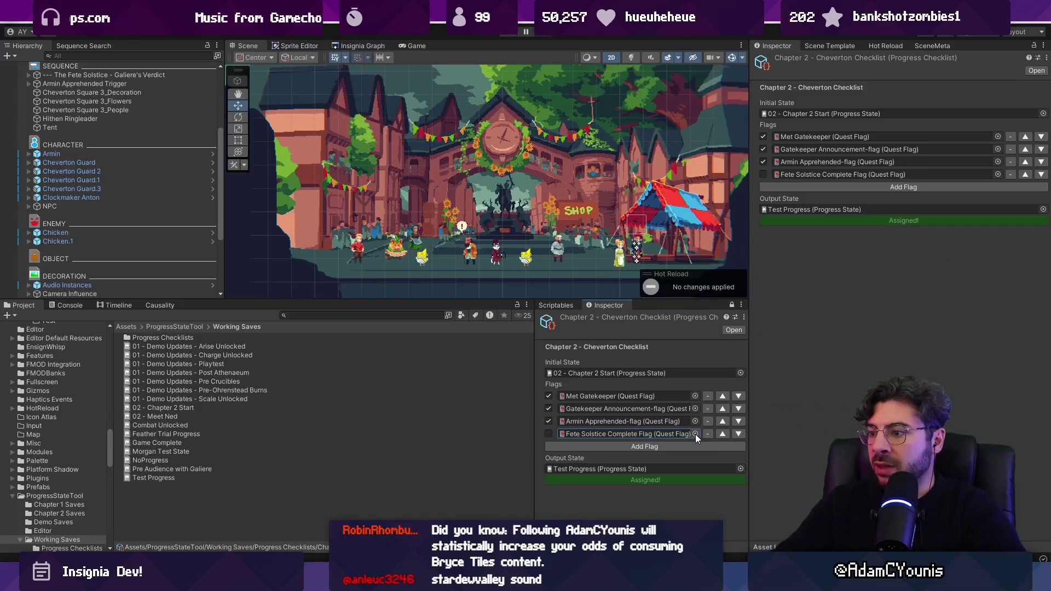
{"action": "key", "text": "Escape"}
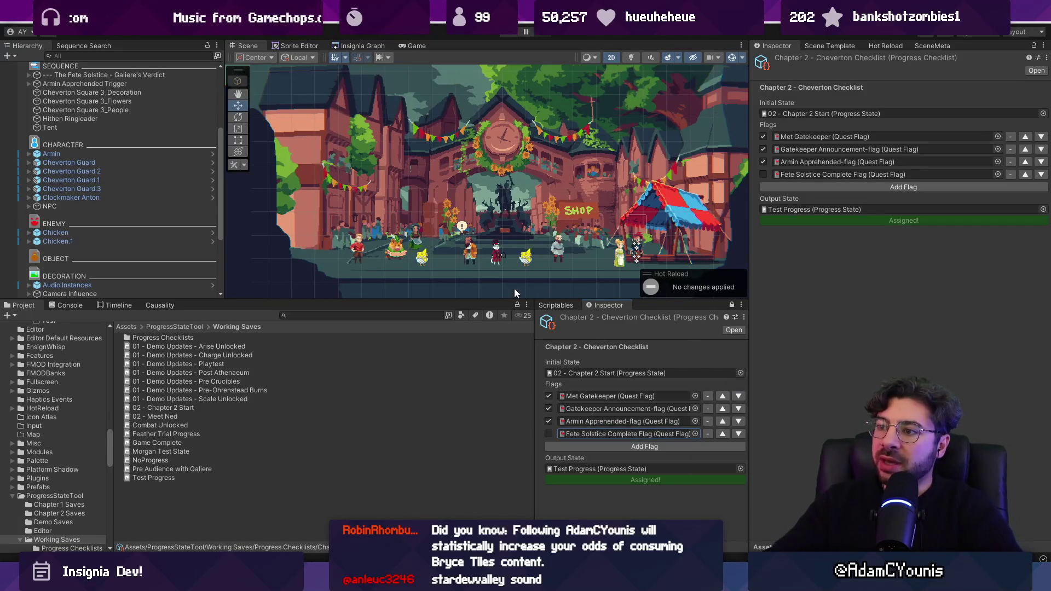
{"action": "left_click", "coordinate": [695, 433]}
{"action": "type", "text": "dream"}
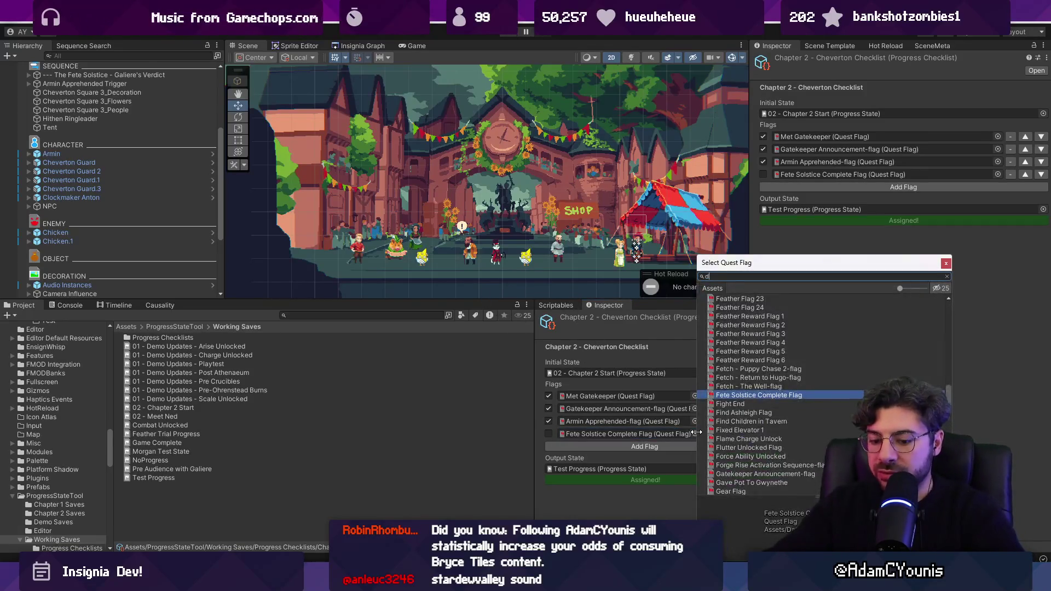
{"action": "key", "text": "Escape"}
Add Dream Sequence 2-flag as a new row and move it above Fete Solstice.
{"action": "left_click", "coordinate": [708, 444]}
{"action": "left_click", "coordinate": [707, 446]}
{"action": "left_click", "coordinate": [703, 446]}
{"action": "left_click", "coordinate": [695, 446]}
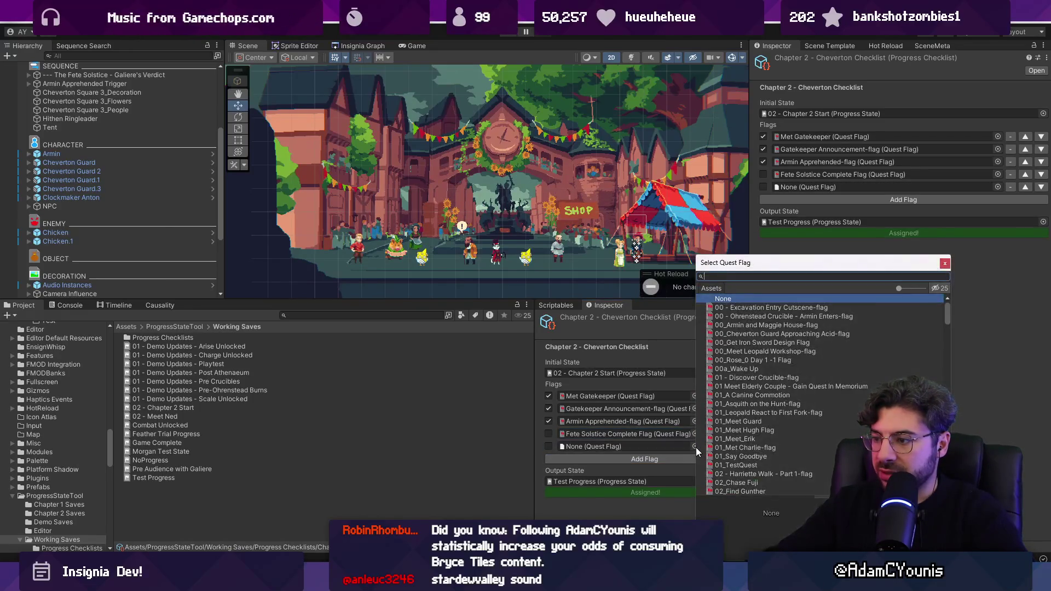
{"action": "type", "text": "m"}
{"action": "key", "text": "Down"}
{"action": "key", "text": "Down"}
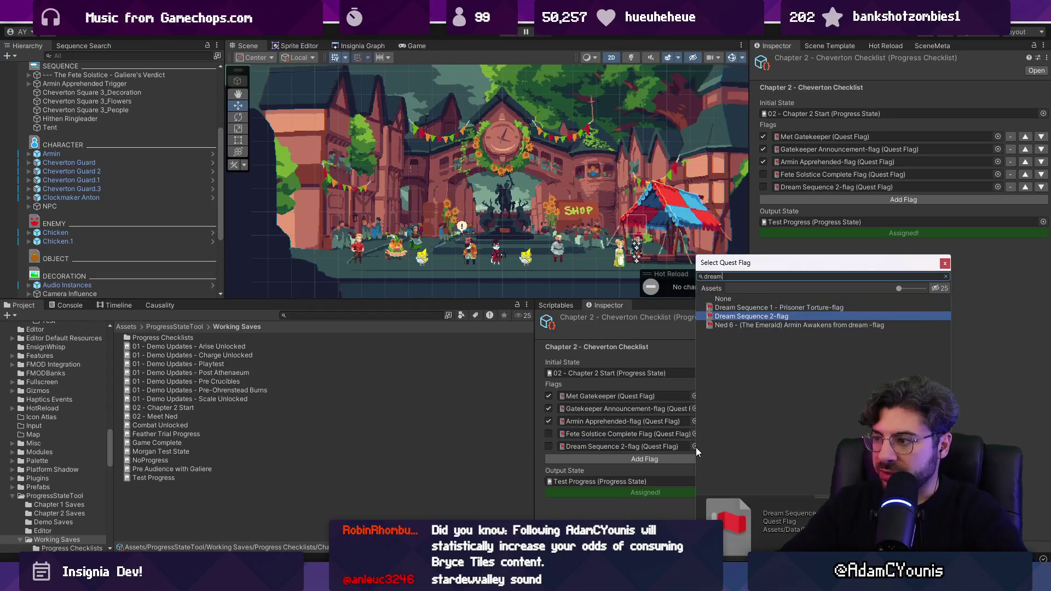
{"action": "key", "text": "Return"}
{"action": "left_click", "coordinate": [721, 446]}
Add the Ned 6 (The Emerald) Armin Awakens flag and move it above Fete Solstice.
{"action": "left_click", "coordinate": [711, 458]}
{"action": "left_click", "coordinate": [696, 459]}
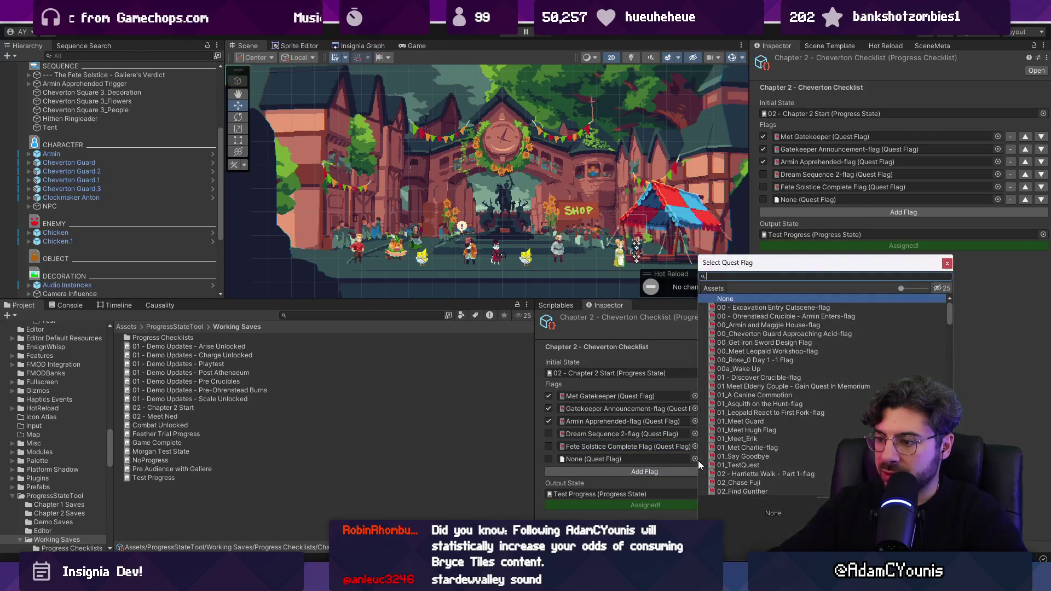
{"action": "type", "text": "emerald"}
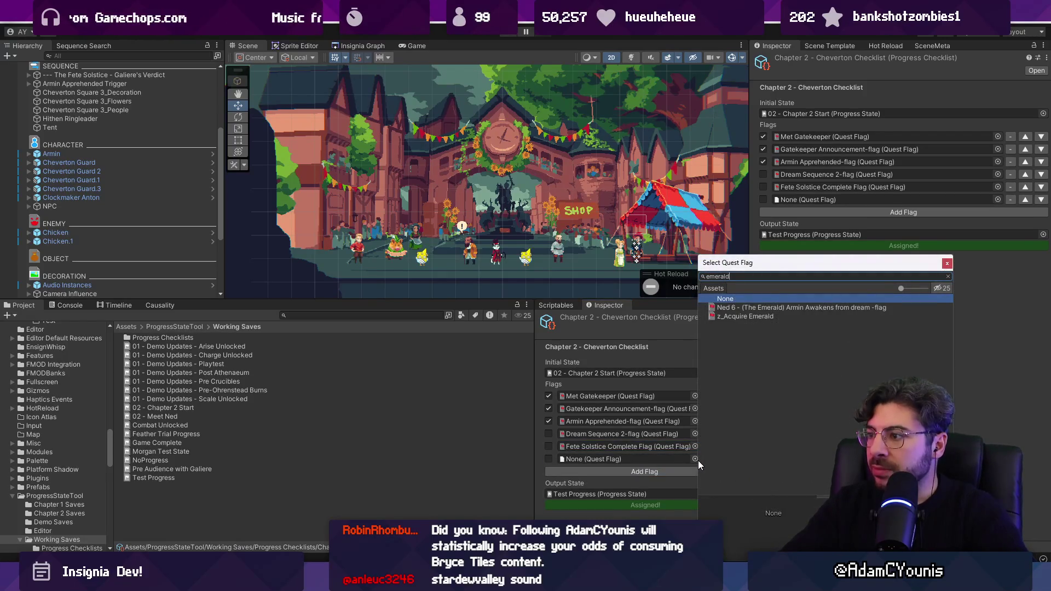
{"action": "key", "text": "Down"}
{"action": "key", "text": "Return"}
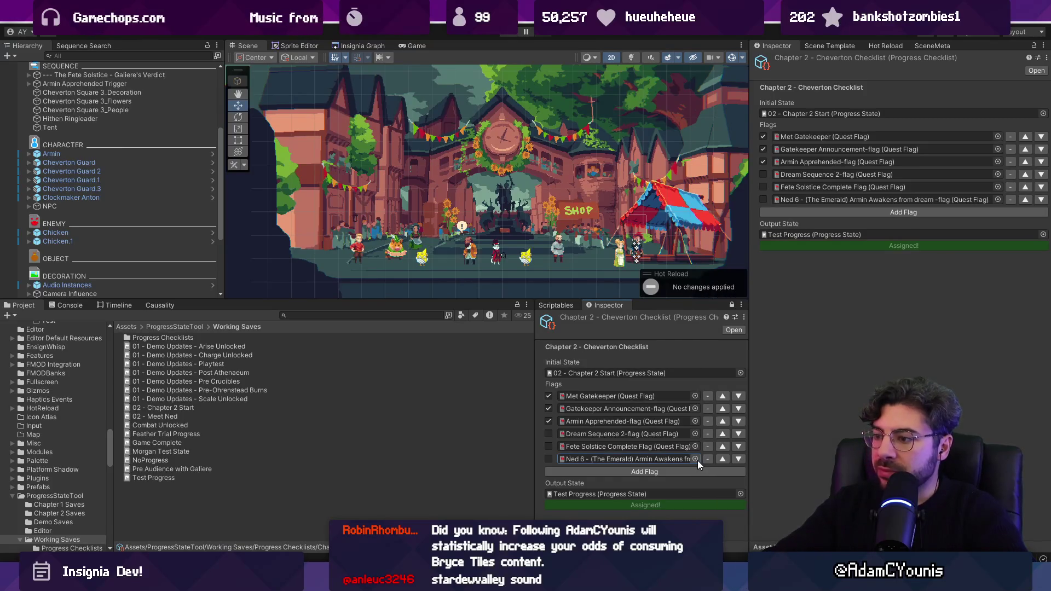
{"action": "left_click", "coordinate": [722, 460]}
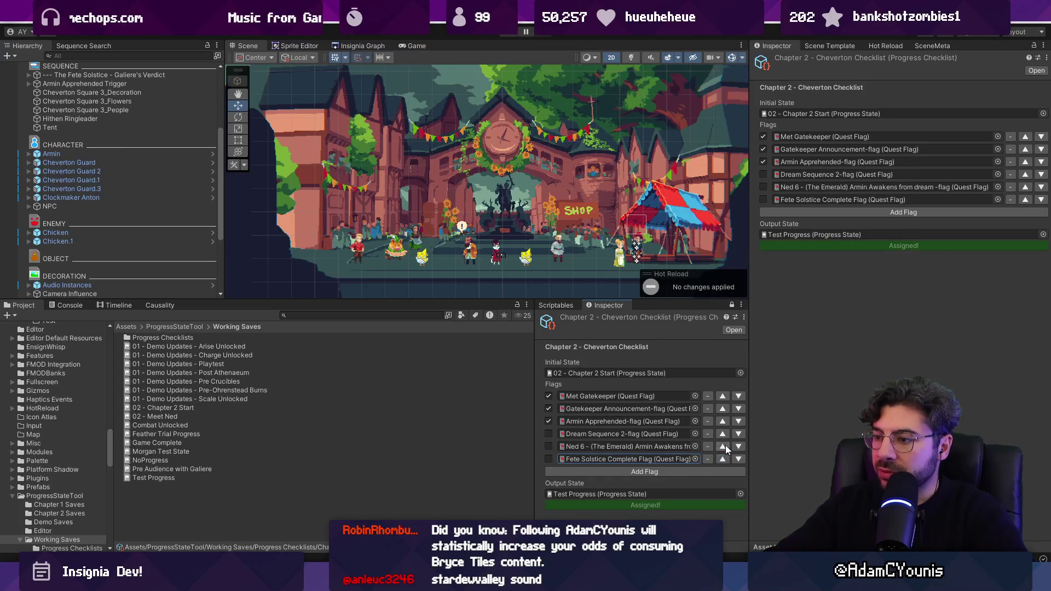
{"action": "left_click", "coordinate": [676, 434]}
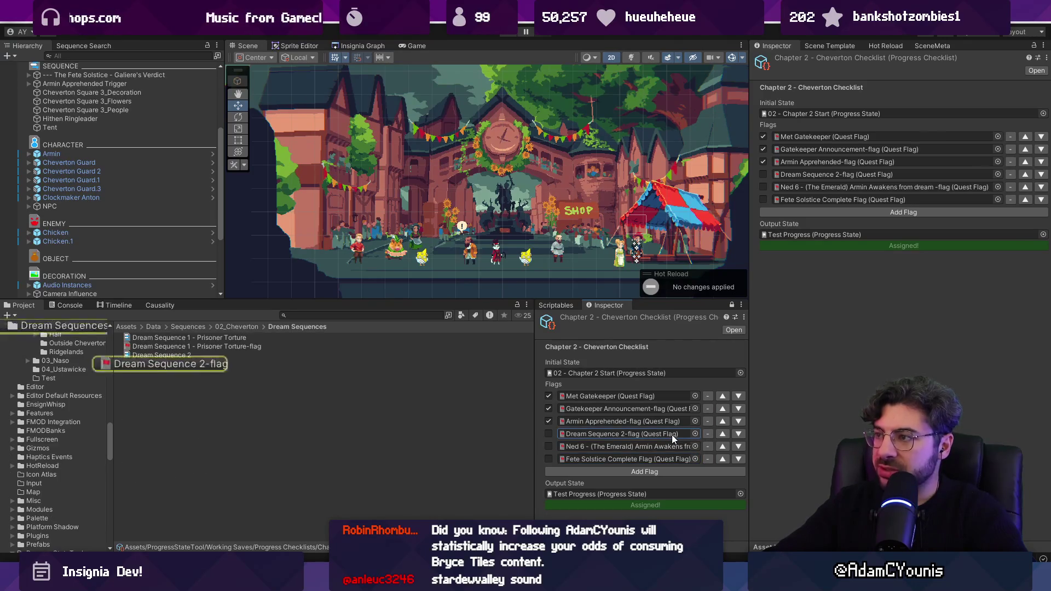
Open Dream Sequence 2-flag's details, follow its Checked-by link, and save the scene.
{"action": "double_click", "coordinate": [672, 435]}
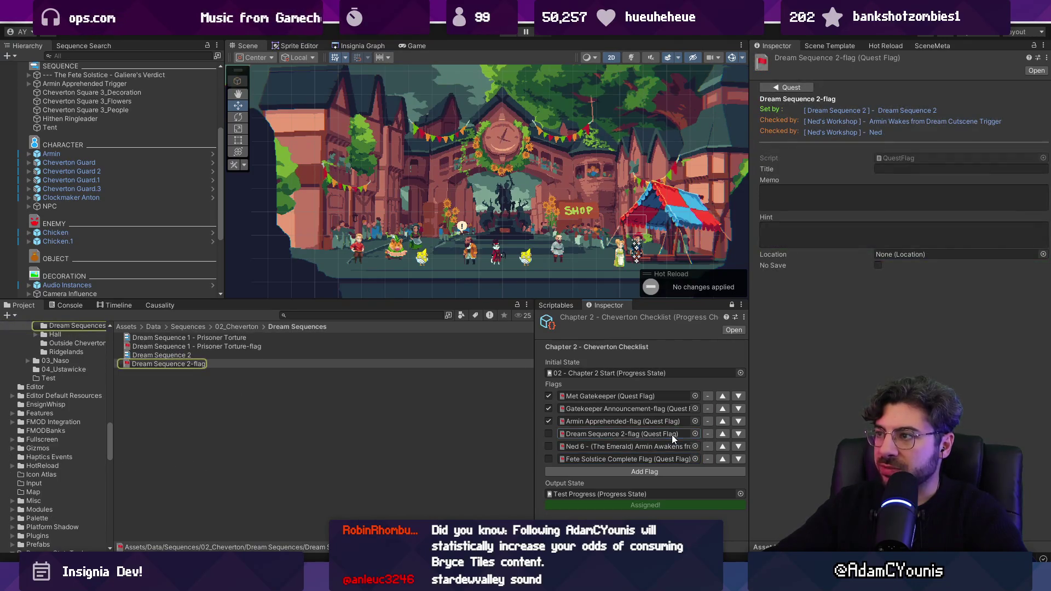
{"action": "left_click", "coordinate": [892, 123]}
{"action": "left_click", "coordinate": [559, 304]}
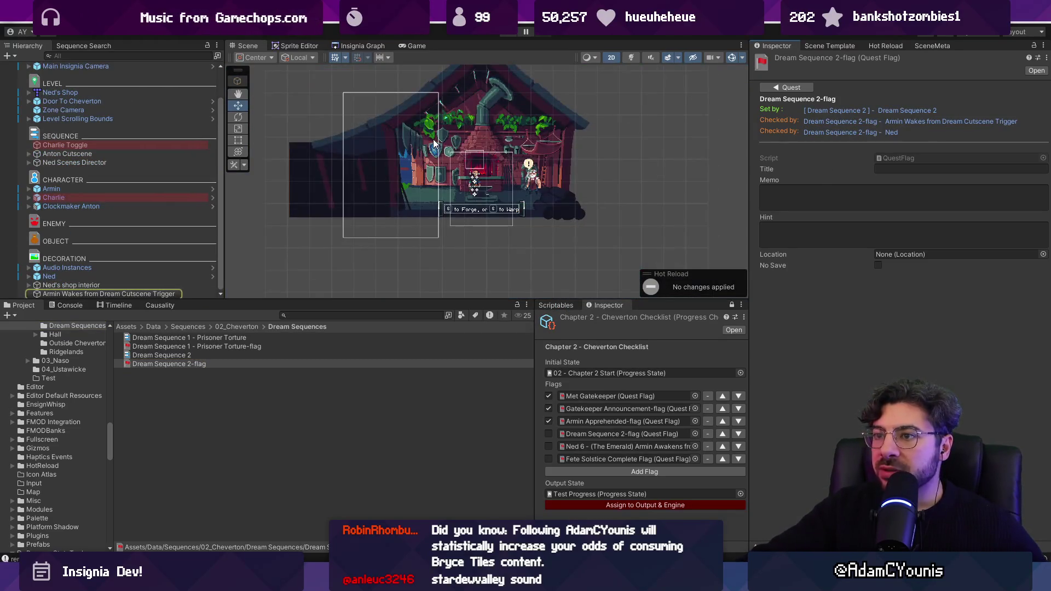
Select the Armin Wakes from Dream Cutscene Trigger and open its Ned 6 - Armin Awakens sequence.
{"action": "left_click", "coordinate": [139, 294]}
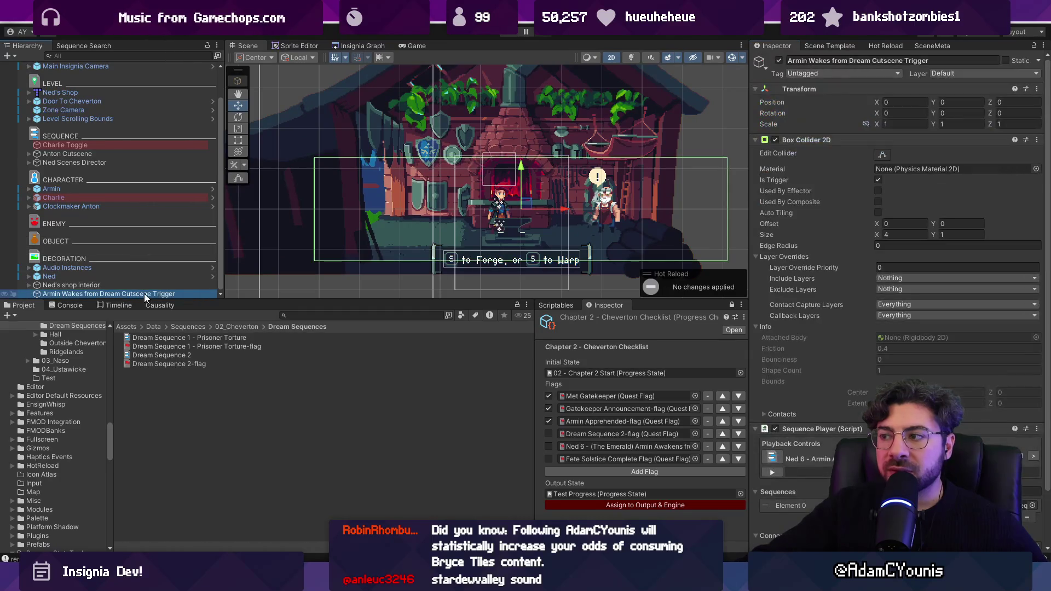
{"action": "scroll", "coordinate": [806, 347], "scroll_direction": "down", "scroll_amount": 3}
{"action": "double_click", "coordinate": [821, 398]}
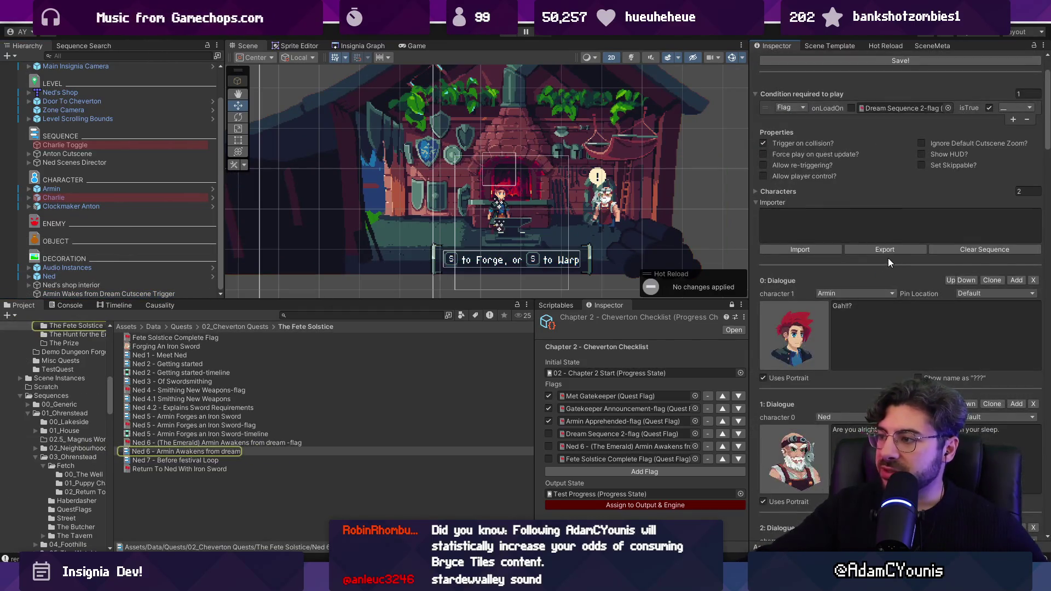
{"action": "scroll", "coordinate": [888, 258], "scroll_direction": "down", "scroll_amount": 8}
{"action": "scroll", "coordinate": [886, 279], "scroll_direction": "down", "scroll_amount": 10}
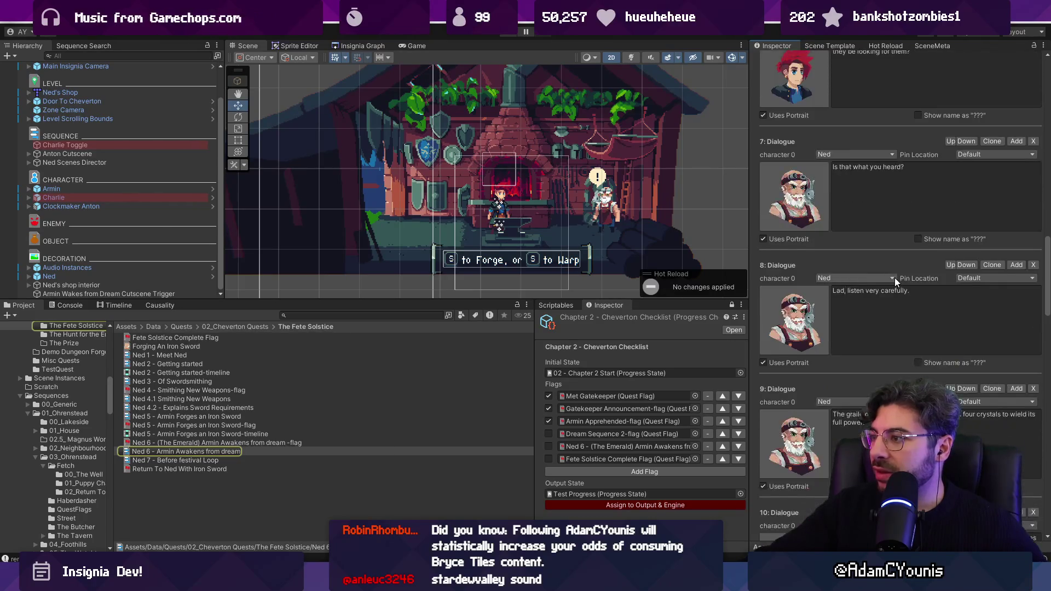
{"action": "scroll", "coordinate": [894, 277], "scroll_direction": "down", "scroll_amount": 5}
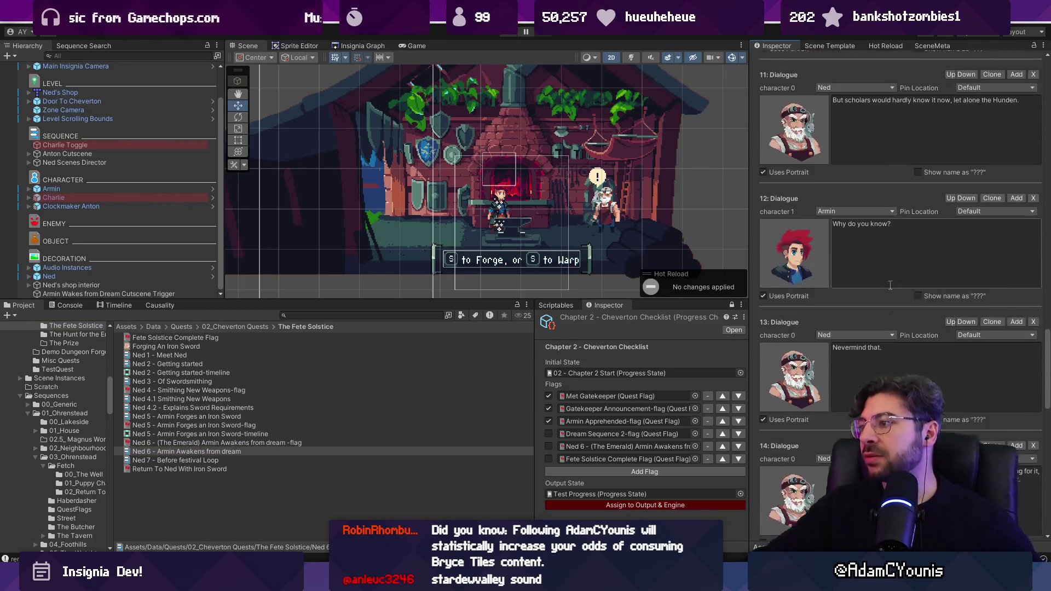
{"action": "scroll", "coordinate": [1046, 373], "scroll_direction": "up", "scroll_amount": 20}
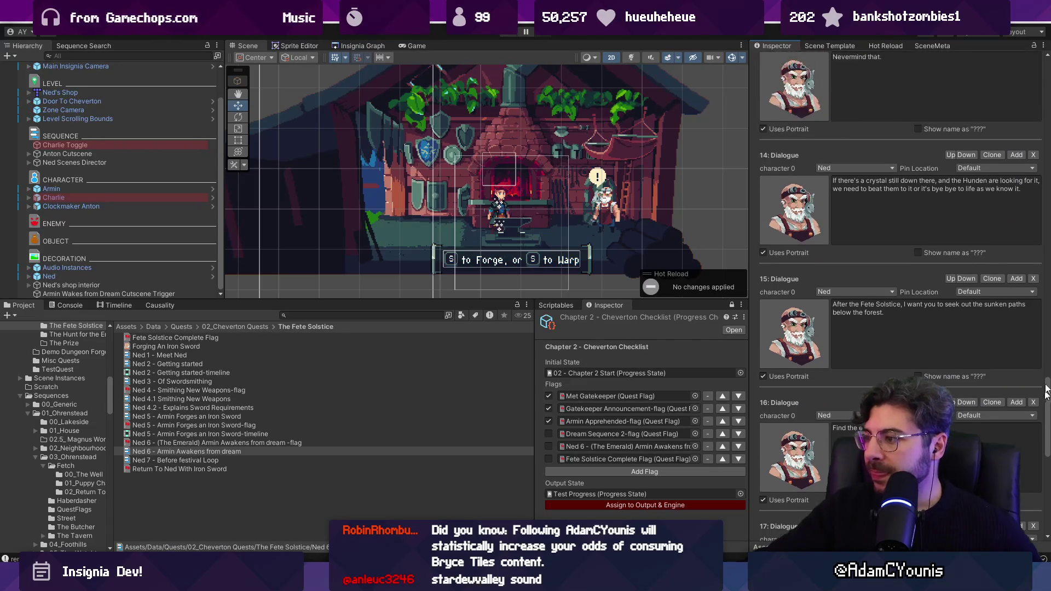
{"action": "left_click_drag", "start_coordinate": [749, 174], "coordinate": [629, 173]}
{"action": "left_click_drag", "start_coordinate": [635, 174], "coordinate": [715, 176]}
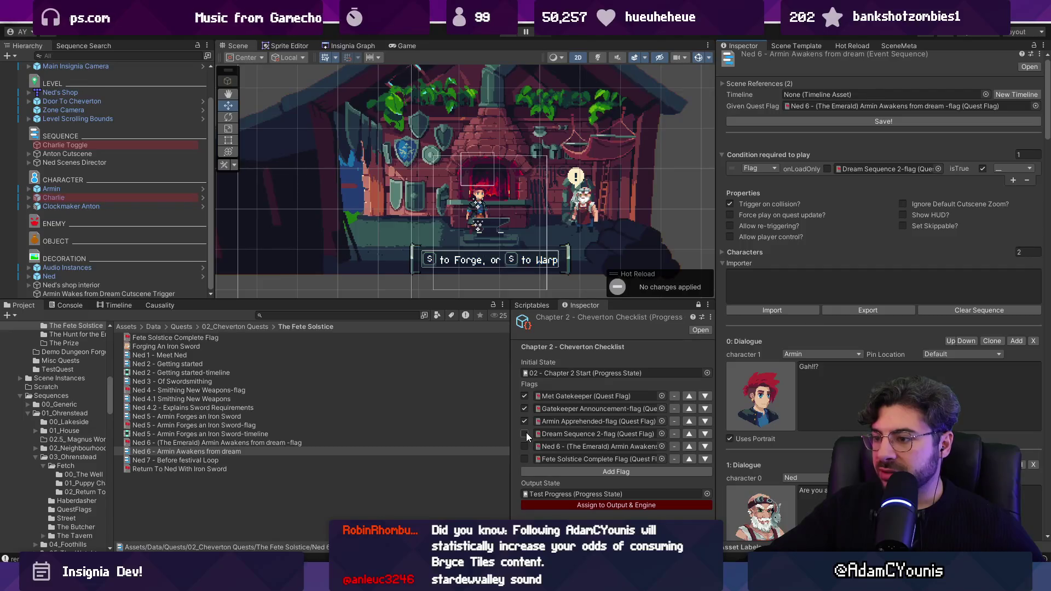
Add a temporary empty flag row to the checklist and move it up the list.
{"action": "left_click", "coordinate": [661, 434]}
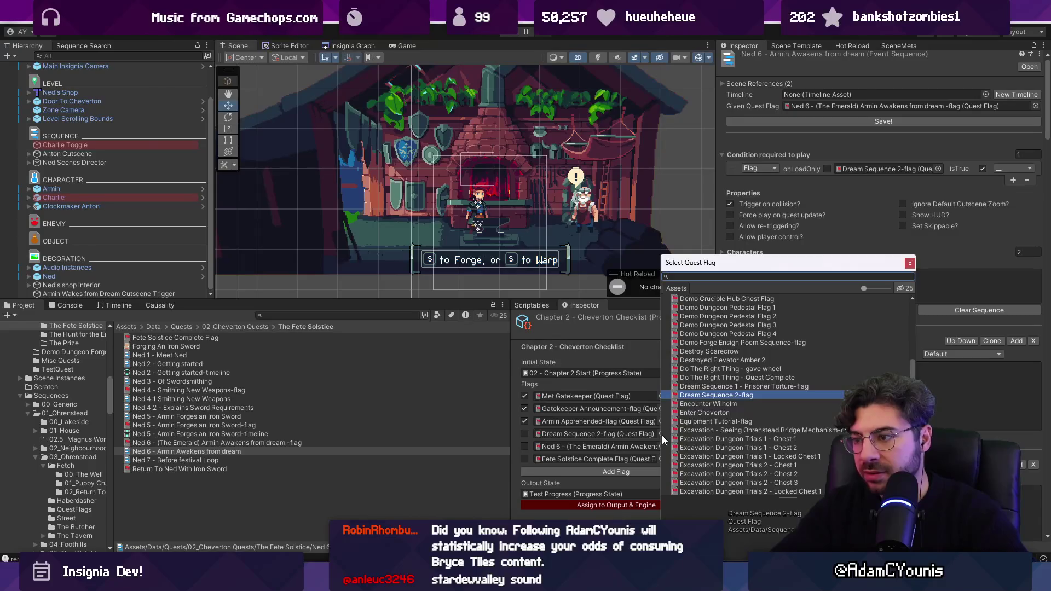
{"action": "key", "text": "Escape"}
{"action": "left_click", "coordinate": [675, 470]}
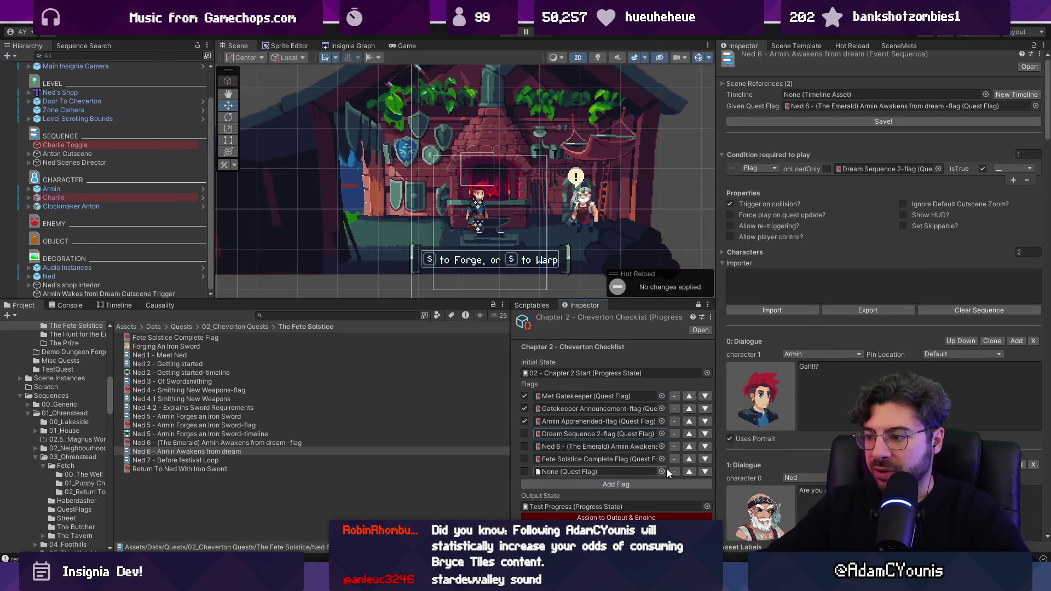
{"action": "left_click", "coordinate": [688, 472]}
{"action": "left_click", "coordinate": [690, 460]}
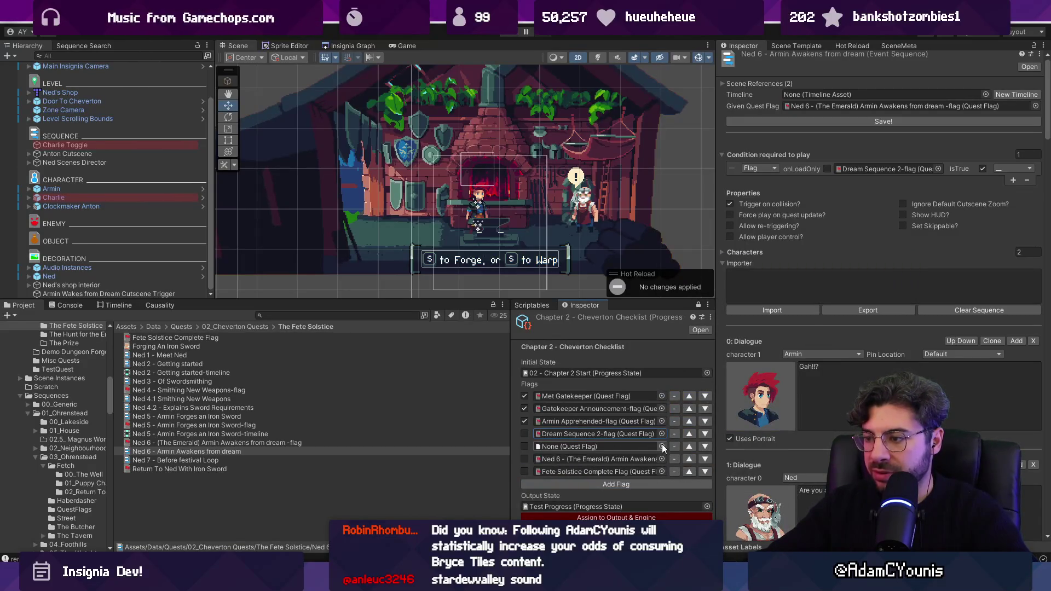
Remove the empty row, tick the Ned 6 flag, and start the game.
{"action": "left_click", "coordinate": [675, 446]}
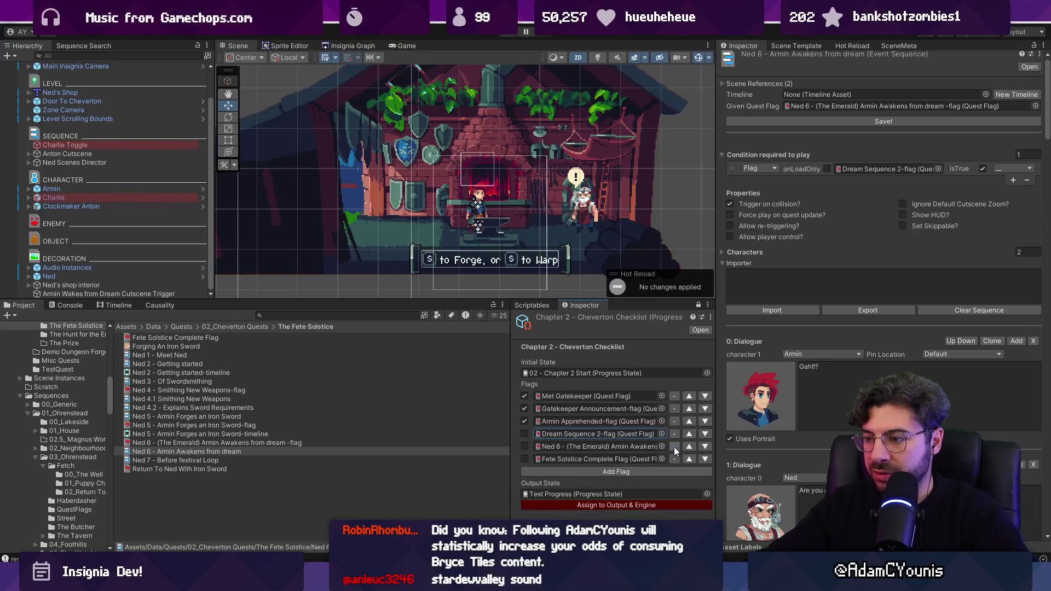
{"action": "left_click", "coordinate": [525, 447]}
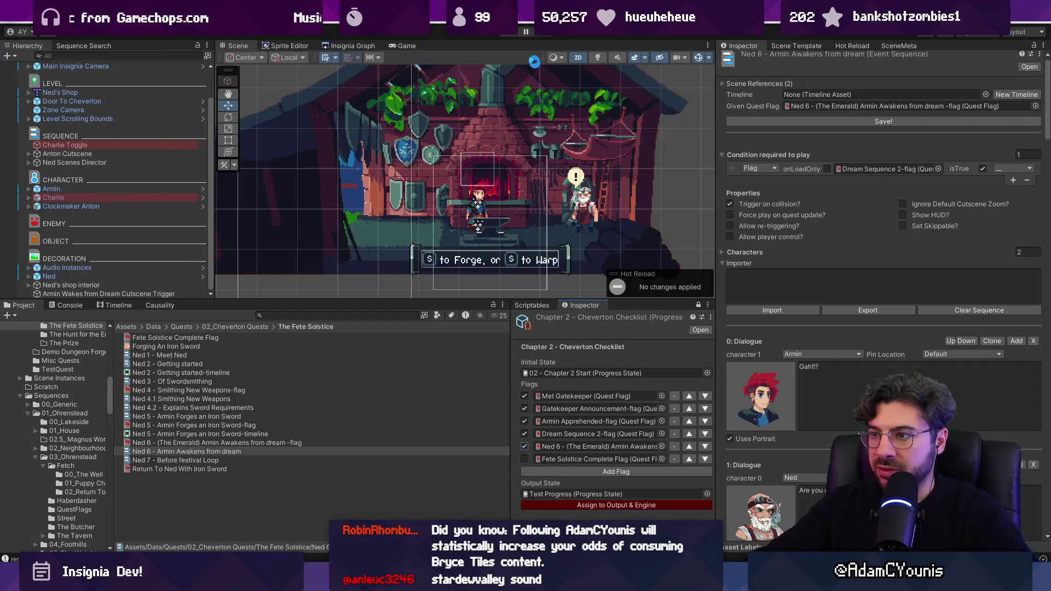
{"action": "left_click", "coordinate": [508, 34]}
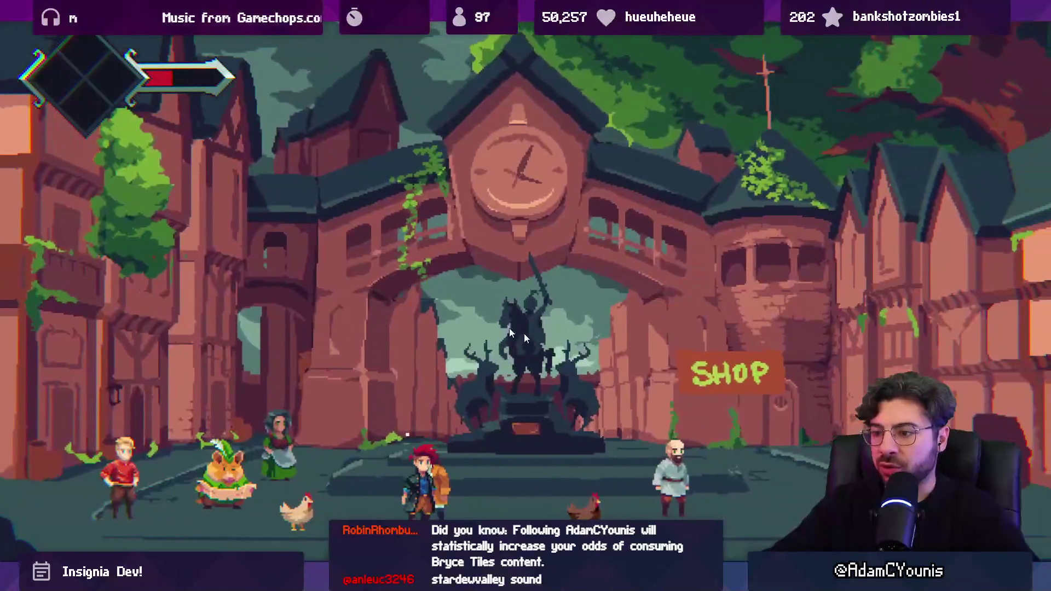
Leave the full-screen game and load Cheverton Square, discarding unsaved changes.
{"action": "key", "text": "ctrl+shift+F7"}
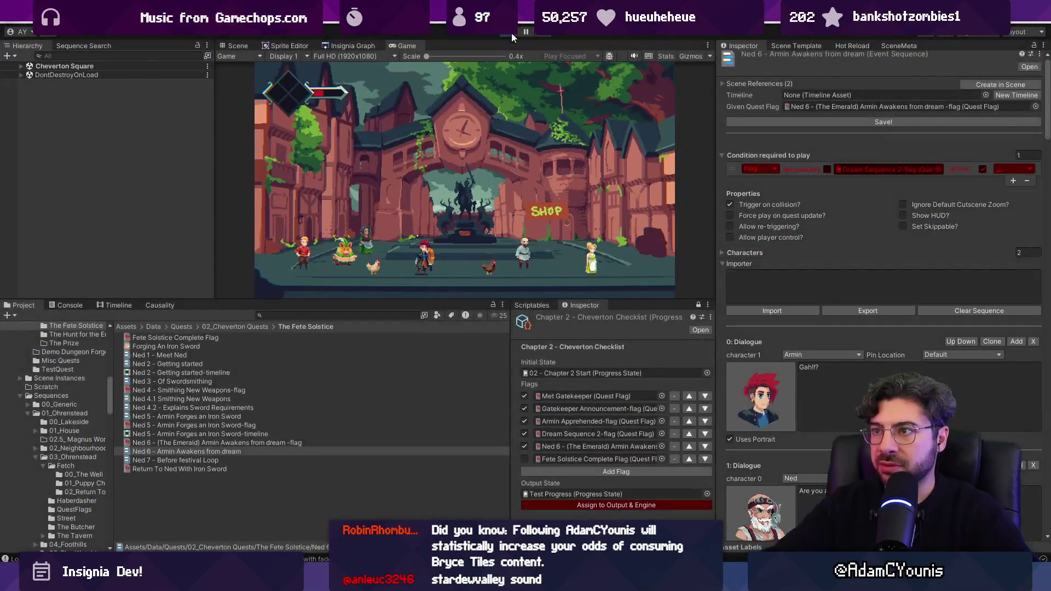
{"action": "left_click", "coordinate": [350, 45]}
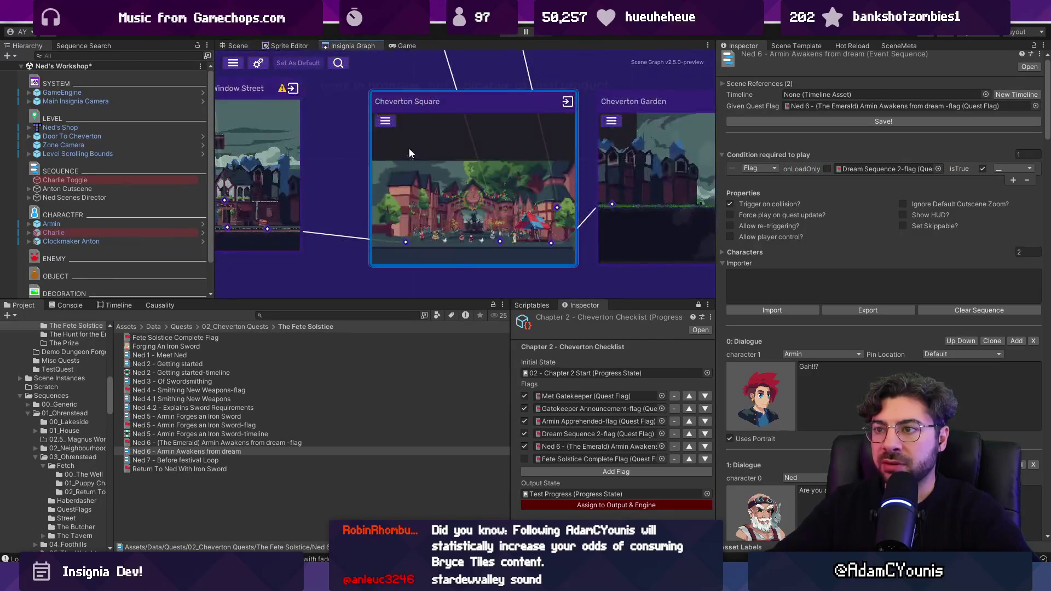
{"action": "scroll", "coordinate": [409, 152], "scroll_direction": "down", "scroll_amount": 5}
{"action": "double_click", "coordinate": [482, 184]}
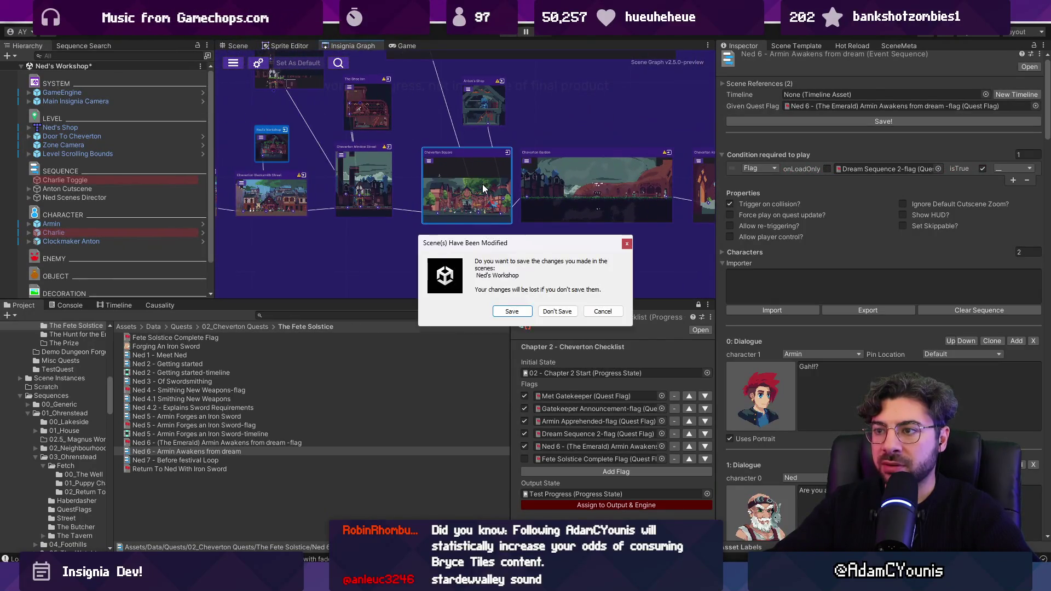
{"action": "left_click", "coordinate": [556, 311]}
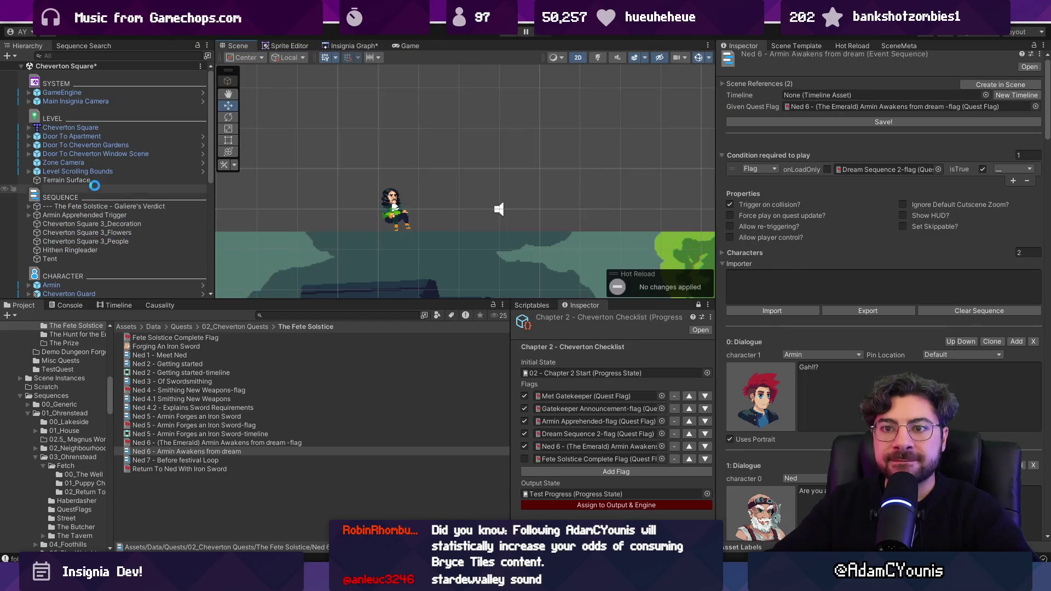
{"action": "scroll", "coordinate": [98, 189], "scroll_direction": "down", "scroll_amount": 10}
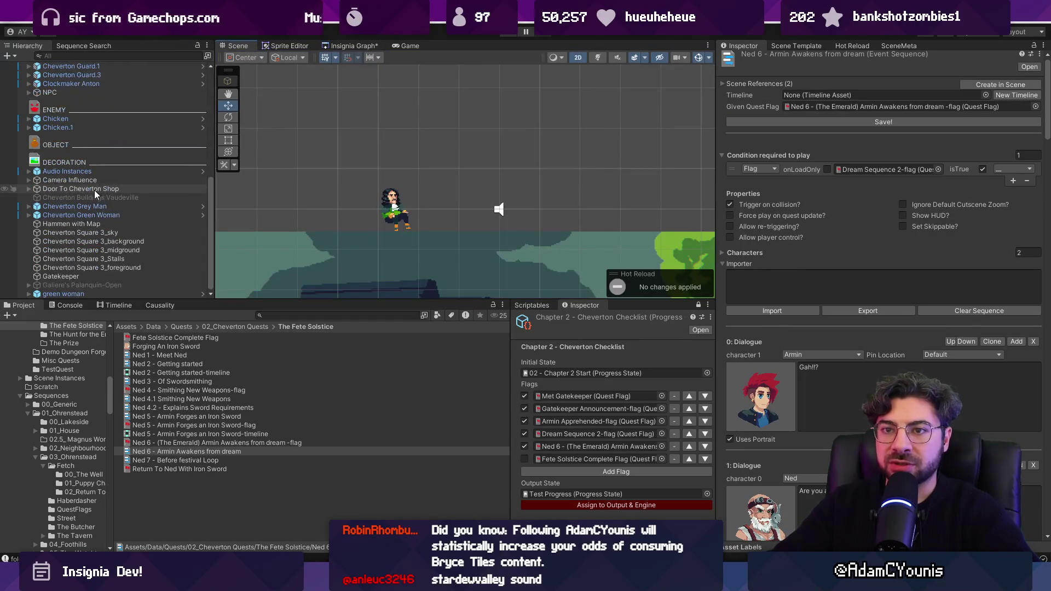
{"action": "scroll", "coordinate": [101, 192], "scroll_direction": "up", "scroll_amount": 10}
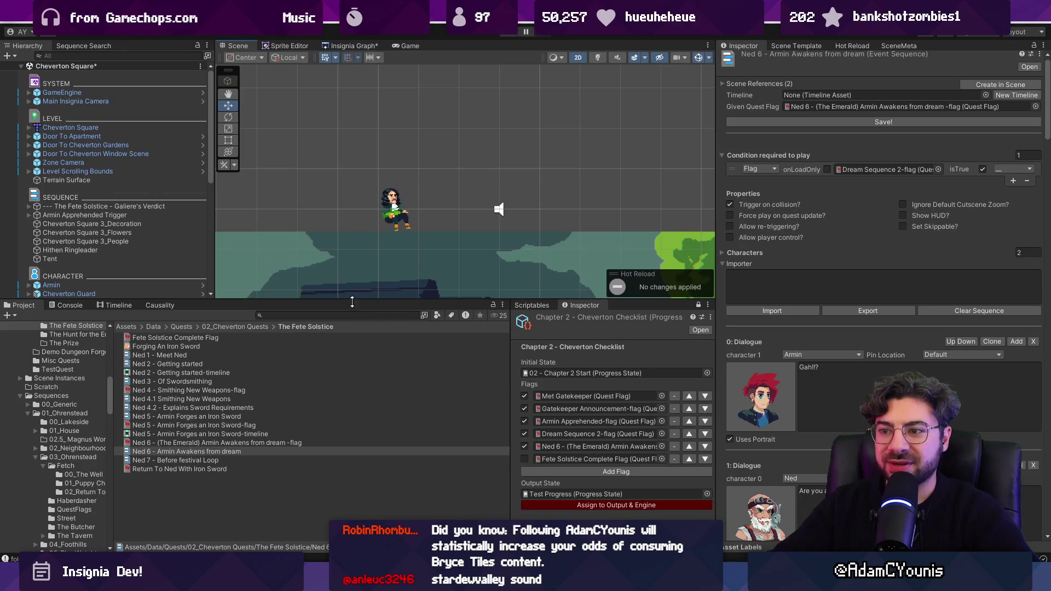
{"action": "left_click_drag", "start_coordinate": [383, 300], "coordinate": [383, 418]}
{"action": "scroll", "coordinate": [387, 340], "scroll_direction": "down", "scroll_amount": 5}
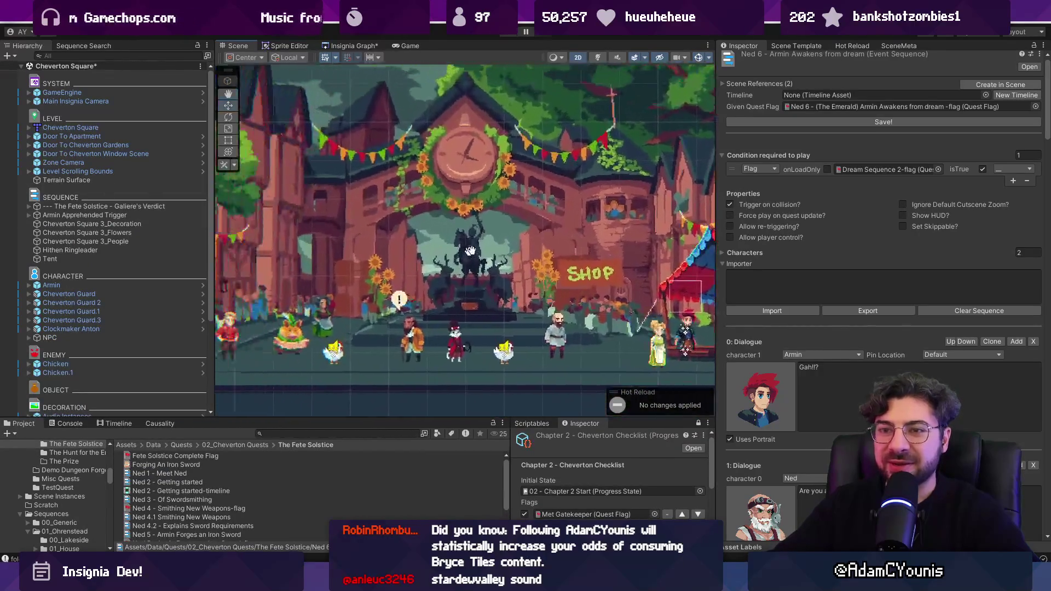
Stop play mode and expand Armin Apprehended Trigger under The Fete Solstice - Galiere's Verdict.
{"action": "left_click", "coordinate": [60, 212]}
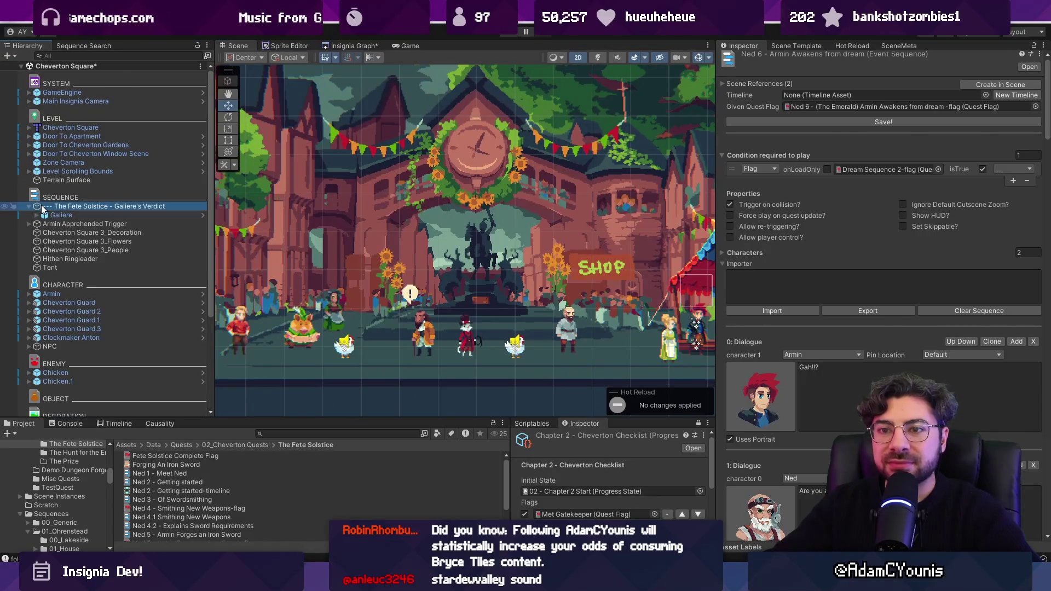
{"action": "left_click", "coordinate": [65, 224]}
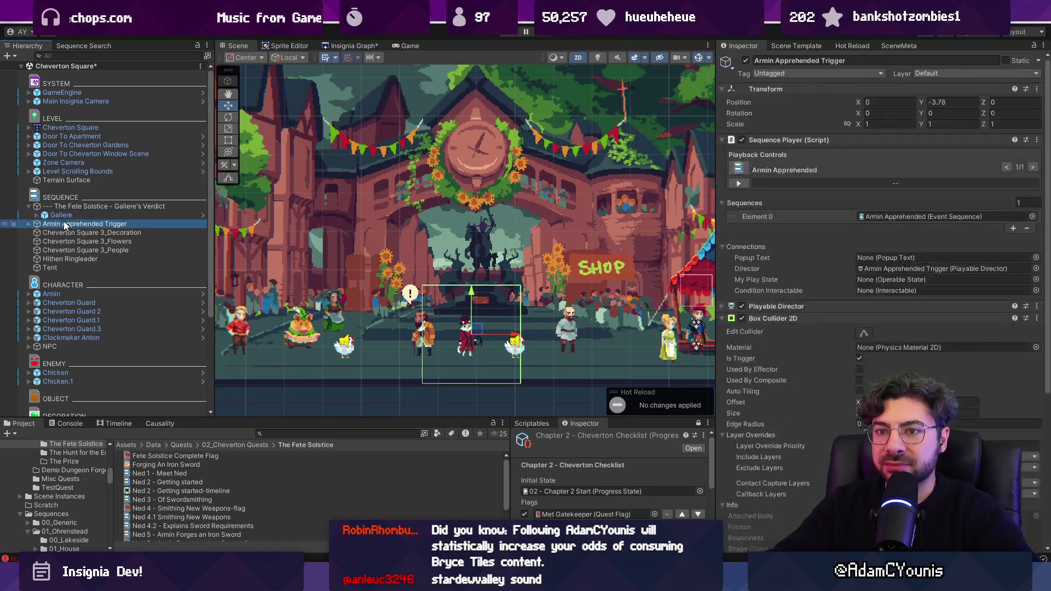
{"action": "left_click", "coordinate": [28, 222]}
{"action": "left_click", "coordinate": [27, 222]}
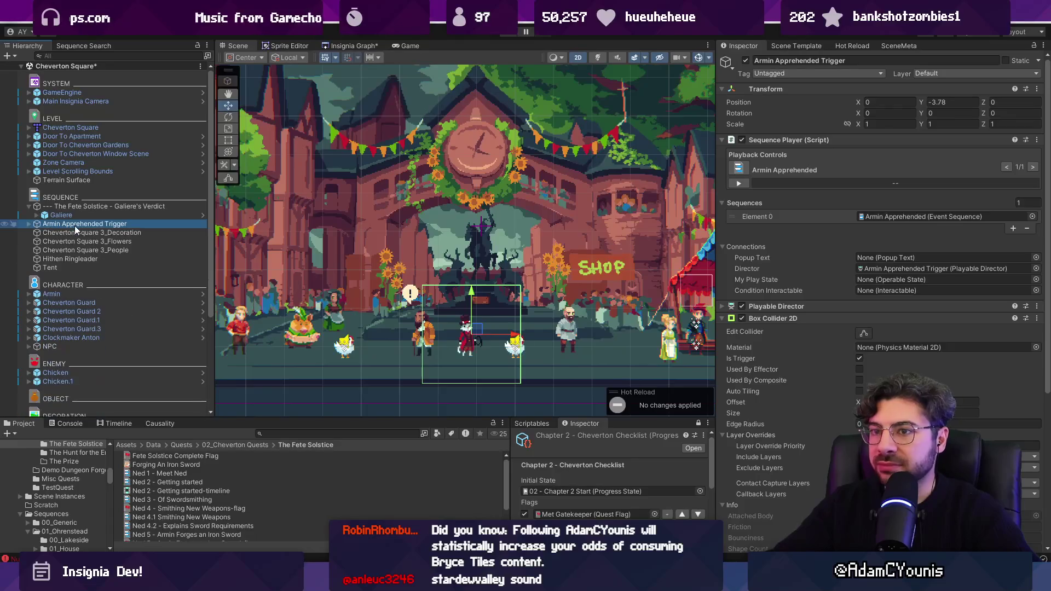
{"action": "left_click", "coordinate": [74, 225]}
{"action": "left_click", "coordinate": [511, 34]}
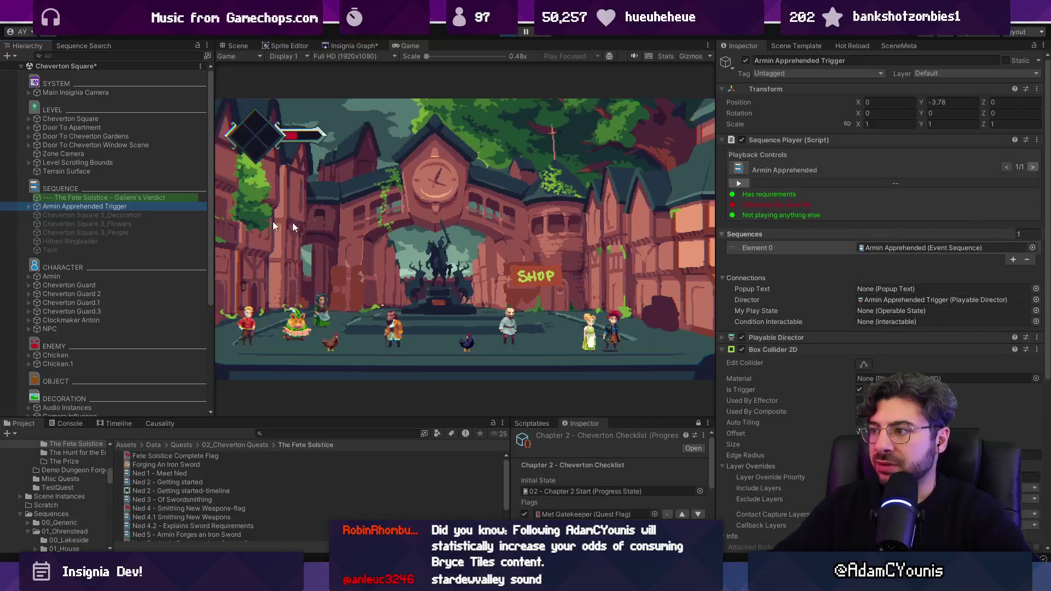
{"action": "left_click", "coordinate": [506, 34]}
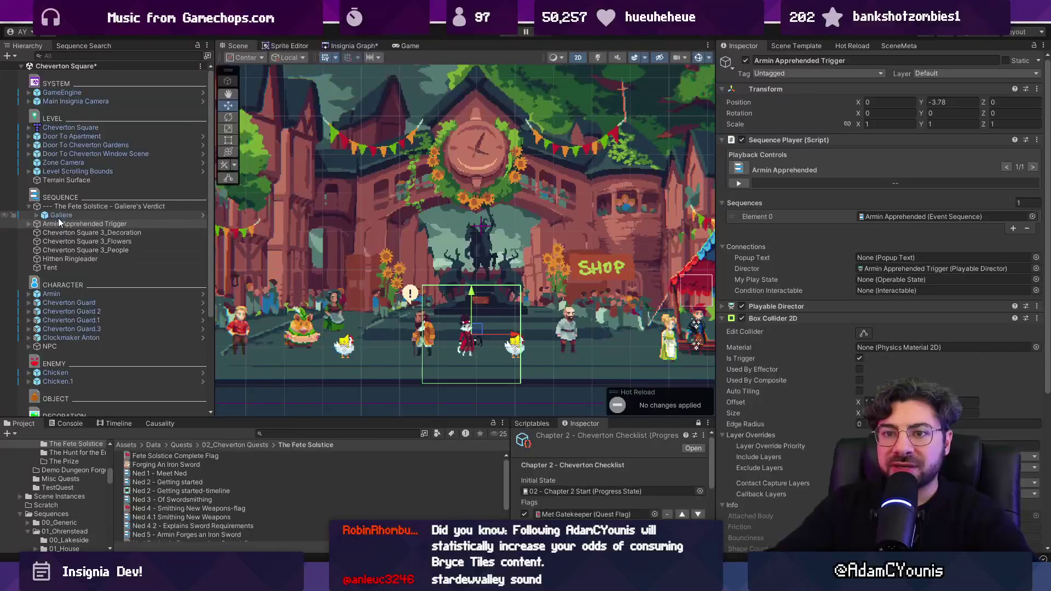
{"action": "left_click", "coordinate": [33, 224]}
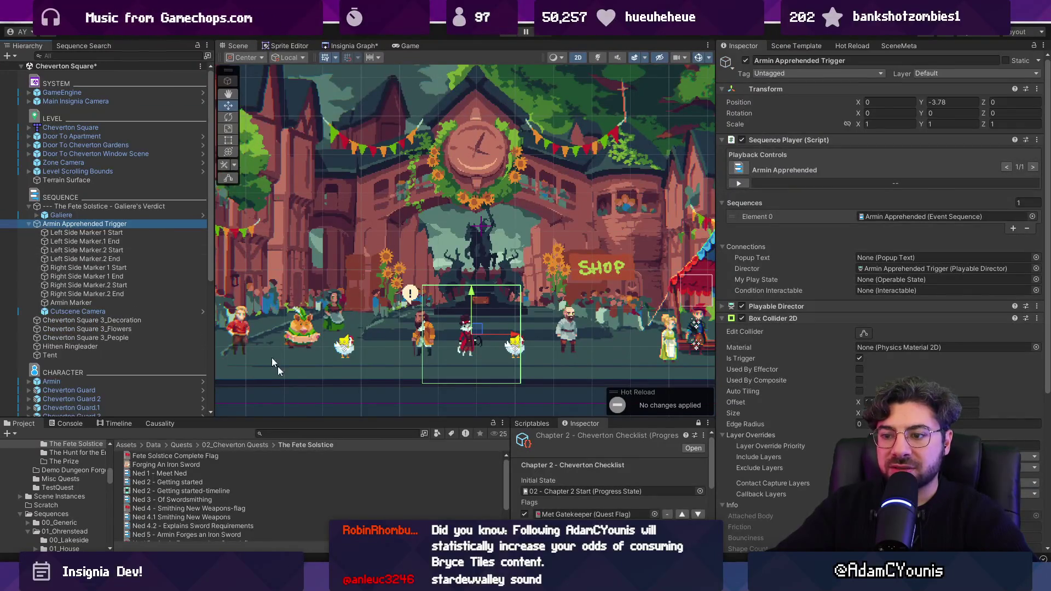
{"action": "key", "text": "alt+Tab"}
Open HierarchyIcons.cs and hide the Chat side panel.
{"action": "key", "text": "ctrl+p"}
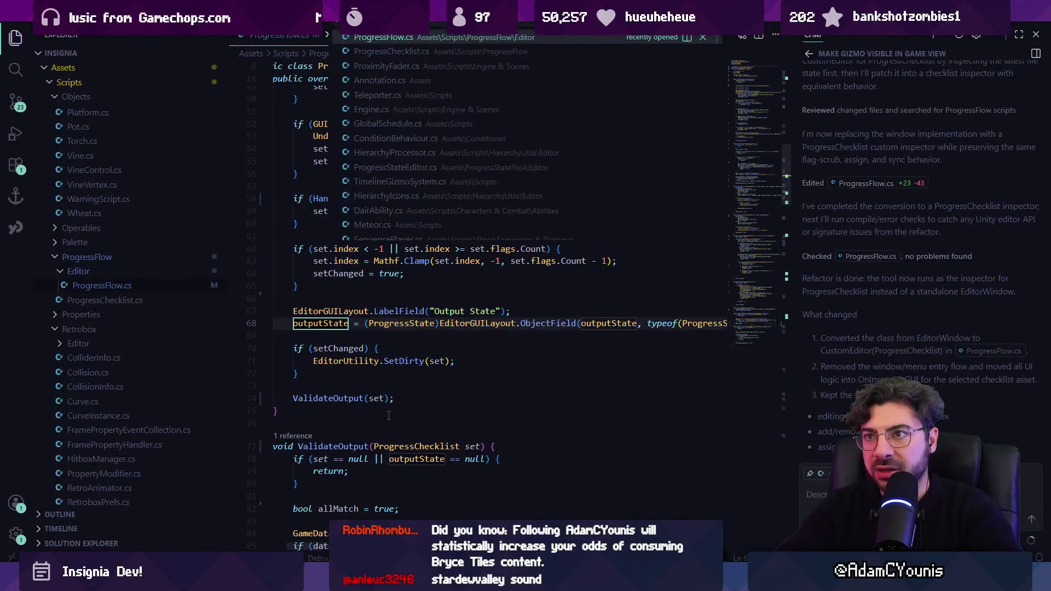
{"action": "type", "text": "hierarchy"}
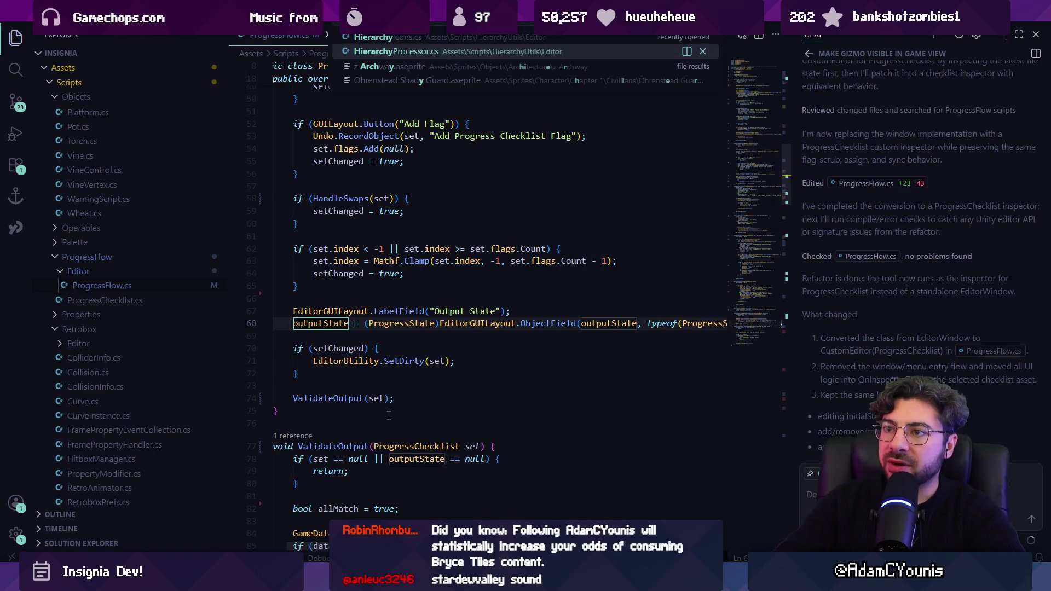
{"action": "key", "text": "Return"}
{"action": "key", "text": "ctrl+alt+b"}
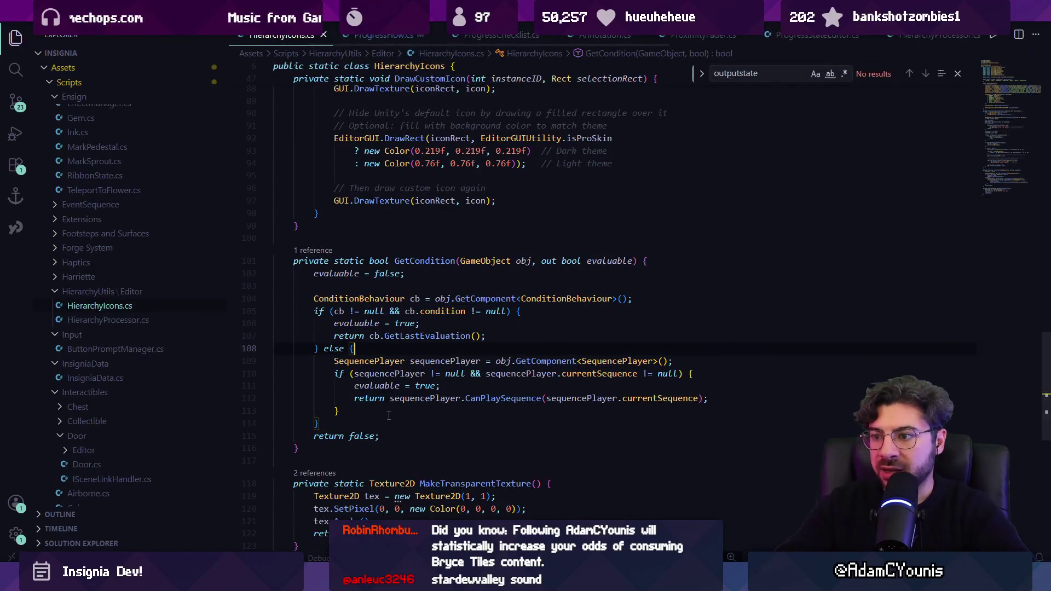
Search HierarchyIcons.cs for 'red' and then 'playsequenc' to find the CanPlaySequence call.
{"action": "key", "text": "ctrl+f"}
{"action": "type", "text": "red"}
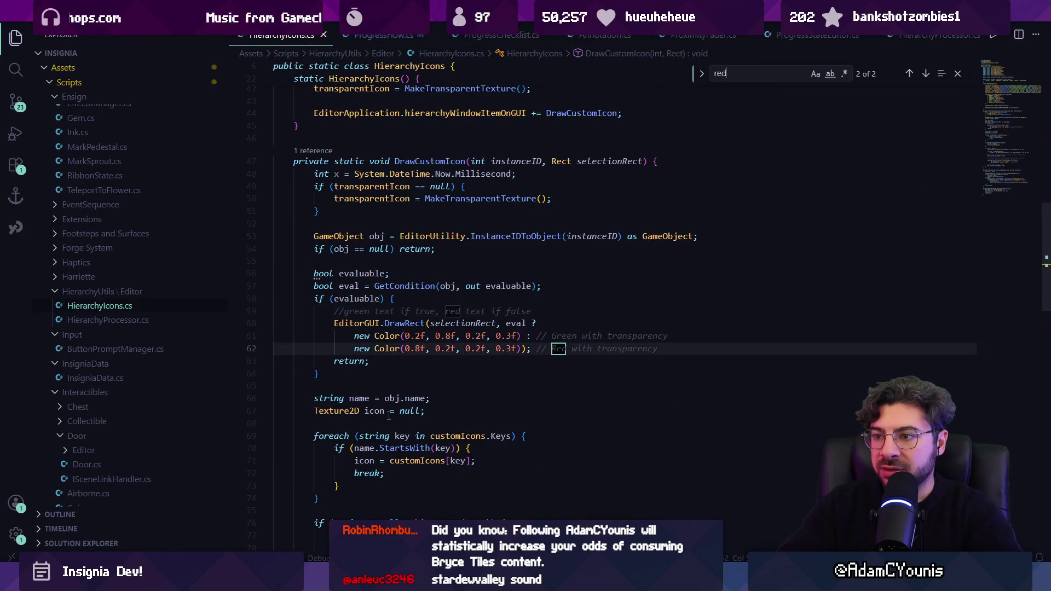
{"action": "type", "text": "."}
{"action": "key", "text": "BackSpace"}
{"action": "key", "text": "BackSpace"}
{"action": "key", "text": "BackSpace"}
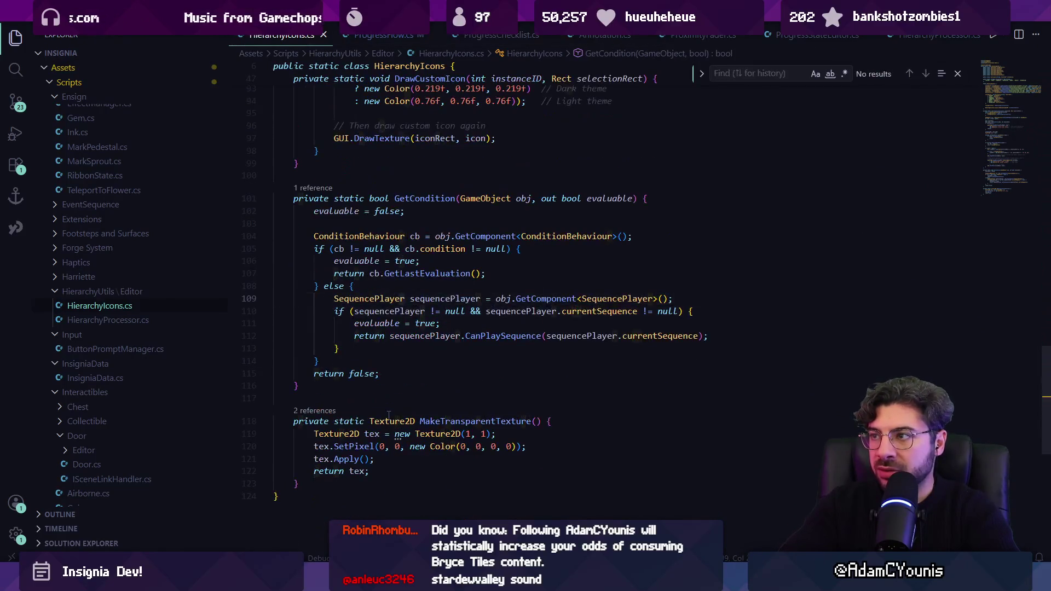
{"action": "type", "text": "redt"}
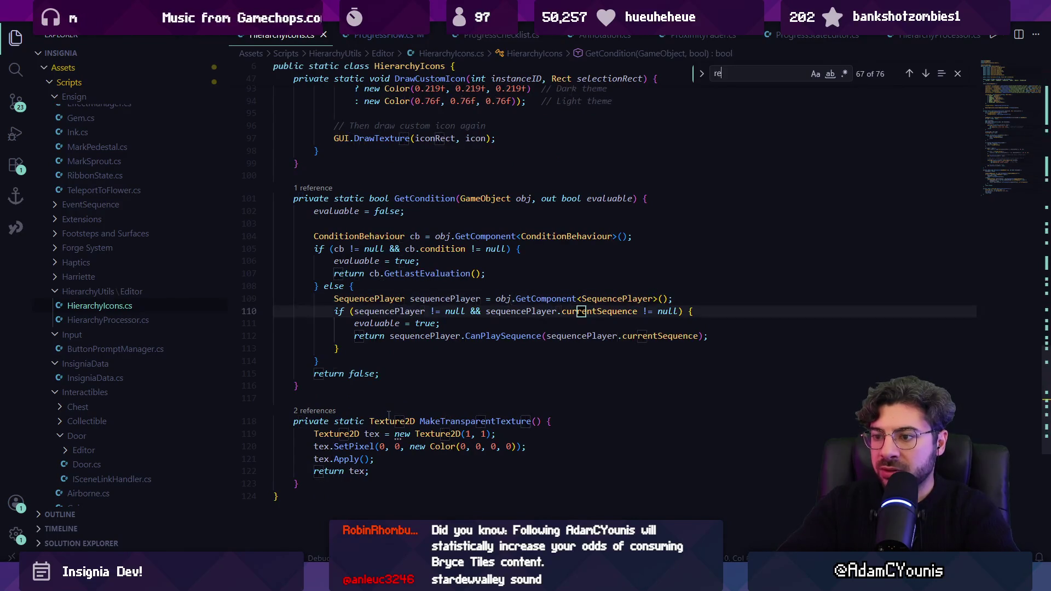
{"action": "key", "text": "Escape"}
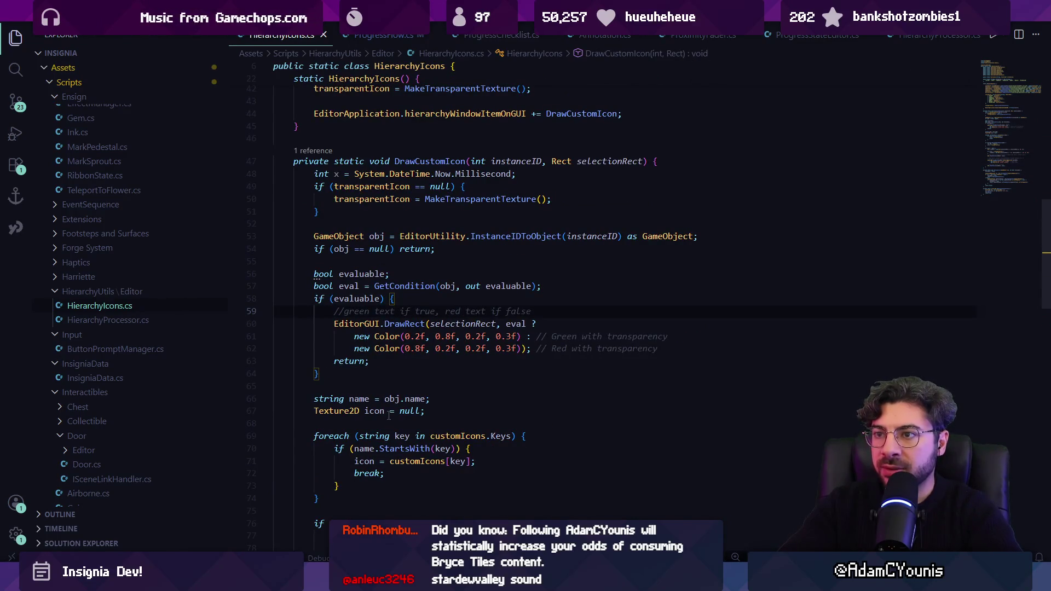
{"action": "key", "text": "ctrl+f"}
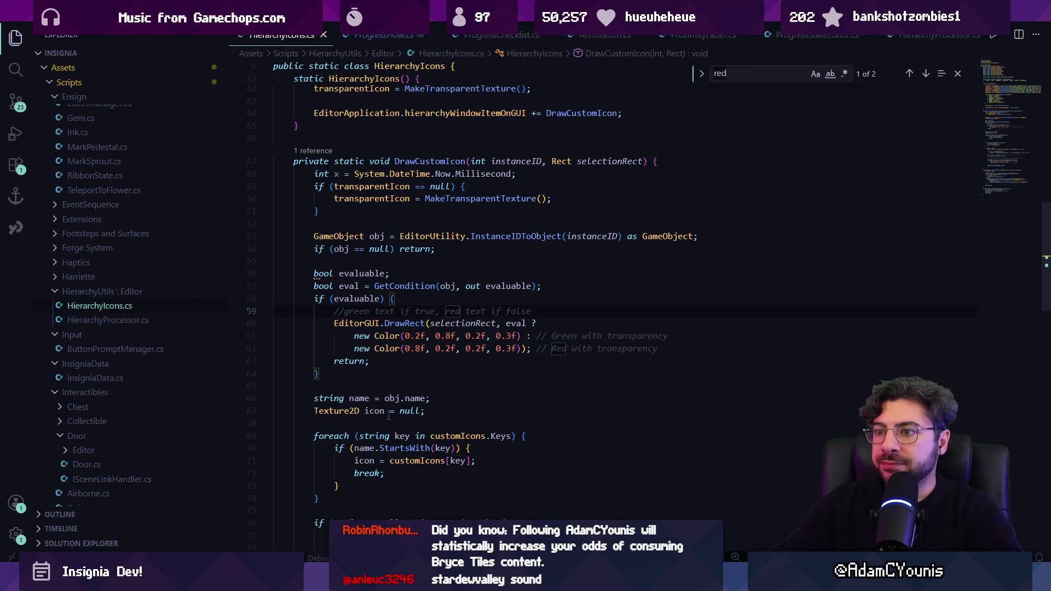
{"action": "scroll", "coordinate": [450, 300], "scroll_direction": "up", "scroll_amount": 4}
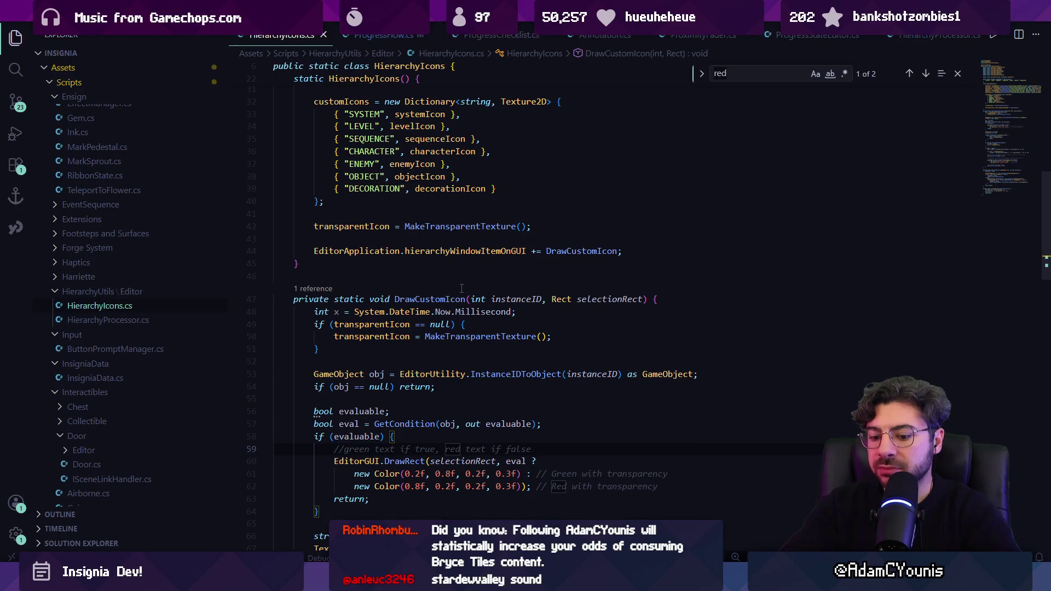
{"action": "type", "text": "playsequenc"}
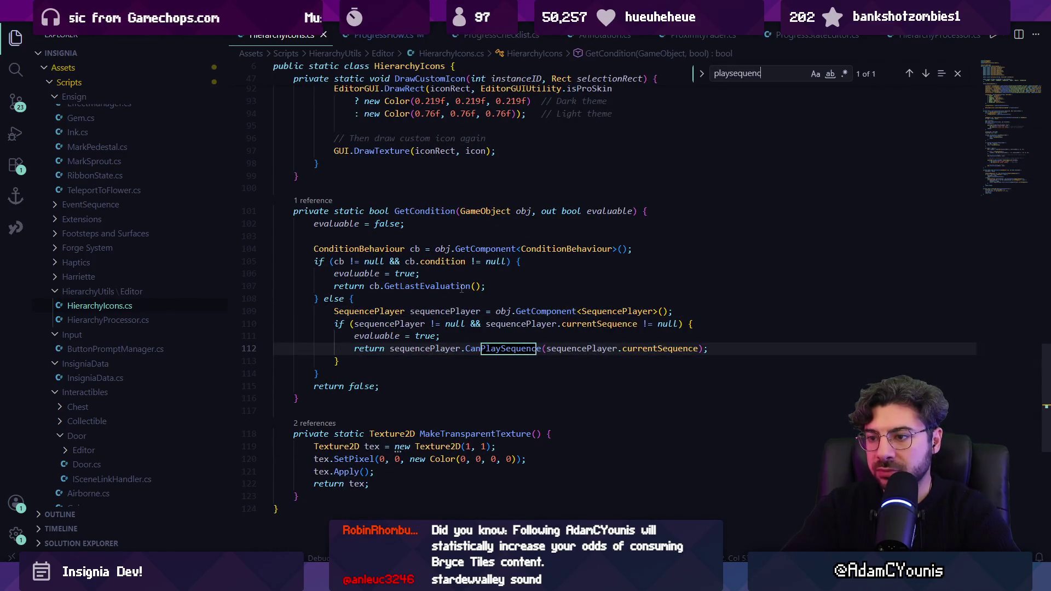
Peek at the CanPlaySequence definition, return to GetCondition line 111, and go back to Unity.
{"action": "left_click", "coordinate": [432, 348]}
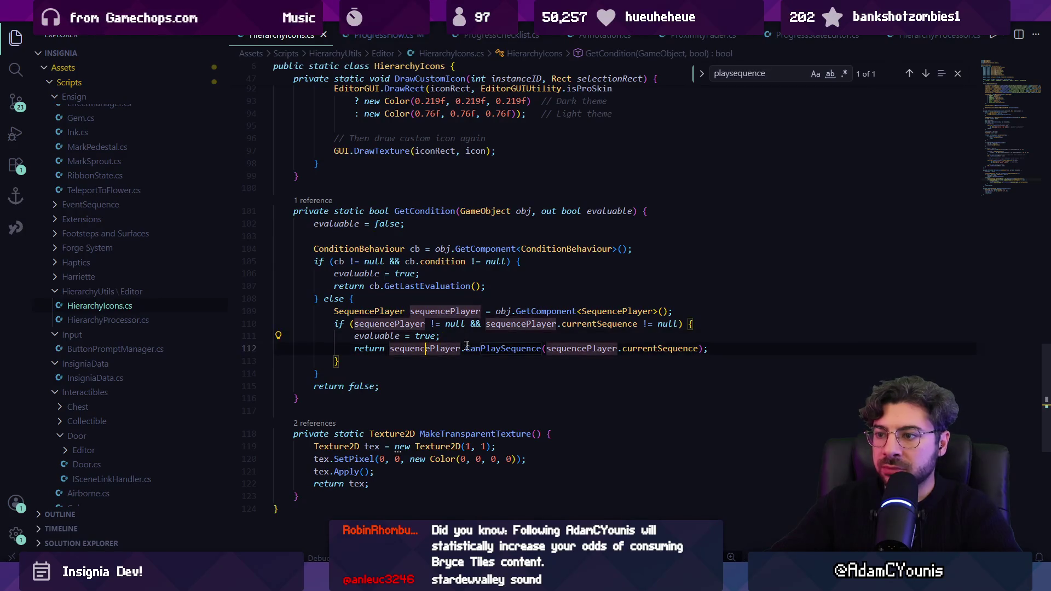
{"action": "left_click", "coordinate": [476, 348]}
{"action": "left_click", "coordinate": [513, 348], "text": "ctrl"}
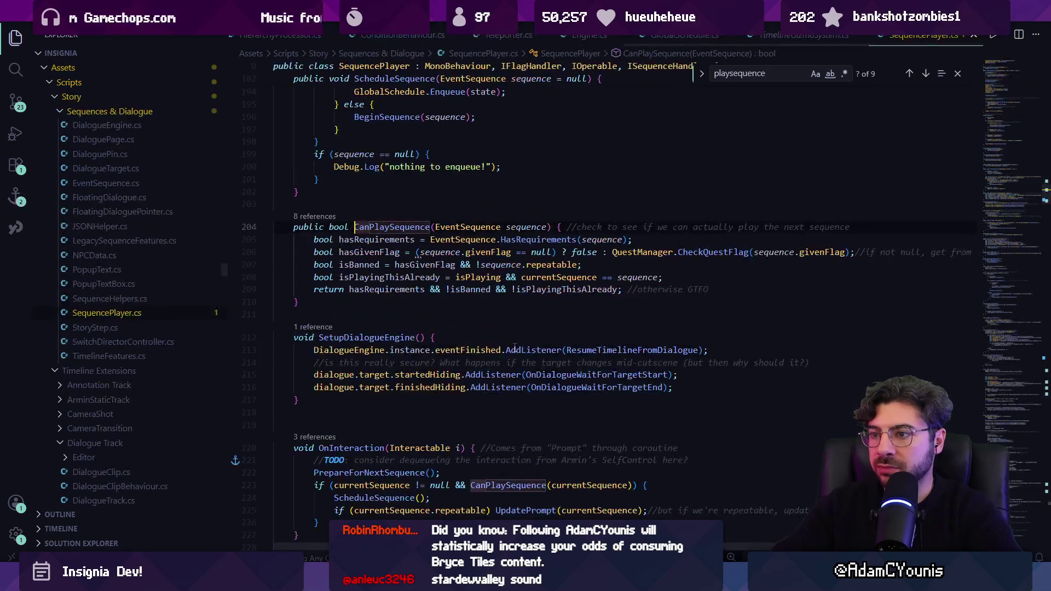
{"action": "key", "text": "alt+Left"}
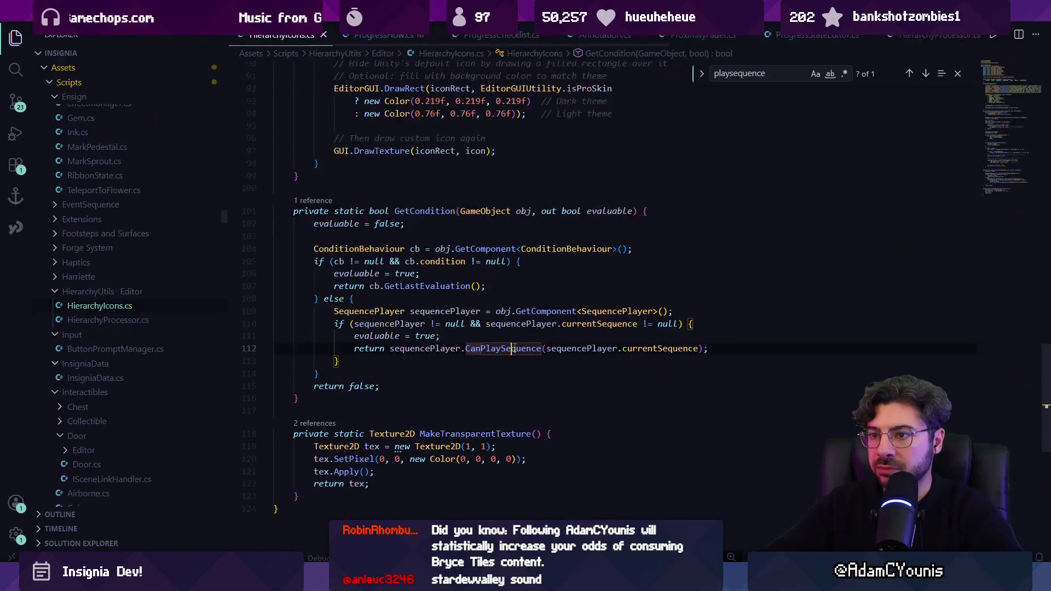
{"action": "left_click", "coordinate": [513, 348], "text": "ctrl"}
{"action": "key", "text": "alt+Left"}
{"action": "left_click", "coordinate": [495, 341]}
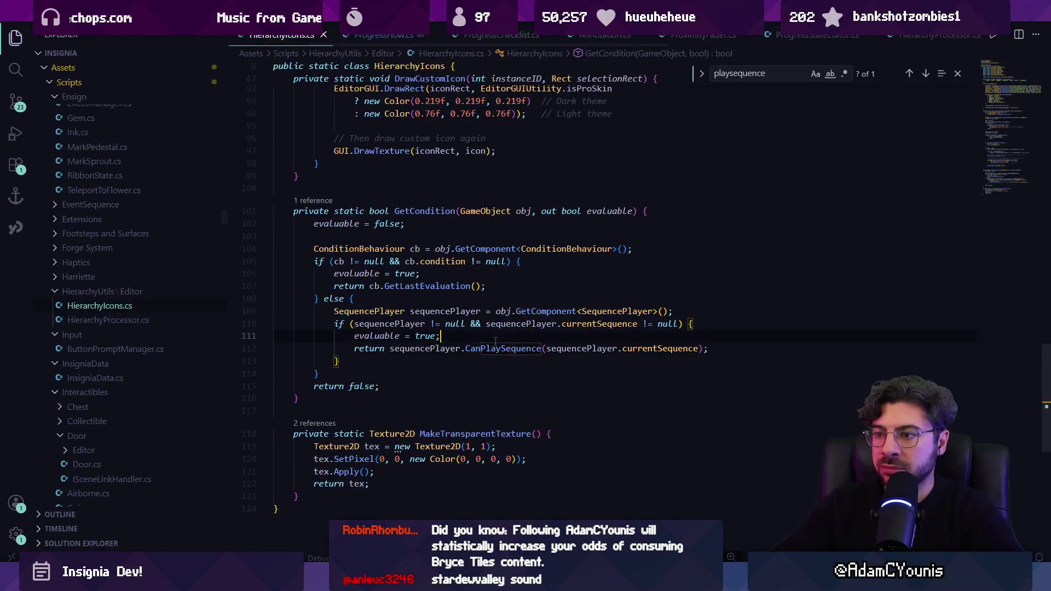
{"action": "key", "text": "alt+Tab"}
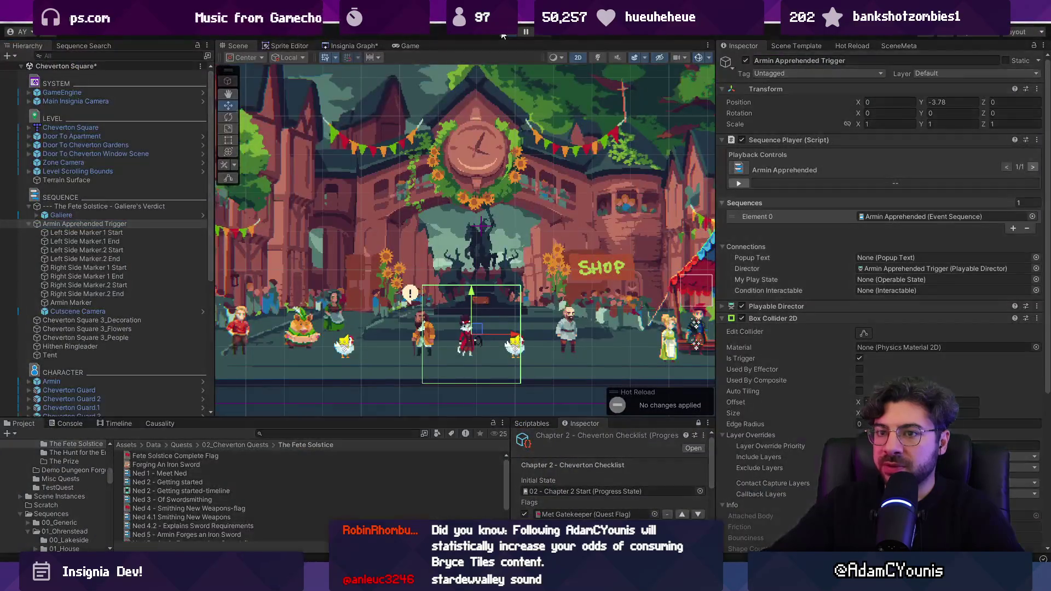
Enter Play mode and inspect Armin Apprehended Trigger and its Left Side Marker.2 Start child.
{"action": "key", "text": "ctrl+p"}
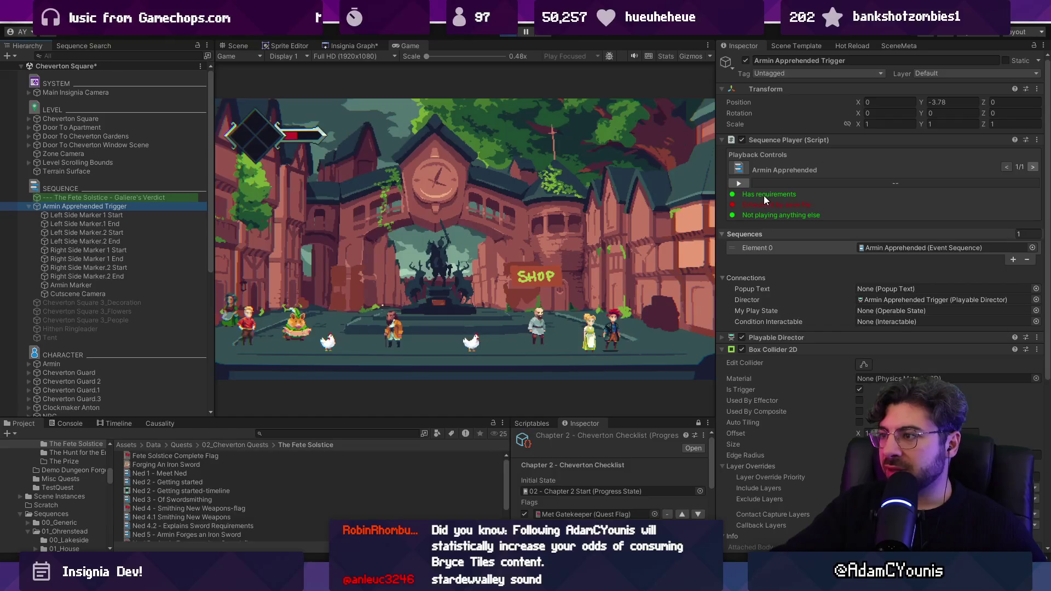
{"action": "left_click", "coordinate": [120, 232]}
{"action": "left_click", "coordinate": [120, 206]}
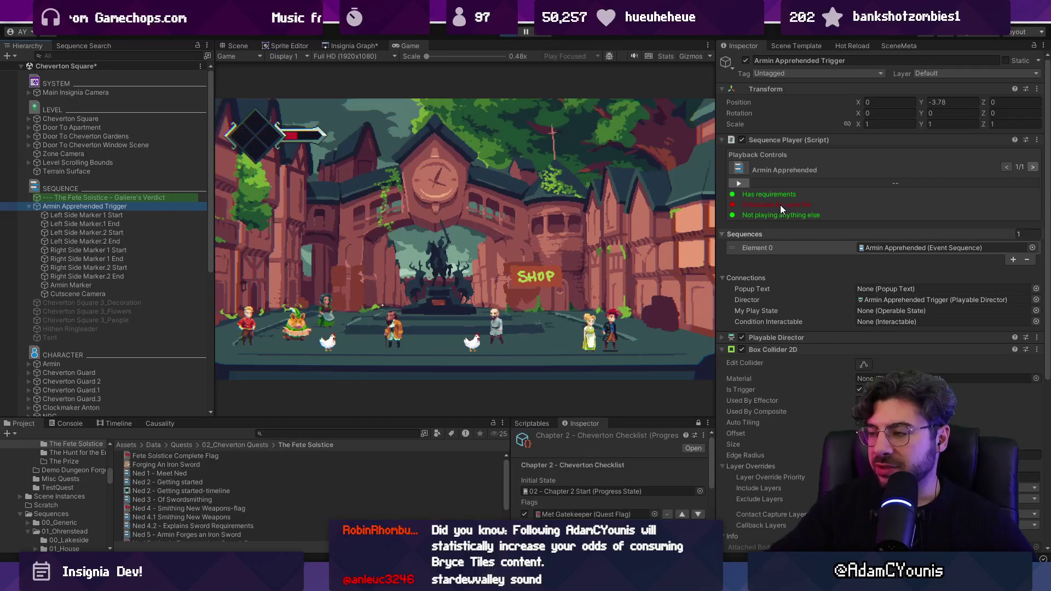
{"action": "key", "text": "alt+Tab"}
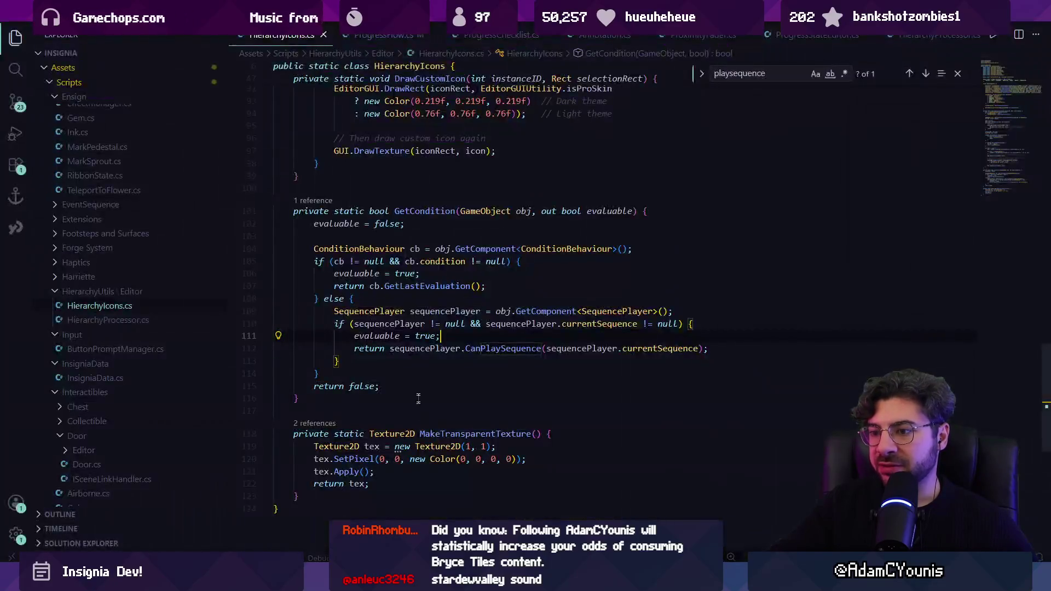
Inspect the CanPlaySequence definition and list all its references.
{"action": "key", "text": "alt+Tab"}
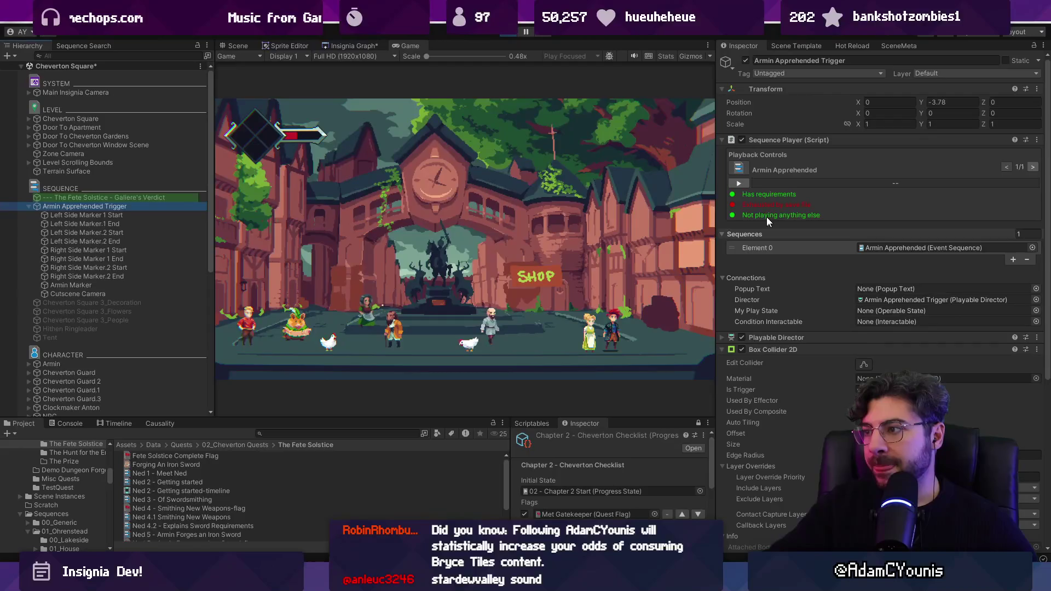
{"action": "key", "text": "alt+Tab"}
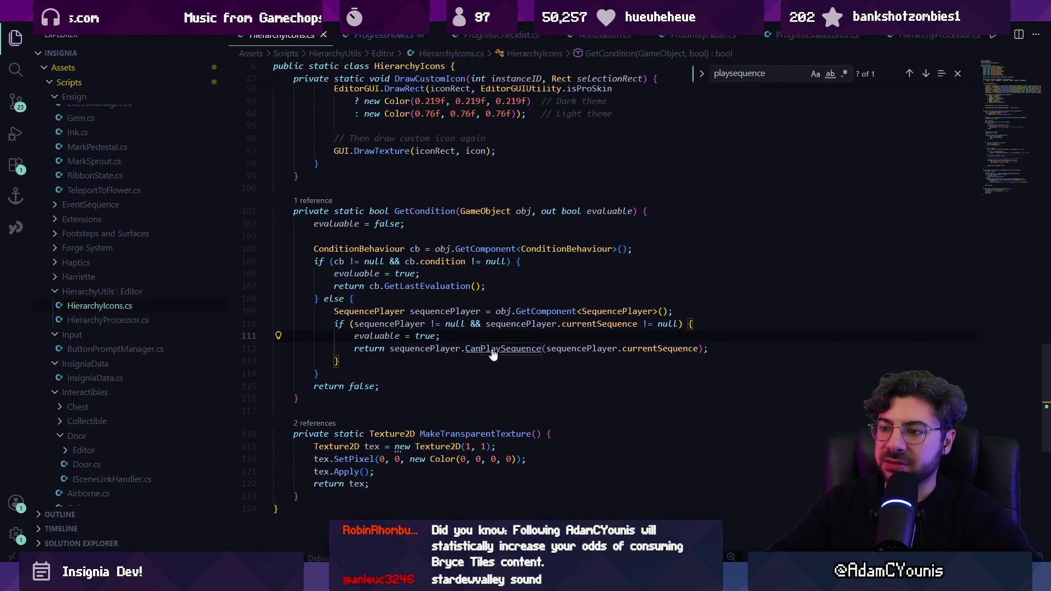
{"action": "left_click", "coordinate": [492, 351], "text": "ctrl"}
{"action": "key", "text": "Down"}
{"action": "key", "text": "Down"}
{"action": "key", "text": "Down"}
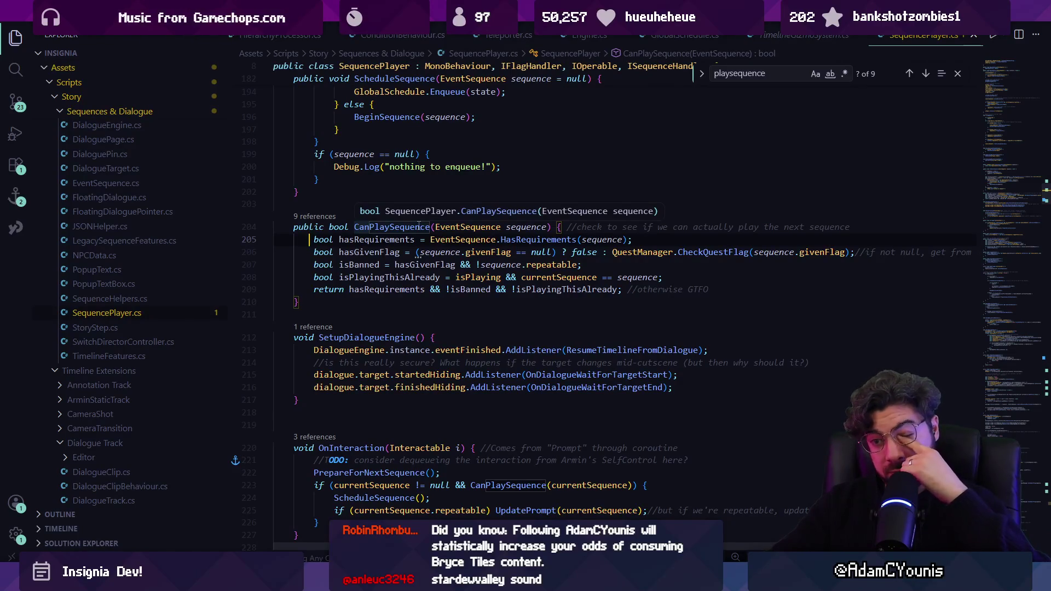
{"action": "left_click", "coordinate": [321, 218]}
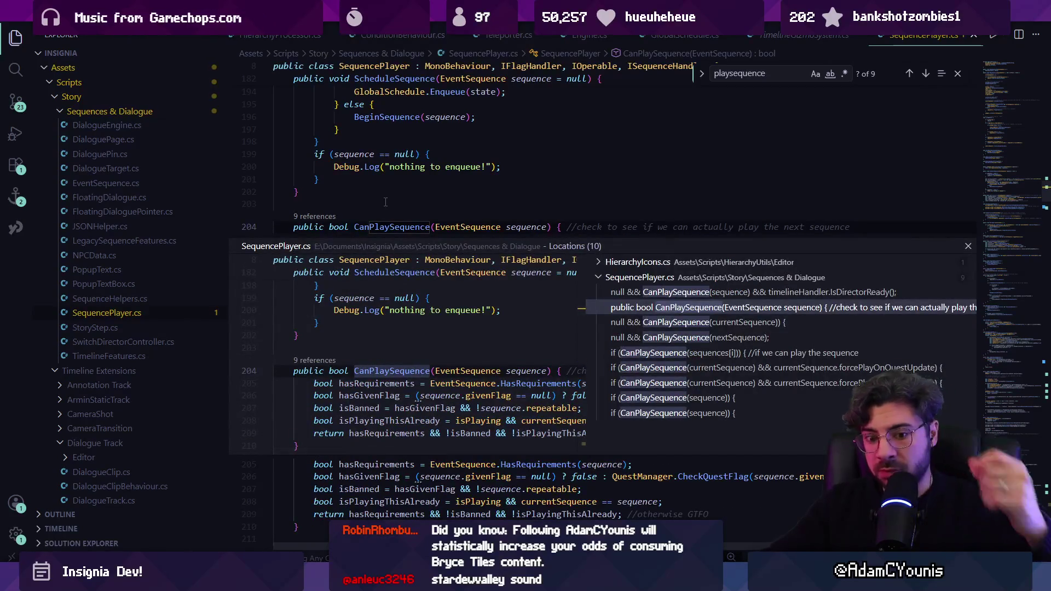
{"action": "key", "text": "Escape"}
{"action": "key", "text": "alt+Left"}
{"action": "key", "text": "alt+Left"}
{"action": "key", "text": "alt+Right"}
{"action": "key", "text": "alt+Left"}
{"action": "key", "text": "alt+Right"}
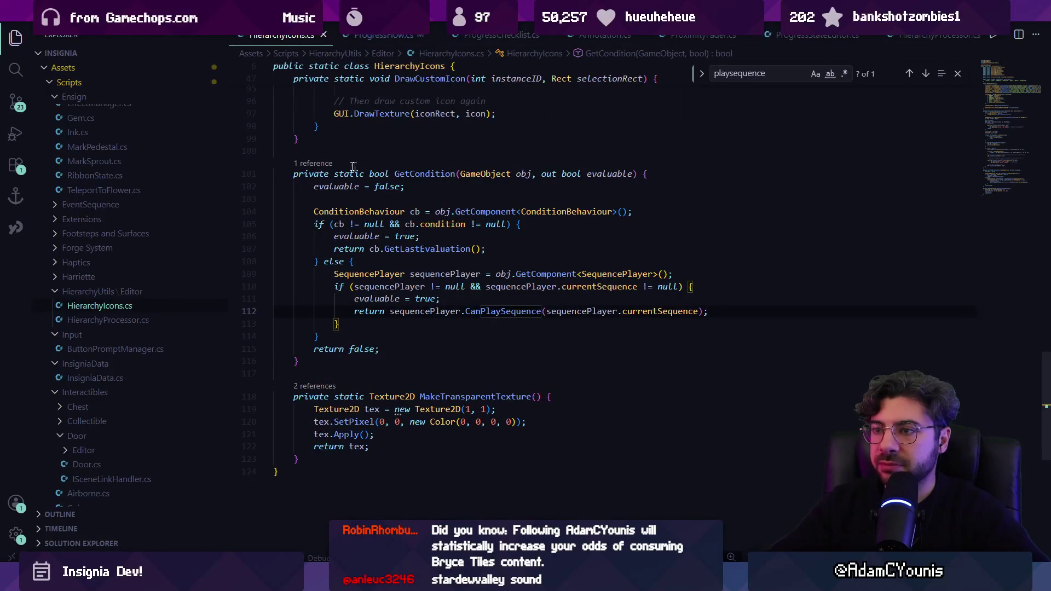
Find GetCondition's use in DrawCustomIcon and review its green/red highlight code.
{"action": "key", "text": "shift+F12"}
{"action": "double_click", "coordinate": [502, 301]}
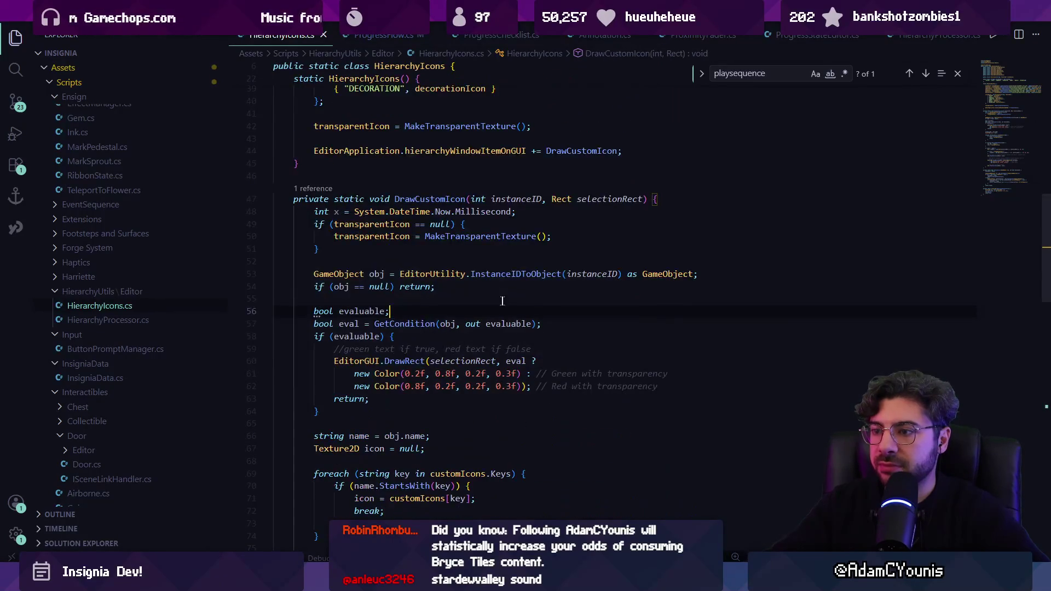
{"action": "left_click", "coordinate": [405, 324]}
{"action": "left_click", "coordinate": [386, 350]}
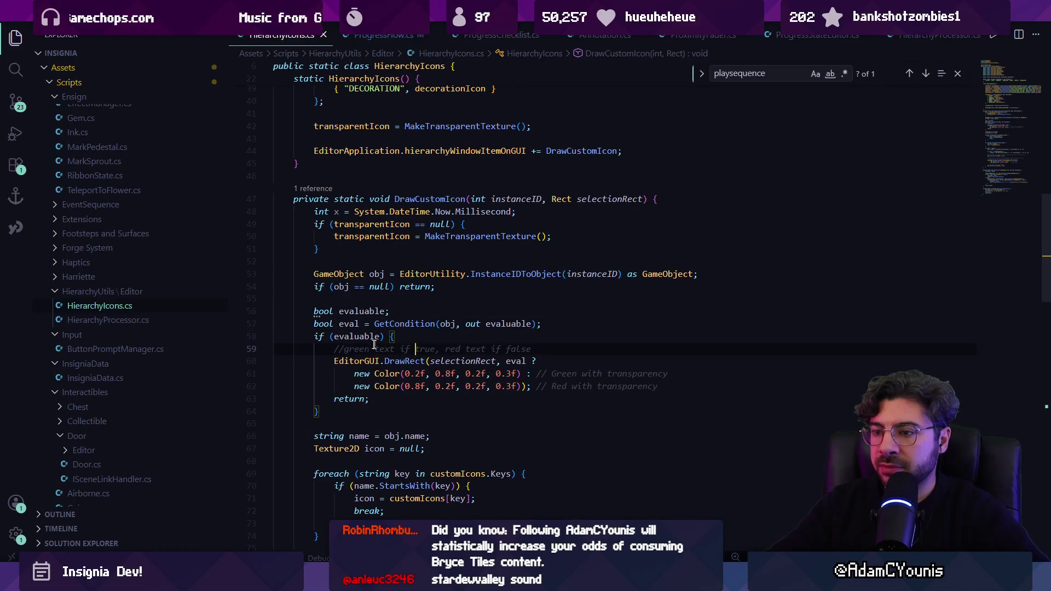
{"action": "key", "text": "Down"}
{"action": "key", "text": "Down"}
{"action": "key", "text": "Down"}
{"action": "left_click", "coordinate": [363, 336]}
{"action": "left_click", "coordinate": [371, 350]}
{"action": "left_click", "coordinate": [446, 362]}
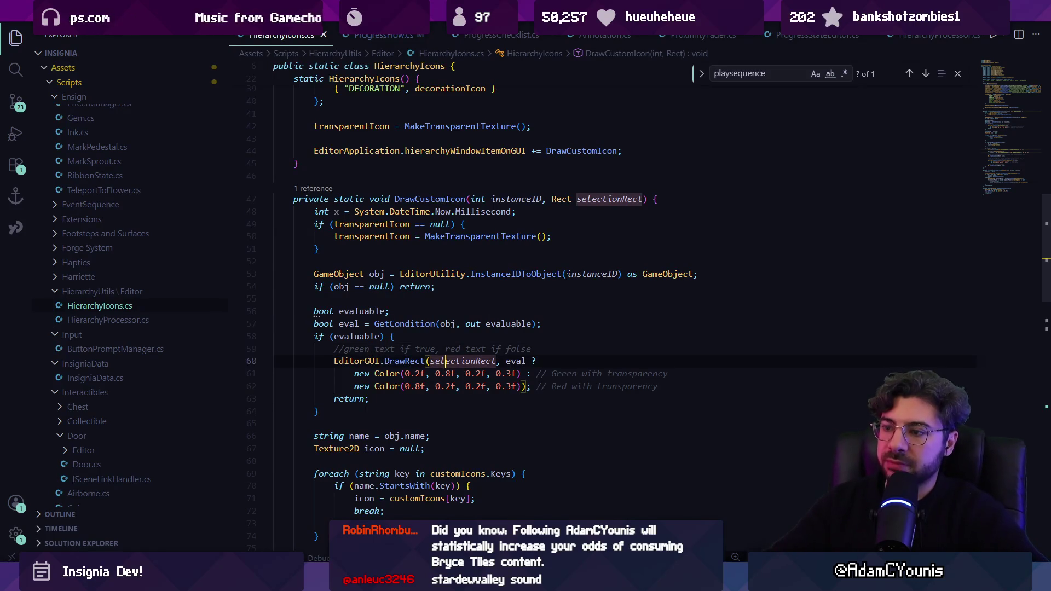
{"action": "left_click", "coordinate": [515, 362]}
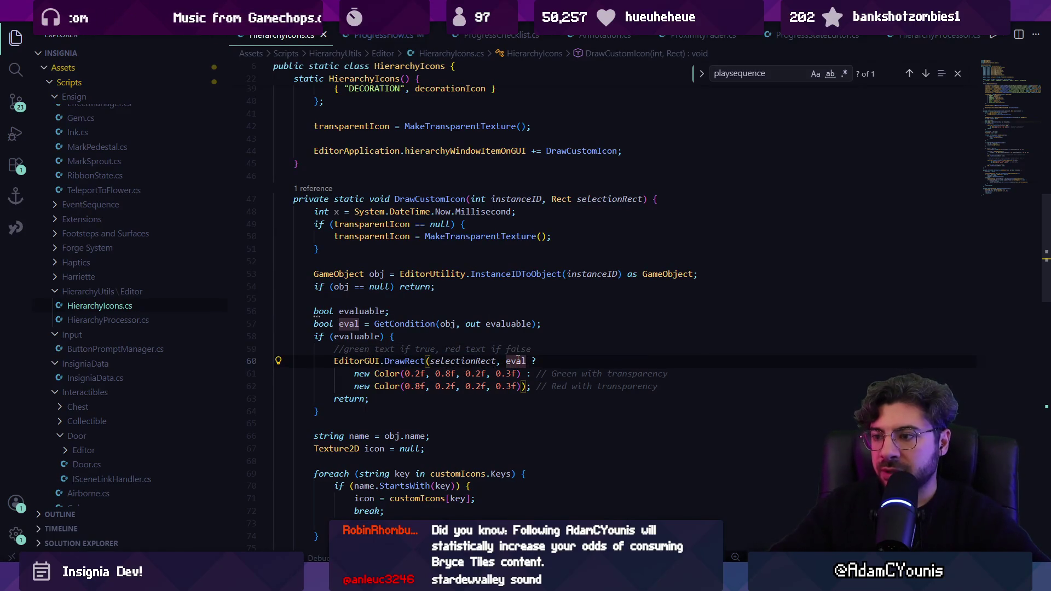
{"action": "left_click", "coordinate": [546, 374]}
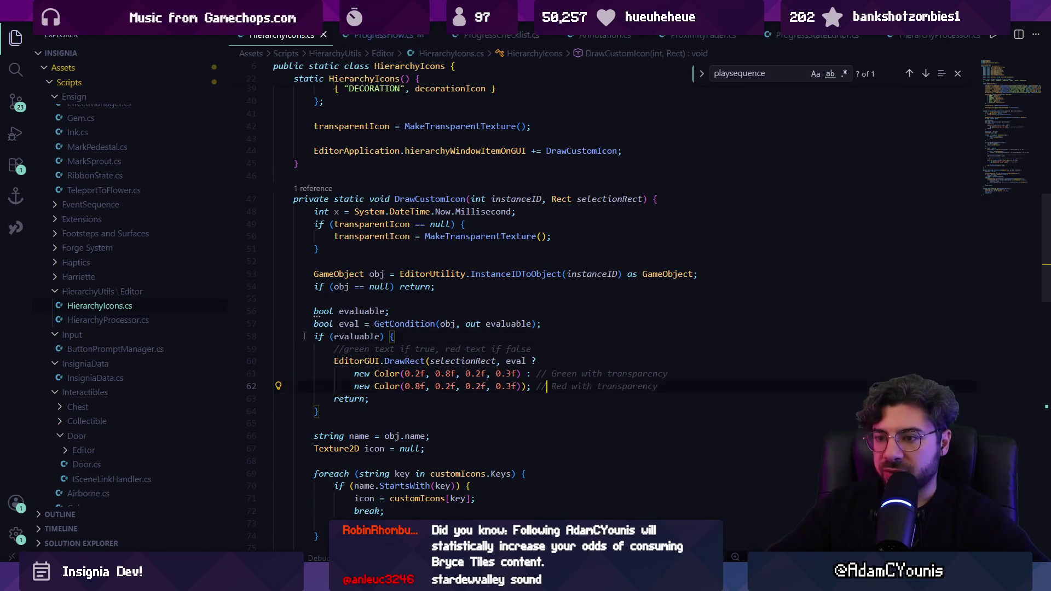
Select the if (evaluable) drawing block, then jump into the GetCondition method definition.
{"action": "left_click_drag", "start_coordinate": [304, 336], "coordinate": [273, 423]}
{"action": "left_click", "coordinate": [405, 324], "text": "ctrl"}
{"action": "left_click", "coordinate": [491, 313]}
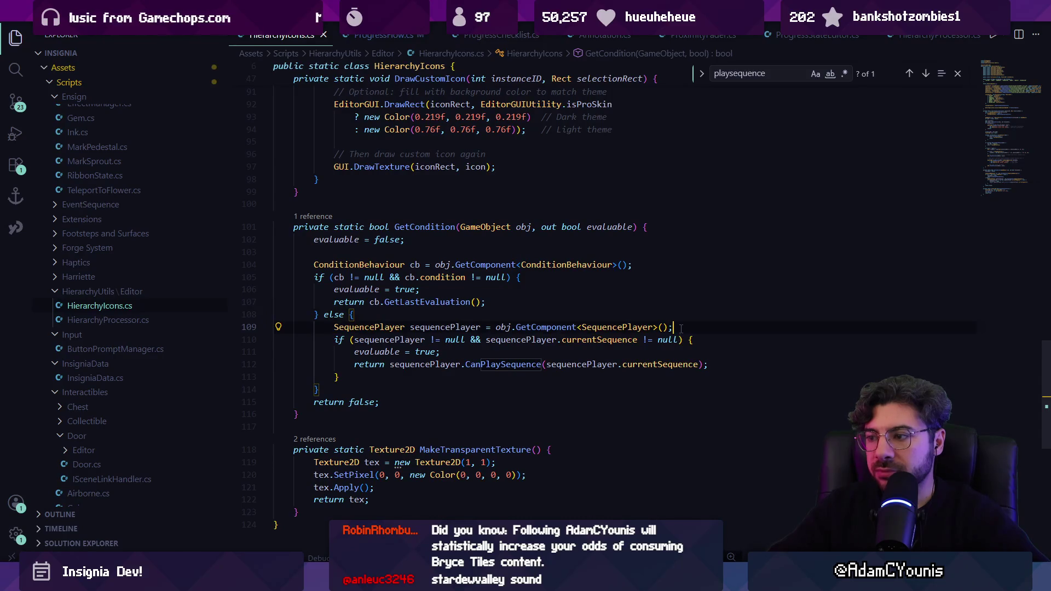
Start a Debug.Log line below the SequencePlayer lookup, then delete it.
{"action": "key", "text": "Return"}
{"action": "type", "text": "Debug.Log"}
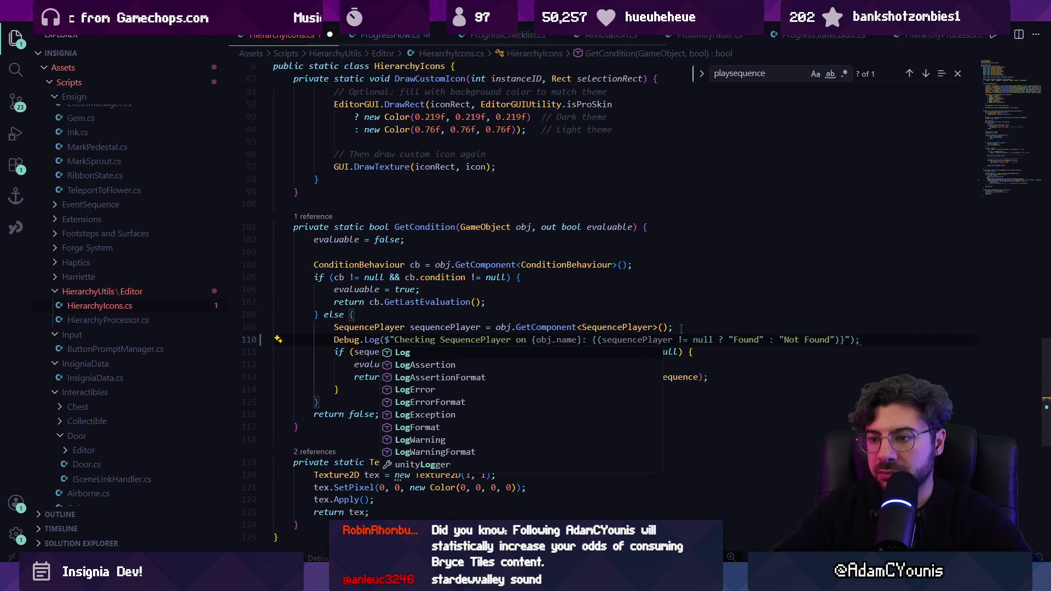
{"action": "key", "text": "Escape"}
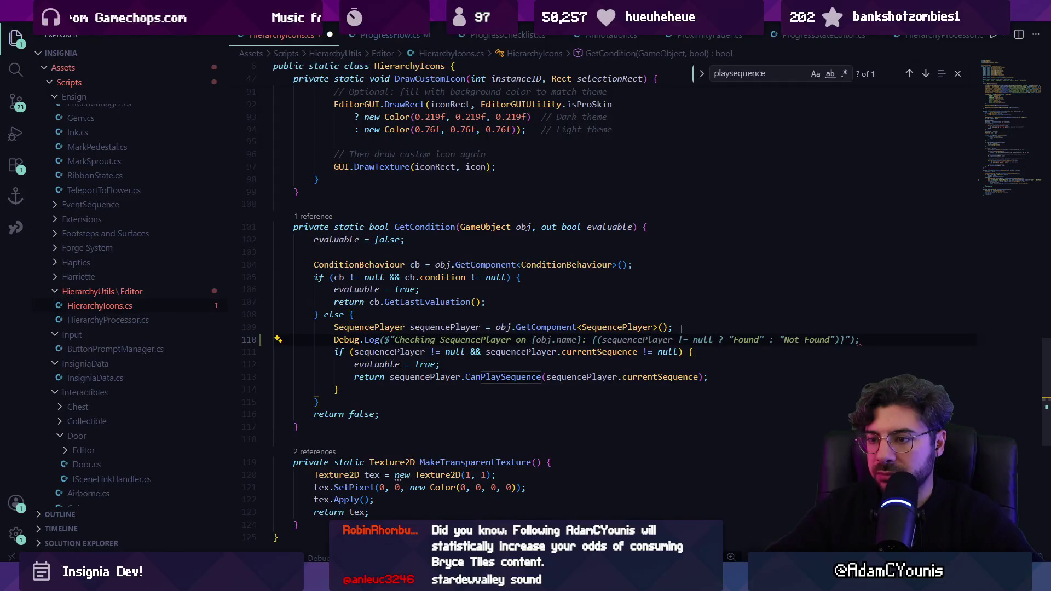
{"action": "key", "text": "Escape"}
{"action": "key", "text": "shift+Home"}
{"action": "key", "text": "BackSpace"}
{"action": "key", "text": "Down"}
{"action": "key", "text": "Down"}
Add an else branch with the suggested Debug.Log message, save, and switch to Unity.
{"action": "type", "text": "else {"}
{"action": "key", "text": "Return"}
{"action": "type", "text": "Debug.Log"}
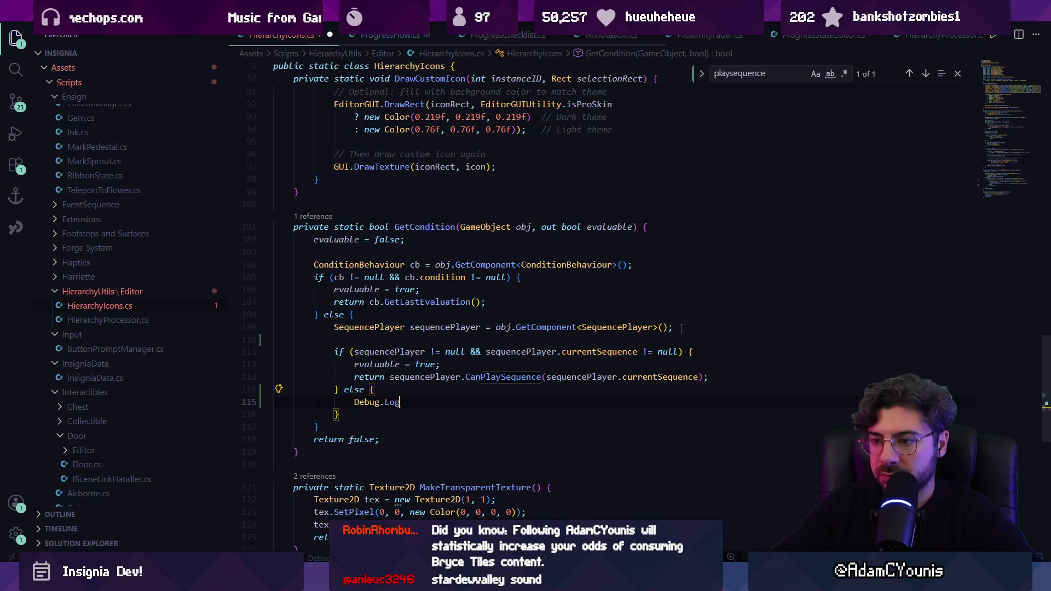
{"action": "key", "text": "Tab"}
{"action": "key", "text": "ctrl+z"}
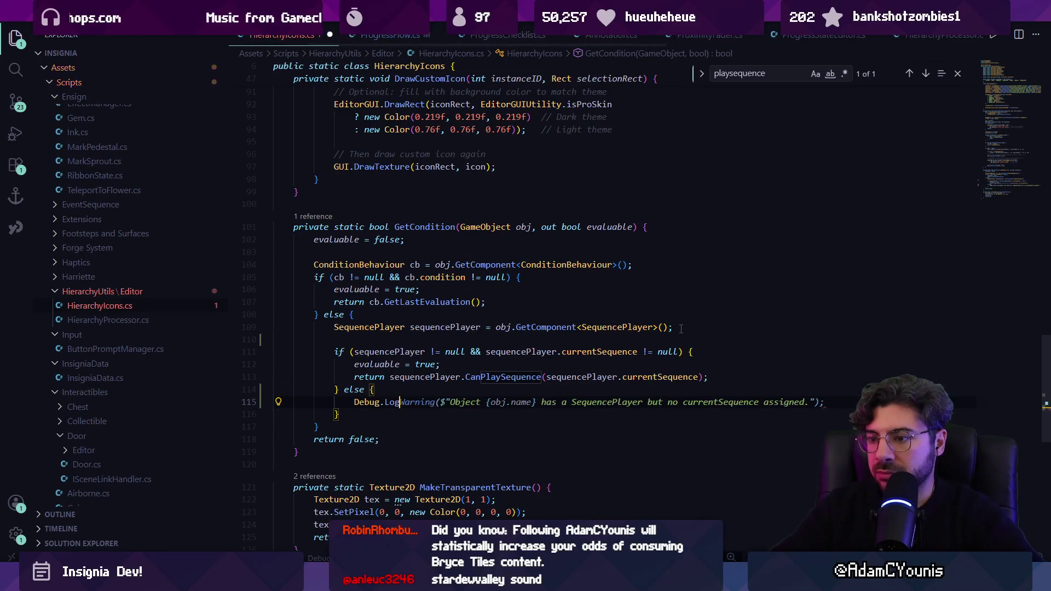
{"action": "type", "text": "("}
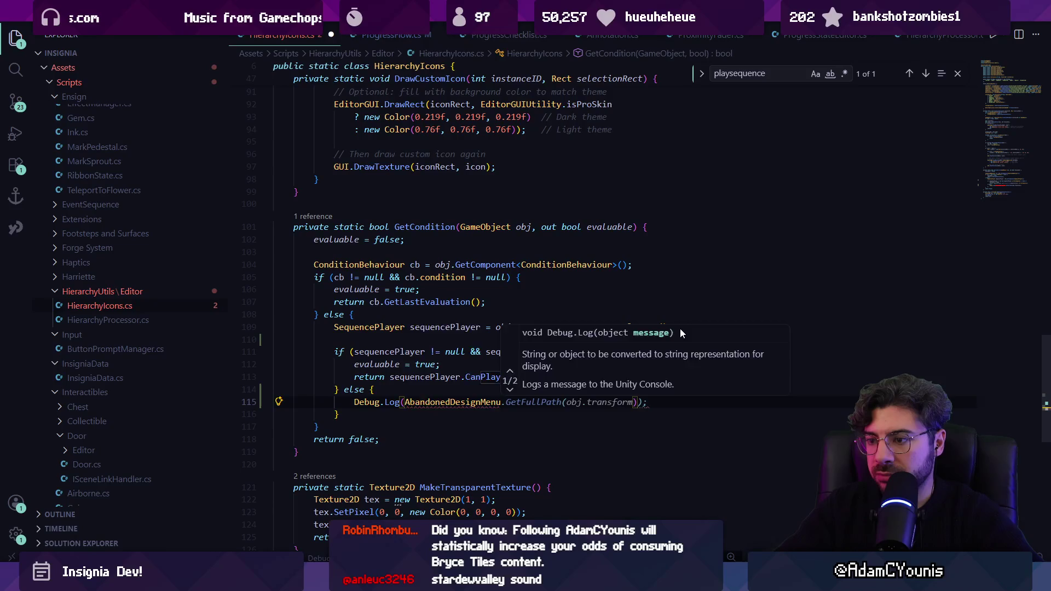
{"action": "key", "text": "Tab"}
{"action": "key", "text": "ctrl+s"}
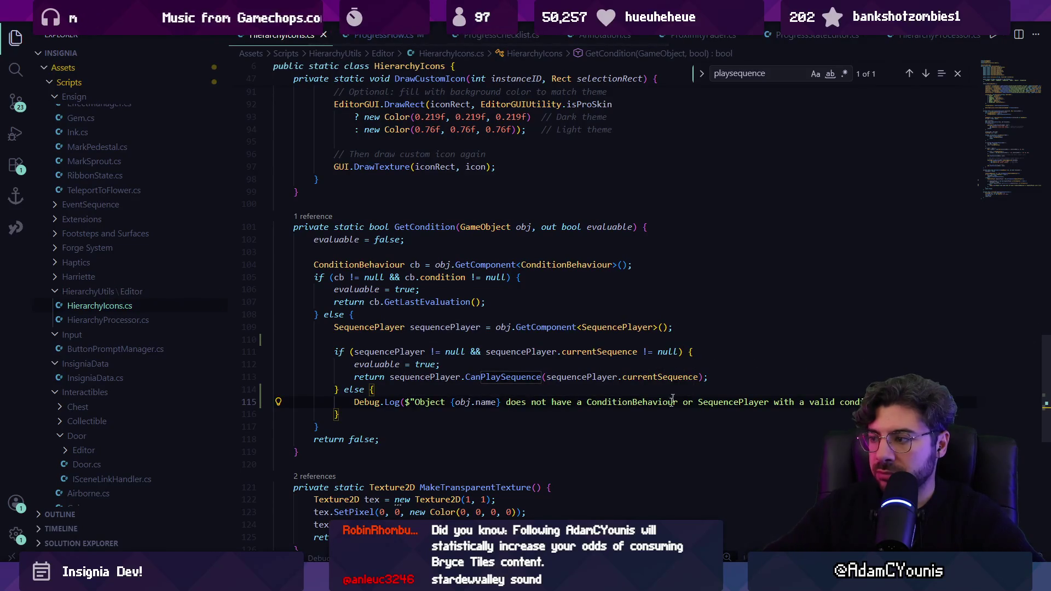
{"action": "key", "text": "alt+Tab"}
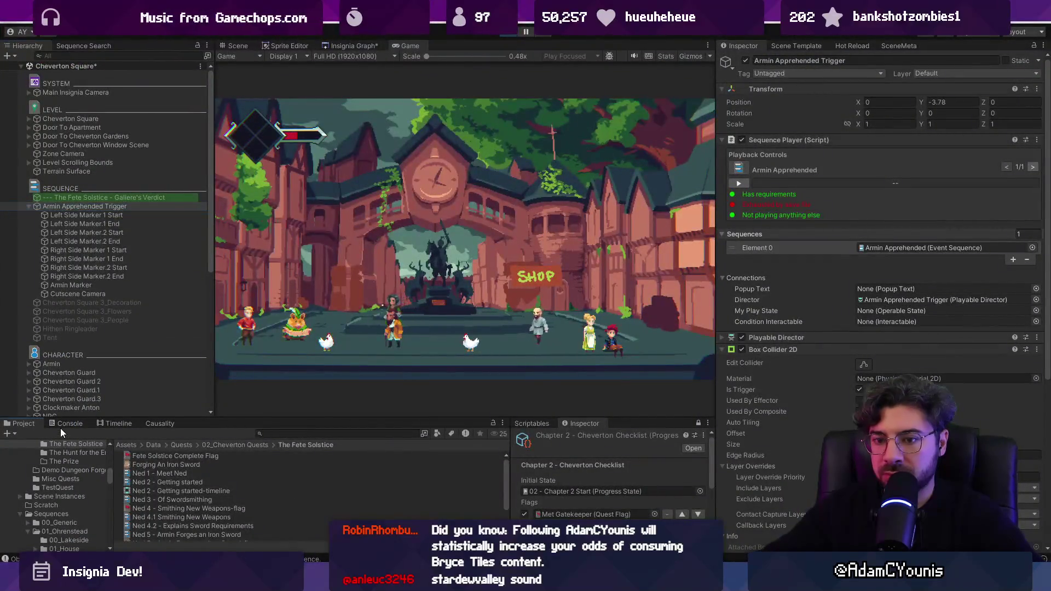
Read the no-condition messages in the Console, then start a new line above the log statement.
{"action": "left_click", "coordinate": [57, 426]}
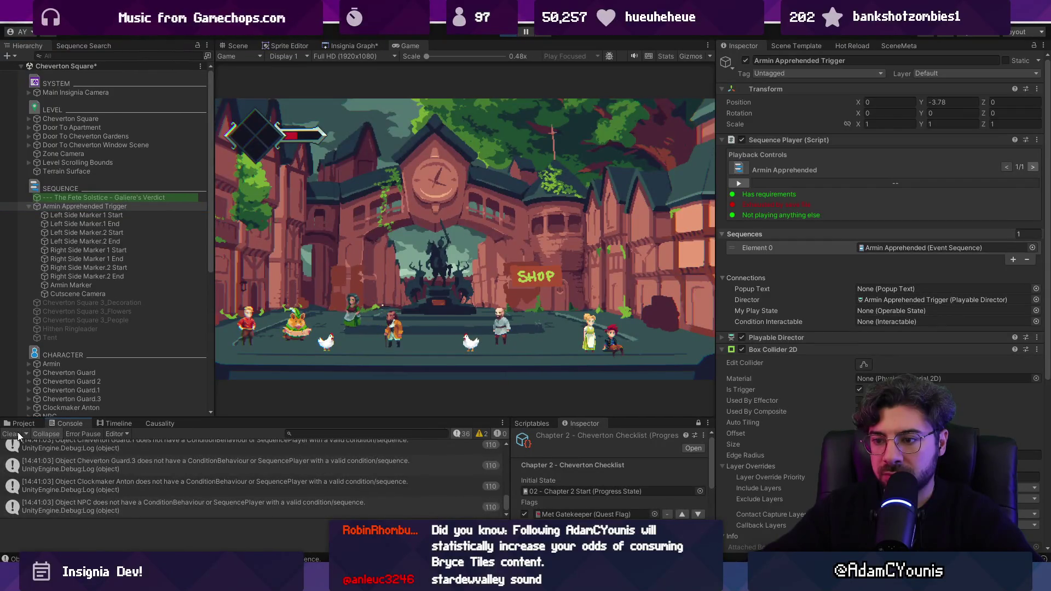
{"action": "mouse_move", "coordinate": [382, 581]}
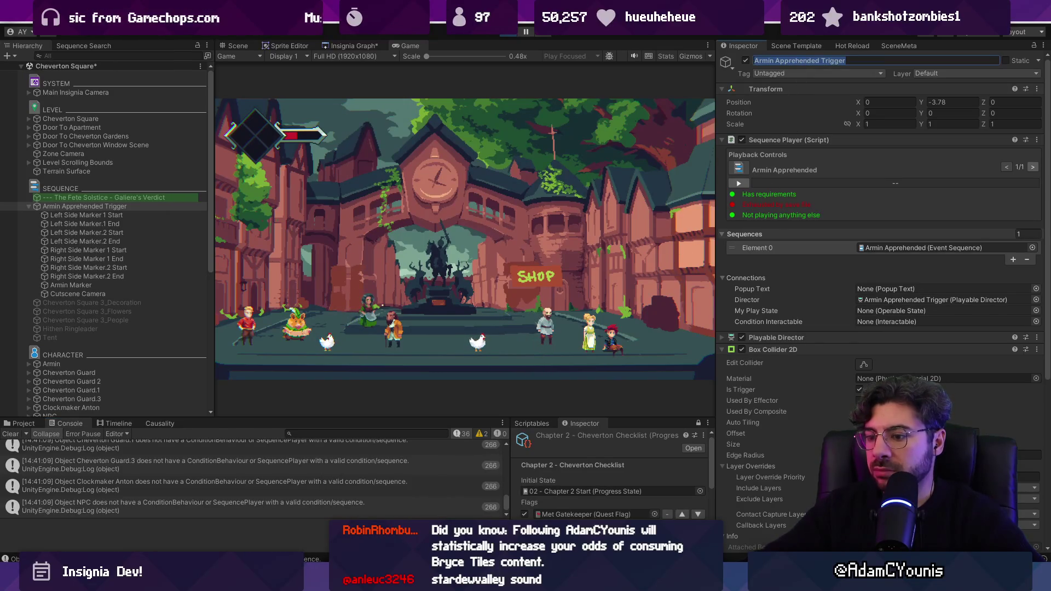
{"action": "key", "text": "alt+Tab"}
{"action": "key", "text": "Return"}
Write an if (obj.name == "Armin Apprehended Trigger") { condition above the Debug.Log line.
{"action": "type", "text": "if(obsh"}
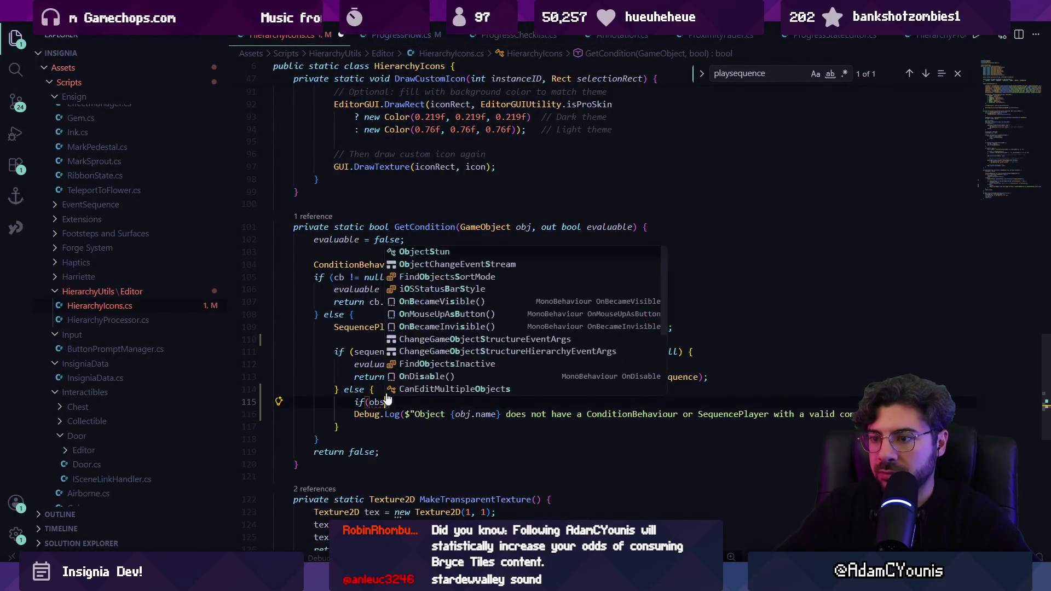
{"action": "key", "text": "BackSpace"}
{"action": "key", "text": "BackSpace"}
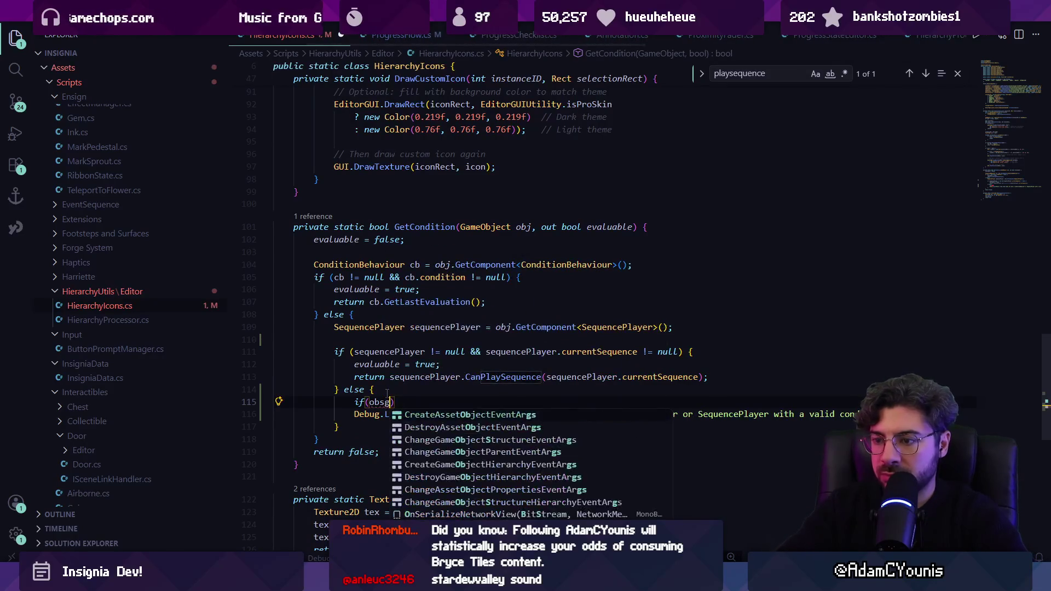
{"action": "type", "text": "j.name"}
{"action": "type", "text": " == Armin Apprehended Trigger"}
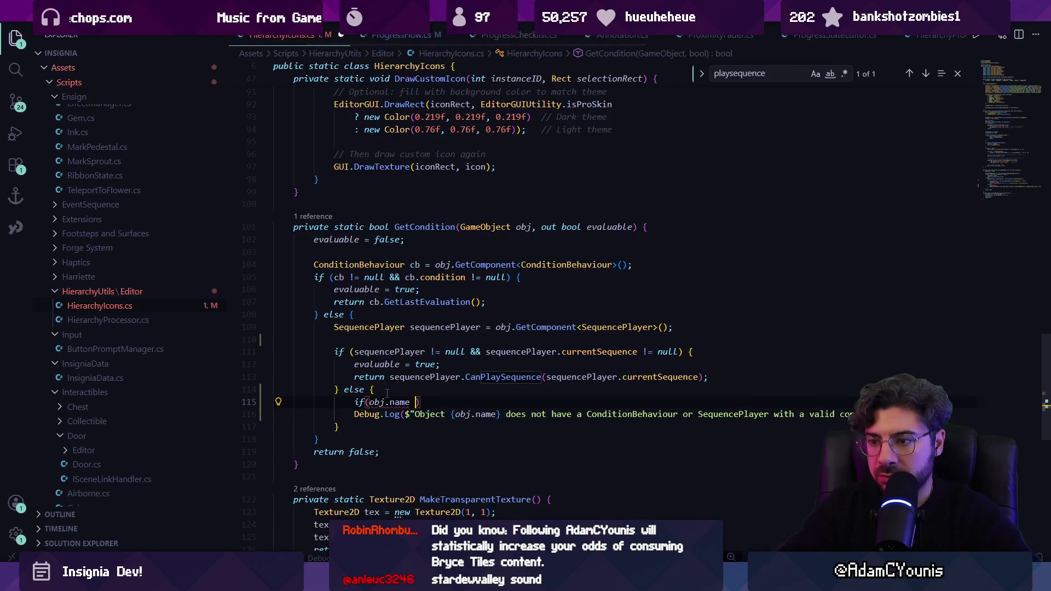
{"action": "key", "text": "ctrl+shift+Left"}
{"action": "key", "text": "ctrl+shift+Left"}
{"action": "key", "text": "ctrl+shift+Left"}
{"action": "type", "text": "\""}
{"action": "key", "text": "End"}
{"action": "type", "text": "{"}
{"action": "key", "text": "Return"}
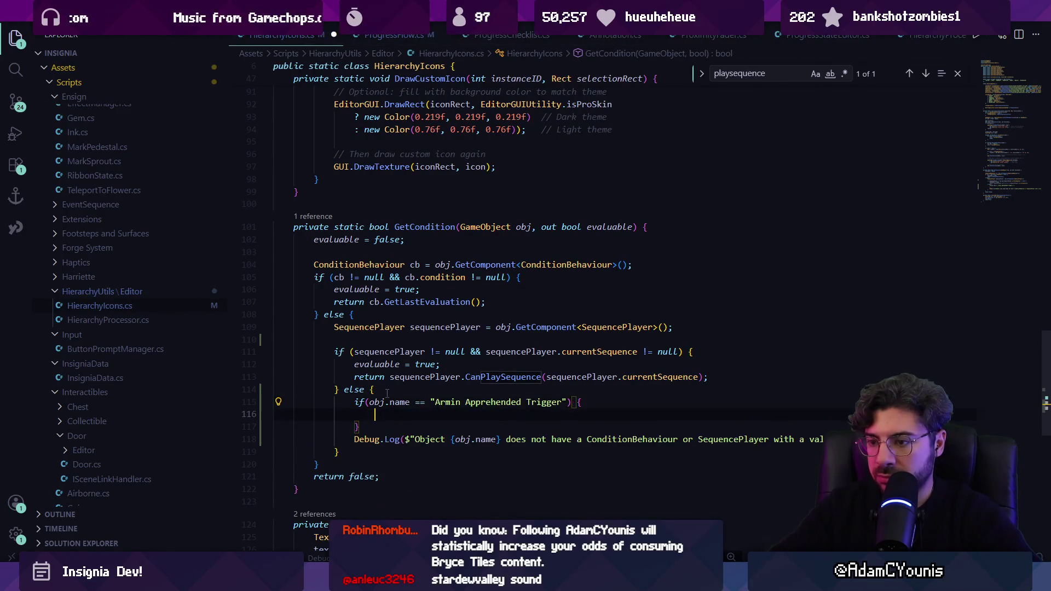
Move the log line inside the new if block, save, and collapse repeated Unity console messages.
{"action": "key", "text": "alt+Down"}
{"action": "key", "text": "alt+Down"}
{"action": "key", "text": "ctrl+s"}
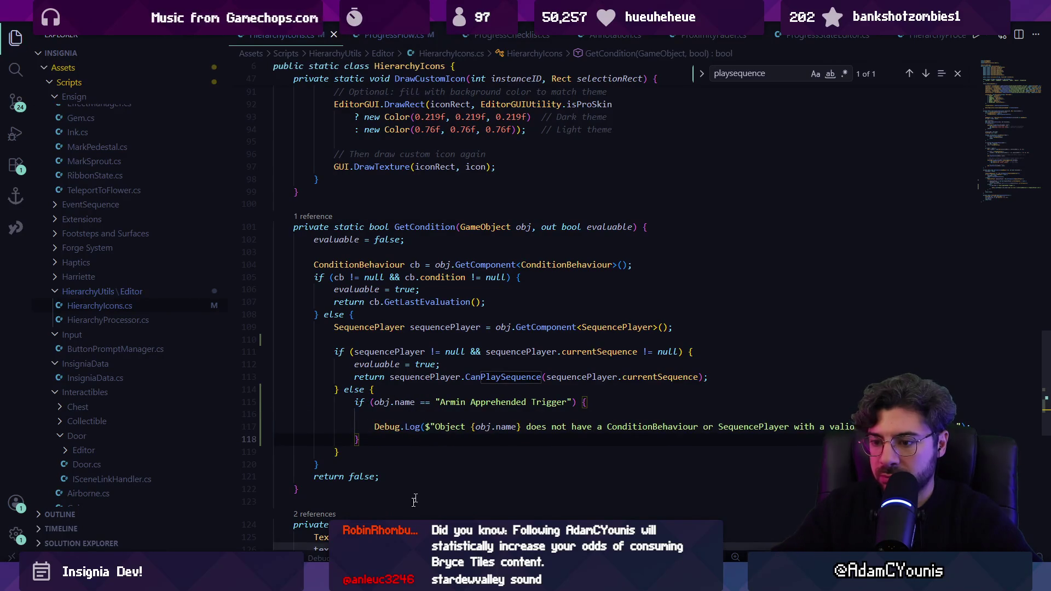
{"action": "key", "text": "alt+Tab"}
{"action": "left_click", "coordinate": [46, 434]}
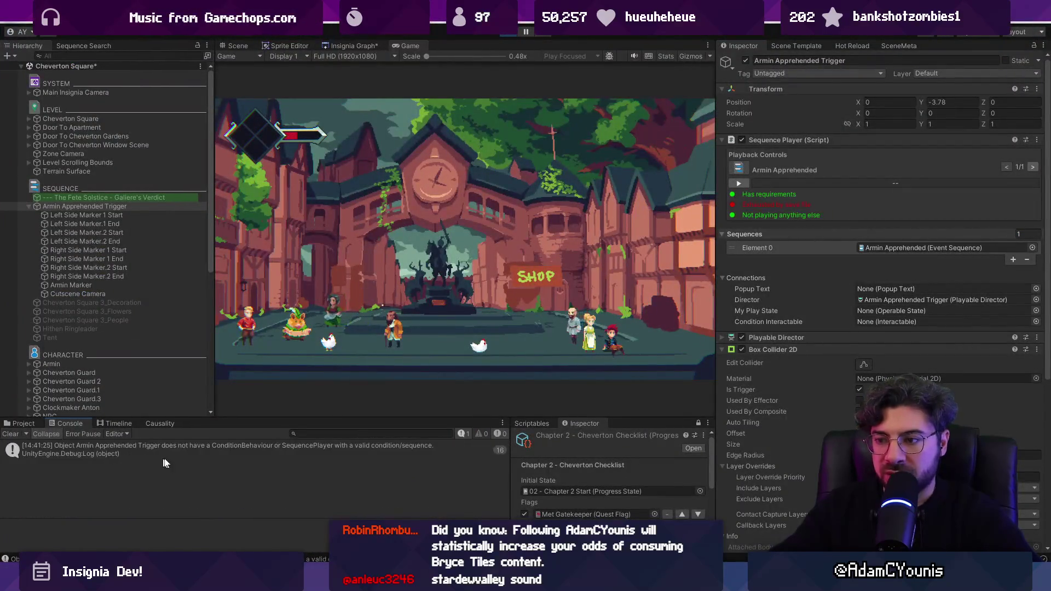
Inspect the stack trace of the collapsed Armin Apprehended Trigger log, then return to the script.
{"action": "left_click", "coordinate": [178, 454]}
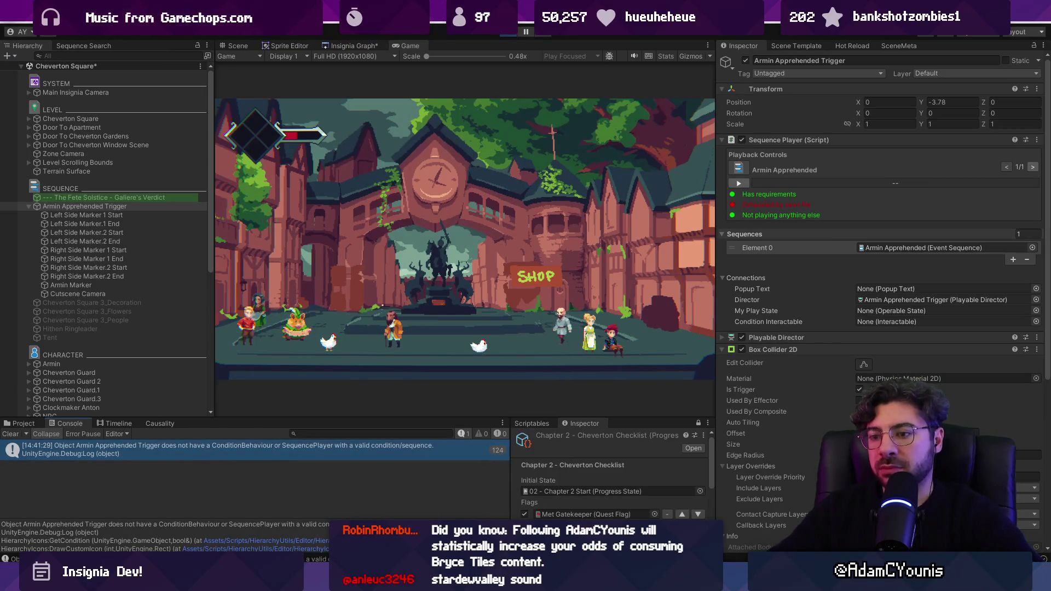
{"action": "key", "text": "alt+Tab"}
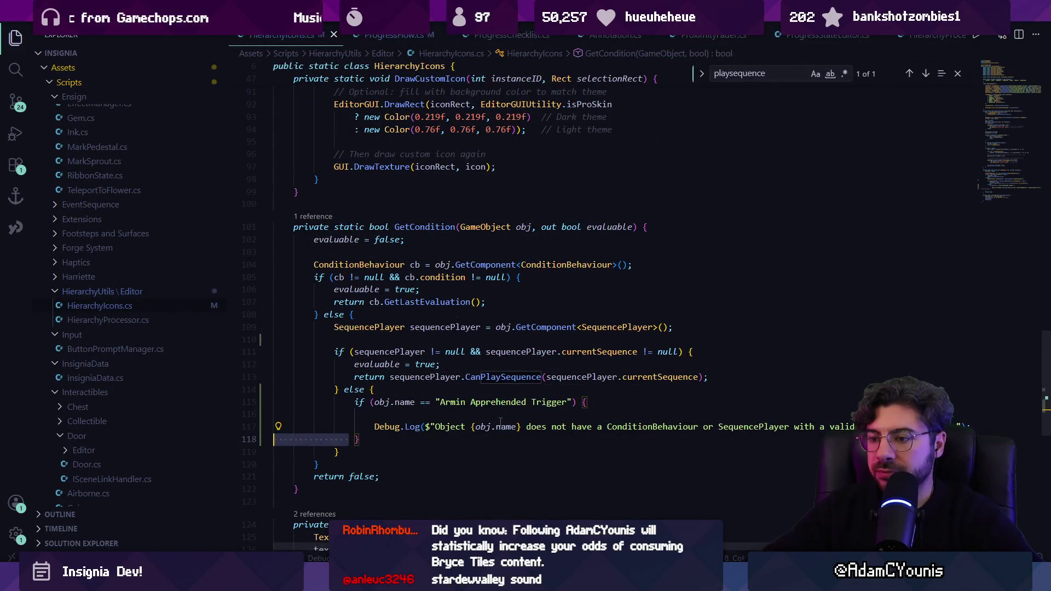
Replace the old log message text with the sequencePlayer value.
{"action": "key", "text": "Up"}
{"action": "key", "text": "Home"}
{"action": "key", "text": "ctrl+Right"}
{"action": "key", "text": "shift+End"}
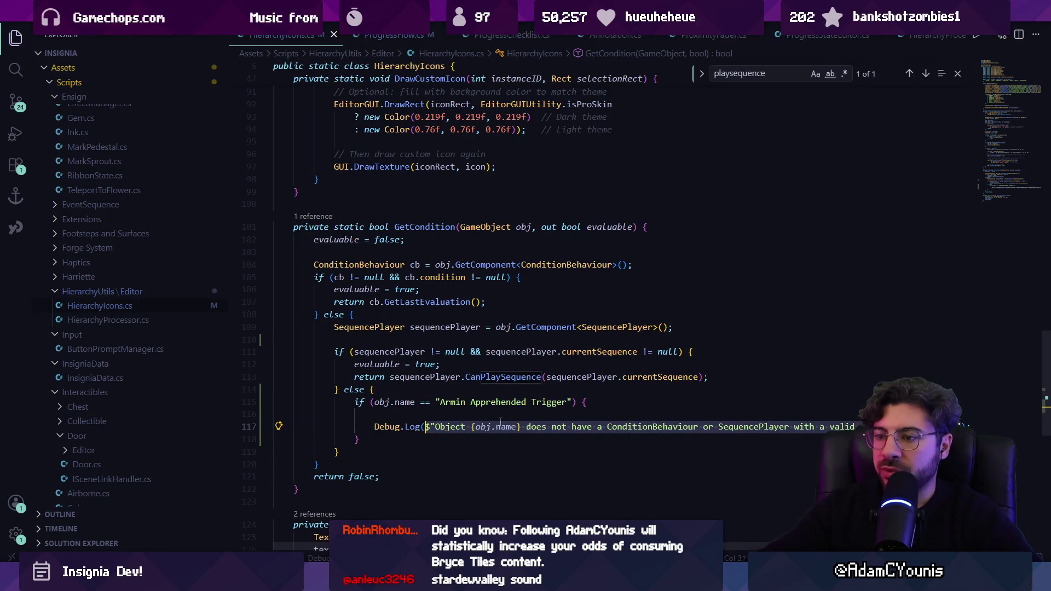
{"action": "key", "text": "BackSpace"}
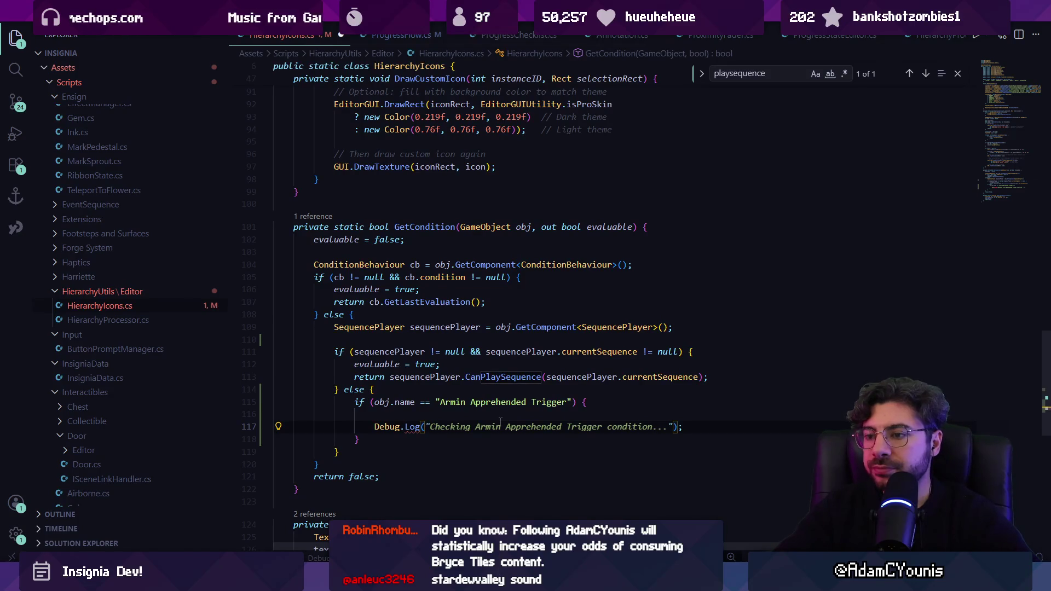
{"action": "type", "text": "sequencePlayer != null ? $\"Found SequencePlayer: {sequencePlayer.name}\" : \"No Sequen"}
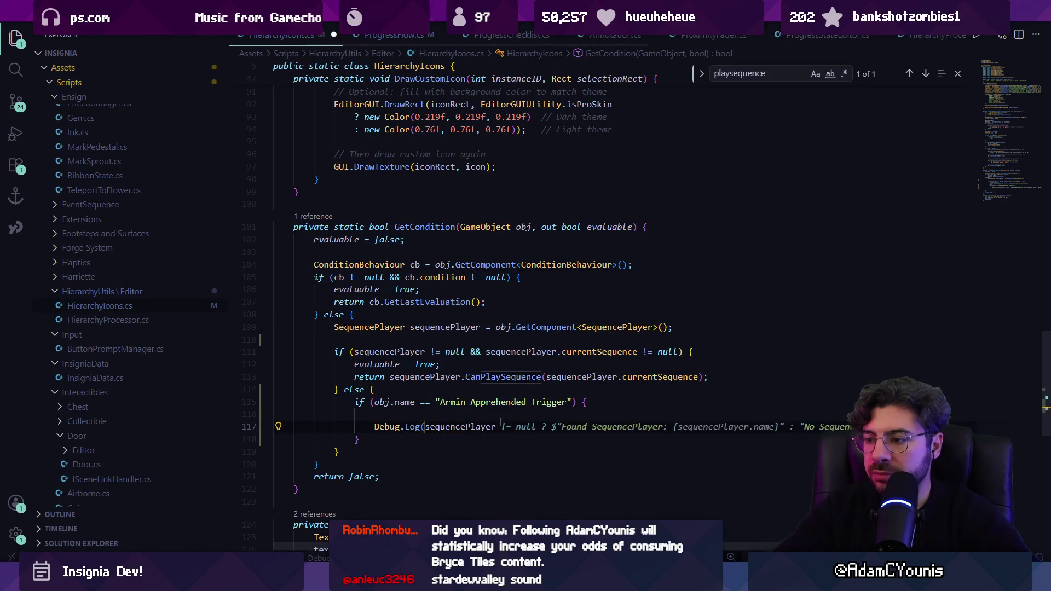
{"action": "key", "text": "Tab"}
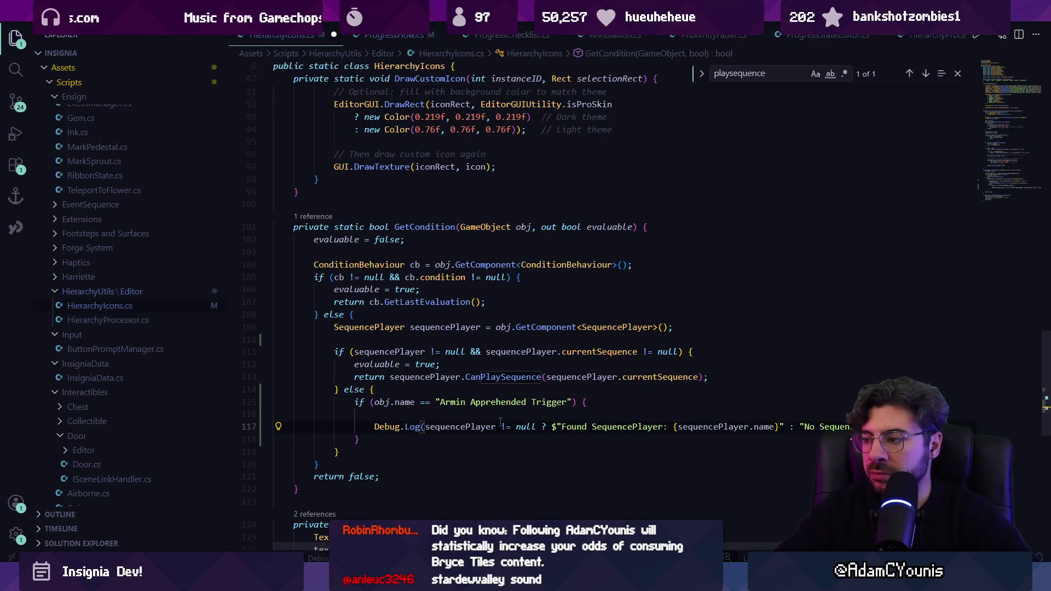
{"action": "key", "text": "alt+Tab"}
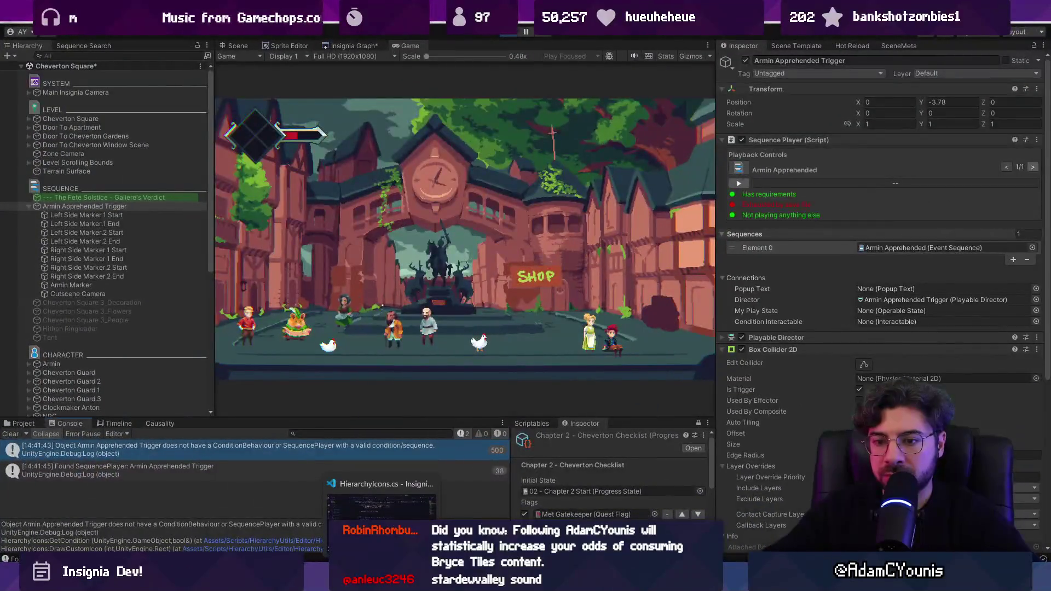
{"action": "key", "text": "alt+Tab"}
Change the logged value to sequencePlayer.currentSequence and save the script.
{"action": "left_click", "coordinate": [485, 426]}
{"action": "double_click", "coordinate": [486, 426]}
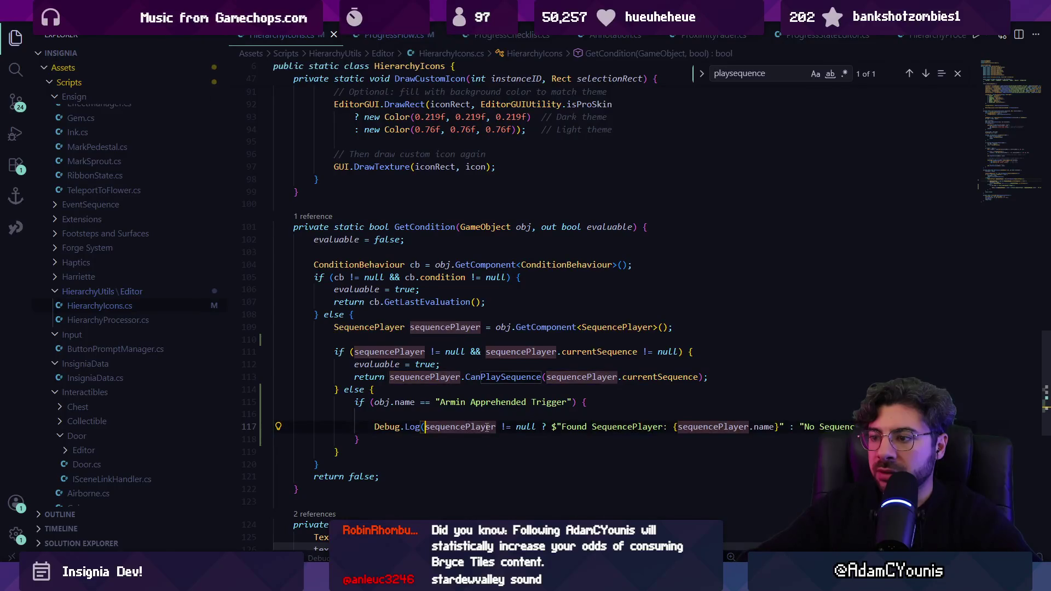
{"action": "key", "text": "ctrl+shift+Right"}
{"action": "key", "text": "ctrl+shift+Right"}
{"action": "key", "text": "ctrl+shift+Right"}
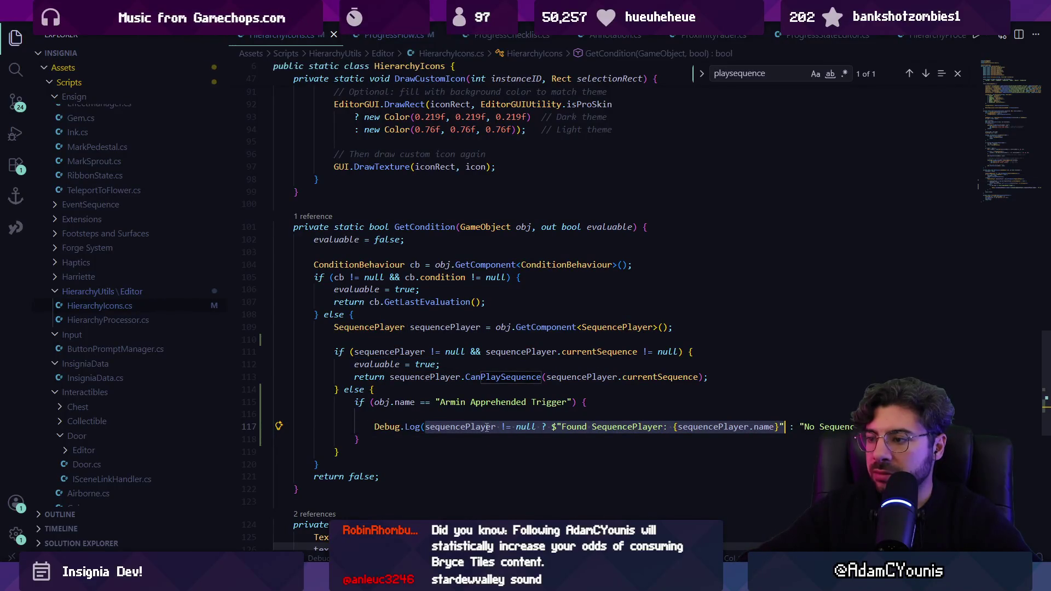
{"action": "type", "text": "seq"}
{"action": "key", "text": "Tab"}
{"action": "type", "text": ".,c"}
{"action": "key", "text": "BackSpace"}
{"action": "key", "text": "BackSpace"}
{"action": "type", "text": "crr"}
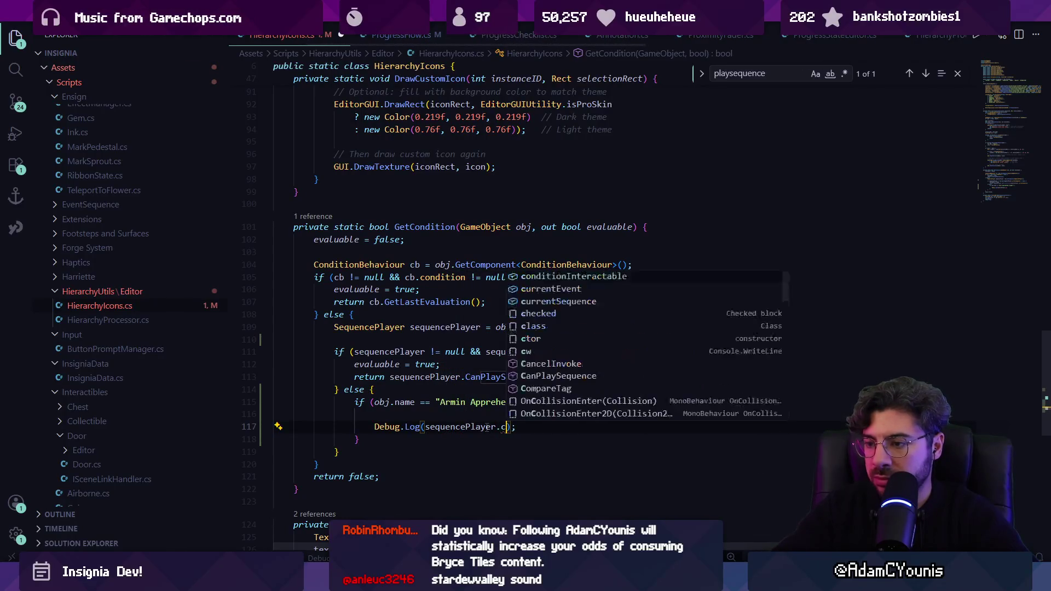
{"action": "key", "text": "Left"}
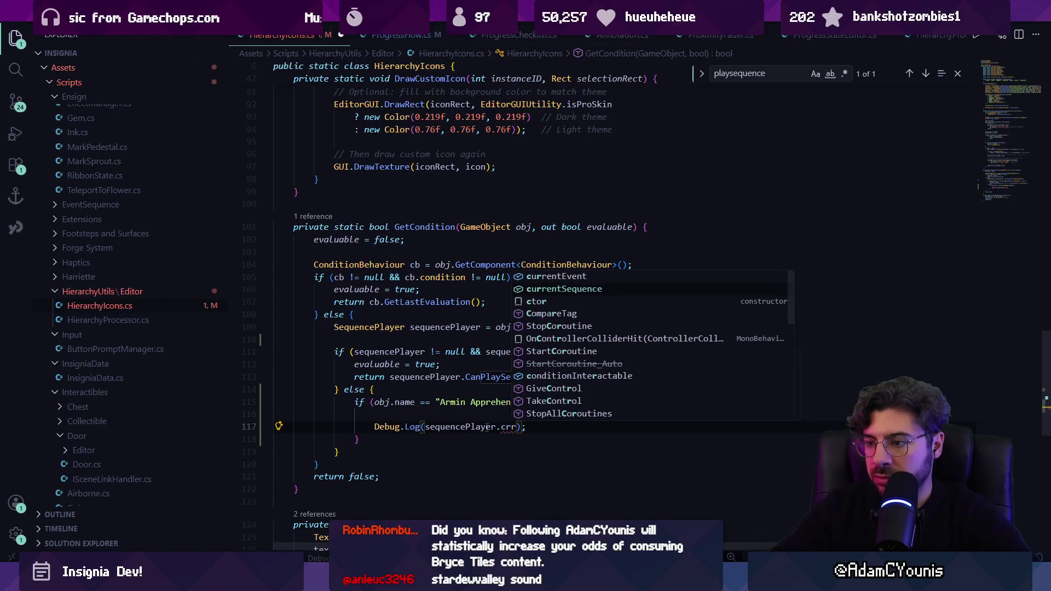
{"action": "key", "text": "BackSpace"}
{"action": "key", "text": "BackSpace"}
{"action": "key", "text": "BackSpace"}
{"action": "type", "text": "currentse"}
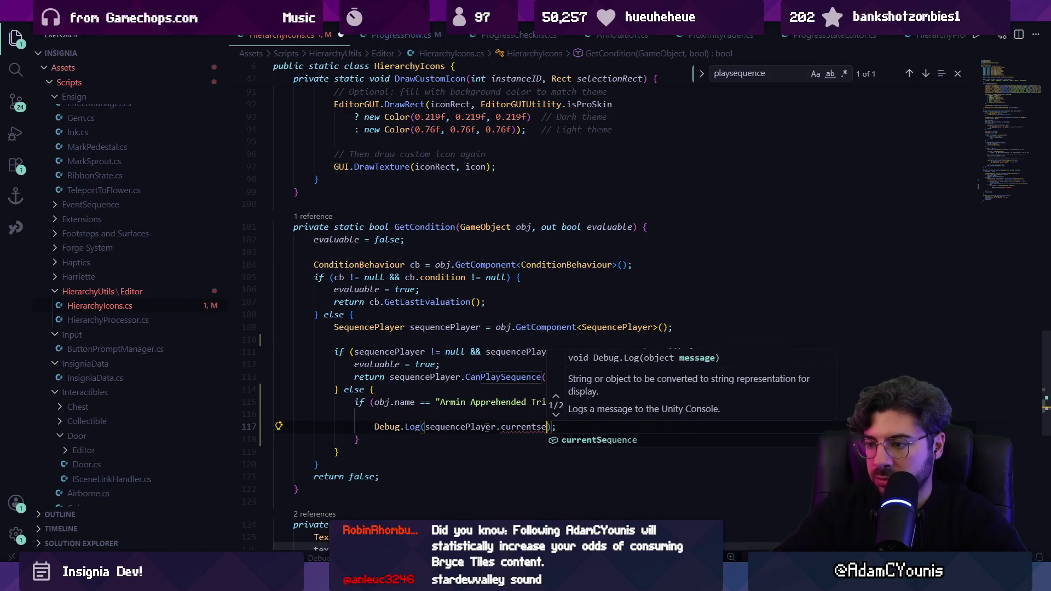
{"action": "key", "text": "Tab"}
{"action": "key", "text": "ctrl+s"}
{"action": "key", "text": "alt+Tab"}
{"action": "key", "text": "alt+Tab"}
Delete the debug-logging else block from GetCondition.
{"action": "key", "text": "Up"}
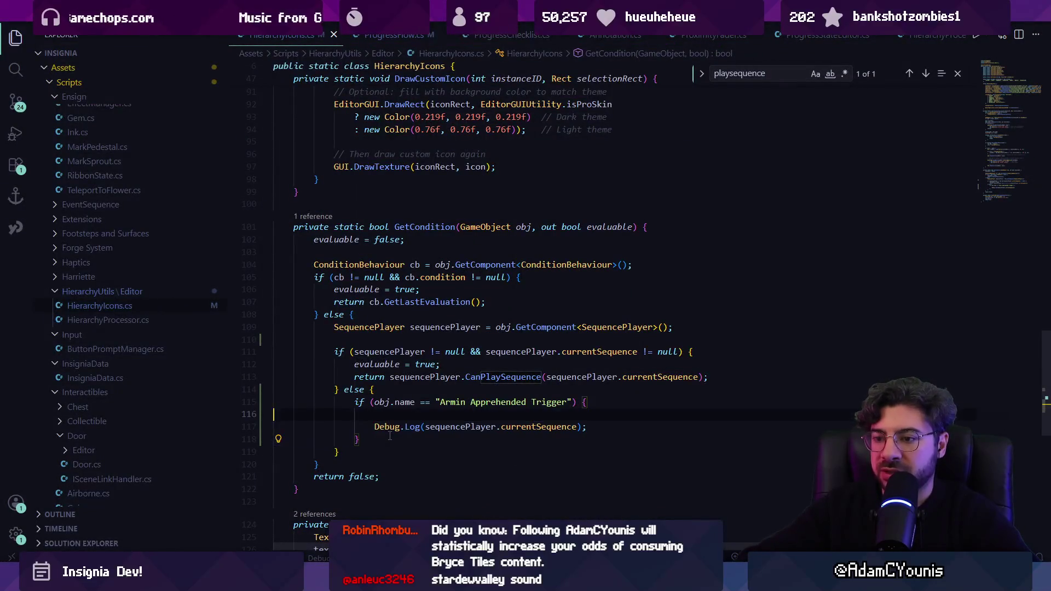
{"action": "key", "text": "shift+Up"}
{"action": "key", "text": "shift+Up"}
{"action": "key", "text": "shift+Up"}
{"action": "key", "text": "BackSpace"}
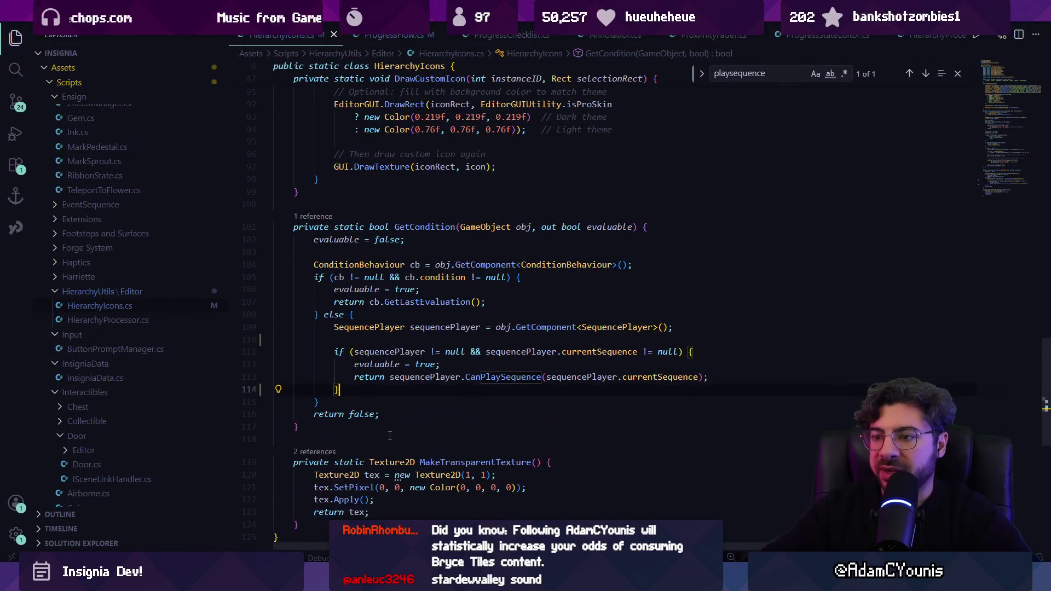
Add an else branch that sets evaluable = false after the if block.
{"action": "left_click", "coordinate": [411, 352]}
{"action": "key", "text": "Up"}
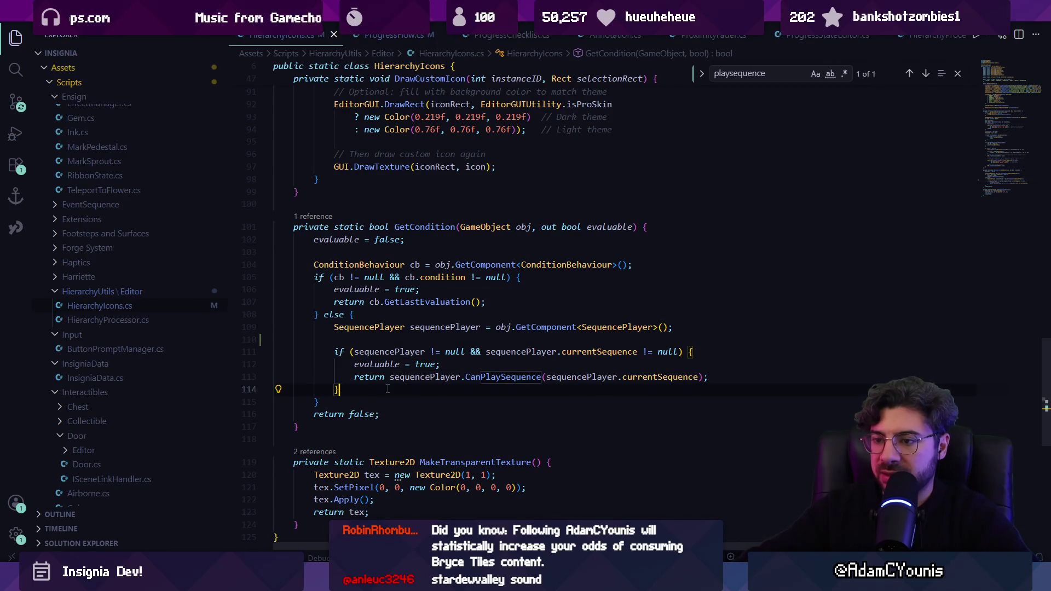
{"action": "type", "text": "else {"}
{"action": "key", "text": "Return"}
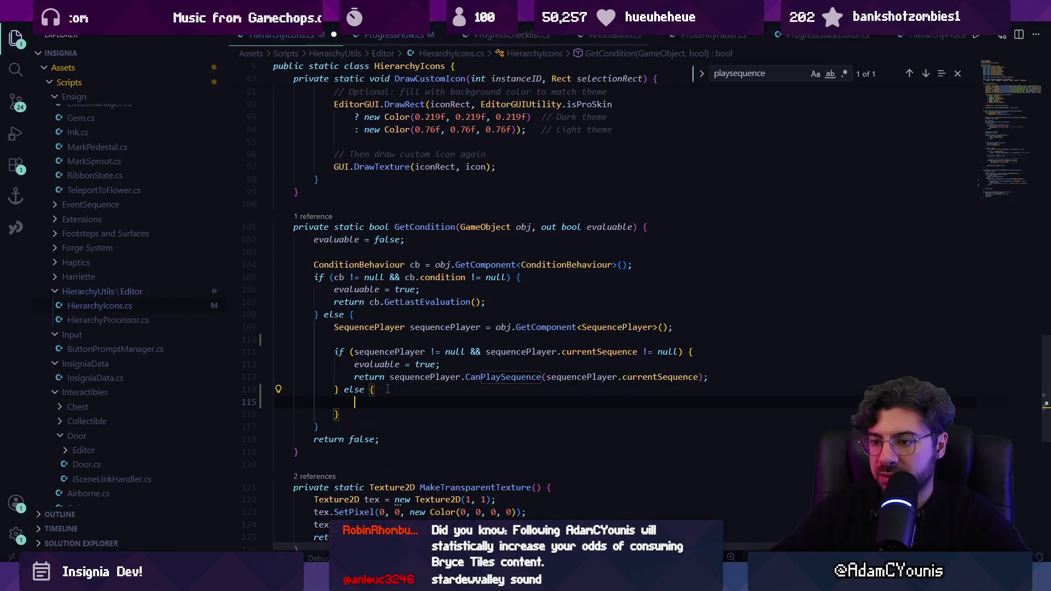
{"action": "type", "text": "evaluable = false;"}
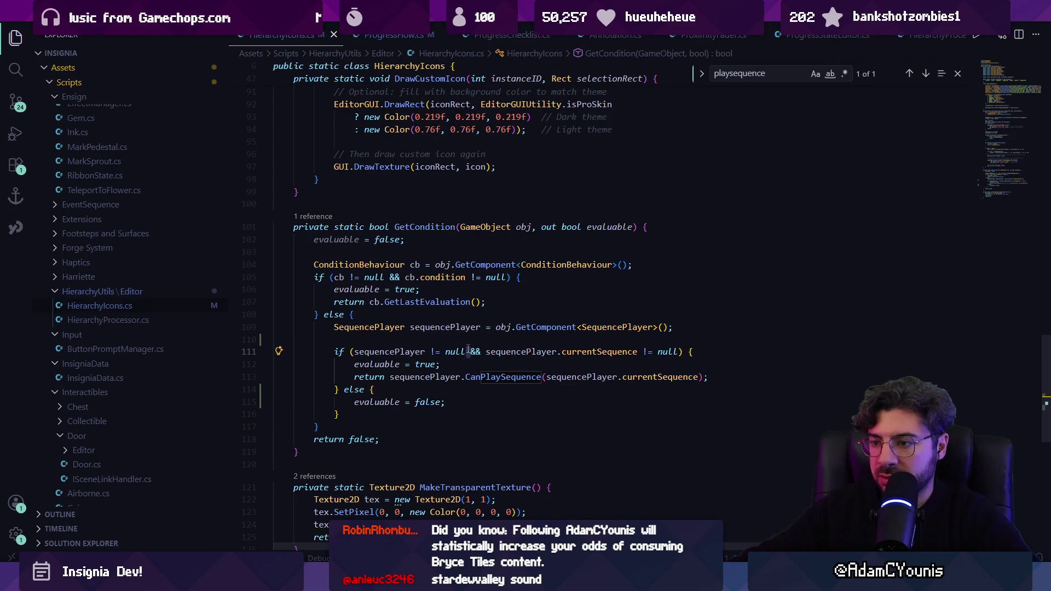
Split the condition into a sequencePlayer null check with a nested currentSequence if, and save.
{"action": "type", "text": ") {"}
{"action": "key", "text": "Return"}
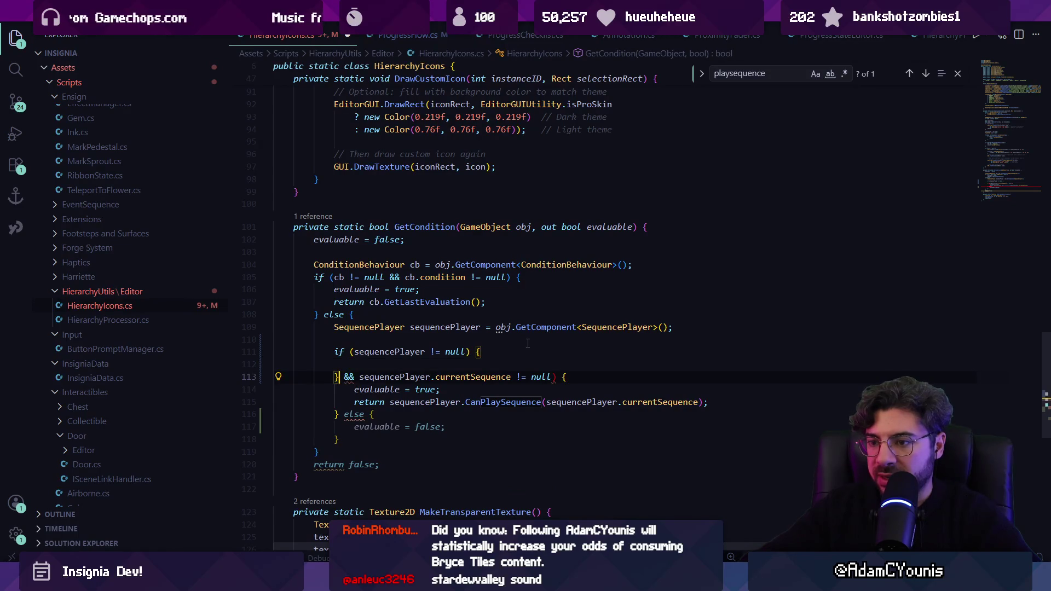
{"action": "key", "text": "BackSpace"}
{"action": "type", "text": "("}
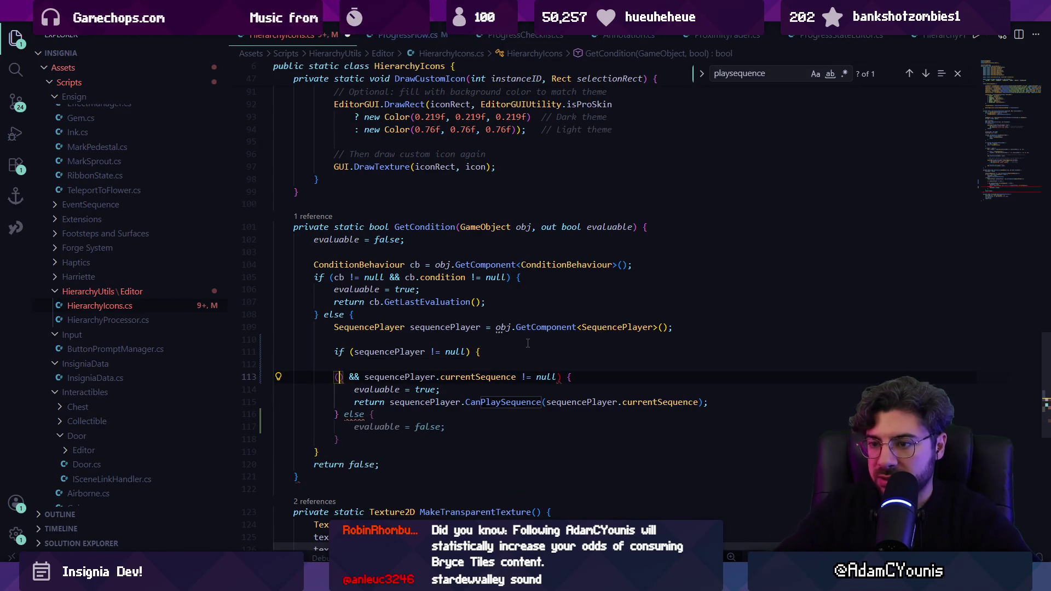
{"action": "key", "text": "BackSpace"}
{"action": "type", "text": "if()"}
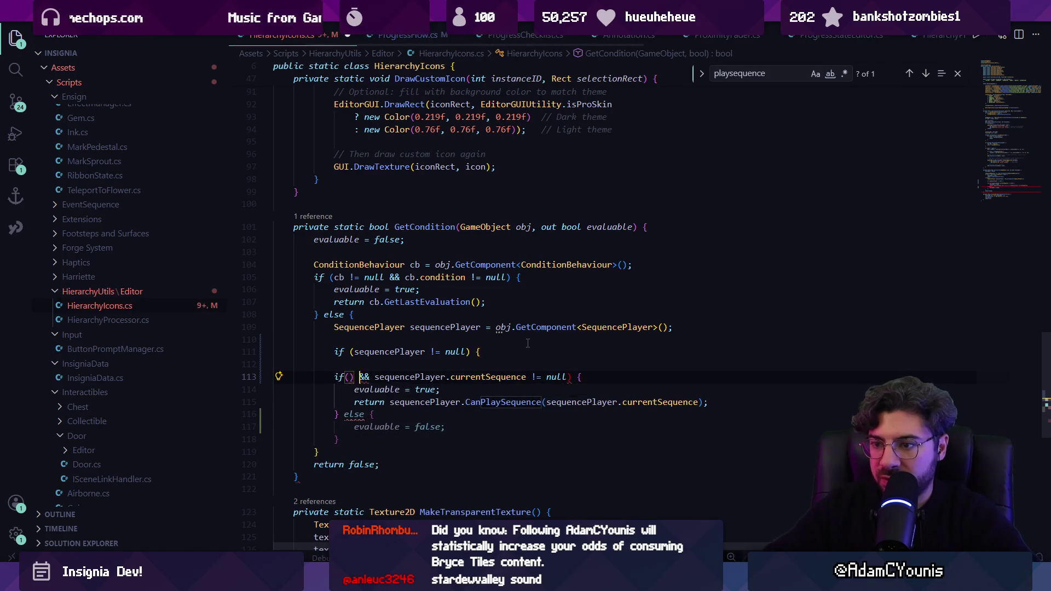
{"action": "key", "text": "BackSpace"}
{"action": "key", "text": "BackSpace"}
{"action": "key", "text": "BackSpace"}
{"action": "type", "text": "("}
{"action": "key", "text": "ctrl+s"}
{"action": "key", "text": "Down"}
{"action": "key", "text": "Down"}
{"action": "key", "text": "Down"}
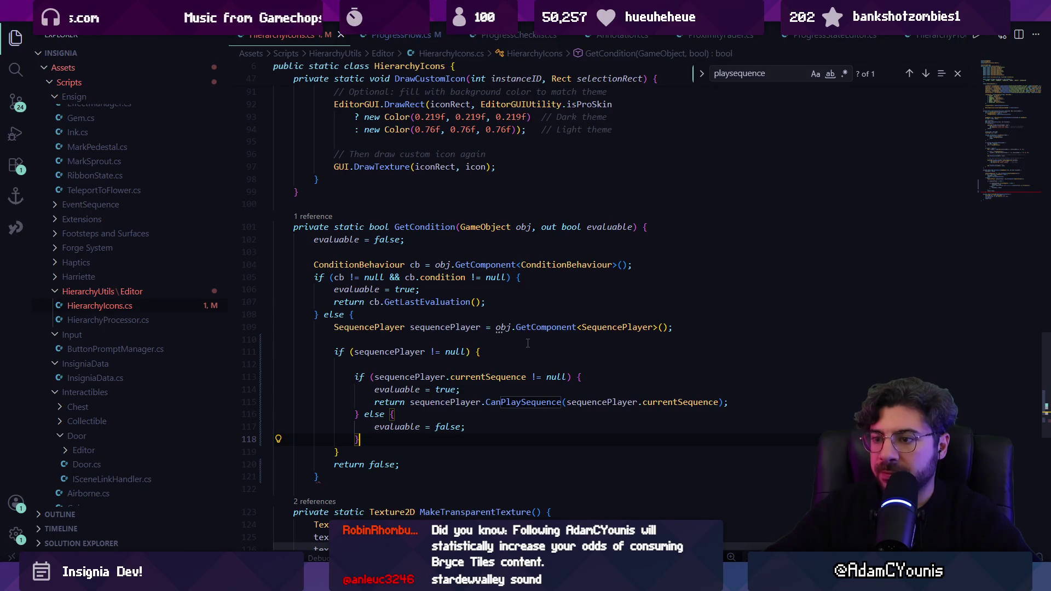
{"action": "key", "text": "Down"}
{"action": "key", "text": "Return"}
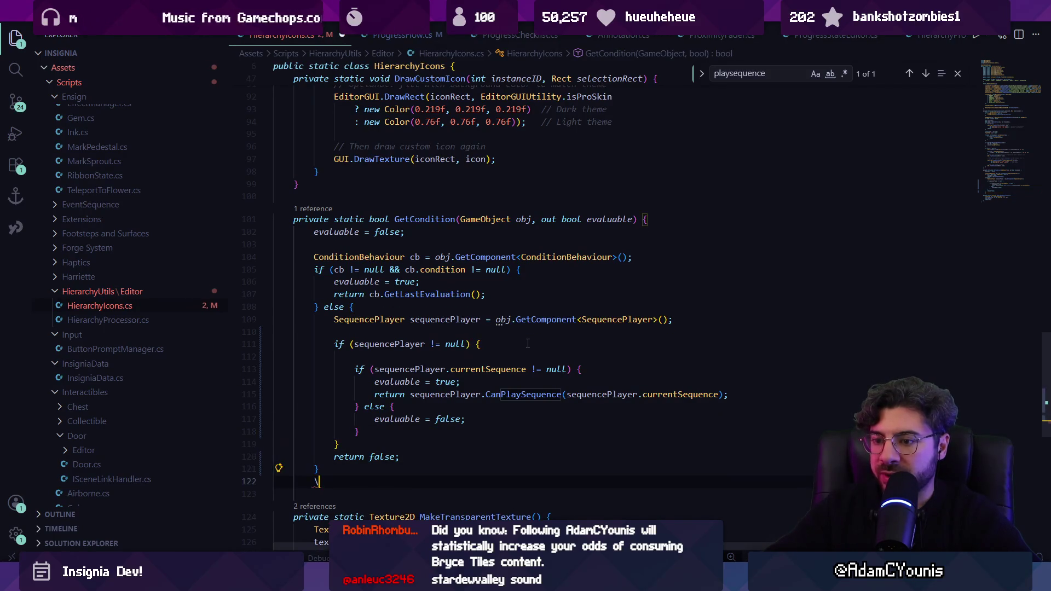
{"action": "key", "text": "ctrl+s"}
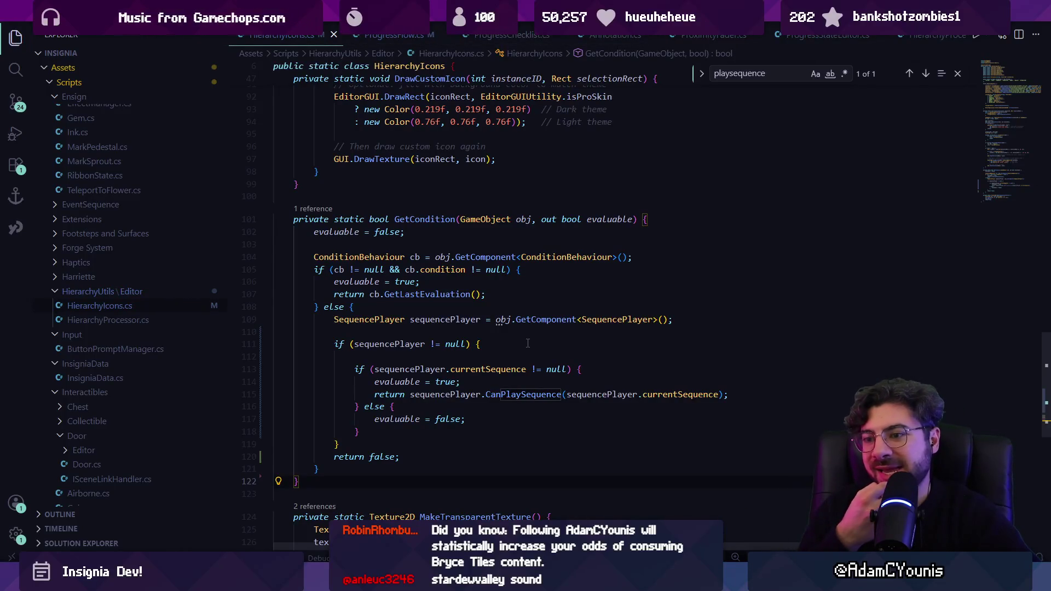
Select Armin Apprehended Trigger in Unity's hierarchy, then return to the HierarchyIcons script.
{"action": "key", "text": "alt+Tab"}
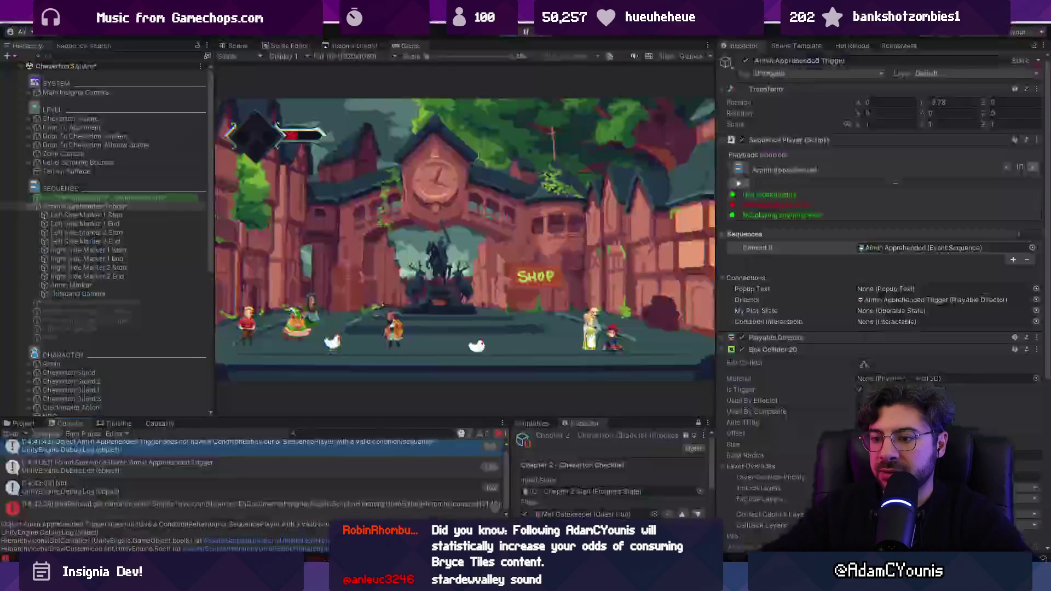
{"action": "left_click", "coordinate": [119, 208]}
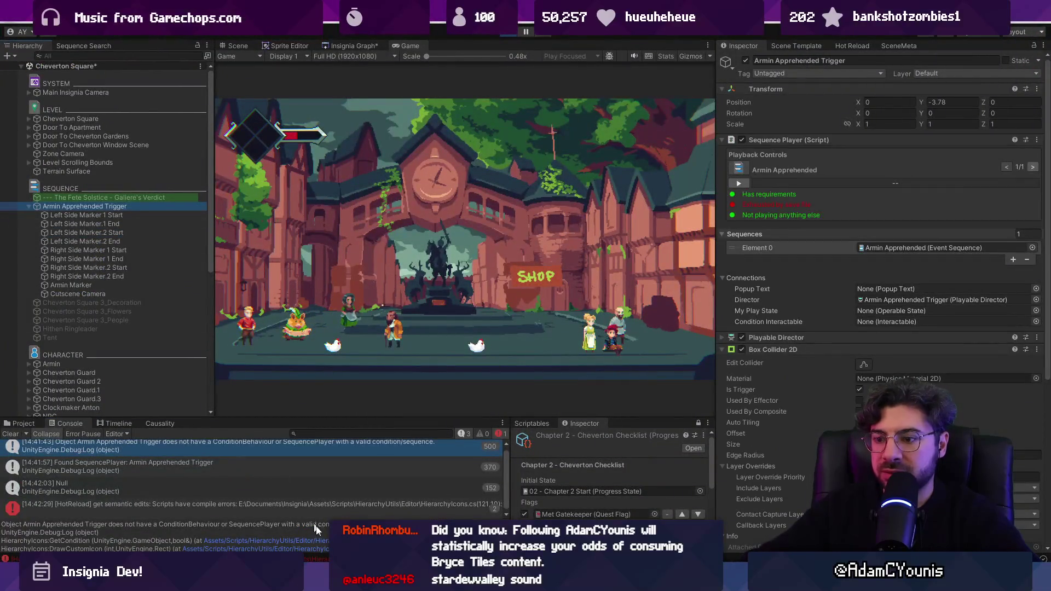
{"action": "key", "text": "alt+Tab"}
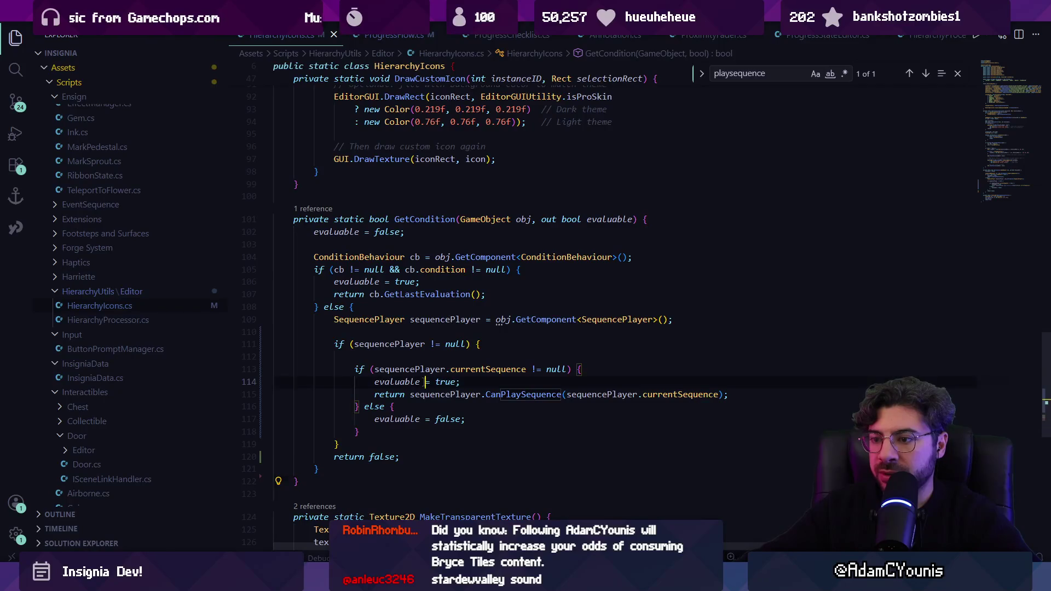
Move the evaluable = true line up directly under the sequencePlayer null check.
{"action": "left_click", "coordinate": [420, 380]}
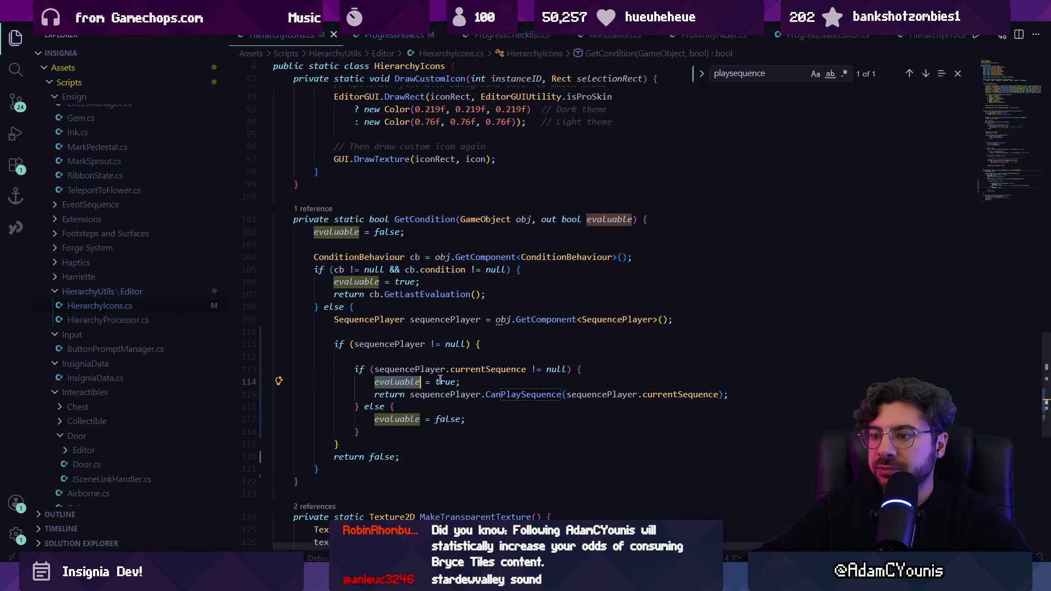
{"action": "left_click", "coordinate": [461, 419]}
{"action": "left_click", "coordinate": [410, 383]}
{"action": "key", "text": "alt+Up"}
{"action": "key", "text": "alt+Up"}
{"action": "key", "text": "Down"}
{"action": "key", "text": "Down"}
{"action": "key", "text": "Down"}
{"action": "key", "text": "ctrl+l"}
Remove the evaluable = false statement so GetCondition returns false without a current sequence.
{"action": "key", "text": "Down"}
{"action": "key", "text": "Up"}
{"action": "key", "text": "ctrl+l"}
{"action": "key", "text": "BackSpace"}
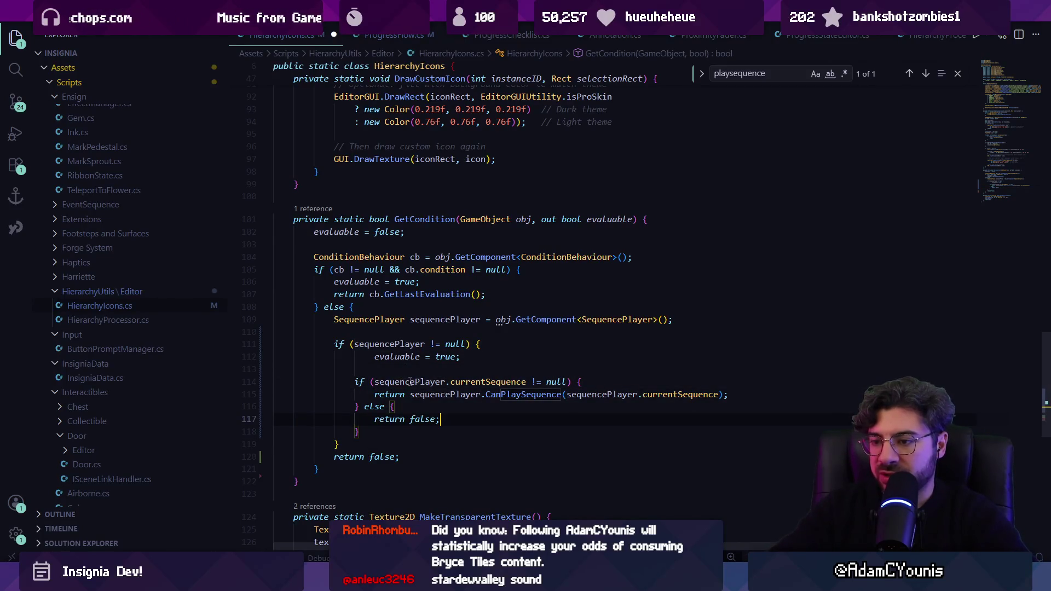
{"action": "key", "text": "alt+Tab"}
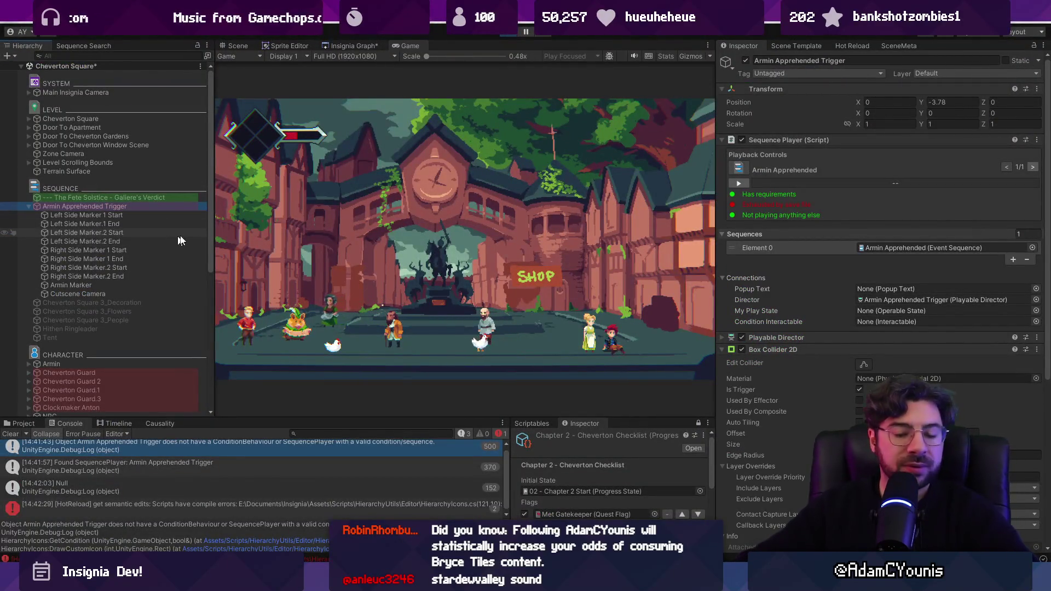
Collapse and re-expand the trigger's Sequences and Connections sections in the Inspector.
{"action": "left_click", "coordinate": [786, 234]}
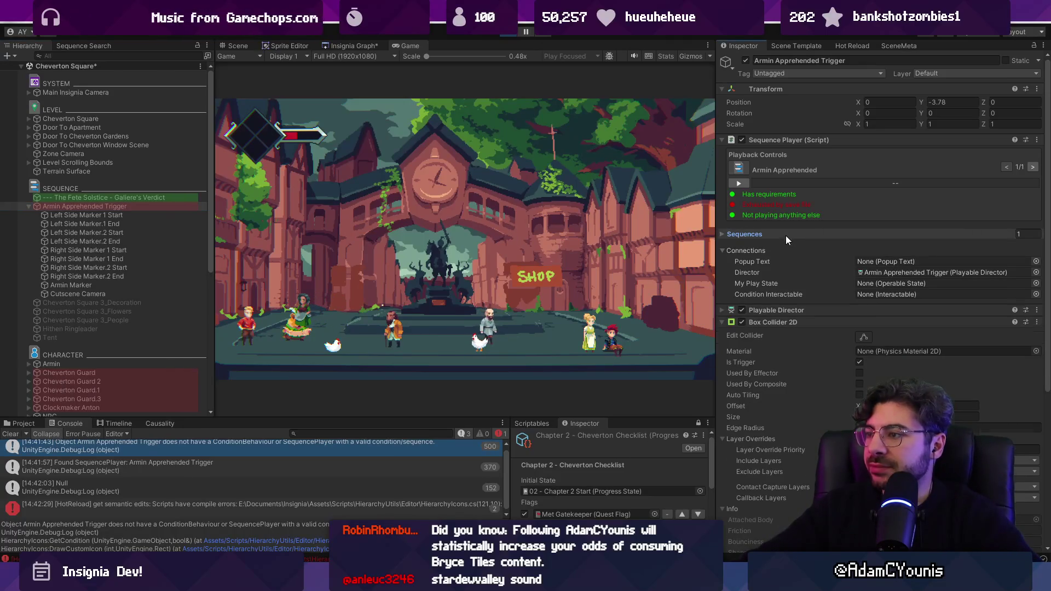
{"action": "left_click", "coordinate": [767, 249]}
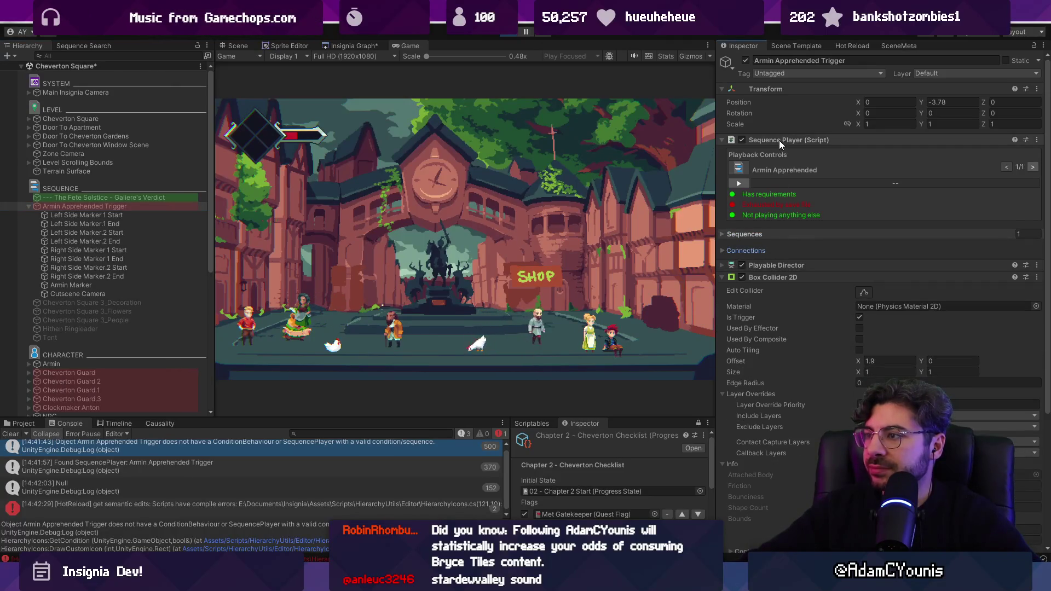
{"action": "left_click", "coordinate": [755, 234]}
{"action": "left_click", "coordinate": [755, 279]}
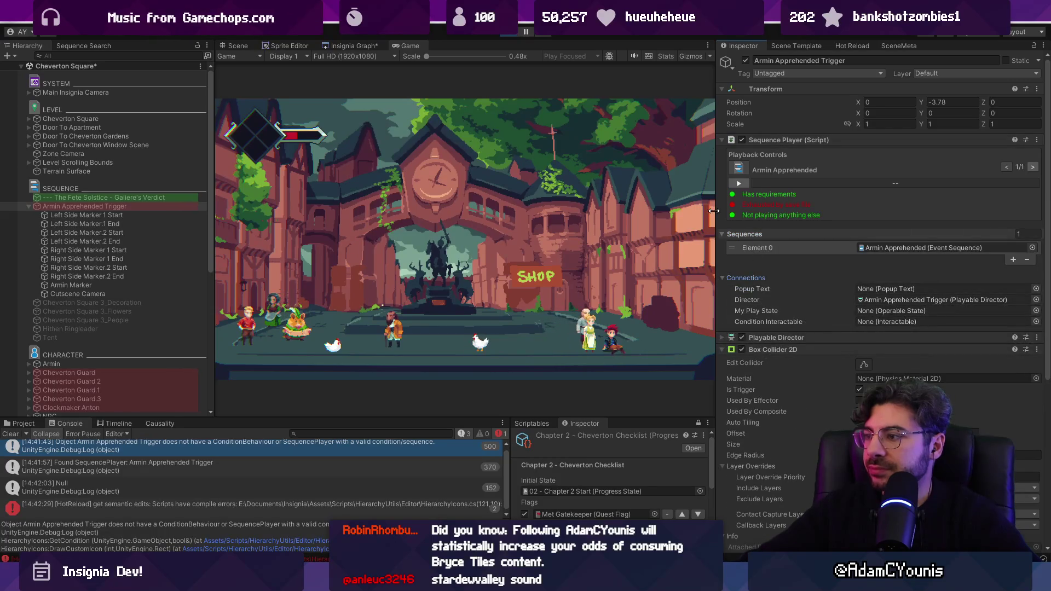
Select Left Side Marker 1 Start and the Cheverton Square 3_People objects, then stop play mode.
{"action": "left_click", "coordinate": [119, 215]}
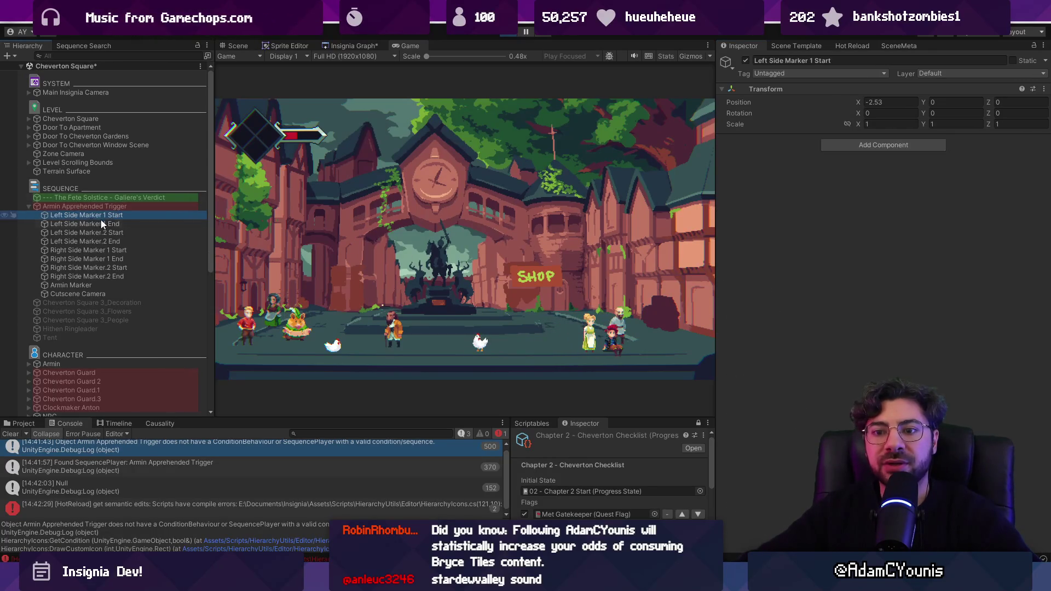
{"action": "scroll", "coordinate": [107, 221], "scroll_direction": "down", "scroll_amount": 8}
{"action": "scroll", "coordinate": [104, 206], "scroll_direction": "up", "scroll_amount": 8}
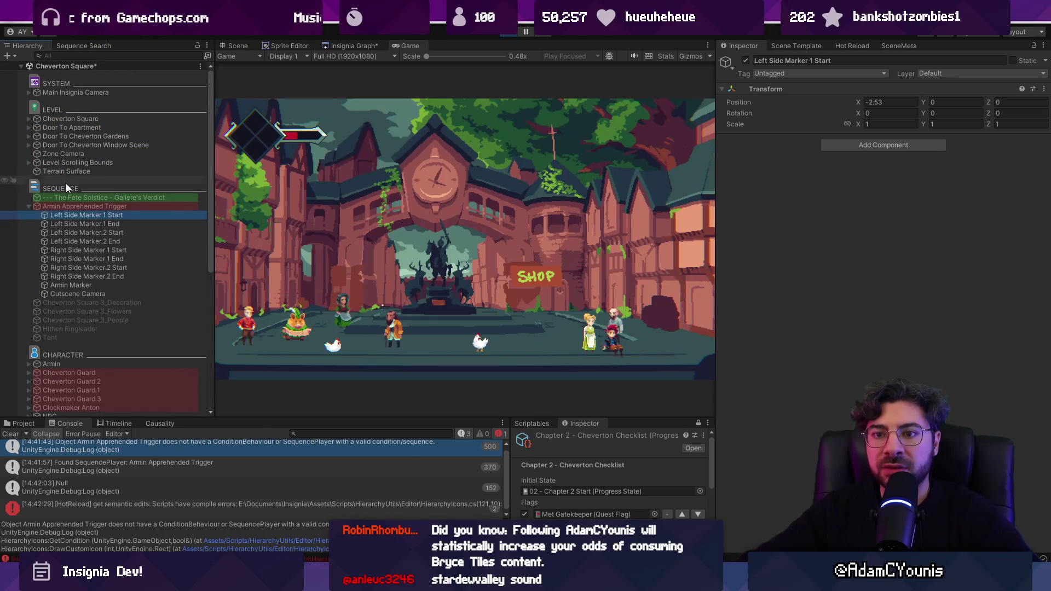
{"action": "left_click", "coordinate": [74, 302]}
{"action": "left_click", "coordinate": [88, 311]}
{"action": "left_click", "coordinate": [91, 320]}
{"action": "scroll", "coordinate": [840, 327], "scroll_direction": "down", "scroll_amount": 3}
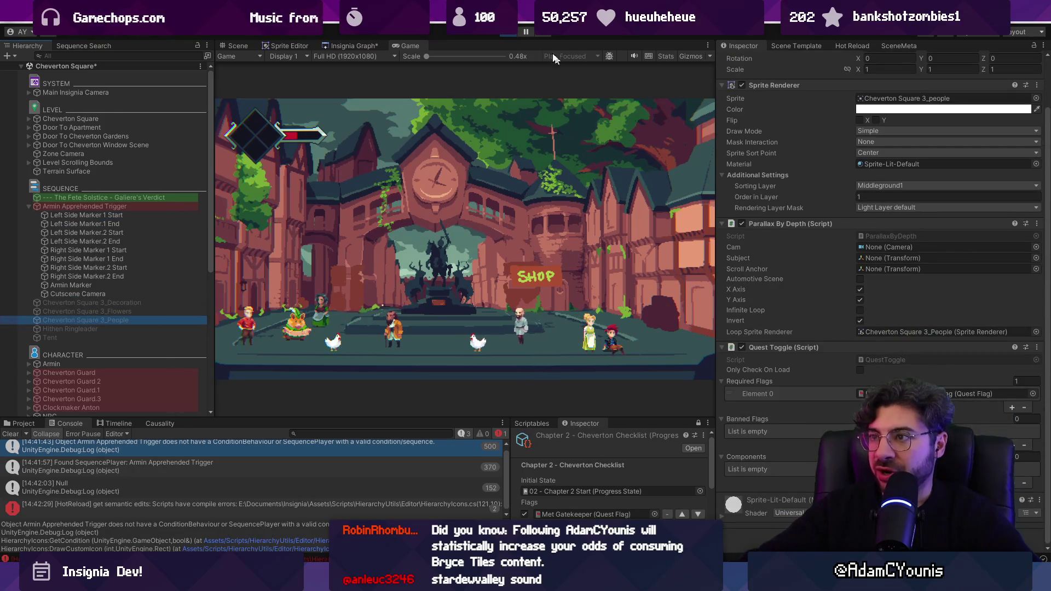
{"action": "left_click", "coordinate": [510, 33]}
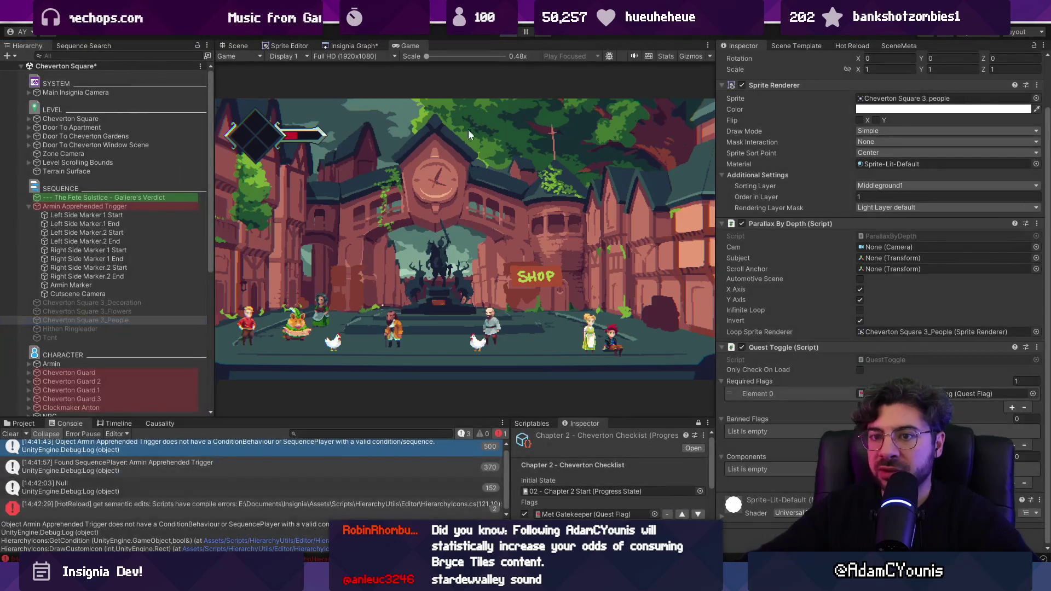
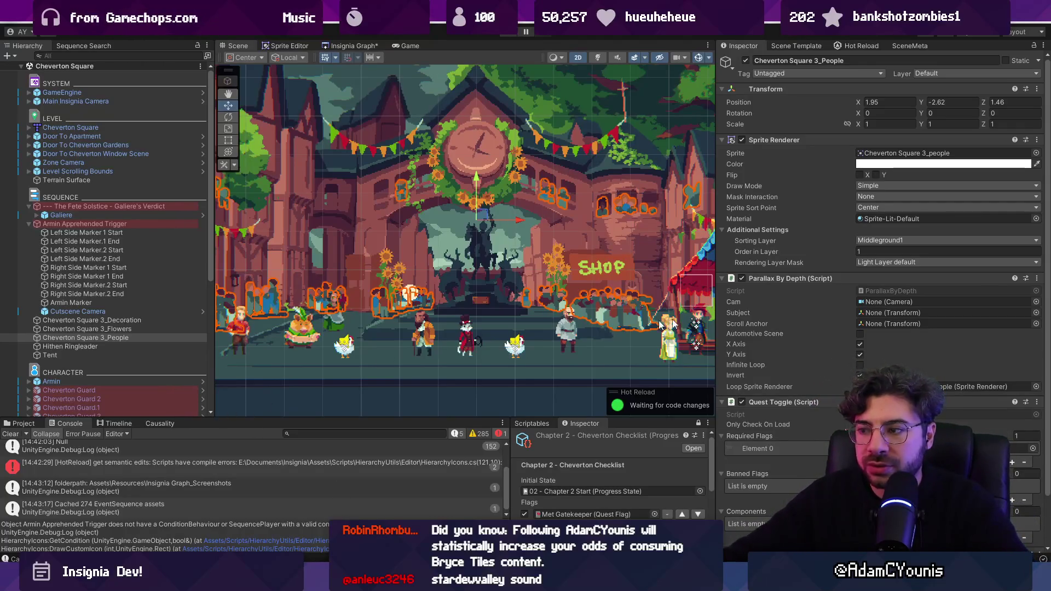
In VS Code, open QuestToggle.cs using the quick file search 'questto'.
{"action": "key", "text": "alt+Tab"}
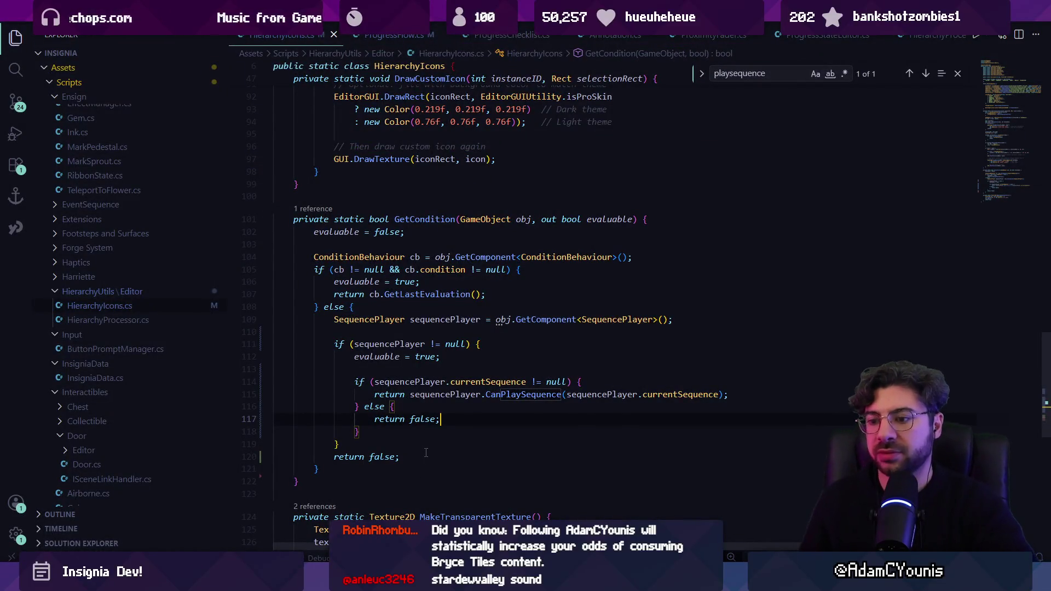
{"action": "key", "text": "ctrl+p"}
{"action": "type", "text": "questto"}
{"action": "key", "text": "Return"}
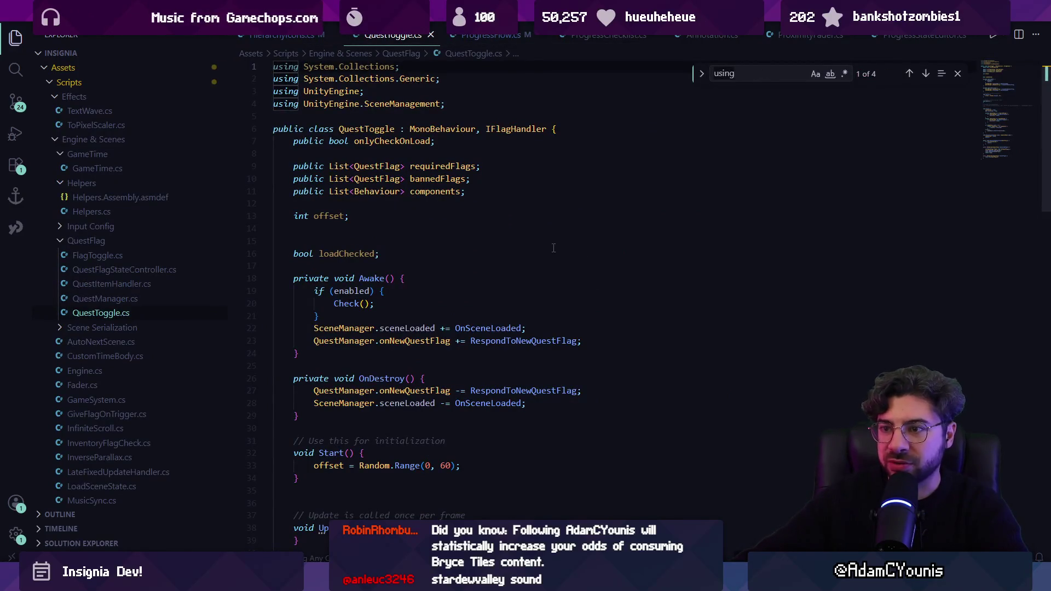
Read through QuestToggle.cs, searching it for 'eval', then return to Unity.
{"action": "scroll", "coordinate": [553, 248], "scroll_direction": "down", "scroll_amount": 3}
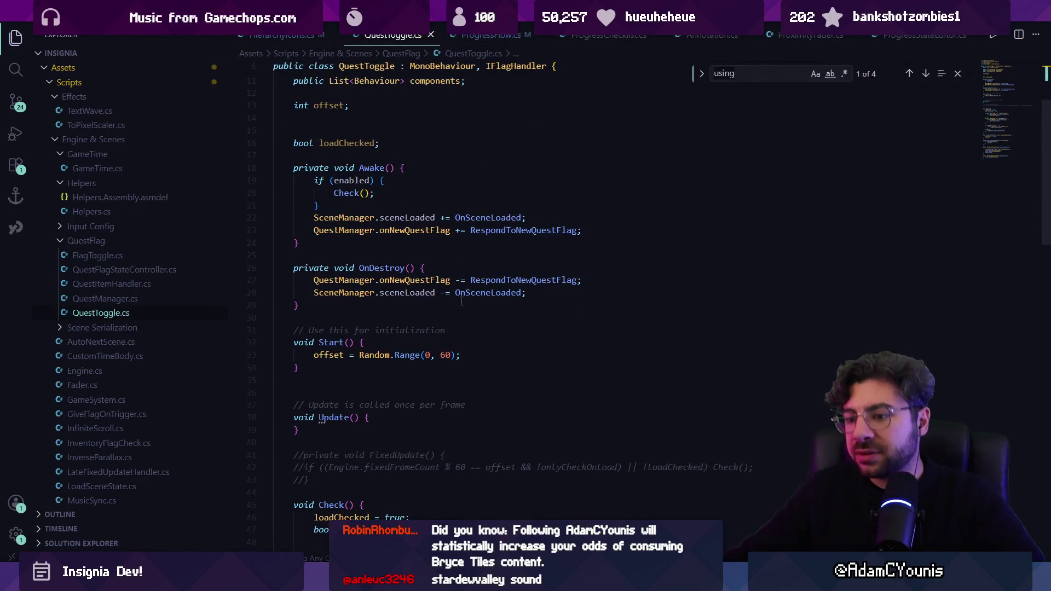
{"action": "scroll", "coordinate": [461, 301], "scroll_direction": "down", "scroll_amount": 10}
{"action": "scroll", "coordinate": [470, 343], "scroll_direction": "down", "scroll_amount": 5}
{"action": "key", "text": "ctrl+f"}
{"action": "type", "text": "eval"}
{"action": "key", "text": "Escape"}
{"action": "key", "text": "alt+Tab"}
{"action": "scroll", "coordinate": [822, 356], "scroll_direction": "down", "scroll_amount": 3}
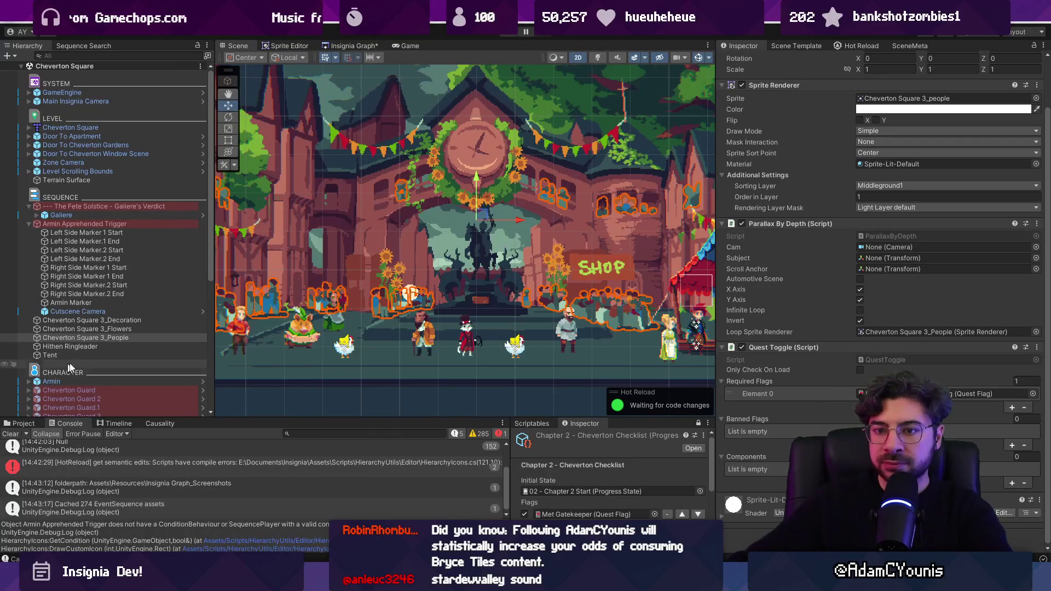
{"action": "left_click", "coordinate": [119, 329]}
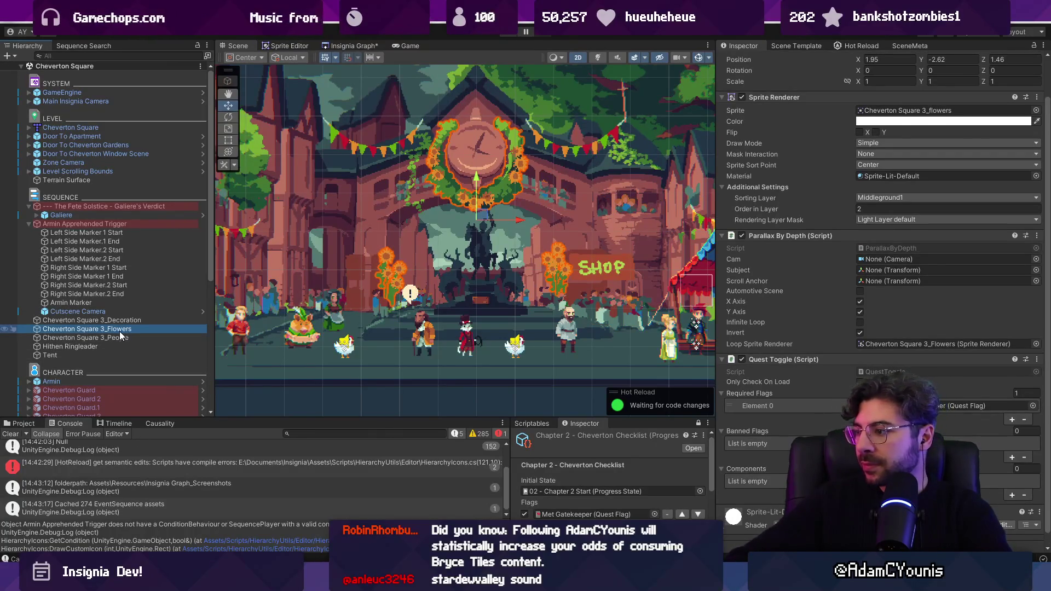
{"action": "key", "text": "Down"}
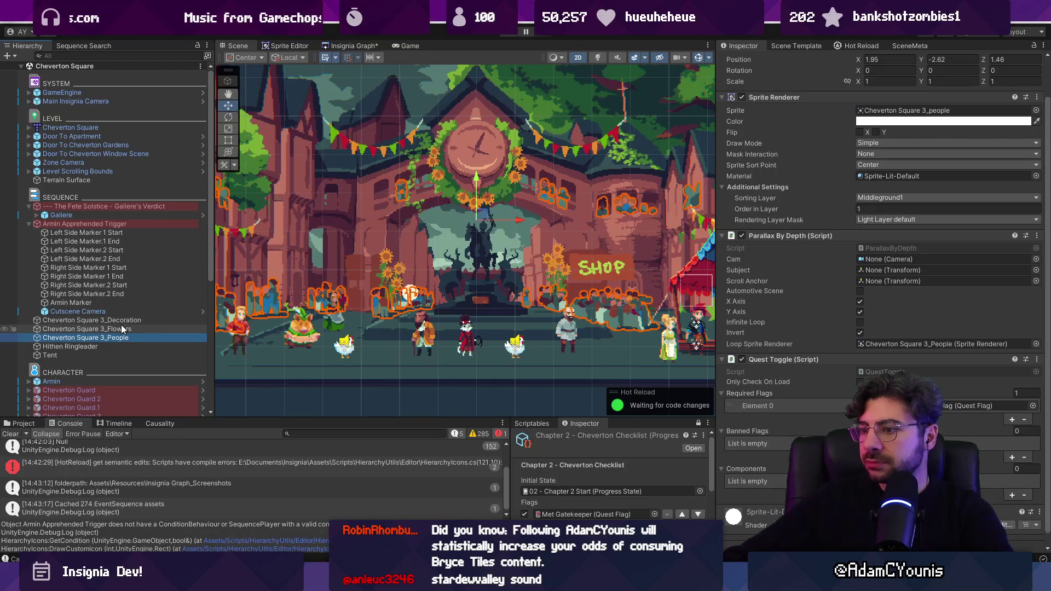
{"action": "left_click", "coordinate": [129, 320]}
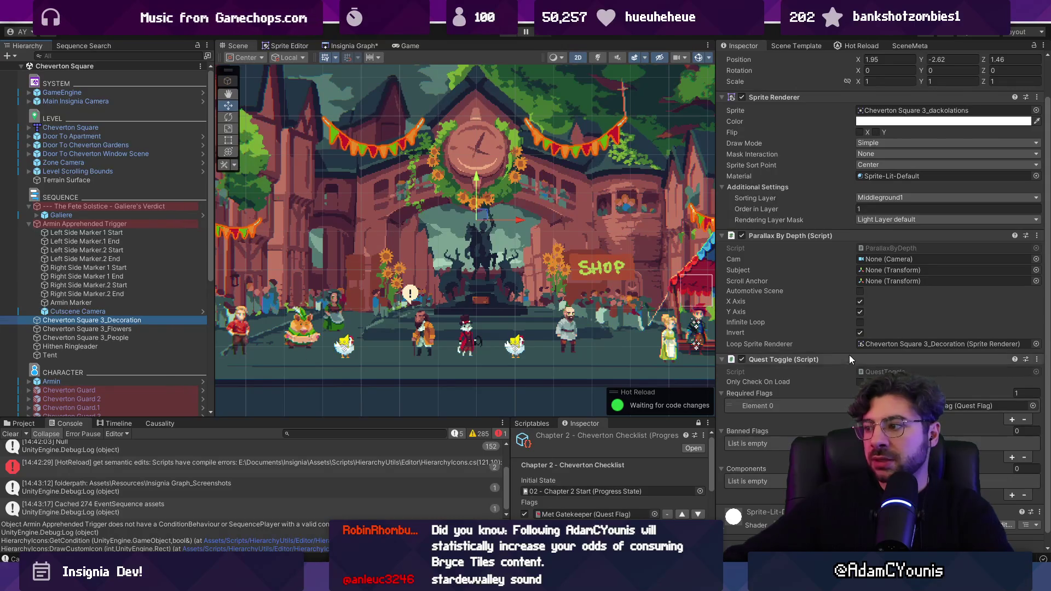
{"action": "scroll", "coordinate": [849, 356], "scroll_direction": "down", "scroll_amount": 1}
{"action": "scroll", "coordinate": [837, 372], "scroll_direction": "up", "scroll_amount": 3}
{"action": "scroll", "coordinate": [842, 370], "scroll_direction": "down", "scroll_amount": 2}
{"action": "left_click", "coordinate": [854, 393]}
{"action": "type", "text": "poly"}
{"action": "key", "text": "Return"}
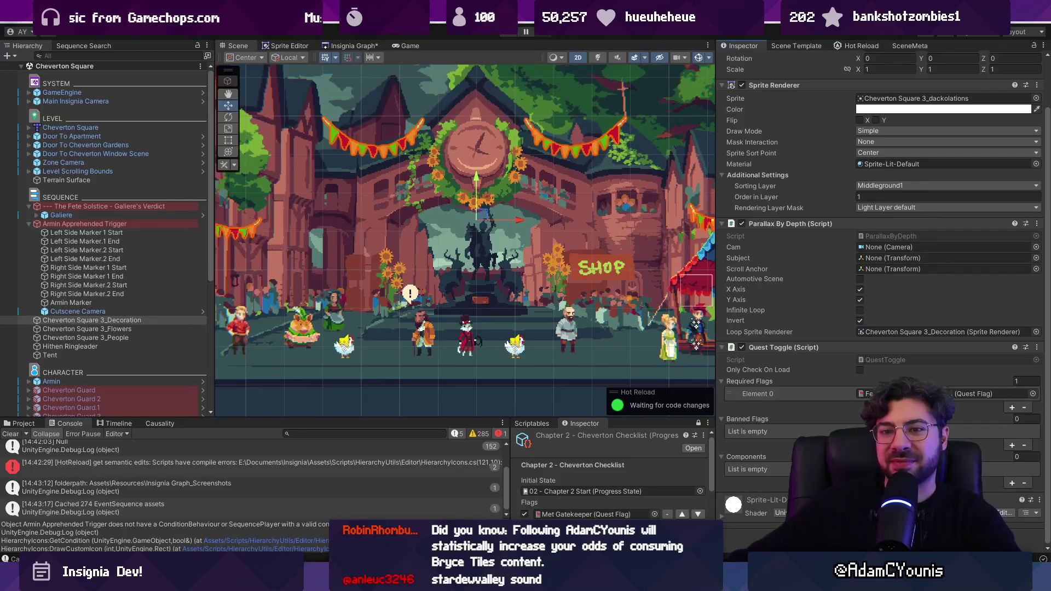
{"action": "left_click", "coordinate": [859, 394]}
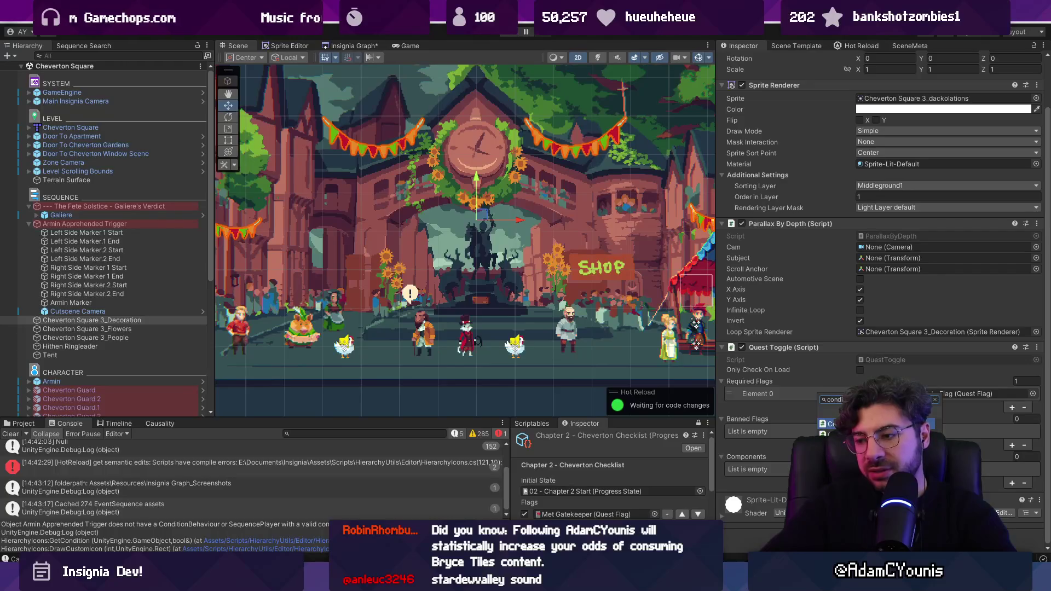
{"action": "key", "text": "Return"}
{"action": "left_click", "coordinate": [879, 534]}
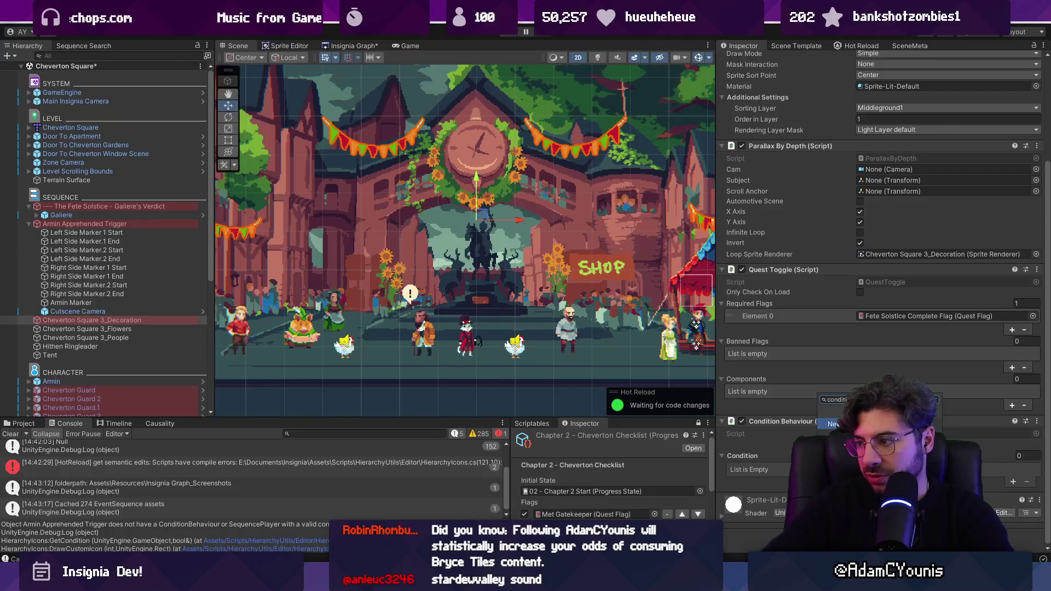
{"action": "key", "text": "Escape"}
{"action": "key", "text": "ctrl+z"}
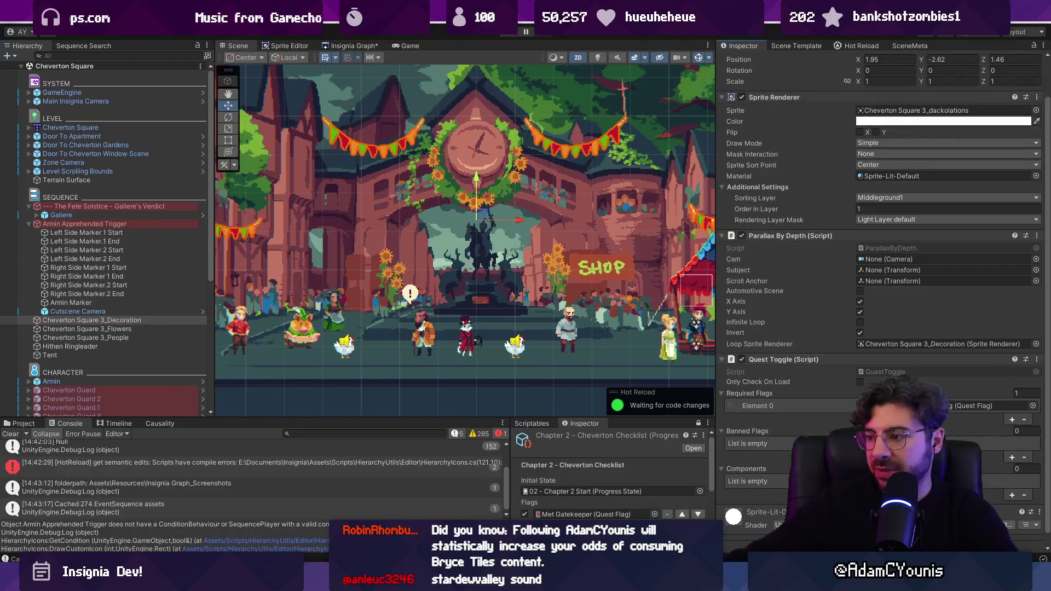
{"action": "right_click", "coordinate": [56, 320]}
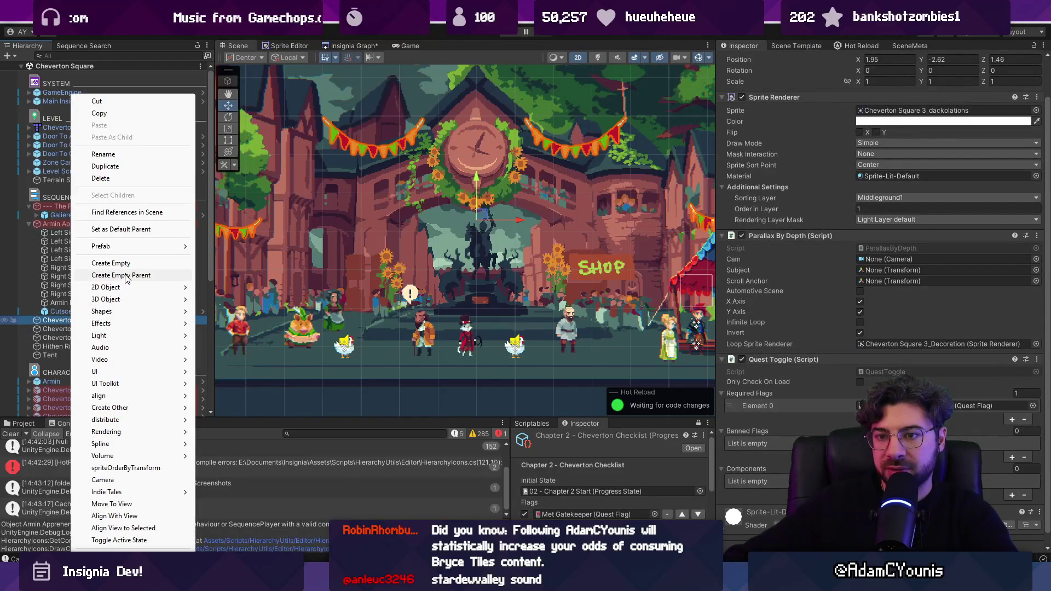
Wrap Cheverton Square 3_Decoration in a new empty parent 'Decorations Toggle' with a Condition Toggle.
{"action": "left_click", "coordinate": [126, 276]}
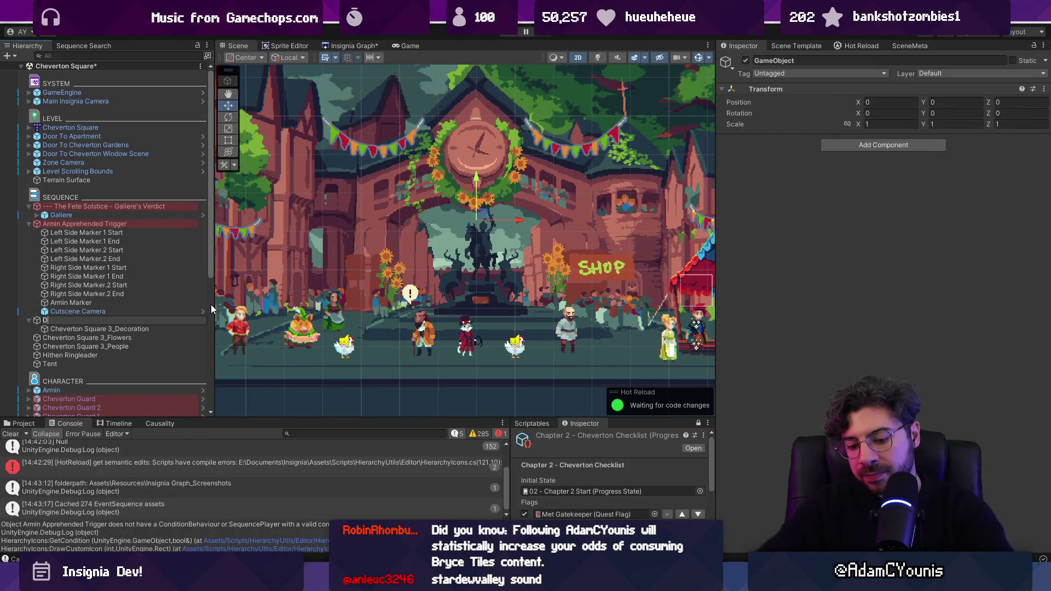
{"action": "type", "text": "Decorations To"}
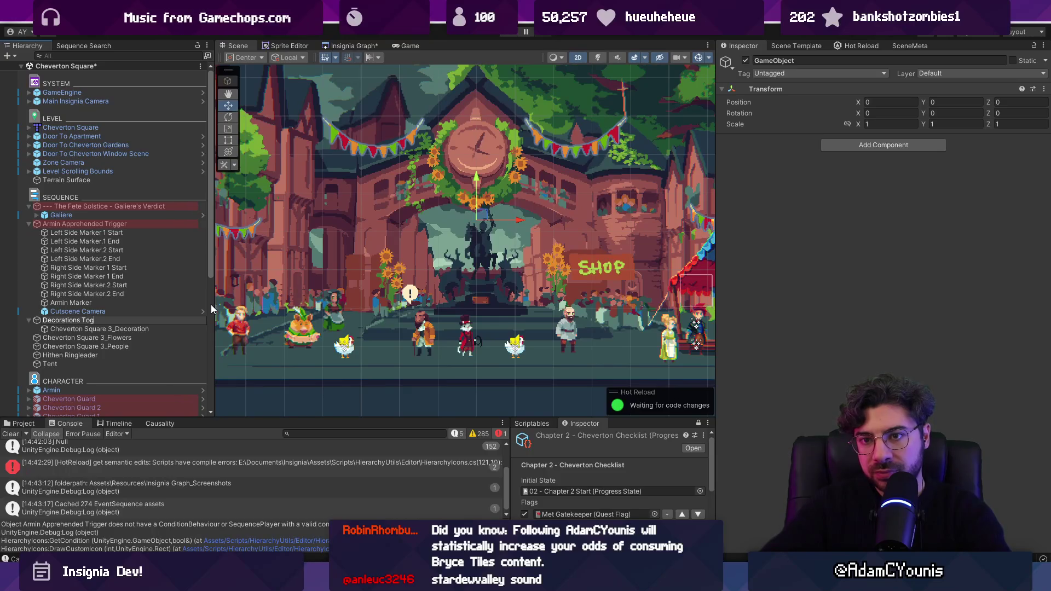
{"action": "type", "text": "gle"}
{"action": "key", "text": "Return"}
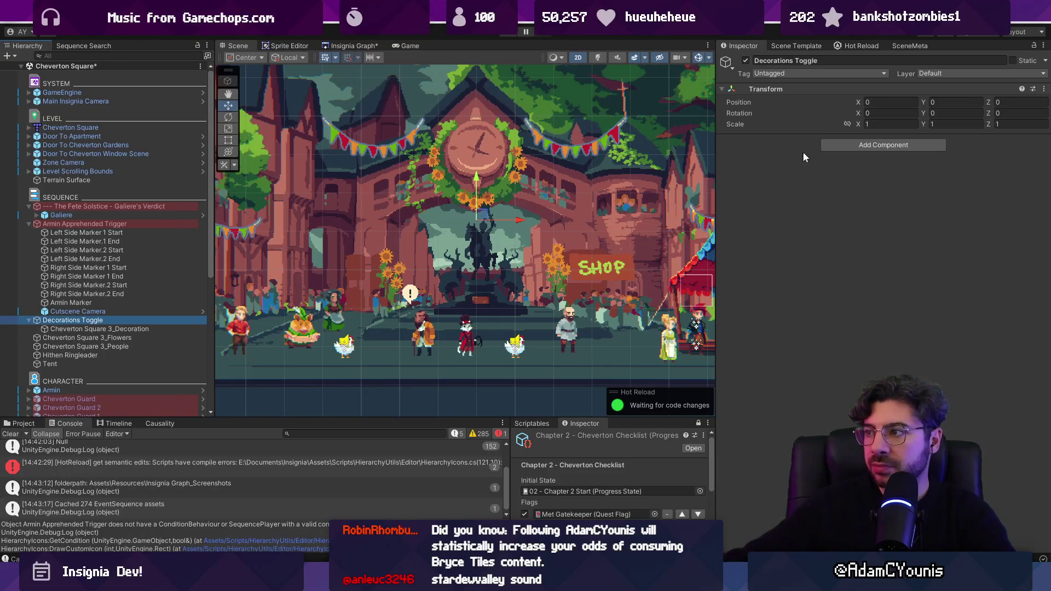
{"action": "left_click", "coordinate": [834, 146]}
{"action": "key", "text": "Return"}
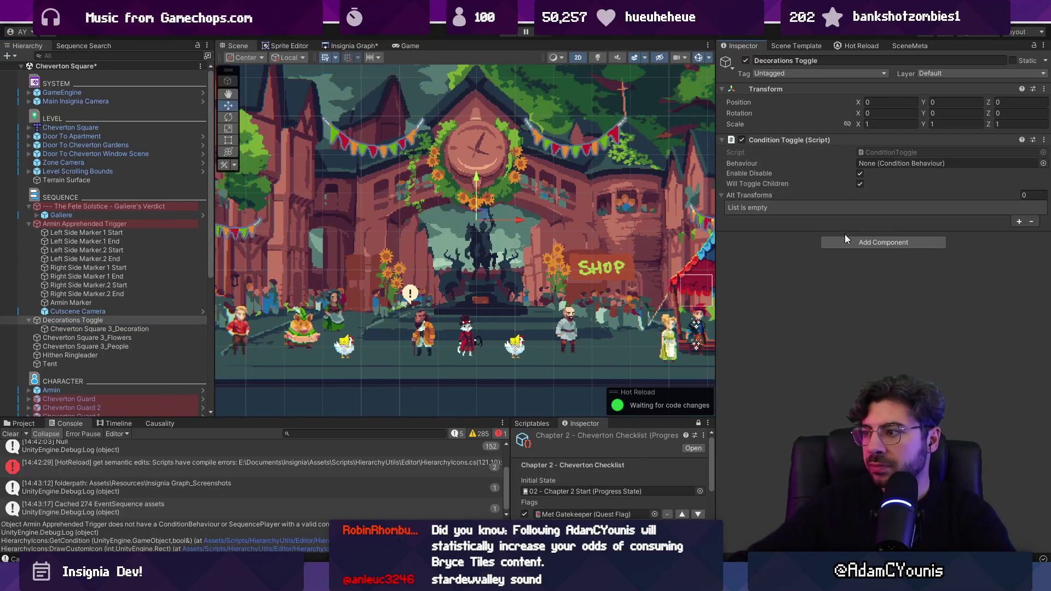
Add a Condition Behaviour requiring the Give Mattock to Shovelier flag and save the scene.
{"action": "left_click", "coordinate": [848, 241]}
{"action": "type", "text": "condition"}
{"action": "key", "text": "Return"}
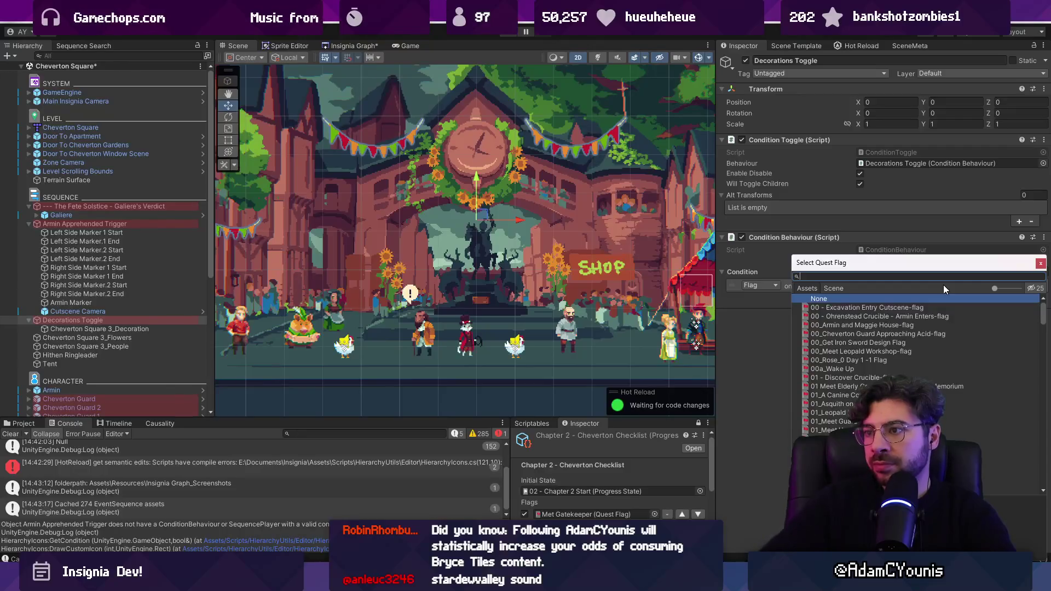
{"action": "type", "text": "shovelier"}
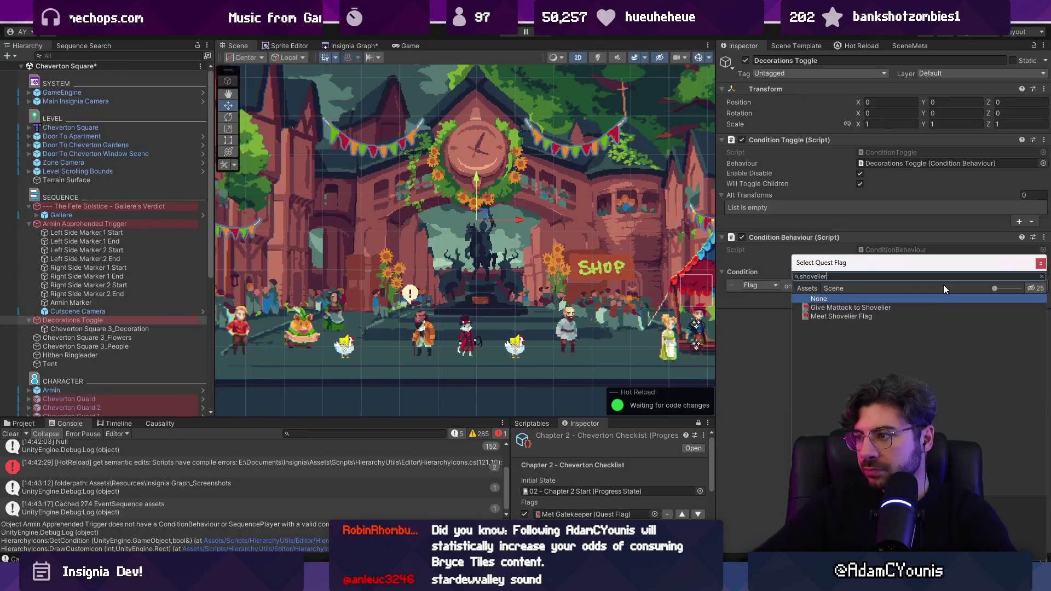
{"action": "key", "text": "Down"}
{"action": "key", "text": "Return"}
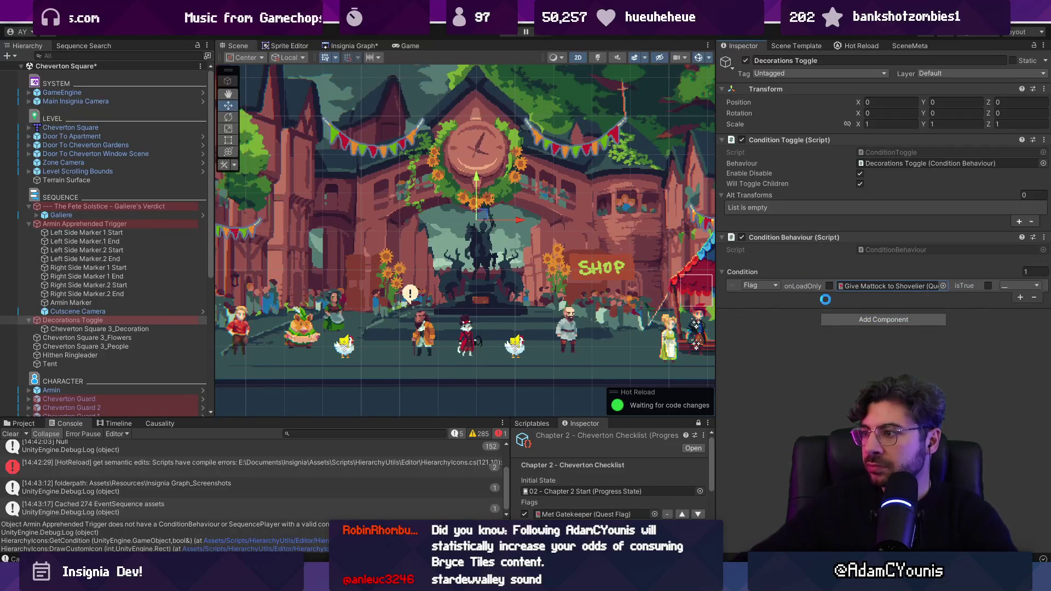
{"action": "key", "text": "ctrl+s"}
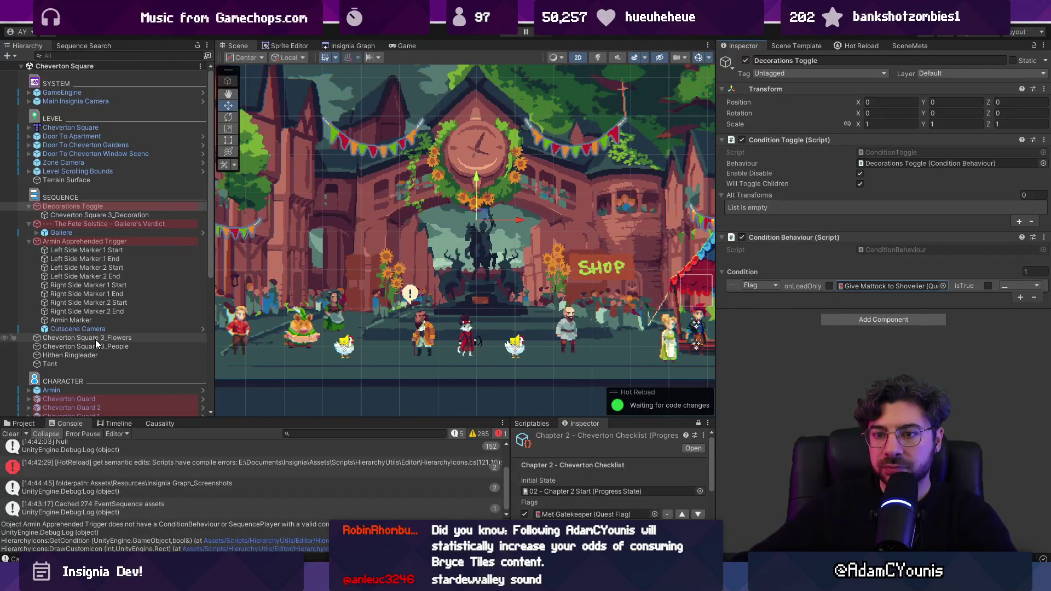
Change Decorations Toggle's condition to the Ned 6 Emerald flag, required true, and save.
{"action": "left_click", "coordinate": [95, 339]}
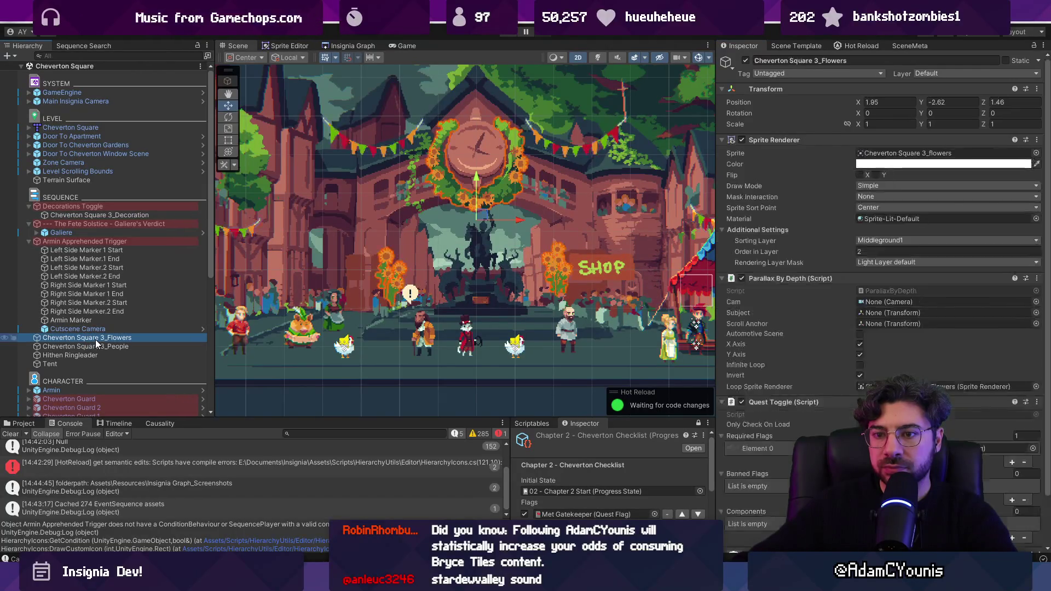
{"action": "left_click", "coordinate": [87, 206]}
{"action": "left_click", "coordinate": [942, 285]}
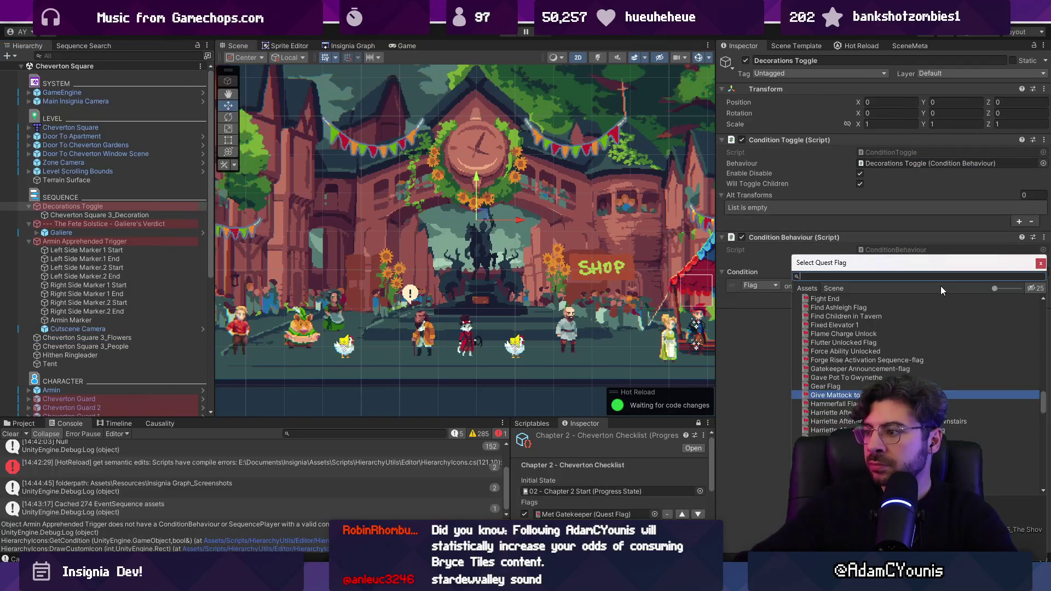
{"action": "type", "text": "emerald"}
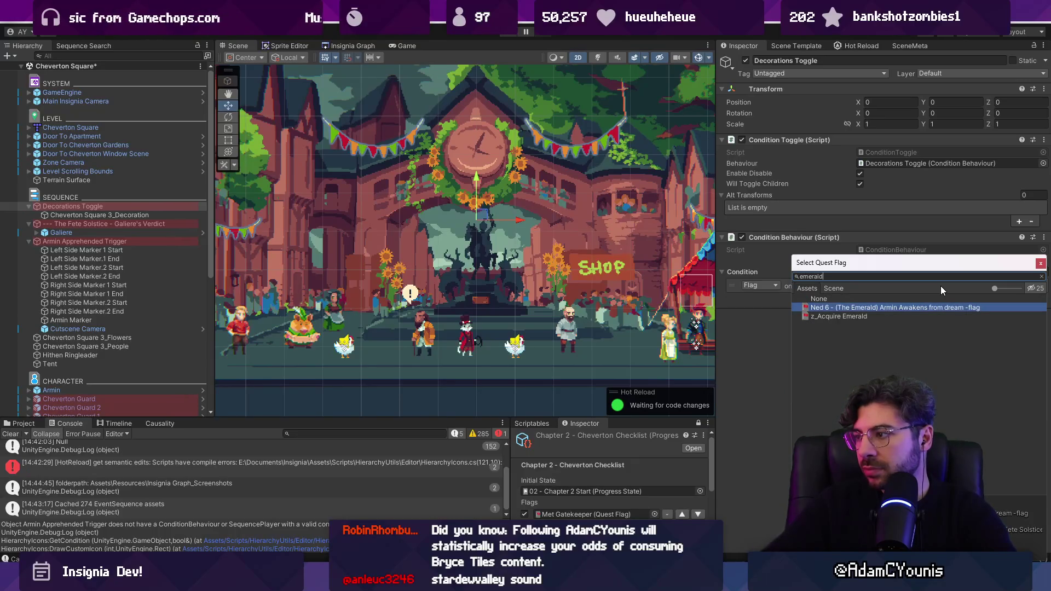
{"action": "key", "text": "Return"}
{"action": "key", "text": "ctrl+s"}
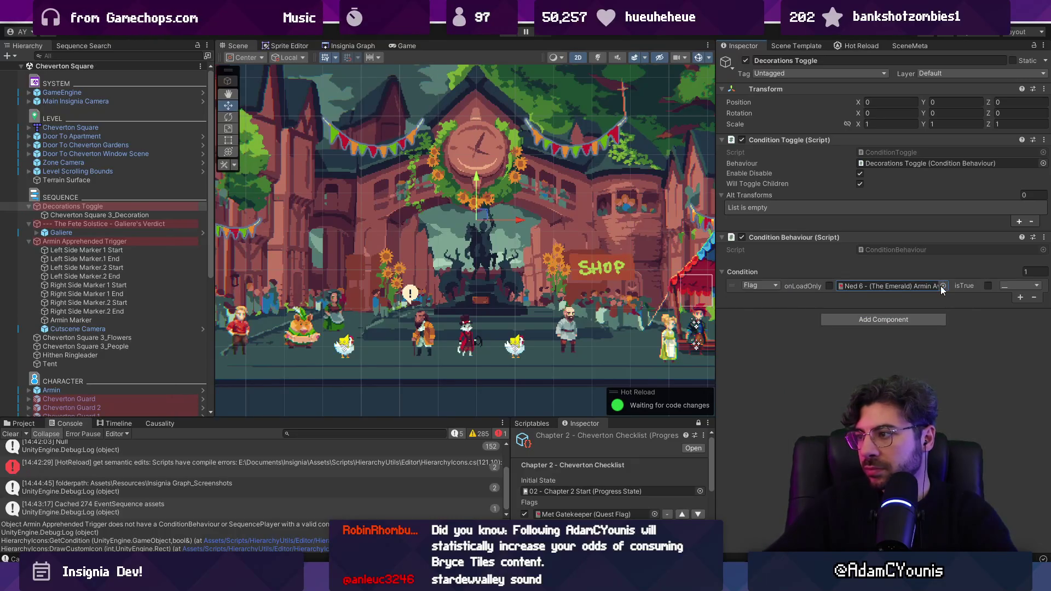
{"action": "left_click", "coordinate": [989, 286]}
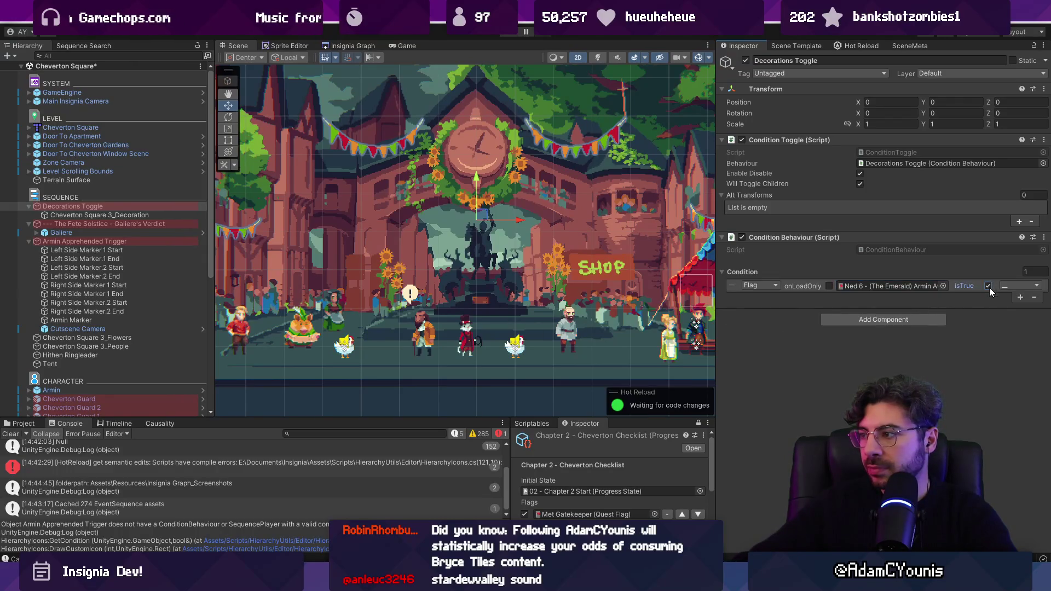
Move Cheverton Square 3_Flowers and 3_People under Decorations Toggle.
{"action": "left_click", "coordinate": [129, 341]}
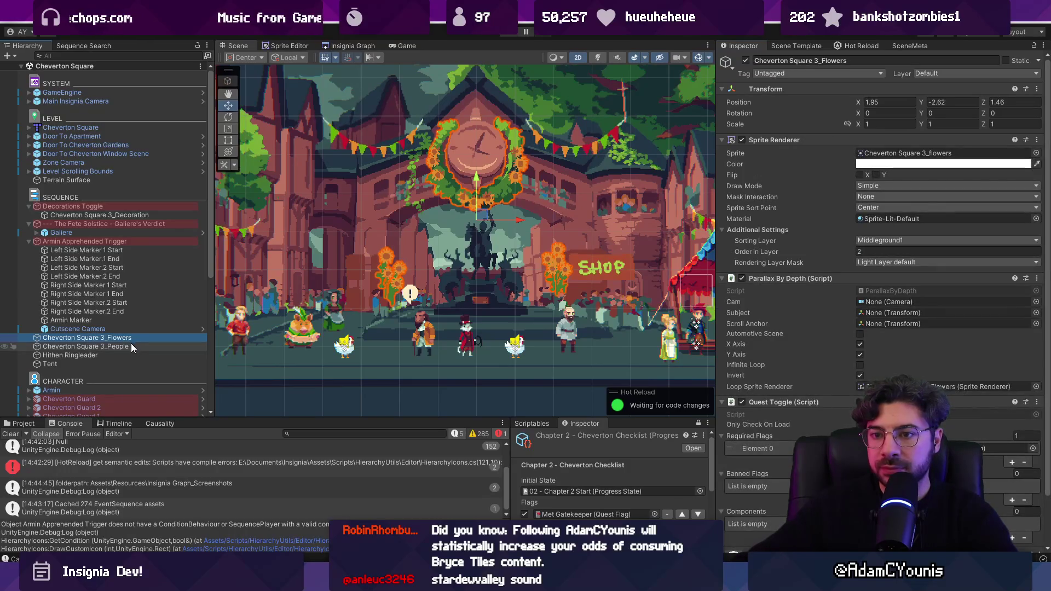
{"action": "left_click", "coordinate": [130, 343], "text": "shift"}
{"action": "mouse_move", "coordinate": [130, 344]}
{"action": "left_mouse_down"}
{"action": "mouse_move", "coordinate": [125, 219]}
{"action": "mouse_move", "coordinate": [77, 206]}
{"action": "left_mouse_up"}
{"action": "left_click", "coordinate": [123, 214], "text": "ctrl"}
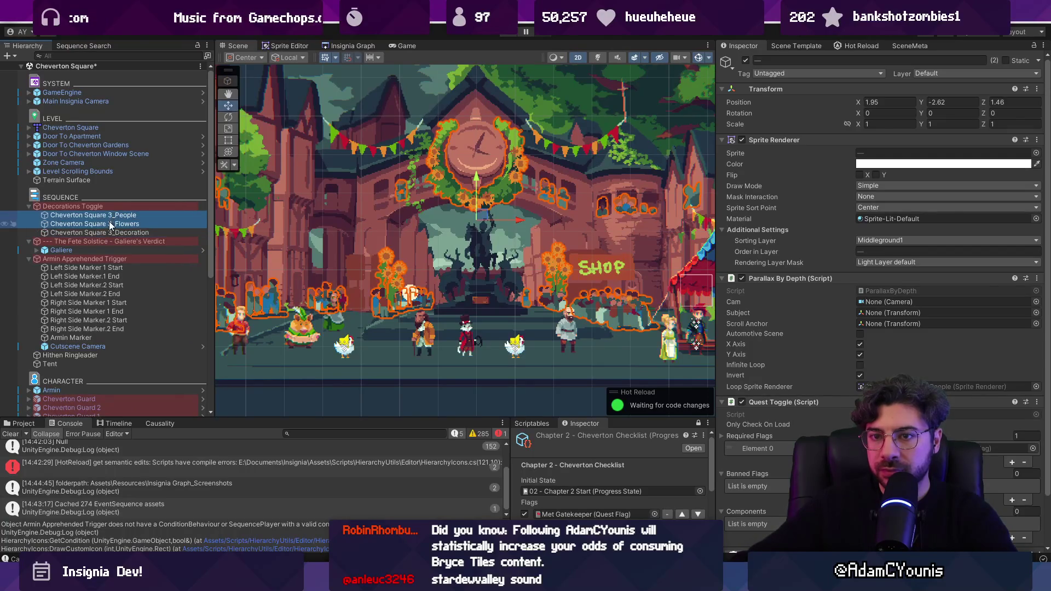
Remove the Quest Toggle component from all three layers and enter play mode.
{"action": "scroll", "coordinate": [823, 372], "scroll_direction": "down", "scroll_amount": 3}
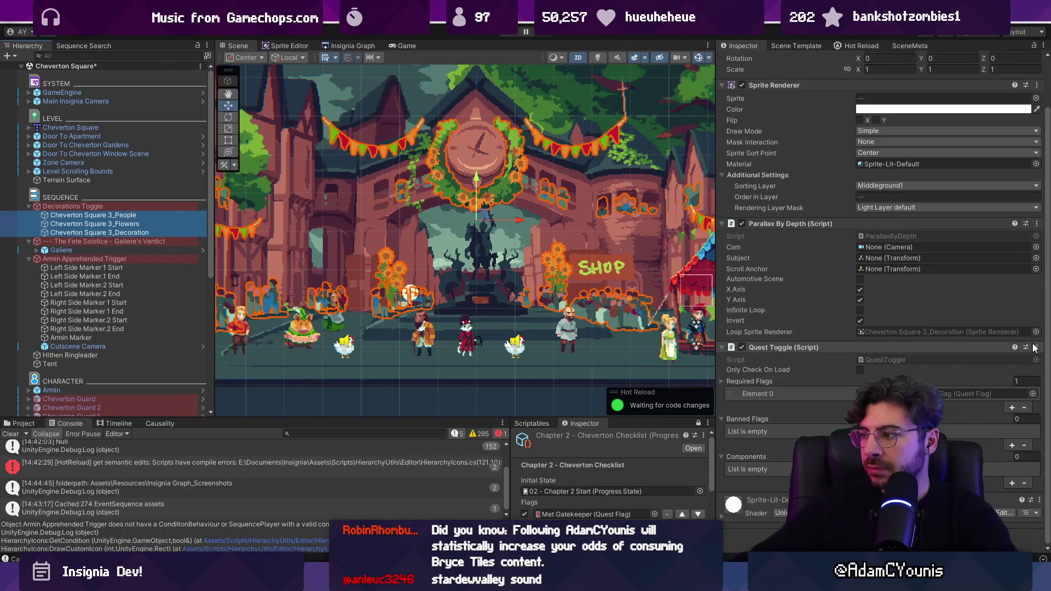
{"action": "right_click", "coordinate": [966, 352]}
{"action": "left_click", "coordinate": [972, 374]}
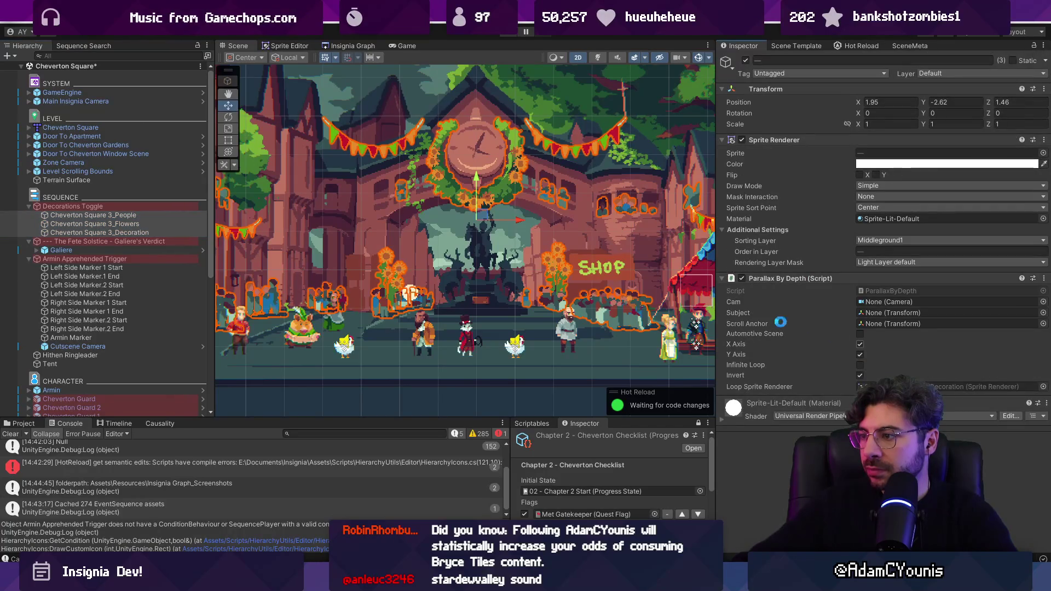
{"action": "left_click", "coordinate": [505, 34]}
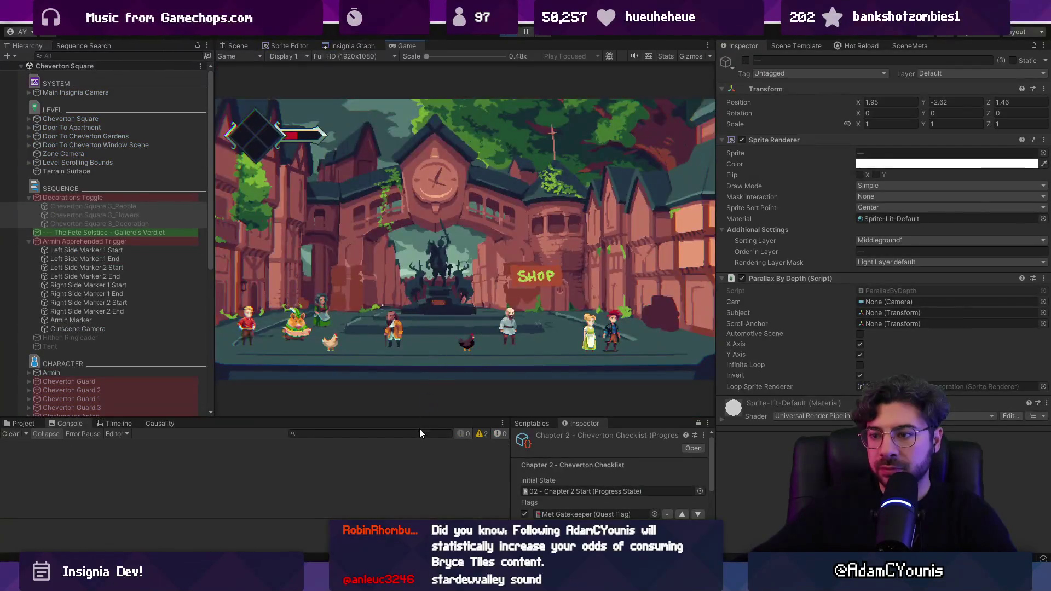
Enlarge the bottom panels and set the Progress State to the Chapter 2 Cheverton Checklist.
{"action": "left_click_drag", "start_coordinate": [421, 415], "coordinate": [422, 347]}
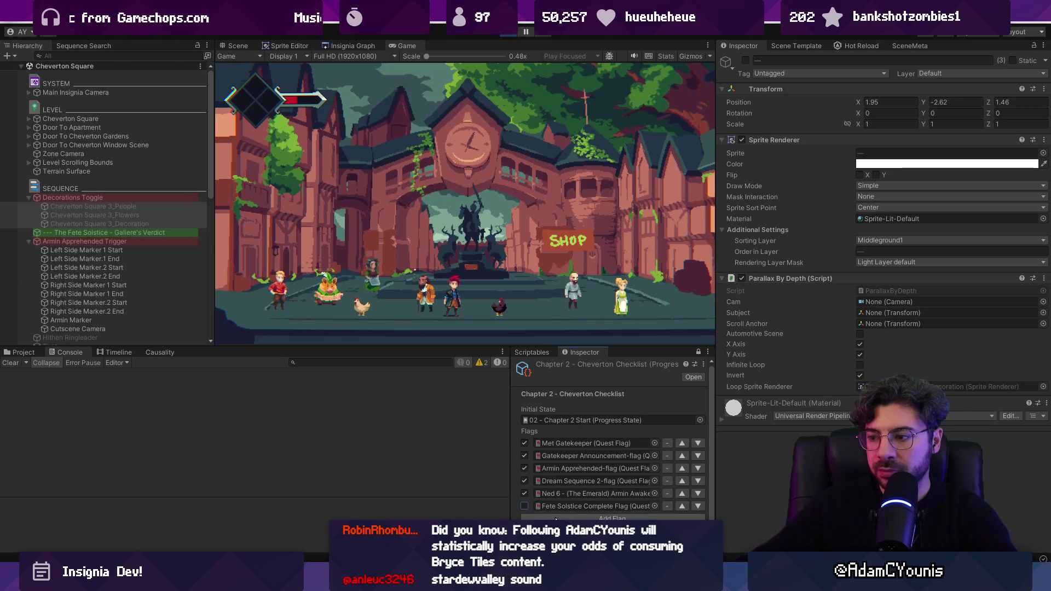
{"action": "scroll", "coordinate": [555, 493], "scroll_direction": "down", "scroll_amount": 1}
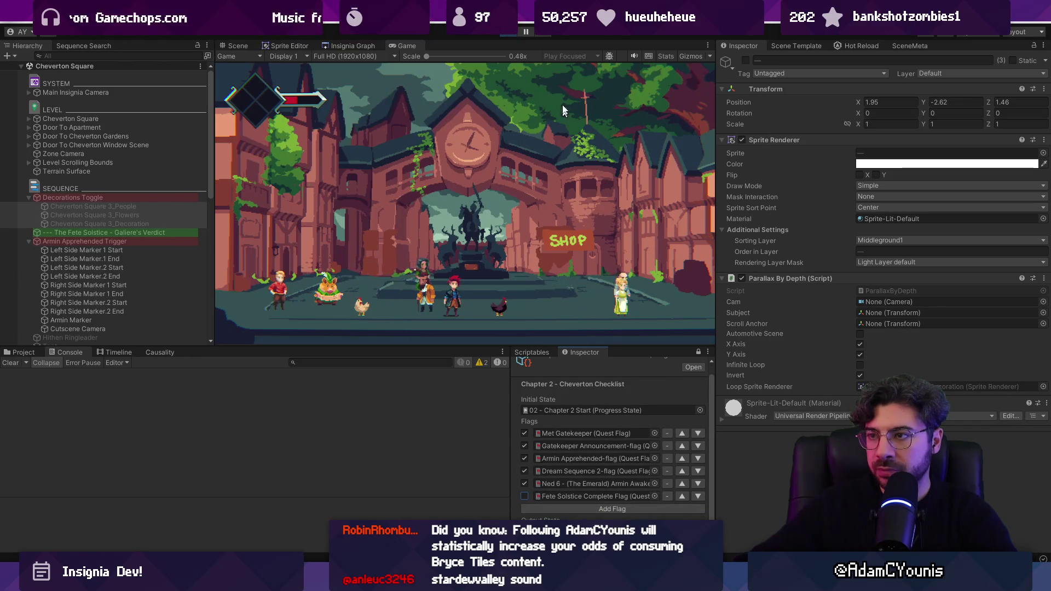
{"action": "left_click", "coordinate": [700, 410]}
{"action": "key", "text": "BackSpace"}
{"action": "key", "text": "BackSpace"}
{"action": "type", "text": "t"}
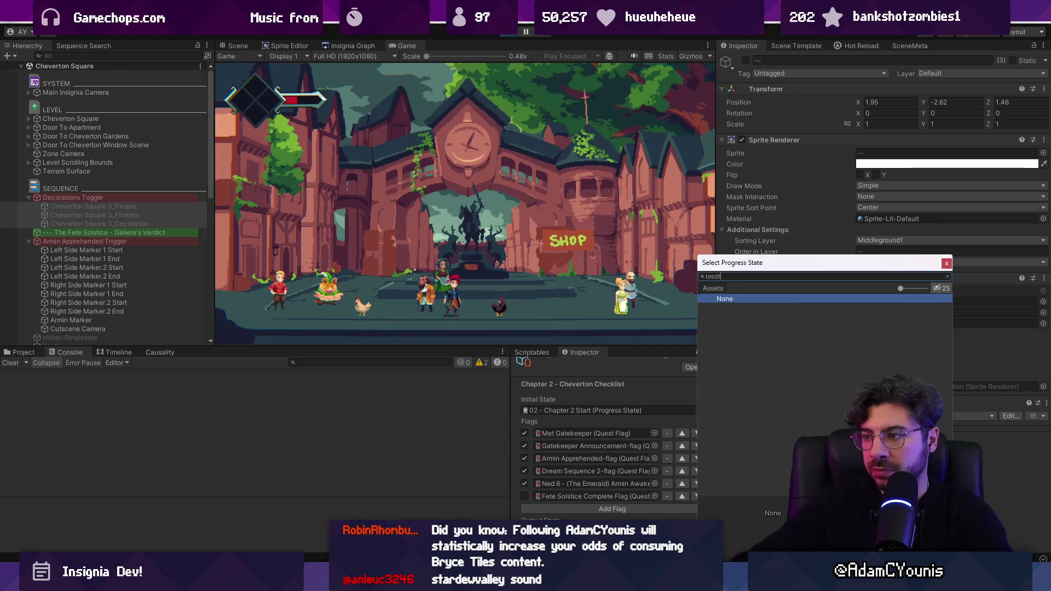
{"action": "key", "text": "BackSpace"}
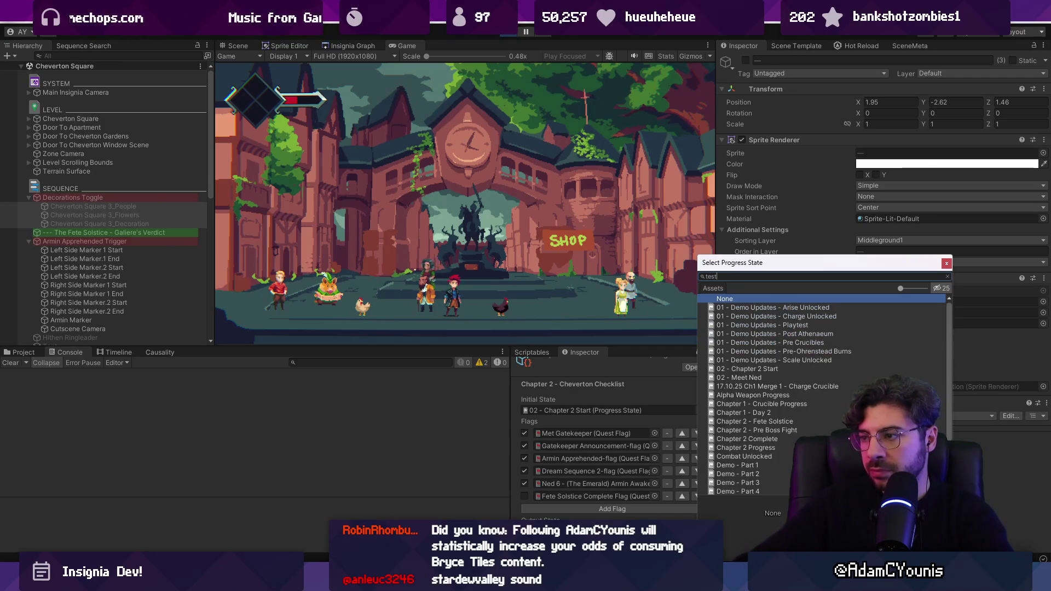
{"action": "type", "text": "02"}
{"action": "key", "text": "Return"}
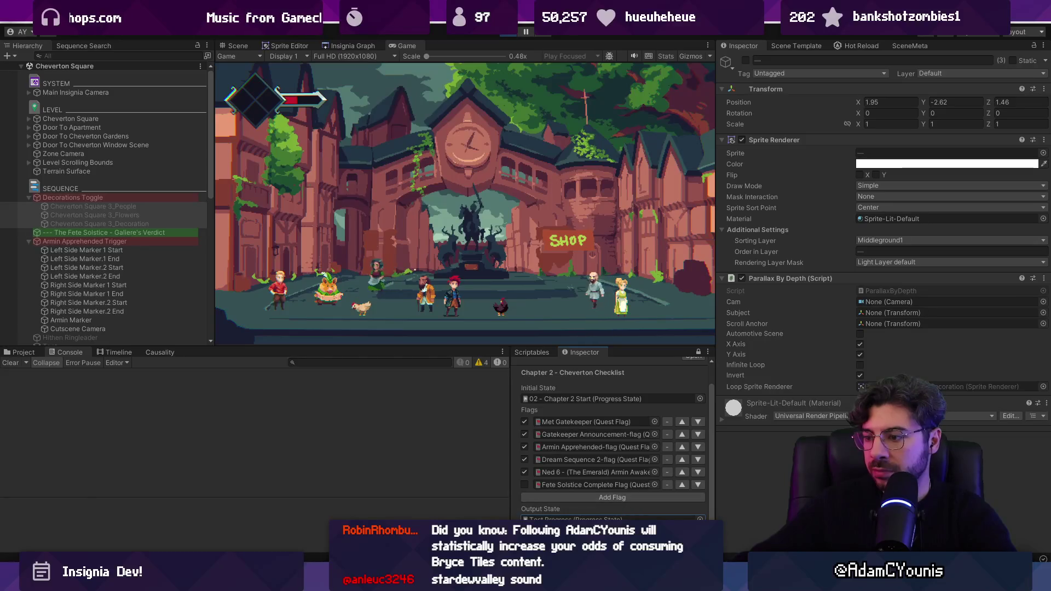
Run the game in play mode and collapse the Decorations Toggle group.
{"action": "left_click", "coordinate": [508, 34]}
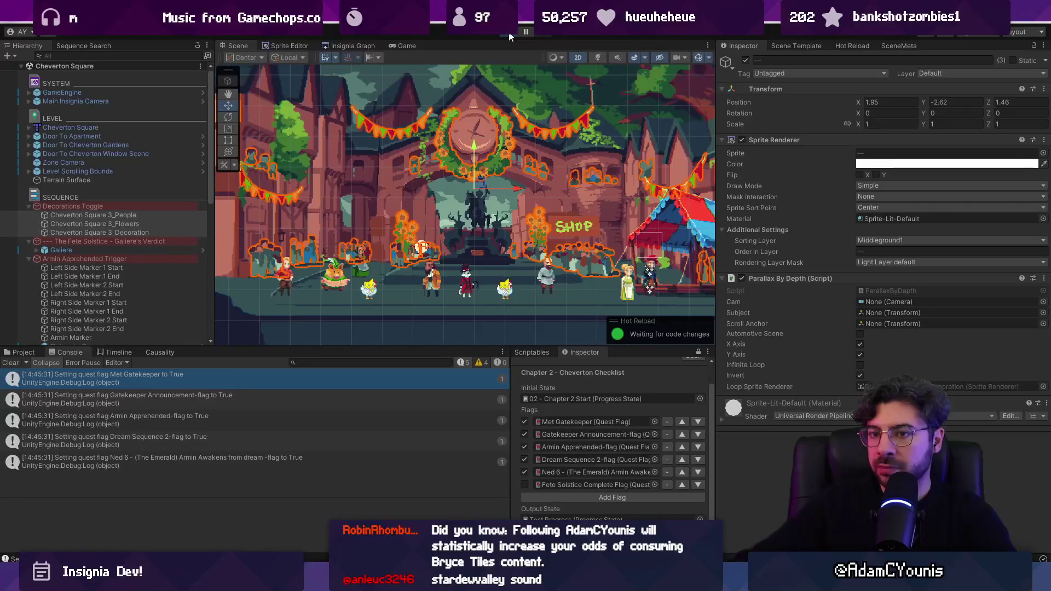
{"action": "left_click", "coordinate": [509, 36]}
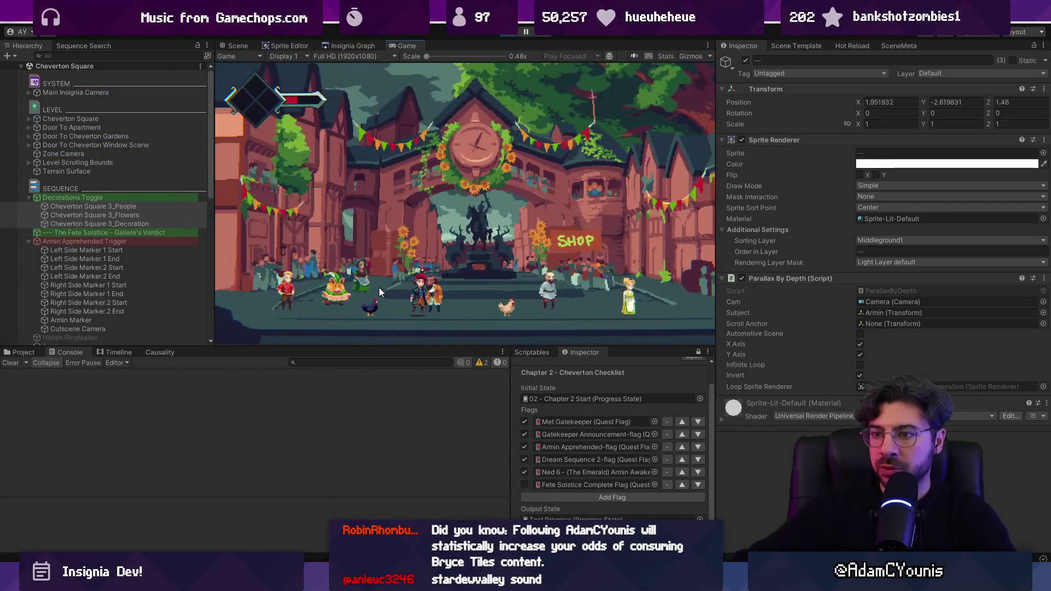
{"action": "left_click", "coordinate": [27, 195]}
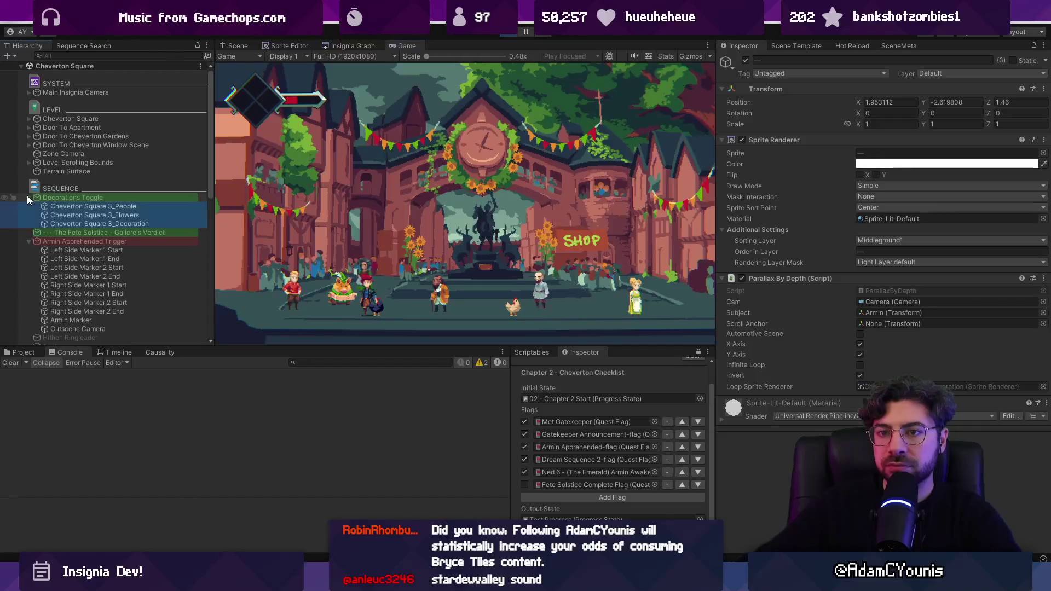
{"action": "left_click", "coordinate": [28, 197]}
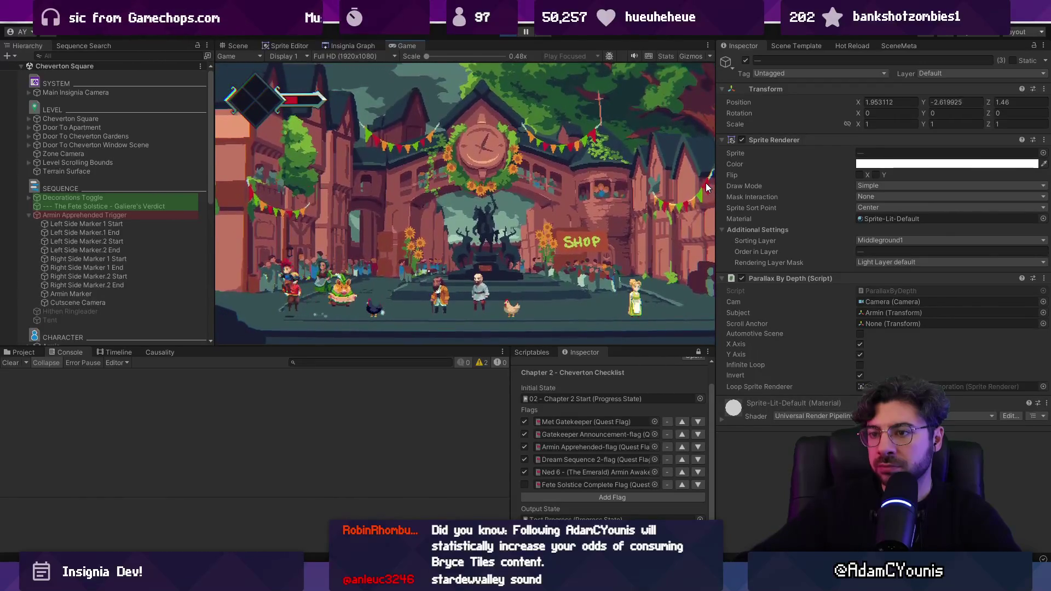
Stop play mode and select Cheverton Square 3_People inside the expanded Decorations Toggle.
{"action": "left_click", "coordinate": [507, 35]}
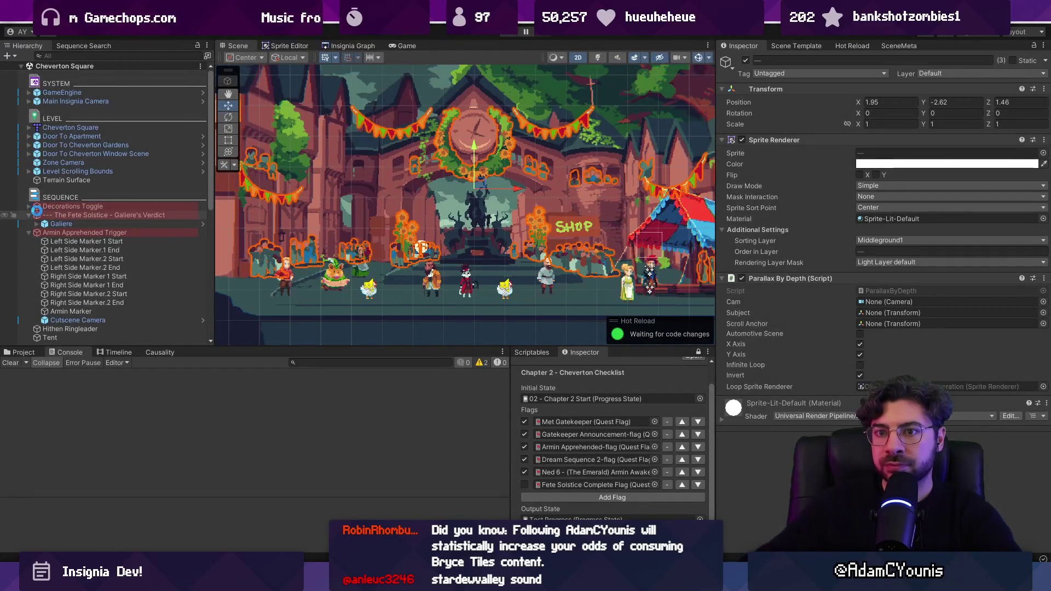
{"action": "left_click", "coordinate": [28, 206]}
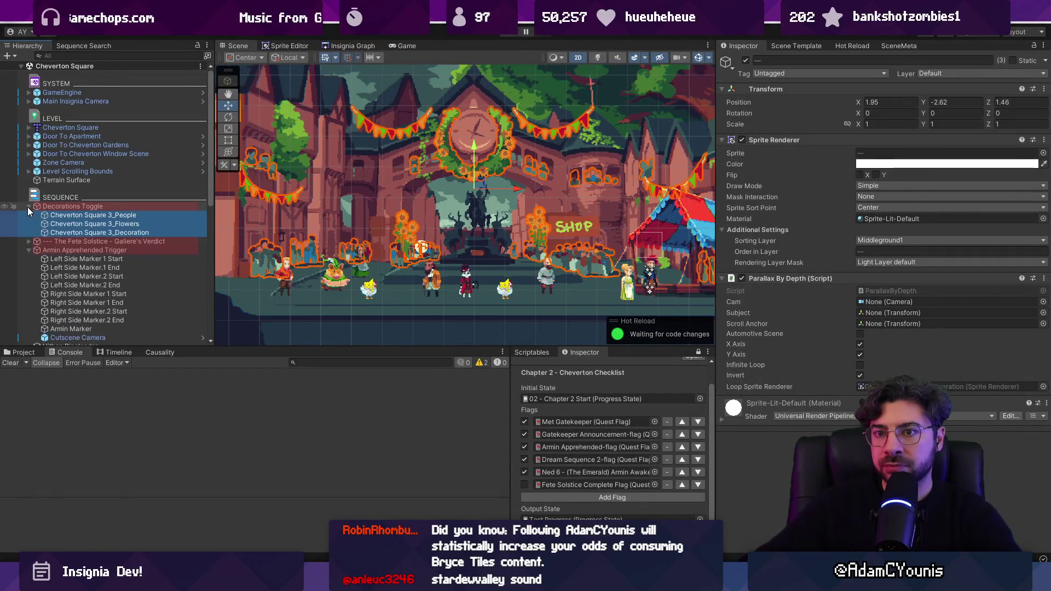
{"action": "left_click", "coordinate": [87, 215]}
Browse the Project assets for the Fete Solstice quest files, then switch to the whiteboard.
{"action": "left_click", "coordinate": [21, 352]}
{"action": "left_click", "coordinate": [303, 363]}
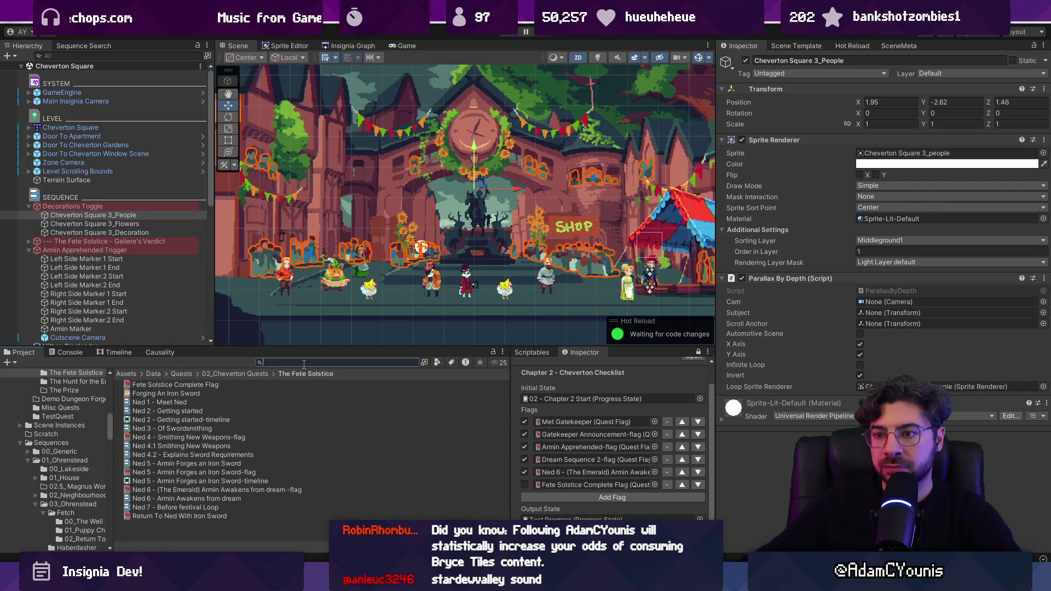
{"action": "scroll", "coordinate": [372, 275], "scroll_direction": "down", "scroll_amount": 3}
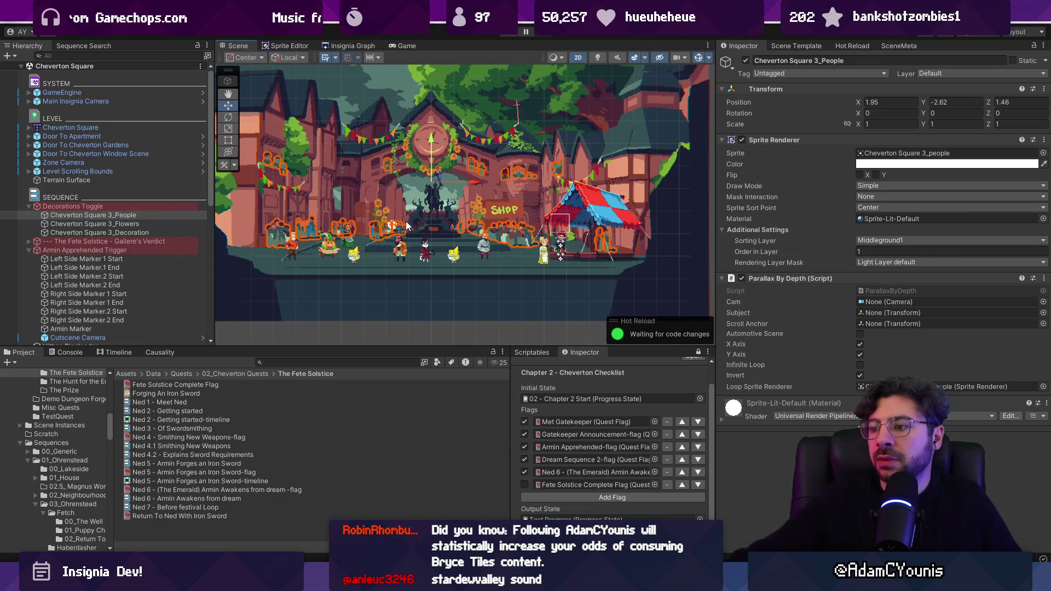
{"action": "scroll", "coordinate": [578, 284], "scroll_direction": "down", "scroll_amount": 2}
{"action": "scroll", "coordinate": [438, 197], "scroll_direction": "down", "scroll_amount": 2}
{"action": "scroll", "coordinate": [464, 198], "scroll_direction": "up", "scroll_amount": 3}
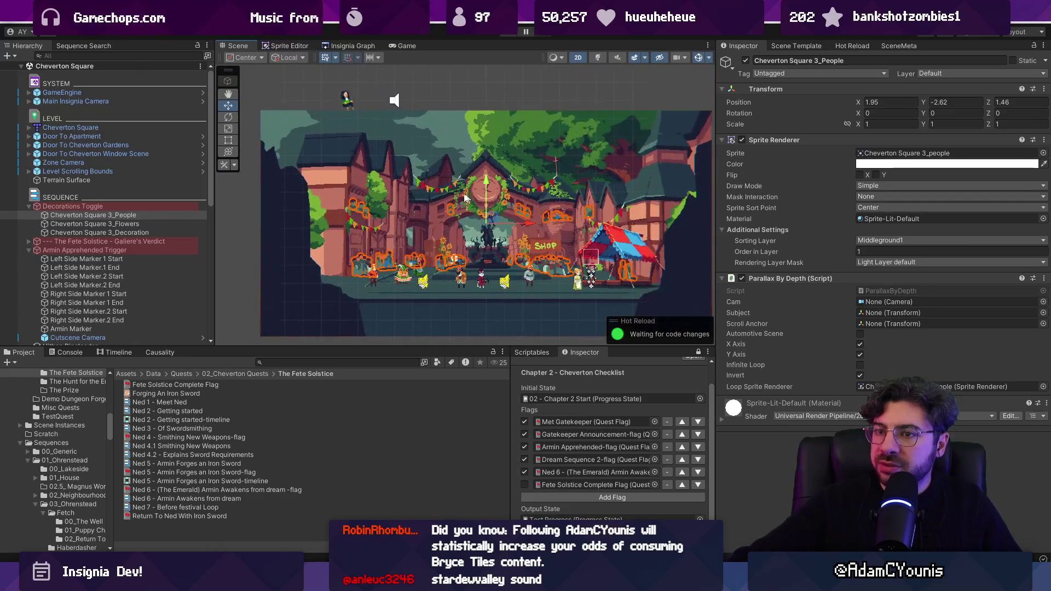
{"action": "key", "text": "alt+Tab"}
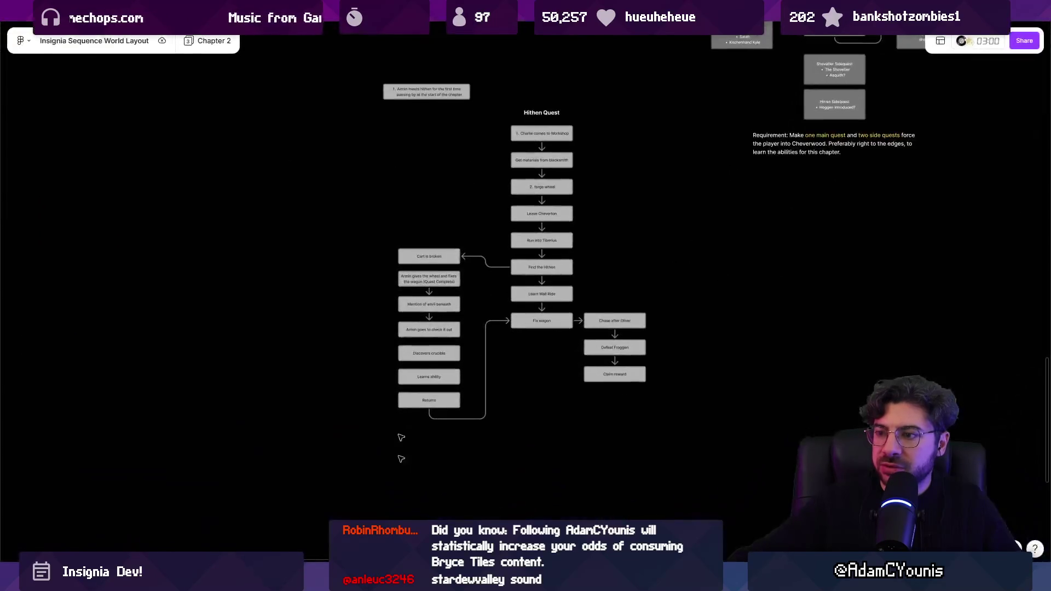
On Part 2 - Cheverton, inspect the Second Dream Sequence and Fete Solstice nodes, then return to Unity.
{"action": "left_click_drag", "start_coordinate": [661, 180], "coordinate": [590, 316]}
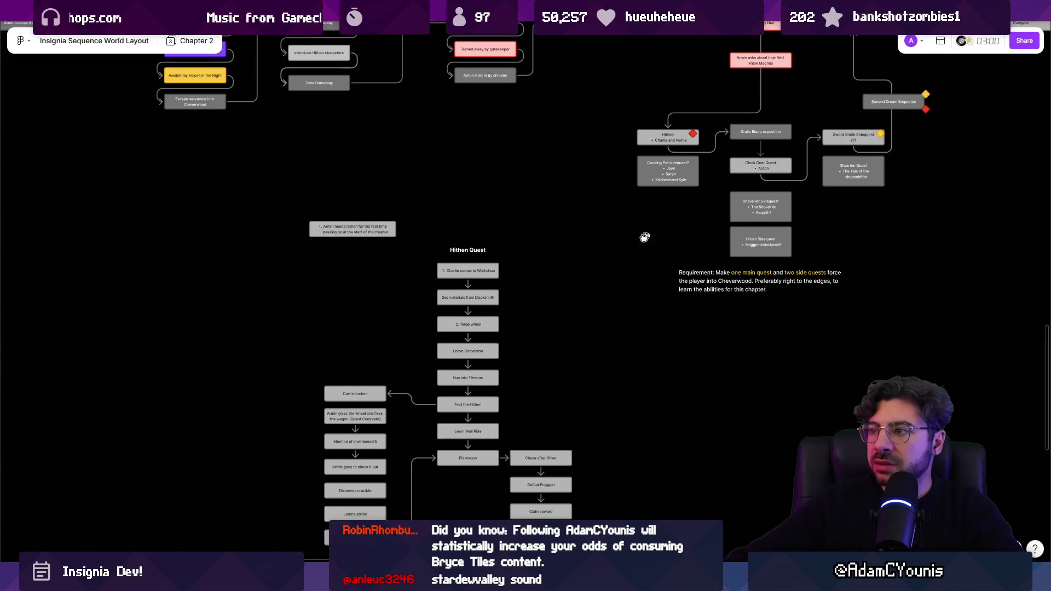
{"action": "scroll", "coordinate": [644, 237], "scroll_direction": "up", "scroll_amount": 5}
{"action": "scroll", "coordinate": [603, 297], "scroll_direction": "down", "scroll_amount": 2}
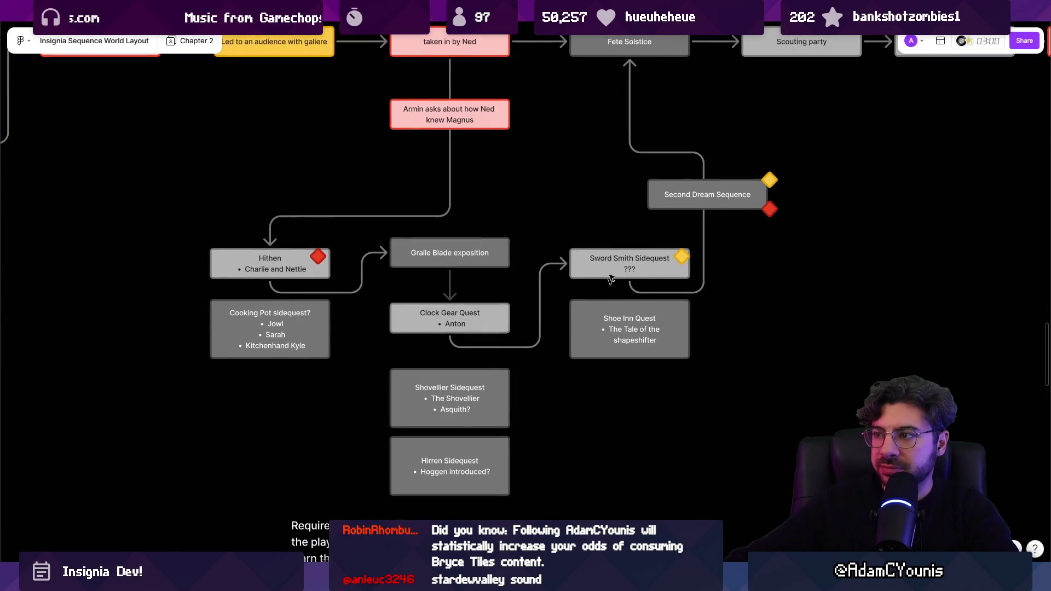
{"action": "scroll", "coordinate": [611, 279], "scroll_direction": "up", "scroll_amount": 5}
{"action": "scroll", "coordinate": [610, 279], "scroll_direction": "right", "scroll_amount": 8}
{"action": "left_click", "coordinate": [446, 334]}
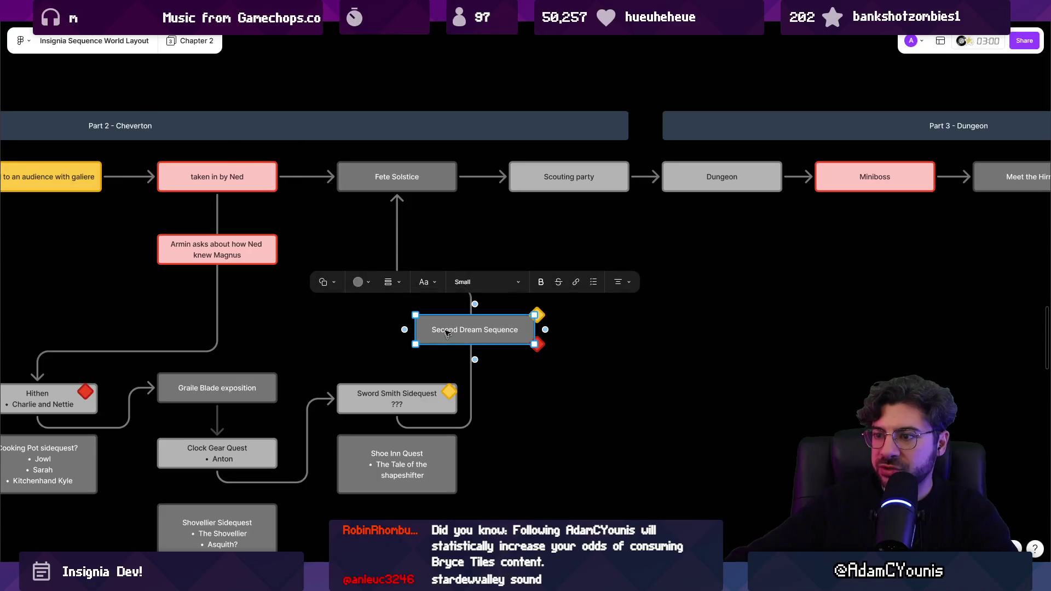
{"action": "left_click", "coordinate": [406, 175]}
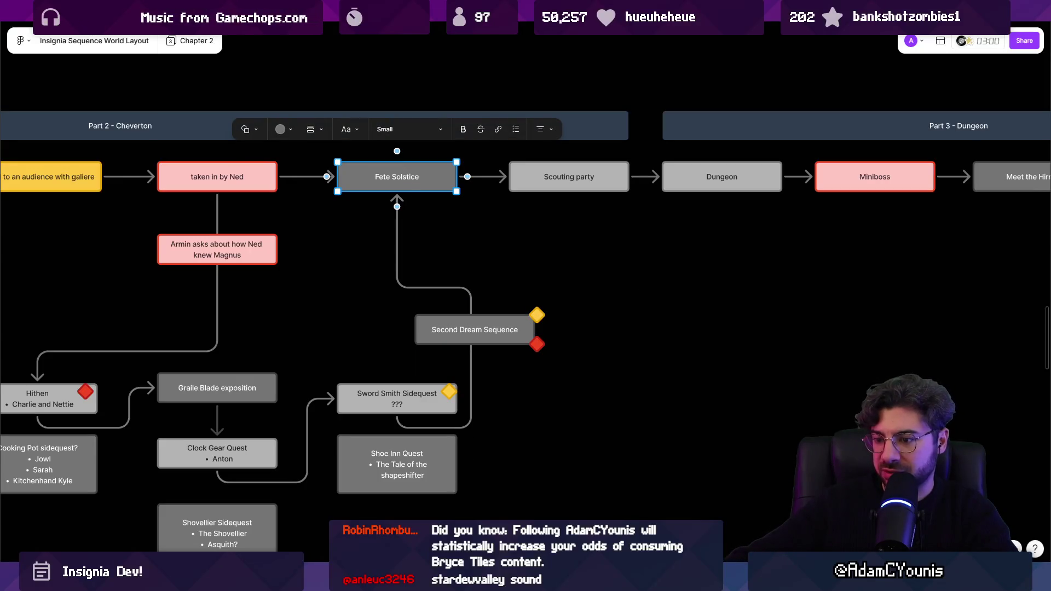
{"action": "key", "text": "alt+Tab"}
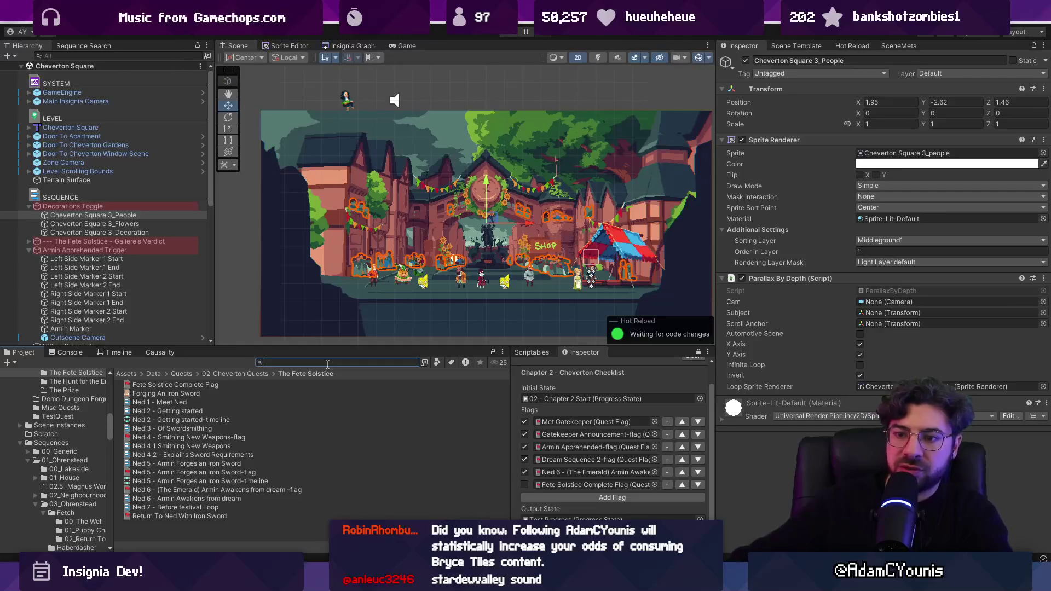
From the Ned 6 flag, open Ned's Workshop, select Ned and open his Armin Awakens from dream sequence.
{"action": "left_click", "coordinate": [255, 491]}
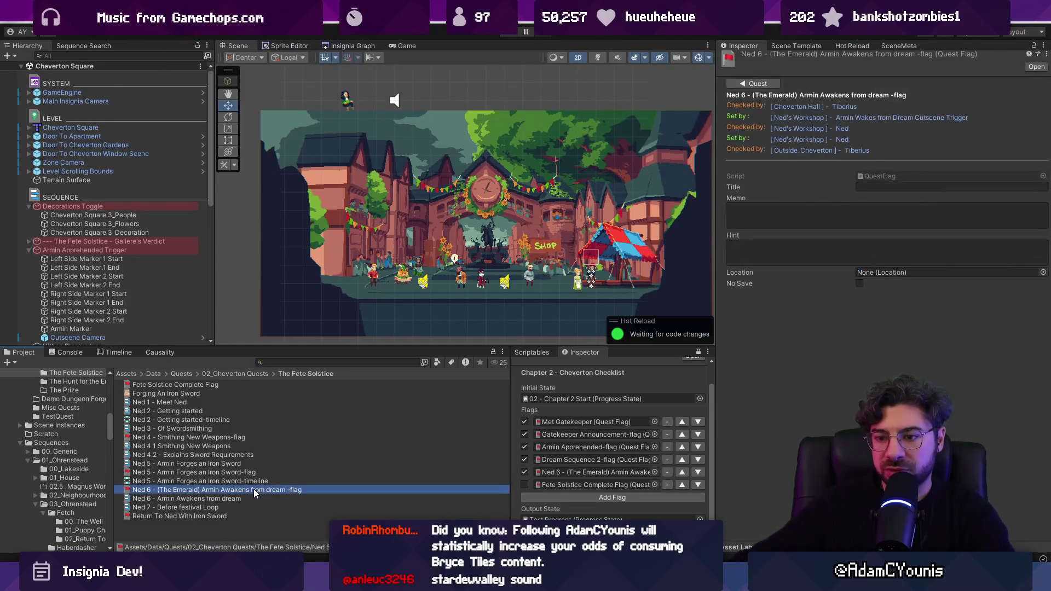
{"action": "left_click", "coordinate": [798, 139]}
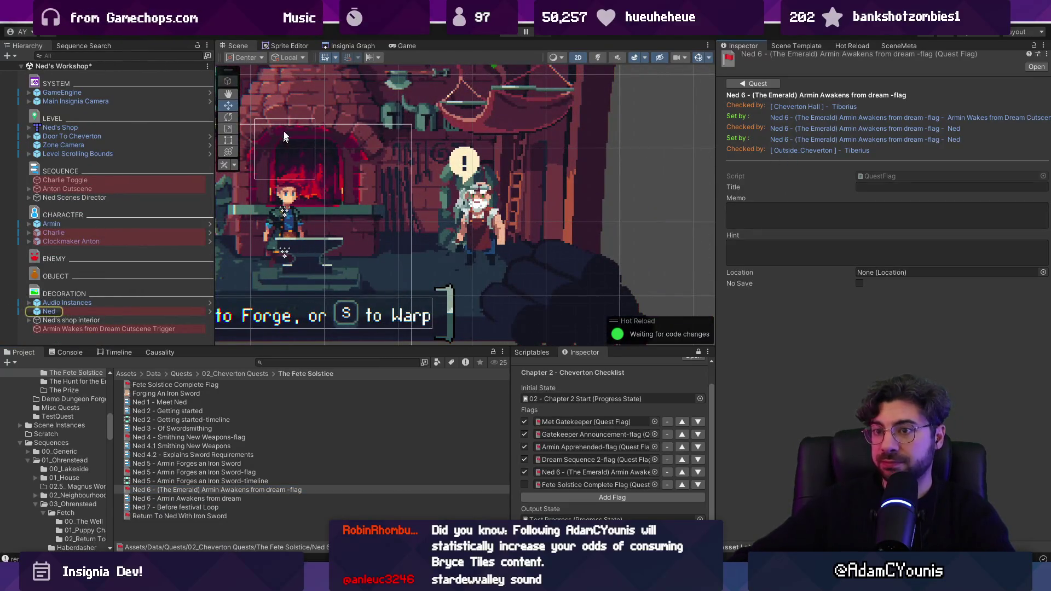
{"action": "left_click", "coordinate": [88, 311]}
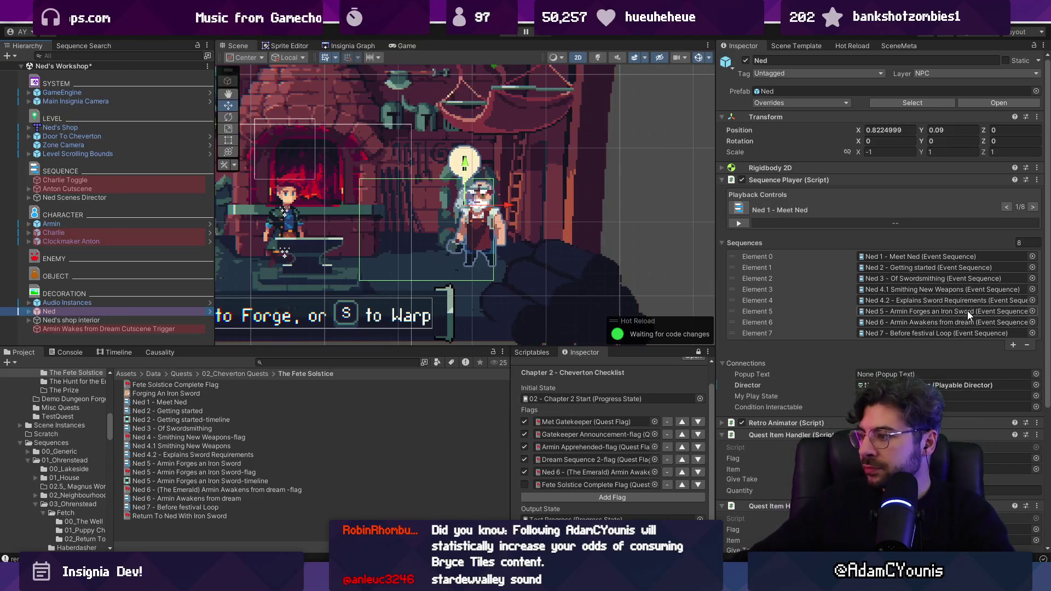
{"action": "double_click", "coordinate": [930, 322]}
In dialogue 15, replace 'Fete Solstice' with 'festivities are over'.
{"action": "scroll", "coordinate": [887, 266], "scroll_direction": "down", "scroll_amount": 10}
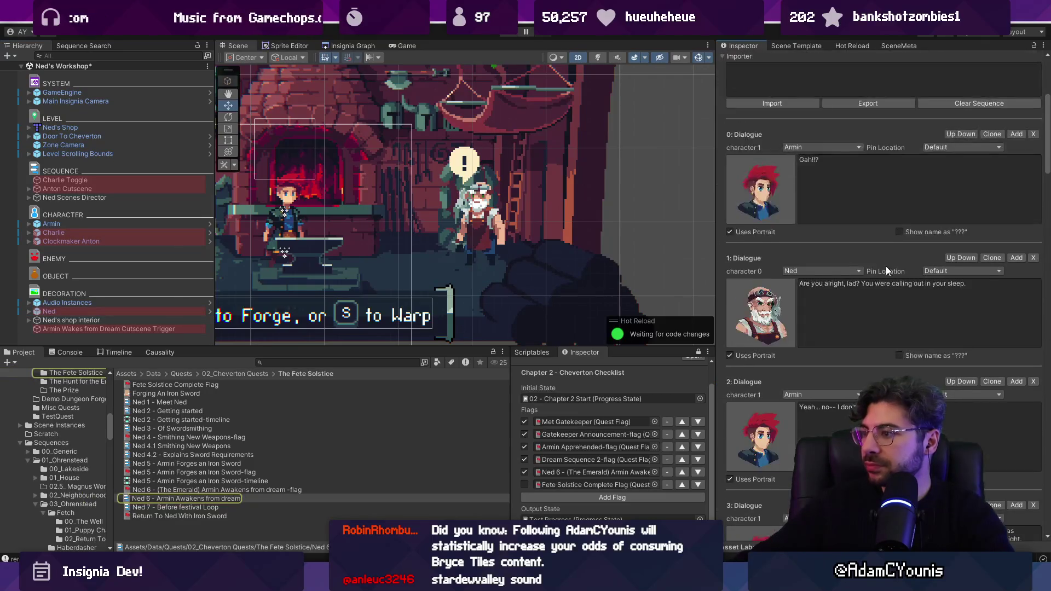
{"action": "scroll", "coordinate": [886, 267], "scroll_direction": "down", "scroll_amount": 15}
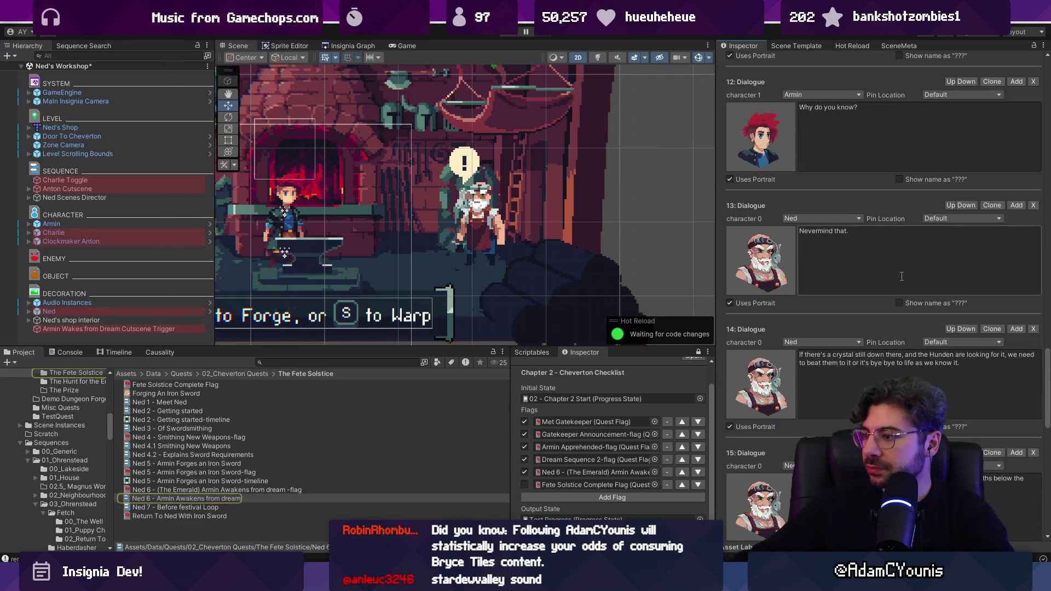
{"action": "scroll", "coordinate": [901, 276], "scroll_direction": "down", "scroll_amount": 7}
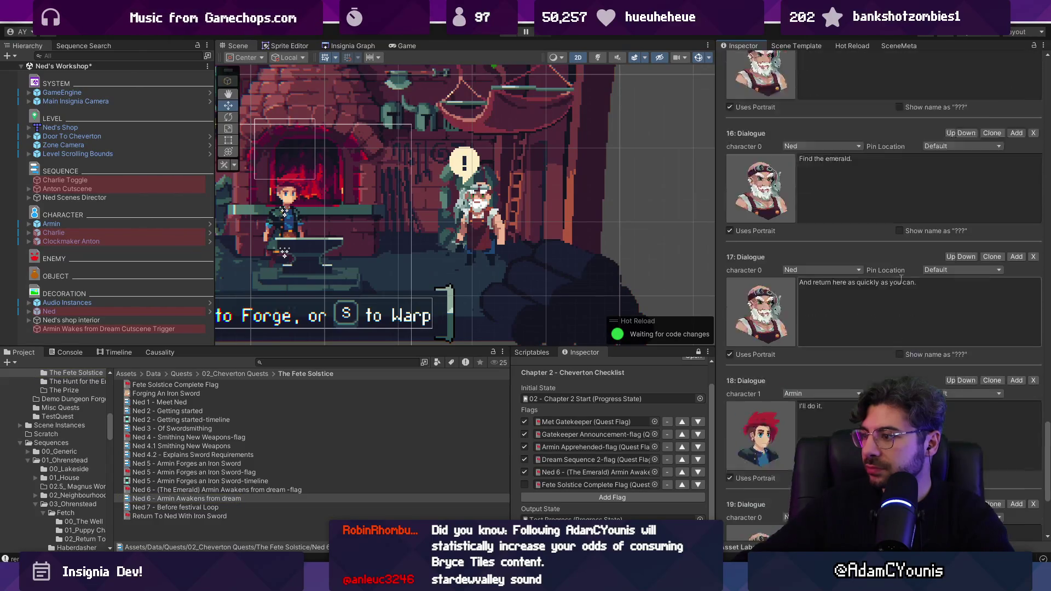
{"action": "scroll", "coordinate": [901, 279], "scroll_direction": "up", "scroll_amount": 3}
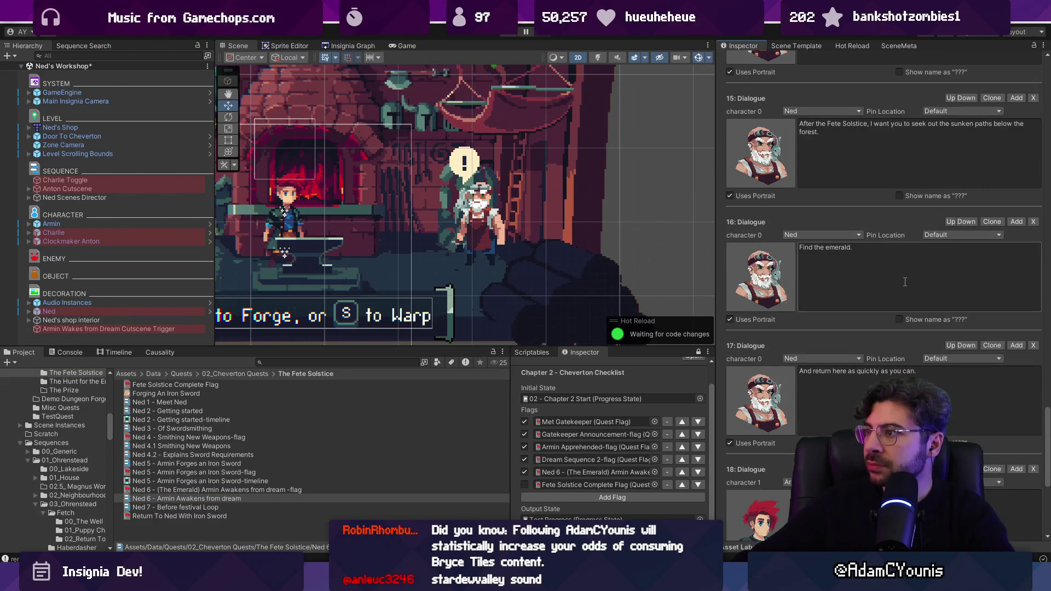
{"action": "scroll", "coordinate": [901, 277], "scroll_direction": "up", "scroll_amount": 2}
{"action": "double_click", "coordinate": [857, 212]}
{"action": "key", "text": "Delete"}
{"action": "key", "text": "Delete"}
{"action": "key", "text": "BackSpace"}
{"action": "key", "text": "BackSpace"}
{"action": "key", "text": "BackSpace"}
{"action": "type", "text": "Fr"}
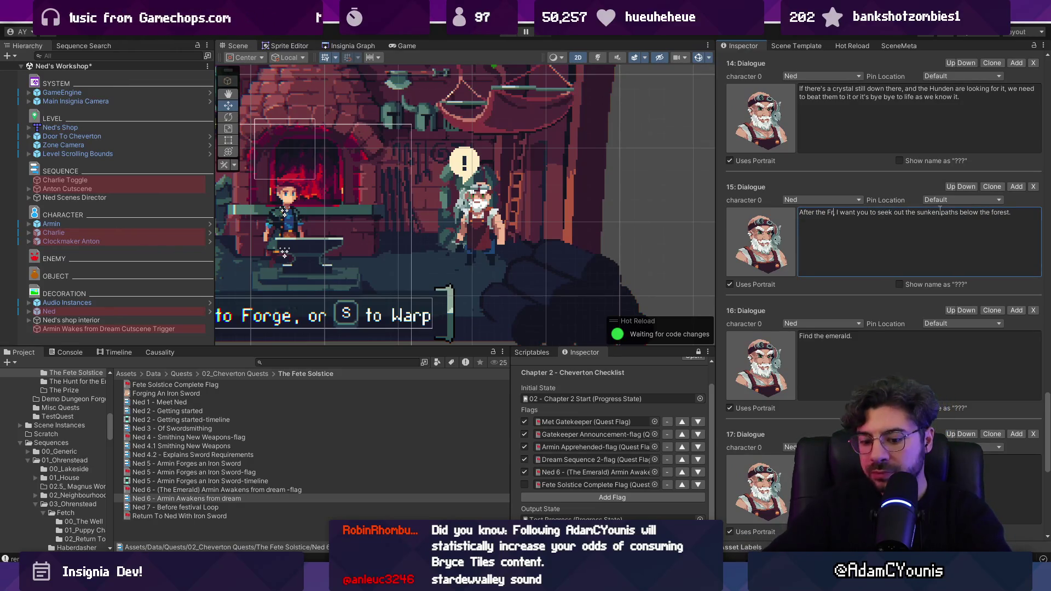
{"action": "key", "text": "BackSpace"}
{"action": "key", "text": "BackSpace"}
{"action": "type", "text": "festivities are over"}
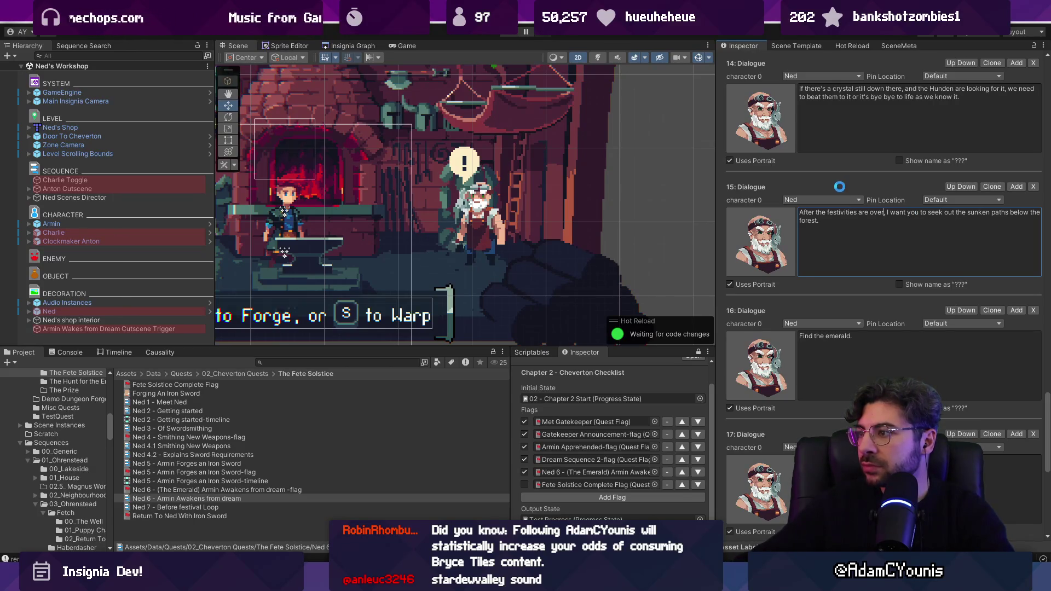
Review the earlier dialogue lines including dialogue 2, widen the scene view, then switch to the board.
{"action": "scroll", "coordinate": [840, 188], "scroll_direction": "up", "scroll_amount": 4}
{"action": "scroll", "coordinate": [842, 192], "scroll_direction": "up", "scroll_amount": 8}
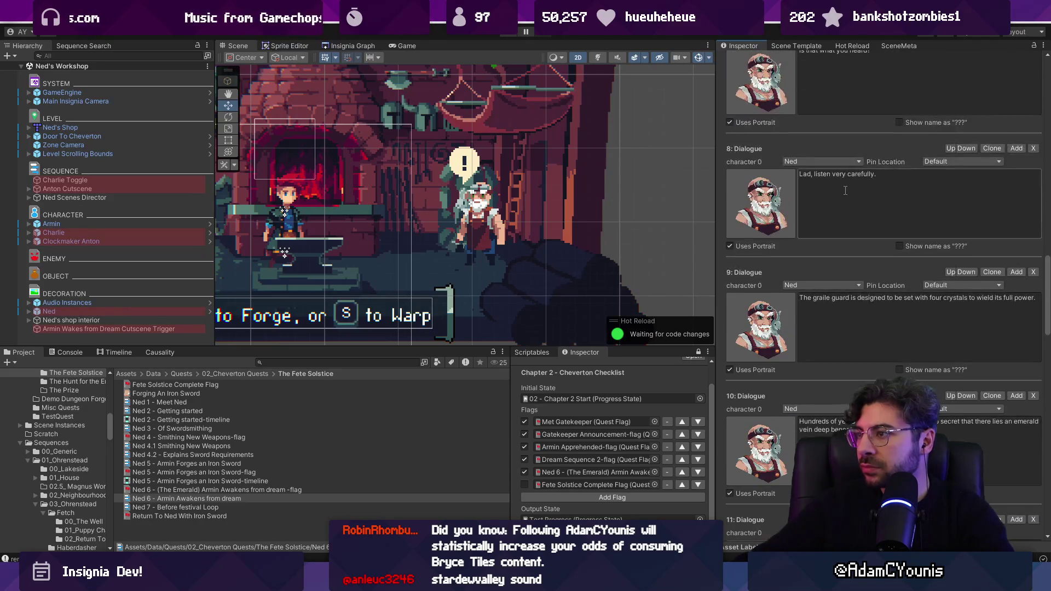
{"action": "scroll", "coordinate": [845, 190], "scroll_direction": "up", "scroll_amount": 8}
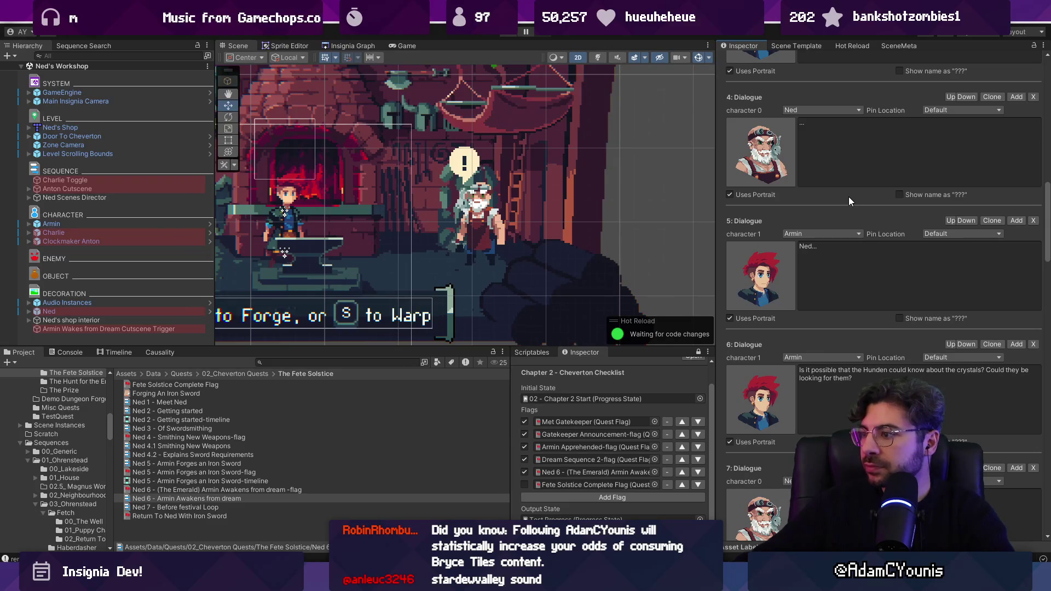
{"action": "scroll", "coordinate": [849, 202], "scroll_direction": "up", "scroll_amount": 10}
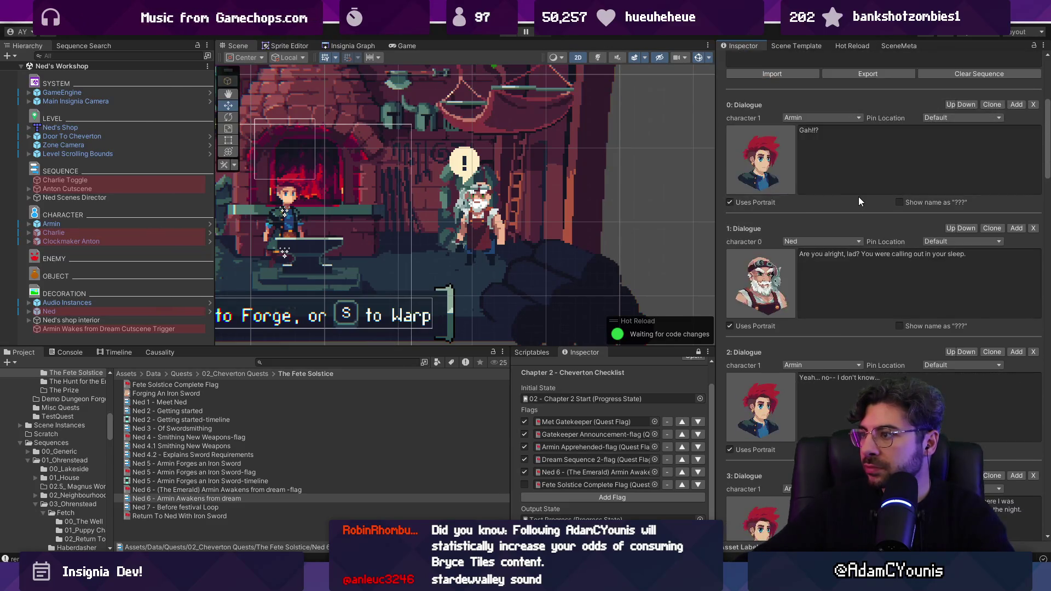
{"action": "scroll", "coordinate": [861, 199], "scroll_direction": "down", "scroll_amount": 2}
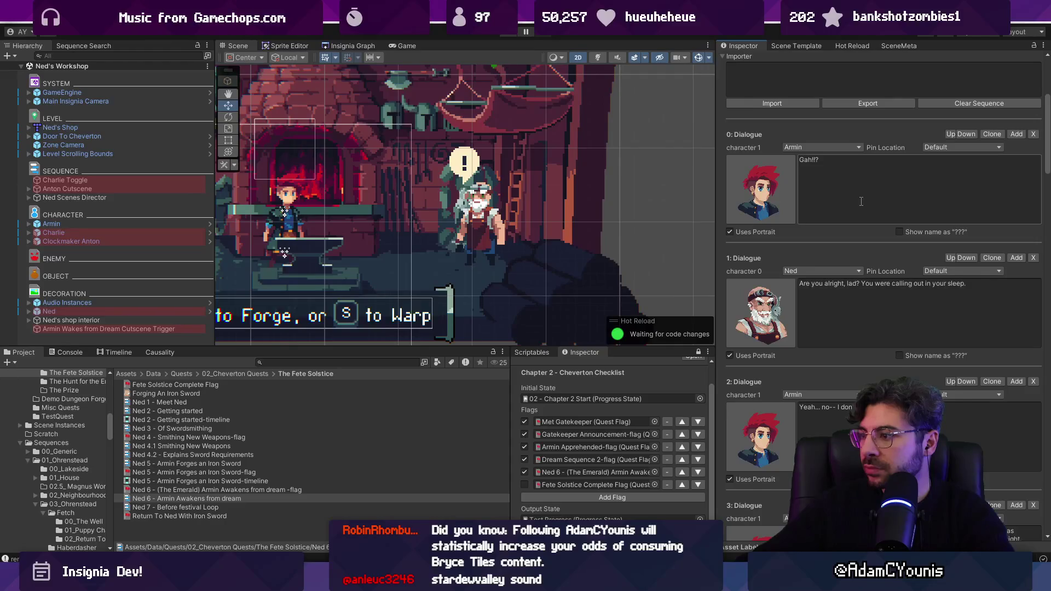
{"action": "scroll", "coordinate": [861, 201], "scroll_direction": "down", "scroll_amount": 2}
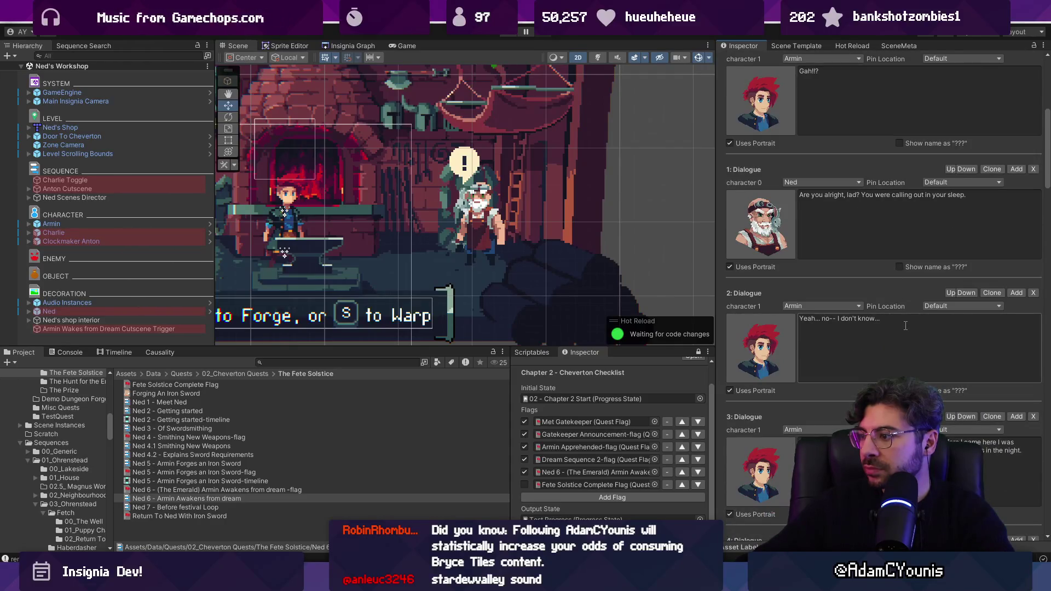
{"action": "left_click", "coordinate": [902, 319]}
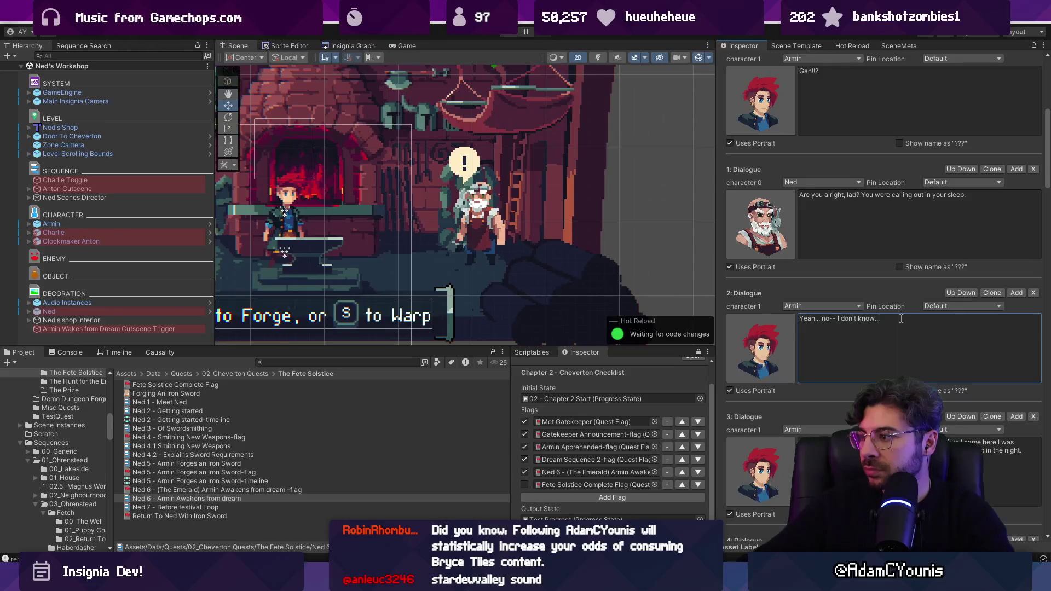
{"action": "scroll", "coordinate": [900, 318], "scroll_direction": "down", "scroll_amount": 1}
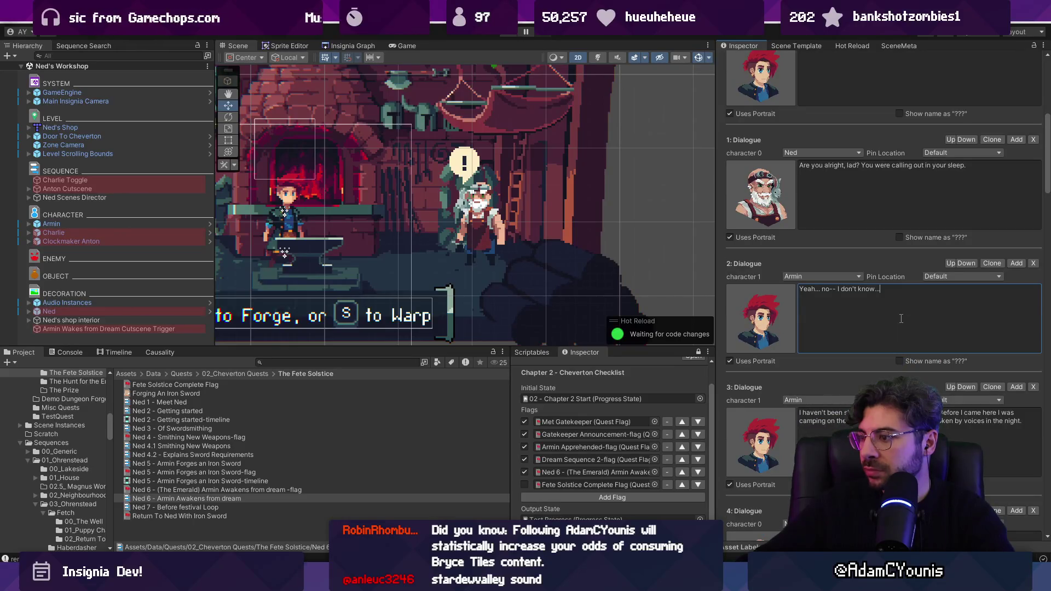
{"action": "scroll", "coordinate": [901, 318], "scroll_direction": "down", "scroll_amount": 1}
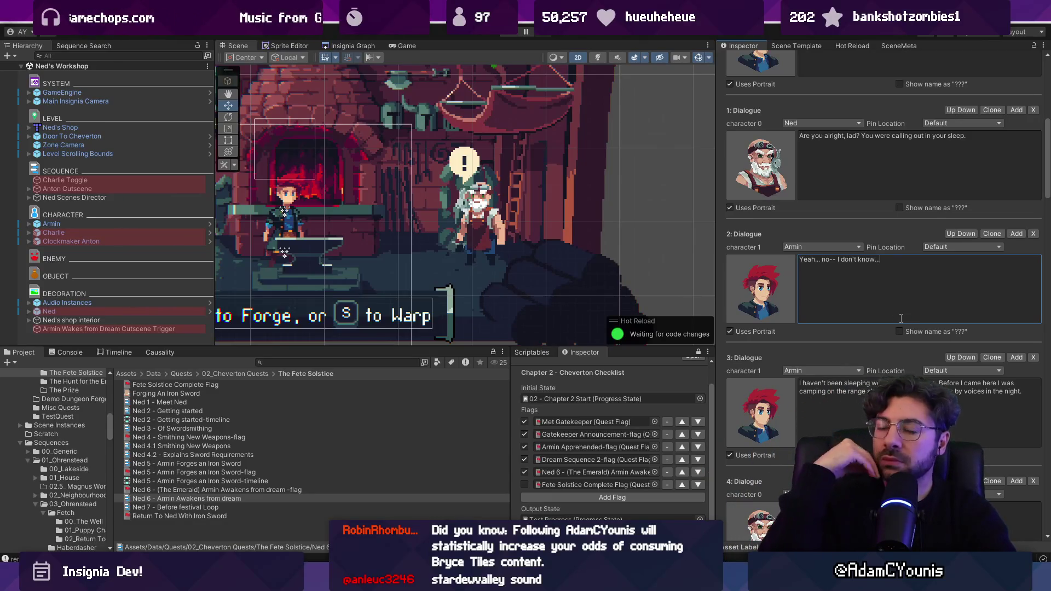
{"action": "scroll", "coordinate": [601, 230], "scroll_direction": "down", "scroll_amount": 10}
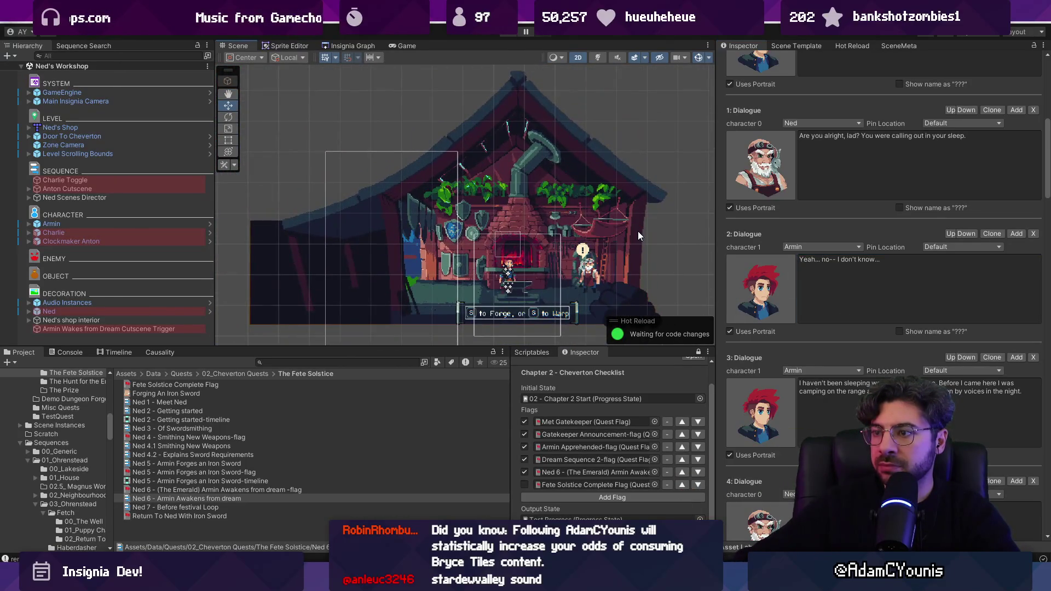
{"action": "mouse_move", "coordinate": [468, 346]}
{"action": "left_mouse_down"}
{"action": "mouse_move", "coordinate": [520, 407]}
{"action": "mouse_move", "coordinate": [501, 342]}
{"action": "left_mouse_up"}
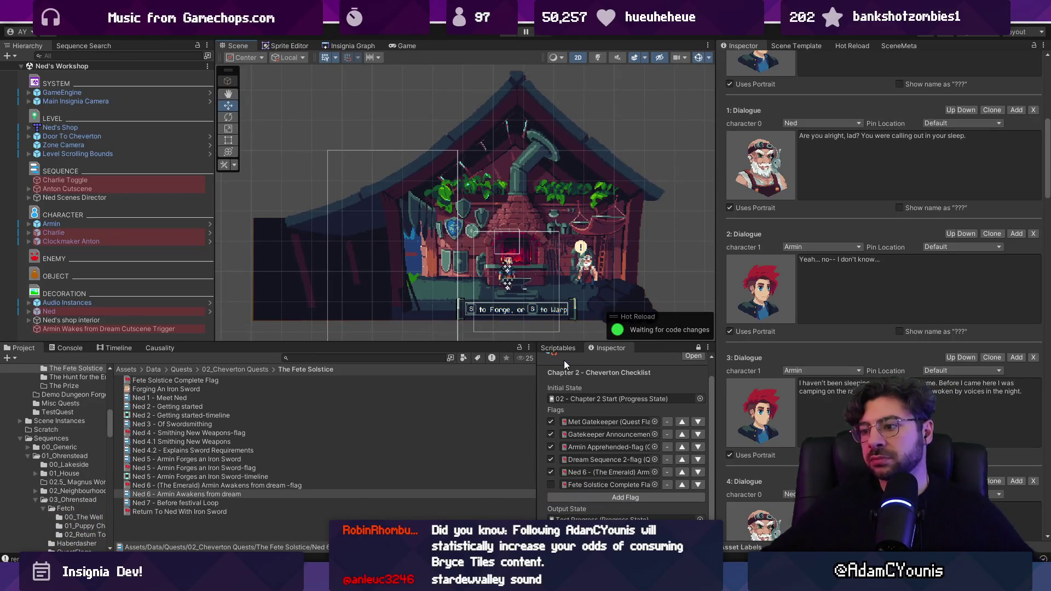
{"action": "scroll", "coordinate": [816, 244], "scroll_direction": "up", "scroll_amount": 10}
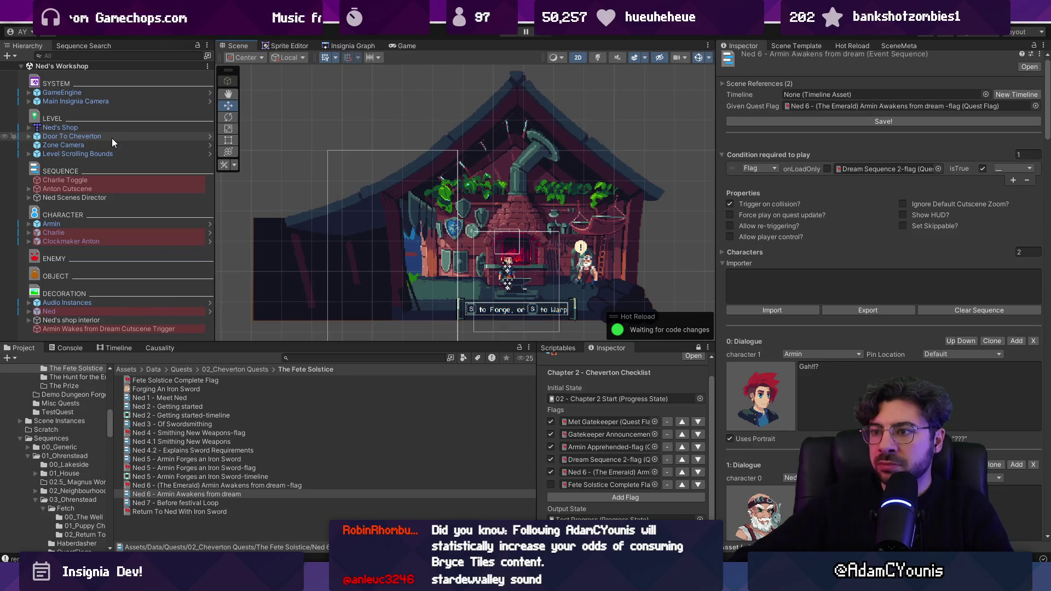
{"action": "key", "text": "alt+Tab"}
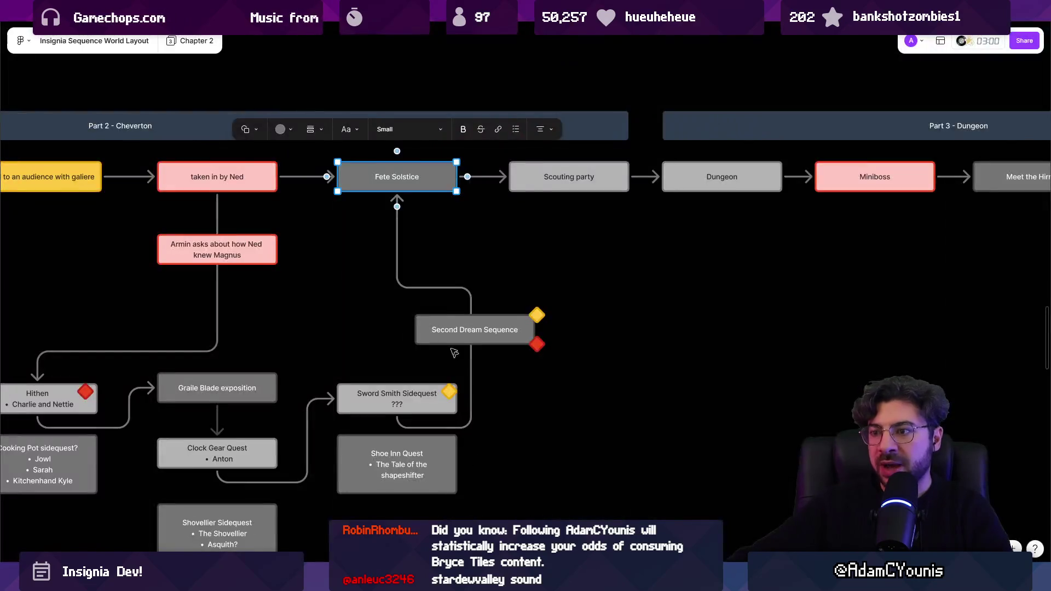
Recolour the Hithen box pink to mark its flags as connected.
{"action": "scroll", "coordinate": [496, 237], "scroll_direction": "left", "scroll_amount": 4}
{"action": "scroll", "coordinate": [496, 237], "scroll_direction": "down", "scroll_amount": 1}
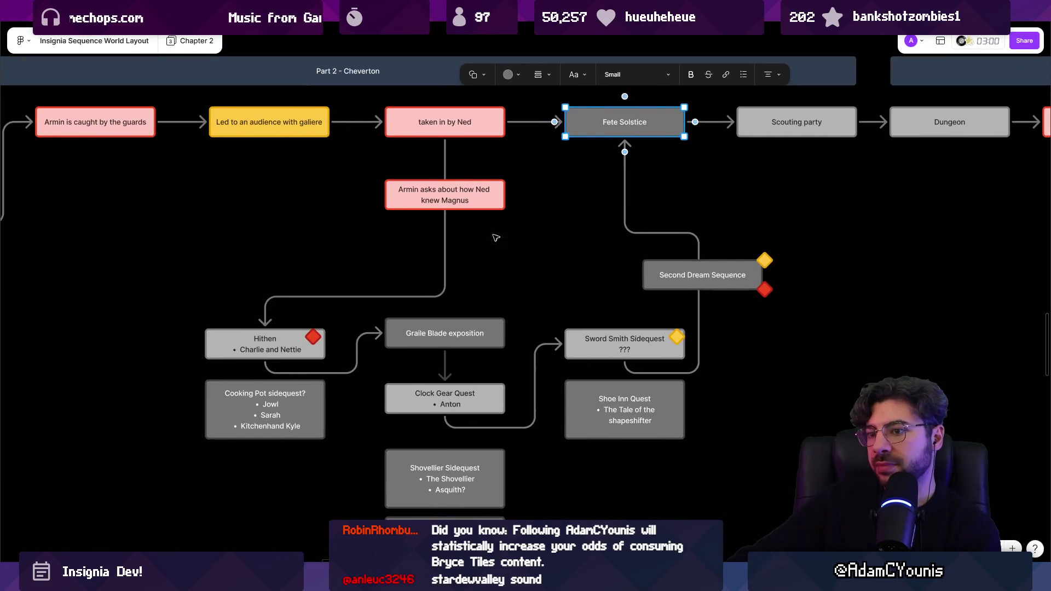
{"action": "left_click_drag", "start_coordinate": [207, 330], "coordinate": [728, 315]}
{"action": "left_click", "coordinate": [402, 328]}
{"action": "scroll", "coordinate": [403, 328], "scroll_direction": "left", "scroll_amount": 5}
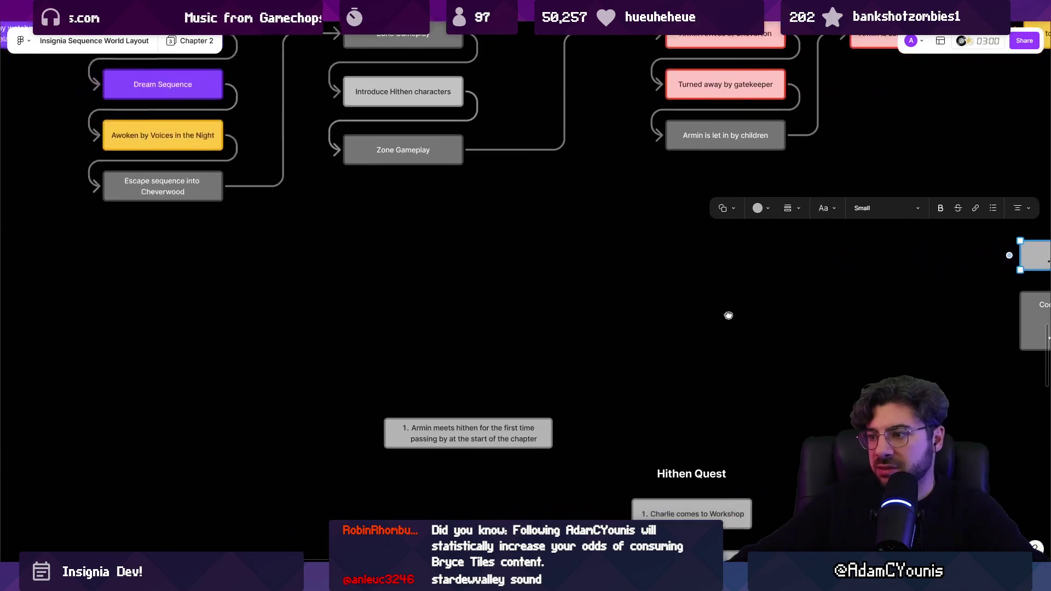
{"action": "scroll", "coordinate": [722, 312], "scroll_direction": "down", "scroll_amount": 5}
{"action": "scroll", "coordinate": [450, 281], "scroll_direction": "up", "scroll_amount": 5}
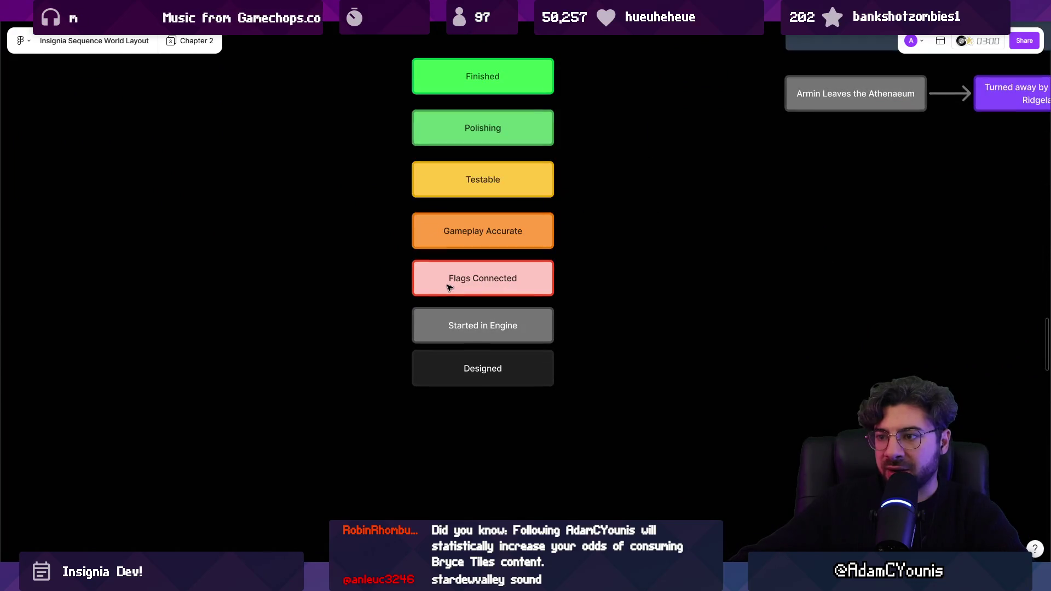
{"action": "scroll", "coordinate": [448, 286], "scroll_direction": "down", "scroll_amount": 3}
{"action": "key", "text": "shift+2"}
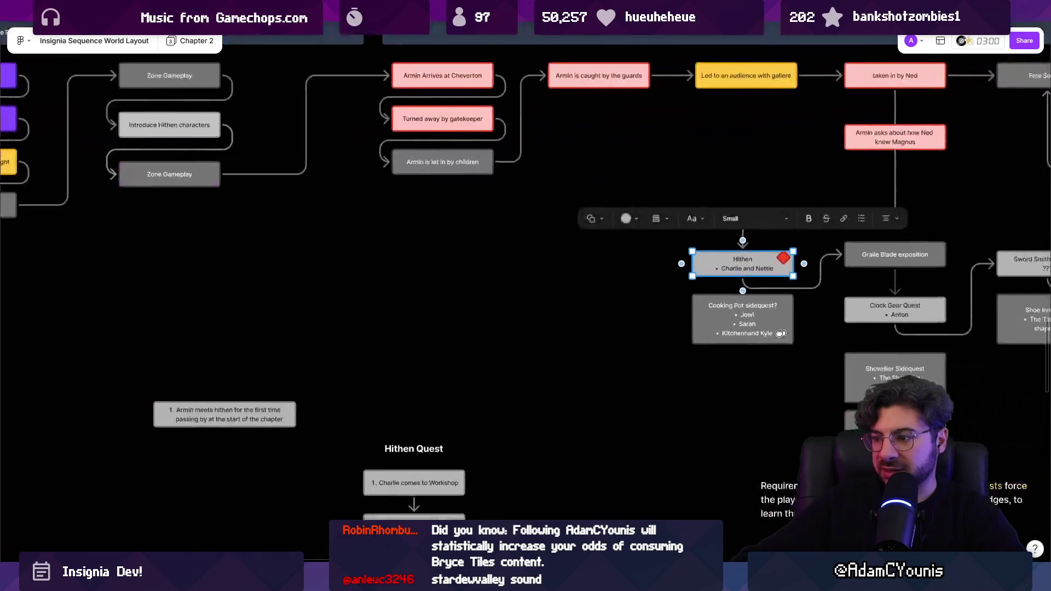
{"action": "left_click", "coordinate": [398, 256]}
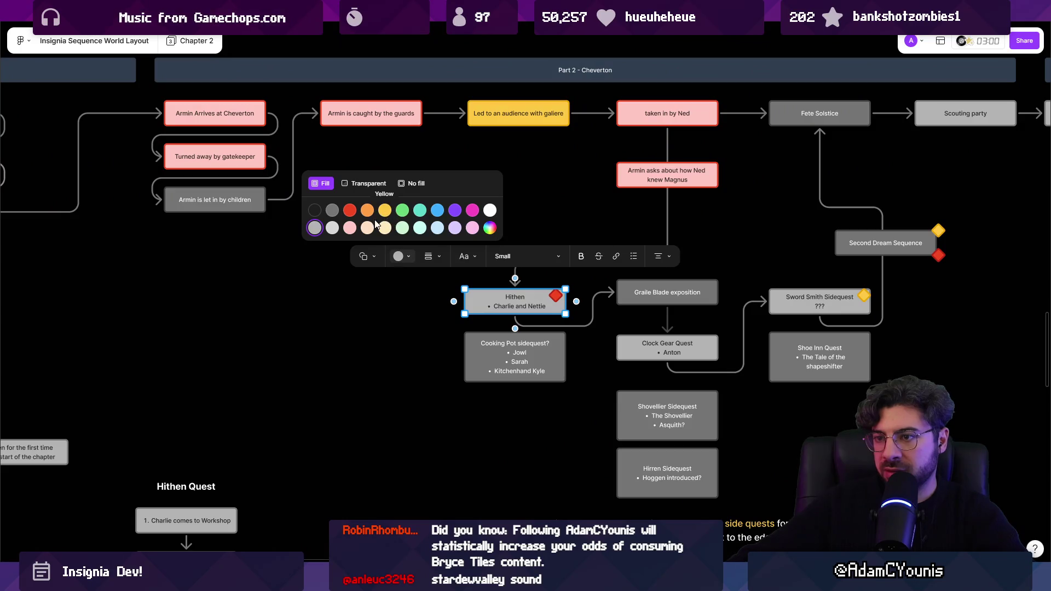
{"action": "left_click", "coordinate": [350, 228]}
{"action": "left_click", "coordinate": [427, 356]}
{"action": "key", "text": "shift+1"}
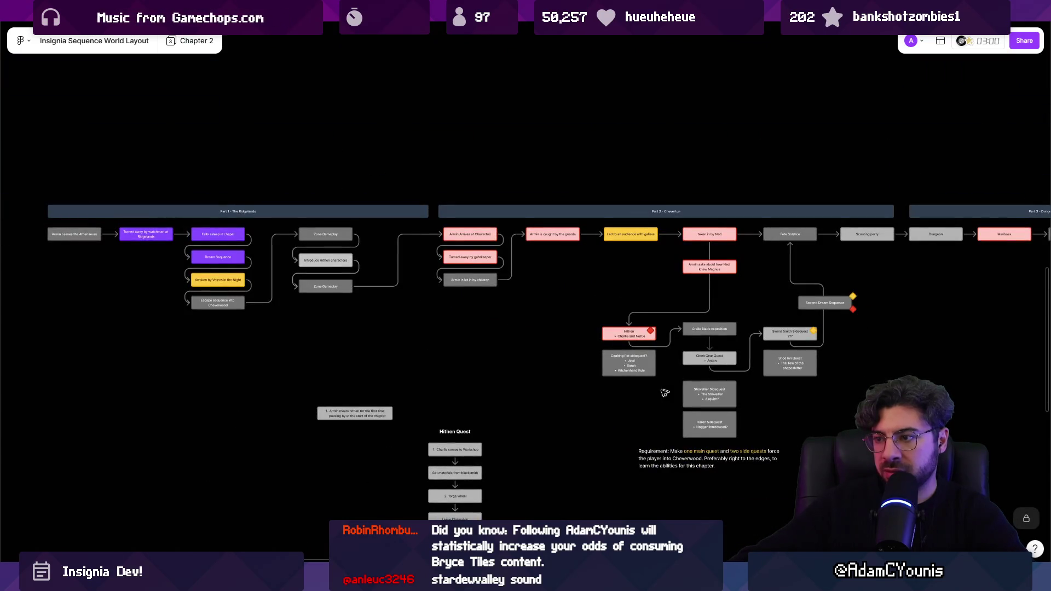
Look over the Cooking Pot, Graile Blade and Clock Gear Quest boxes, then return to Unity and select Ned.
{"action": "scroll", "coordinate": [665, 393], "scroll_direction": "up", "scroll_amount": 5}
{"action": "scroll", "coordinate": [492, 328], "scroll_direction": "right", "scroll_amount": 3}
{"action": "left_click", "coordinate": [446, 340]}
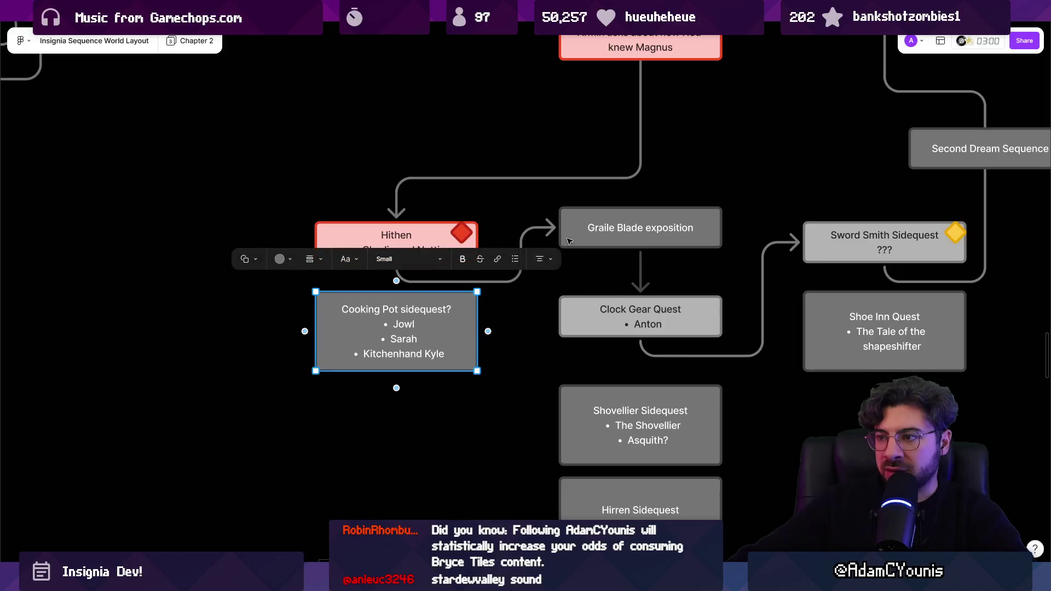
{"action": "left_click", "coordinate": [569, 241]}
{"action": "left_click", "coordinate": [571, 306]}
{"action": "left_click", "coordinate": [572, 243]}
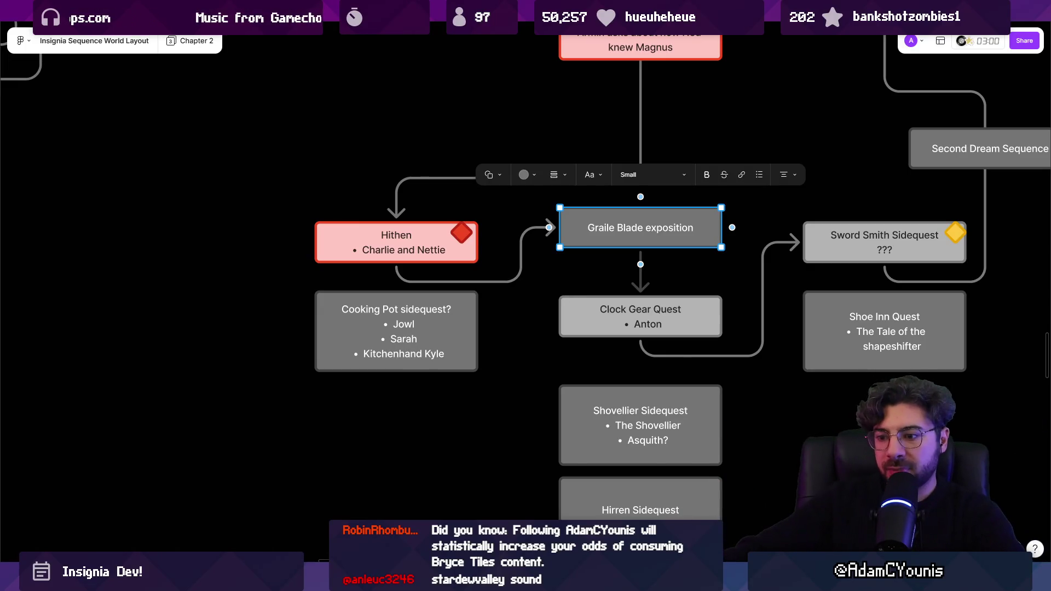
{"action": "key", "text": "alt+Tab"}
{"action": "left_click", "coordinate": [579, 274]}
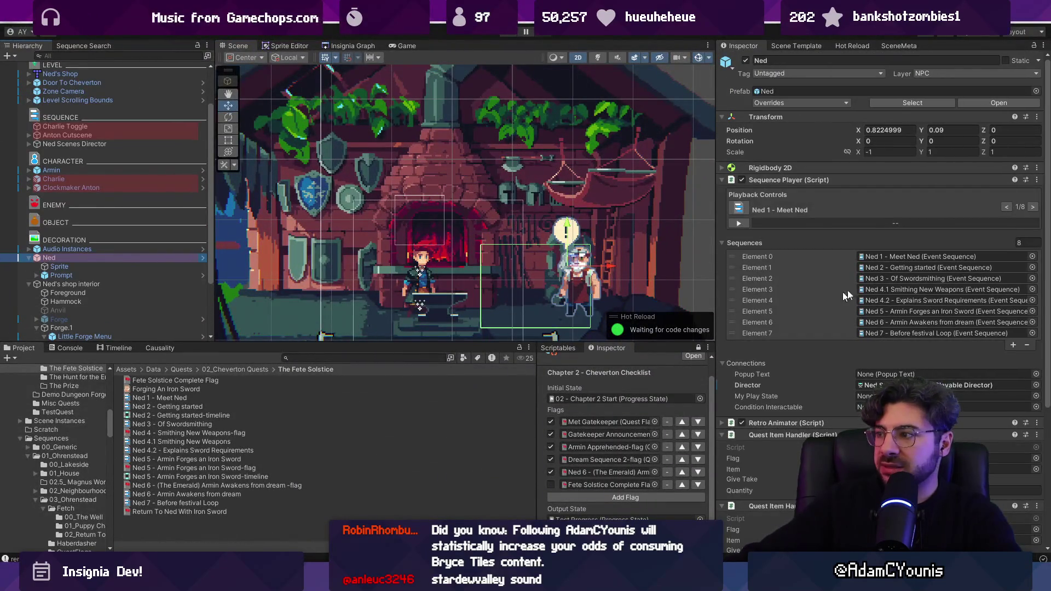
Widen the Inspector and search the Project window for 'checklist'.
{"action": "left_click", "coordinate": [873, 259]}
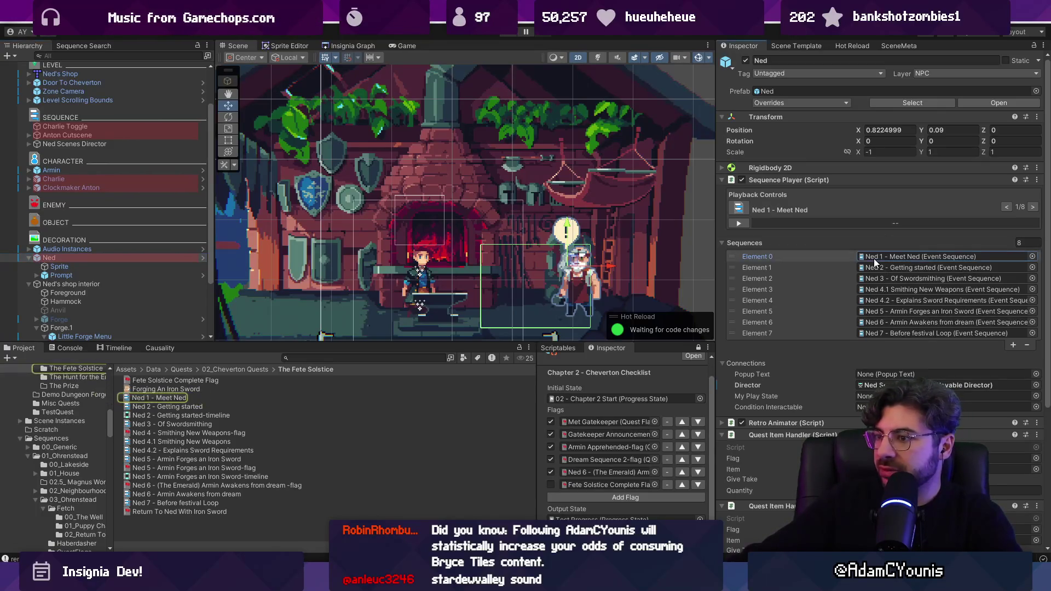
{"action": "left_click_drag", "start_coordinate": [716, 241], "coordinate": [600, 239]}
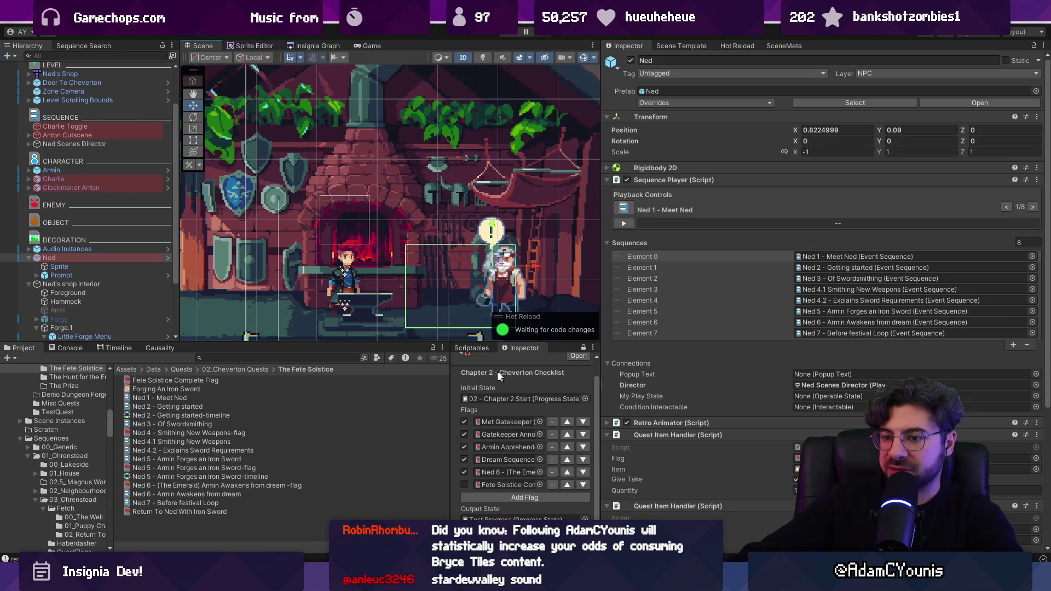
{"action": "left_click", "coordinate": [319, 358]}
{"action": "type", "text": "checlist"}
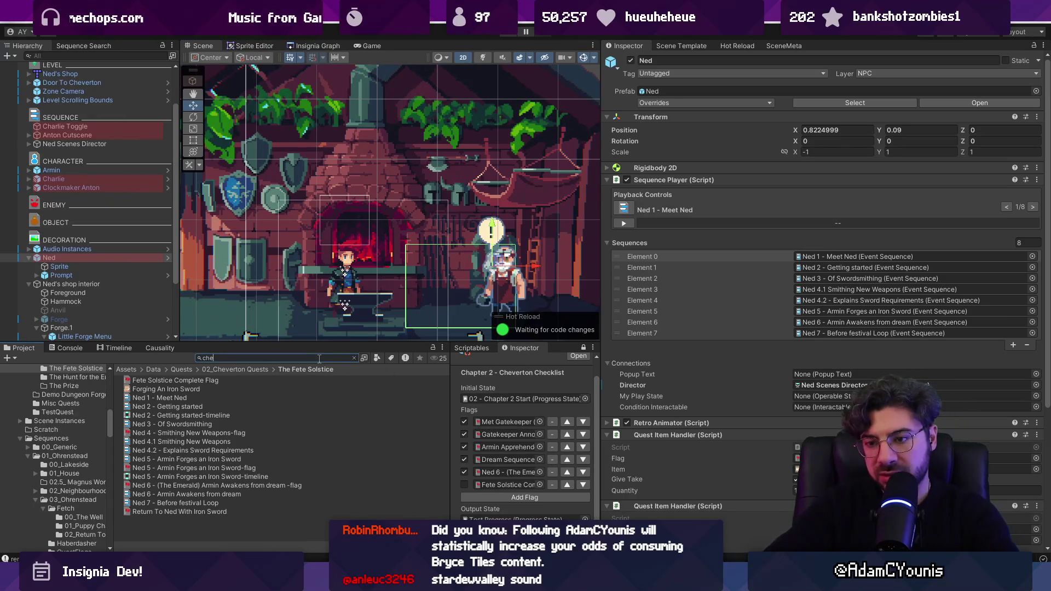
{"action": "key", "text": "BackSpace"}
{"action": "key", "text": "BackSpace"}
{"action": "key", "text": "BackSpace"}
{"action": "type", "text": "st"}
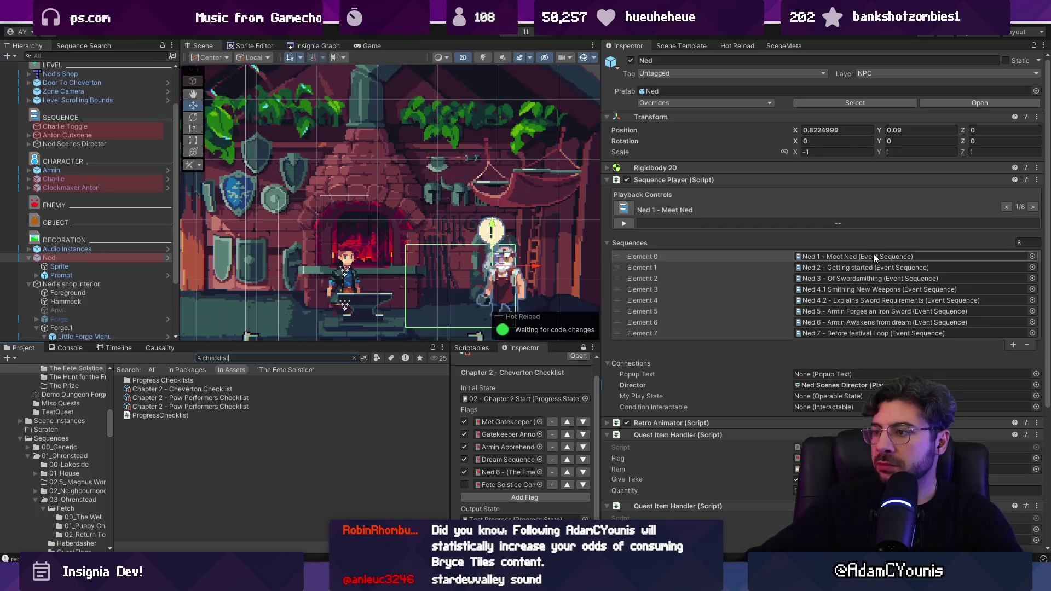
Check Ned's Sequence Player entries and component options, then switch to VS Code.
{"action": "left_click", "coordinate": [872, 254]}
{"action": "left_click_drag", "start_coordinate": [603, 262], "coordinate": [644, 262]}
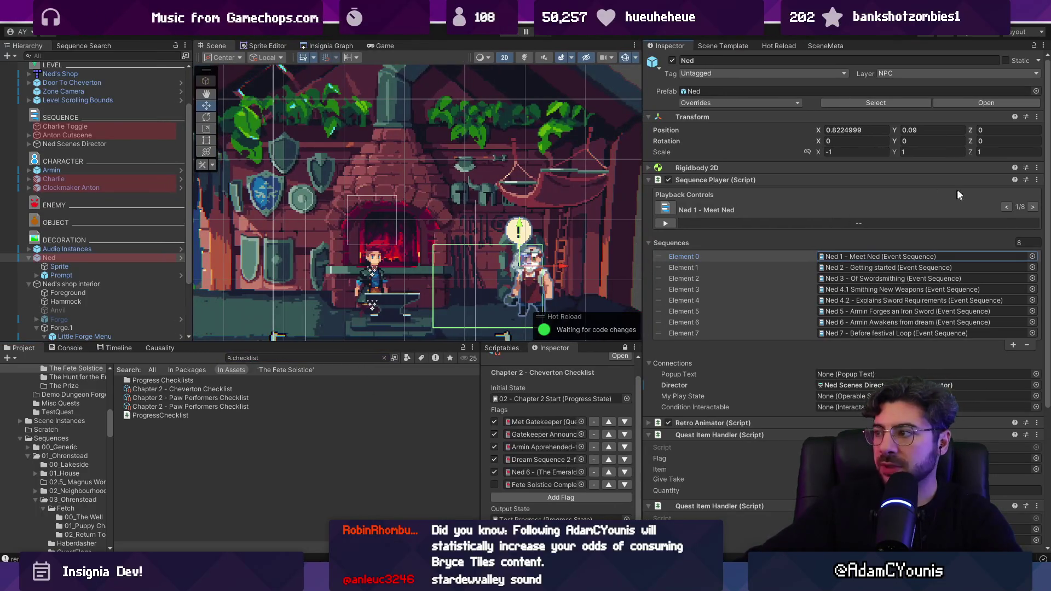
{"action": "left_click", "coordinate": [1037, 180]}
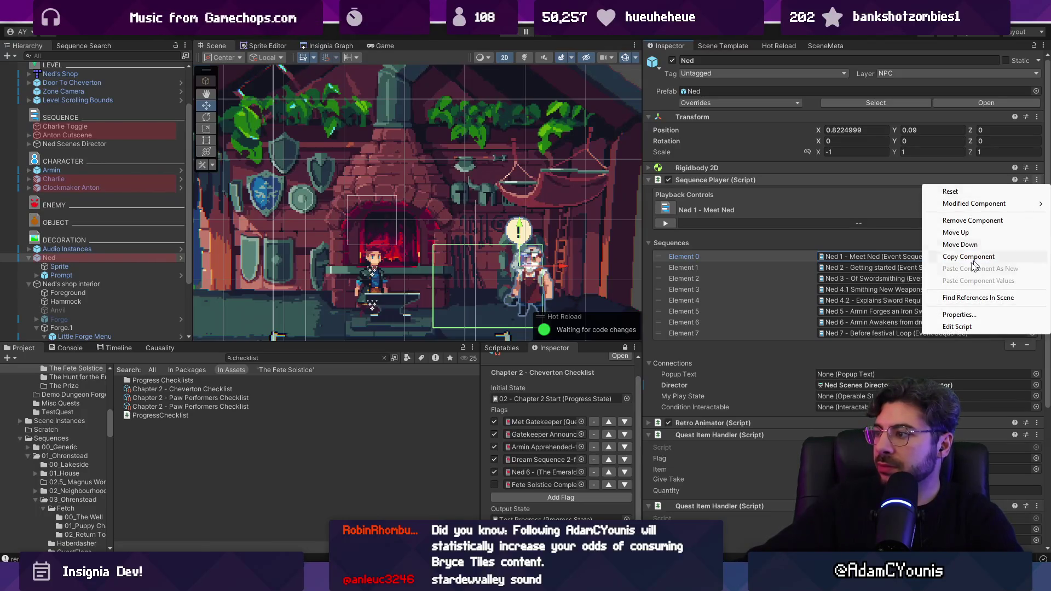
{"action": "left_click", "coordinate": [956, 326]}
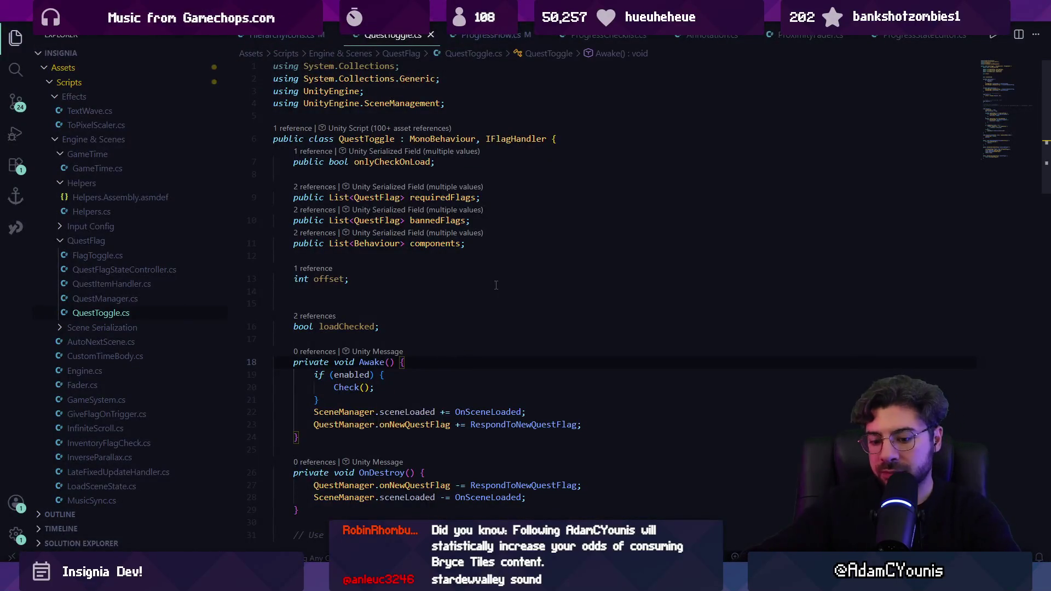
Open SequencePlayer.cs with quick open and locate HandleTargetedPlayback.
{"action": "key", "text": "ctrl+p"}
{"action": "type", "text": "sew"}
{"action": "key", "text": "BackSpace"}
{"action": "type", "text": "quenceplayer"}
{"action": "key", "text": "Return"}
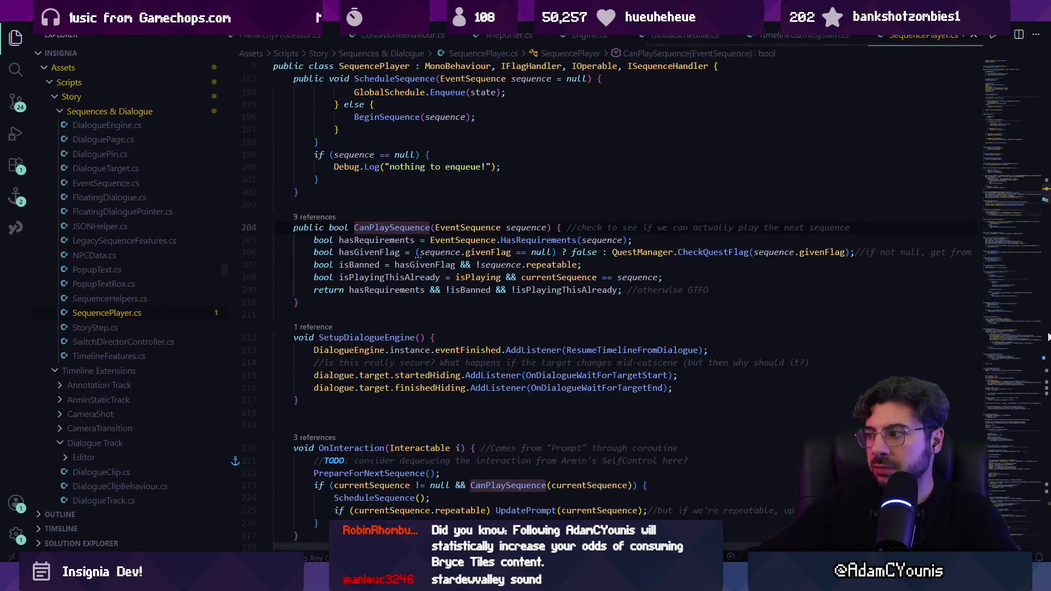
{"action": "scroll", "coordinate": [425, 367], "scroll_direction": "down", "scroll_amount": 20}
{"action": "scroll", "coordinate": [425, 367], "scroll_direction": "up", "scroll_amount": 10}
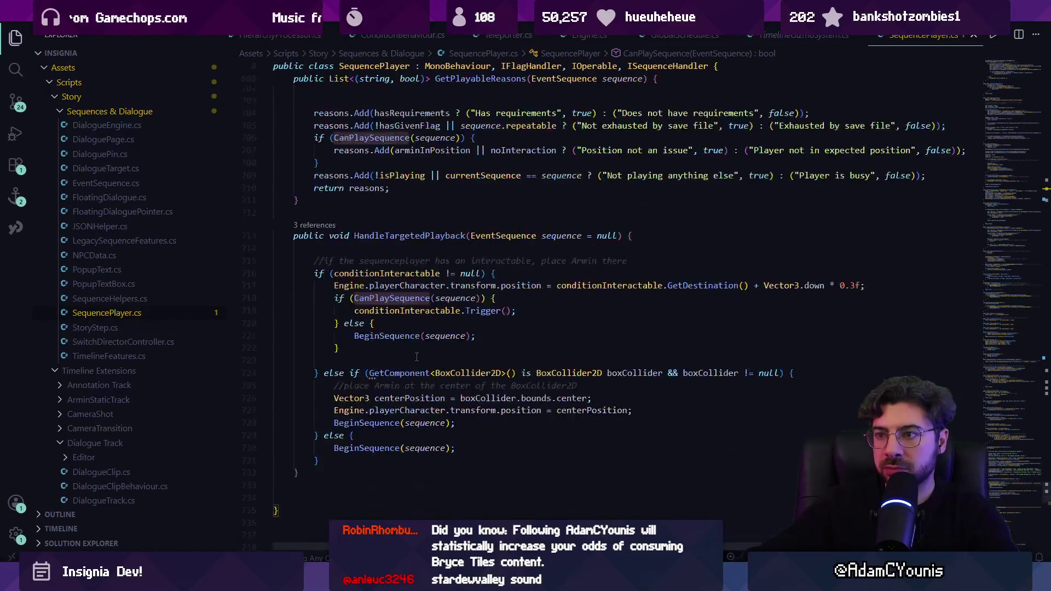
{"action": "scroll", "coordinate": [417, 356], "scroll_direction": "down", "scroll_amount": 2}
Add a [ContextMenu("Generate Checklist")] attribute below HandleTargetedPlayback, discarding the suggested method.
{"action": "left_click", "coordinate": [420, 395]}
{"action": "key", "text": "Return"}
{"action": "key", "text": "Return"}
{"action": "type", "text": "[Menu"}
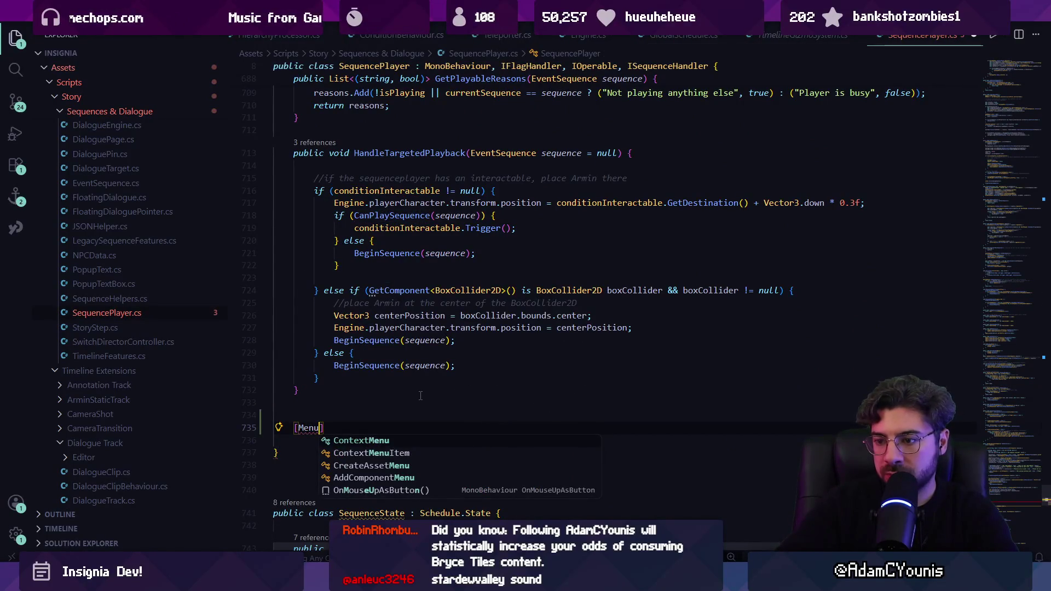
{"action": "key", "text": "Tab"}
{"action": "type", "text": "(\"Gewne"}
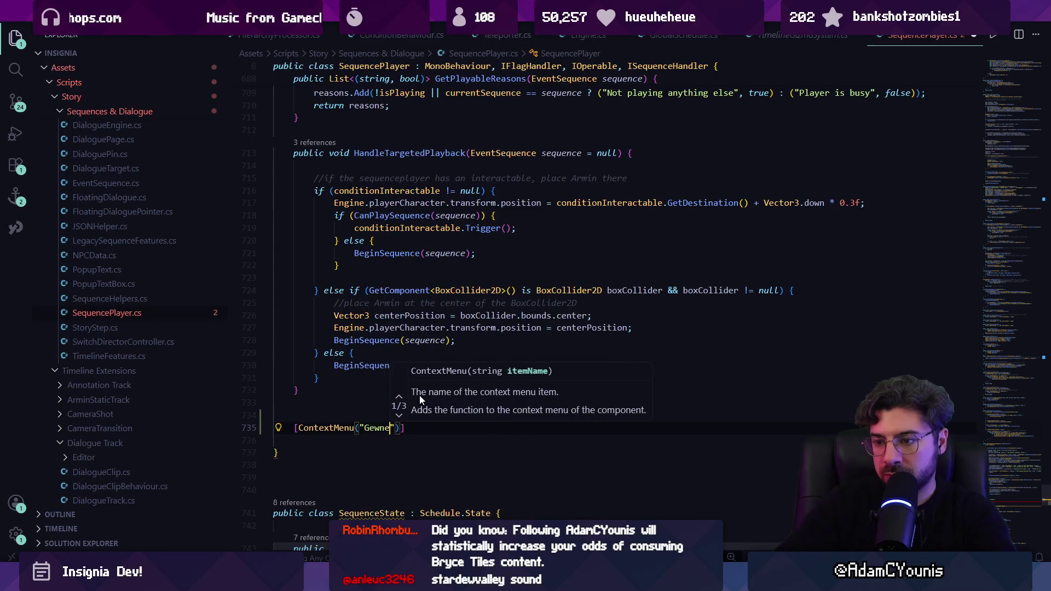
{"action": "key", "text": "BackSpace"}
{"action": "key", "text": "BackSpace"}
{"action": "key", "text": "BackSpace"}
{"action": "type", "text": "nerate Checklist"}
{"action": "key", "text": "Down"}
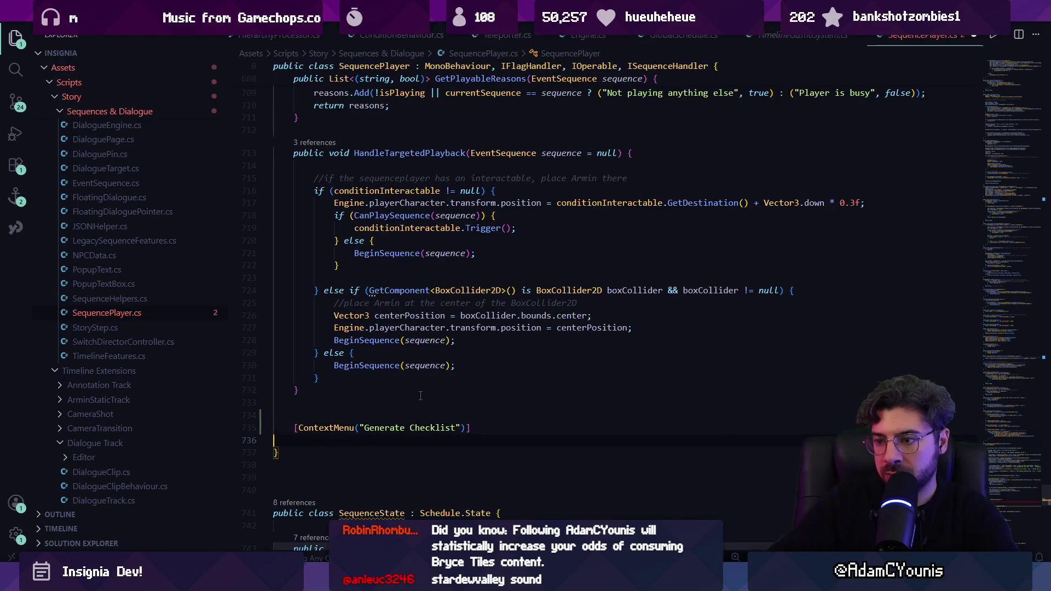
{"action": "key", "text": "Return"}
{"action": "key", "text": "ctrl+v"}
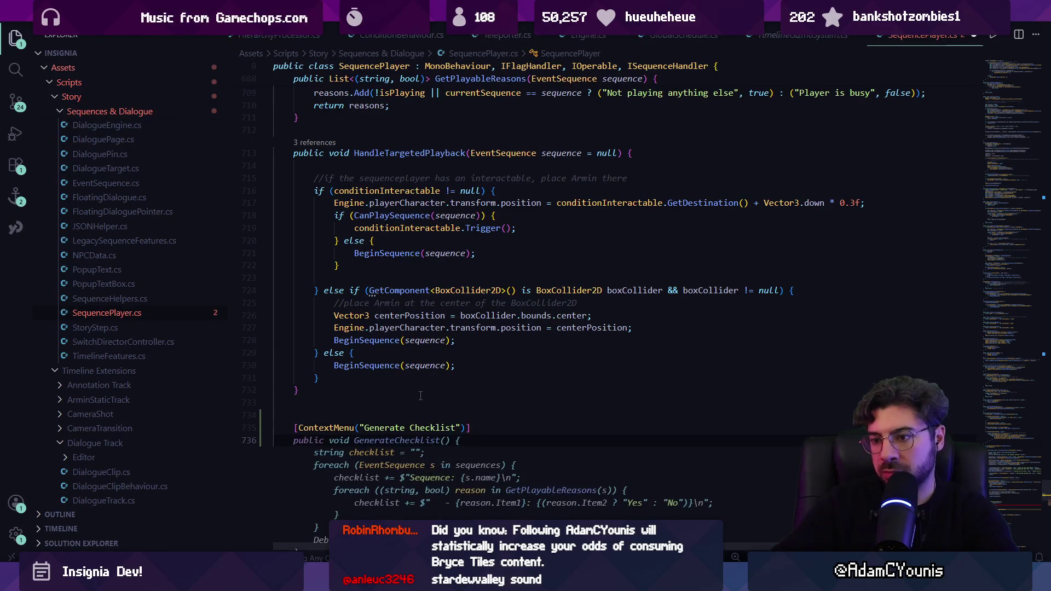
{"action": "scroll", "coordinate": [420, 395], "scroll_direction": "down", "scroll_amount": 3}
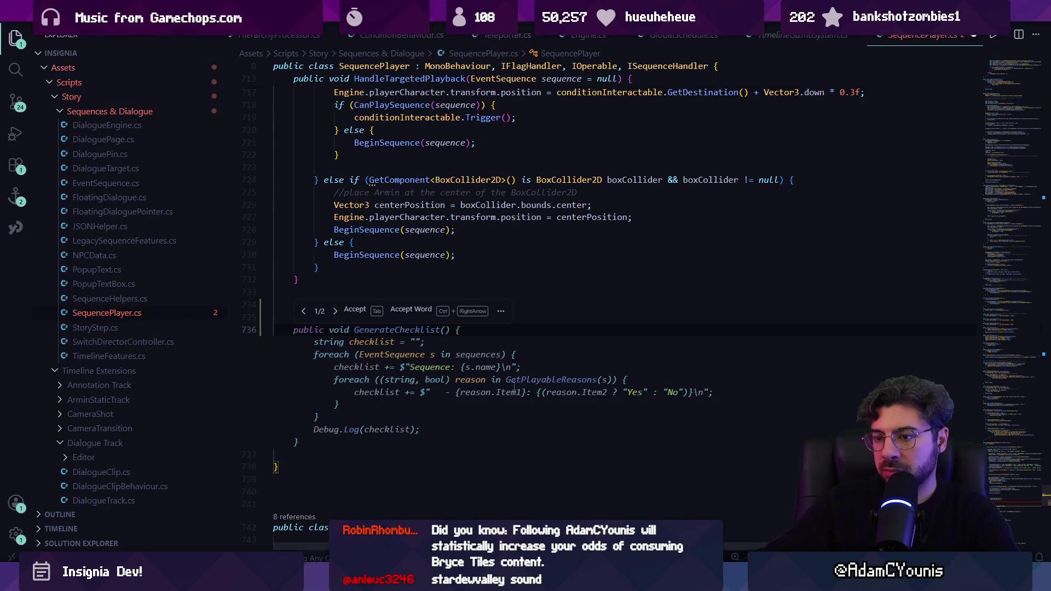
{"action": "key", "text": "Escape"}
{"action": "left_click", "coordinate": [327, 298]}
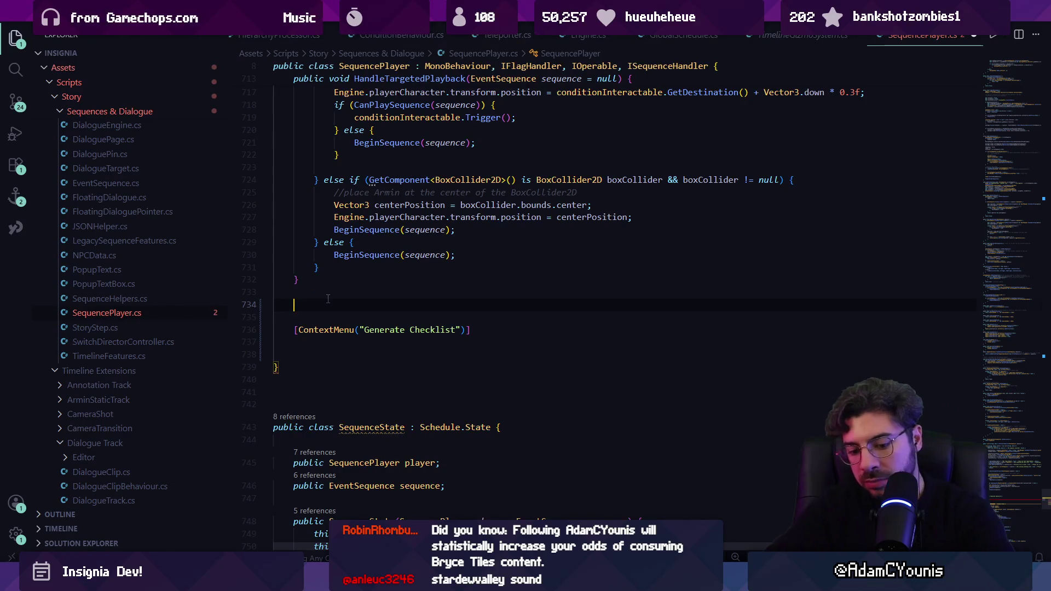
Wrap the attribute in an #if UNITY_EDITOR … #endif block.
{"action": "type", "text": "#if"}
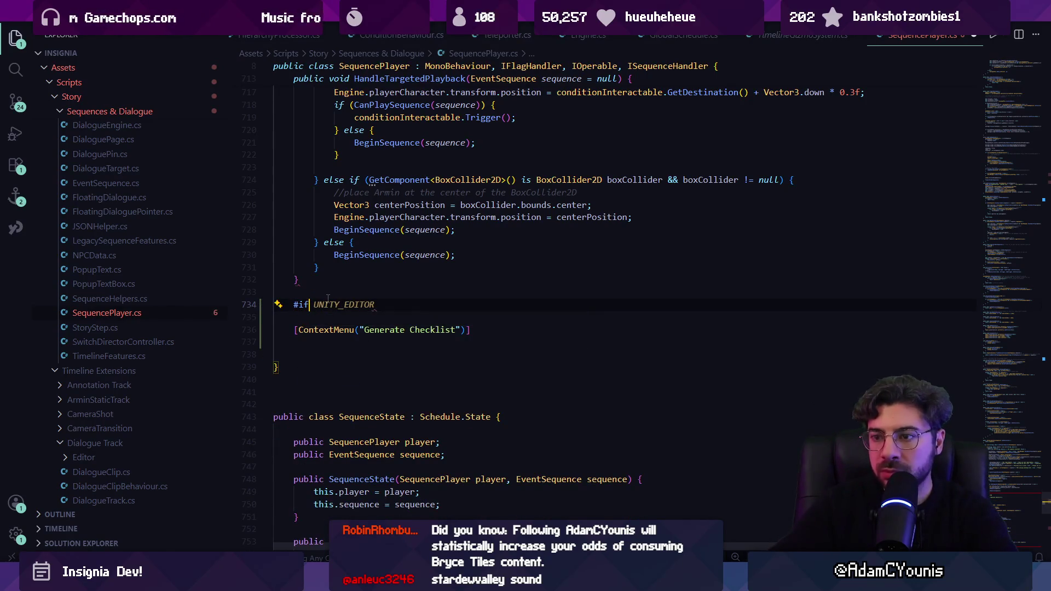
{"action": "key", "text": "Tab"}
{"action": "key", "text": "Down"}
{"action": "key", "text": "Down"}
{"action": "key", "text": "Down"}
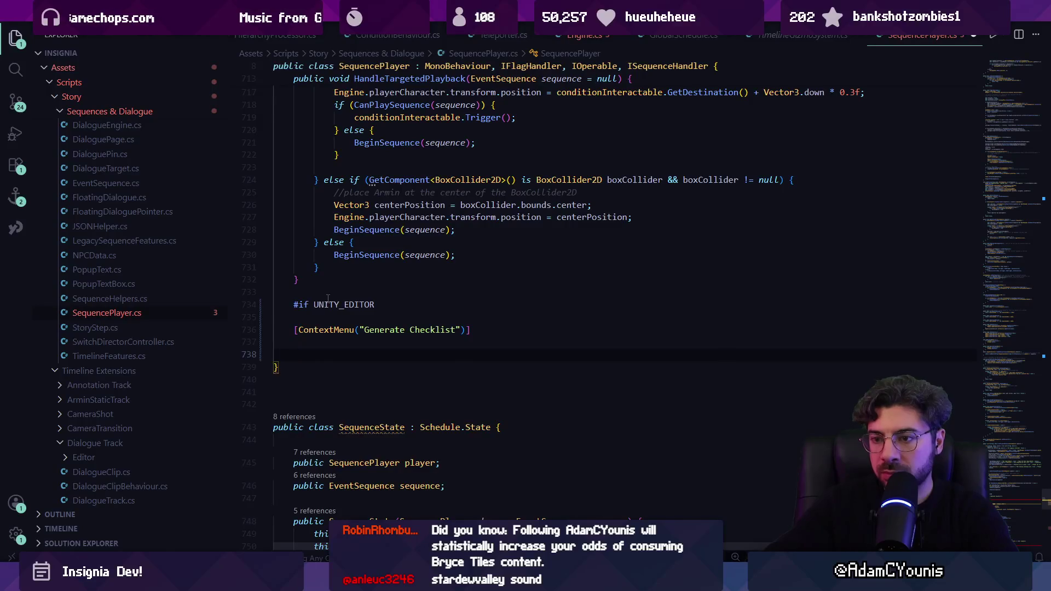
{"action": "type", "text": "#enf"}
{"action": "key", "text": "Tab"}
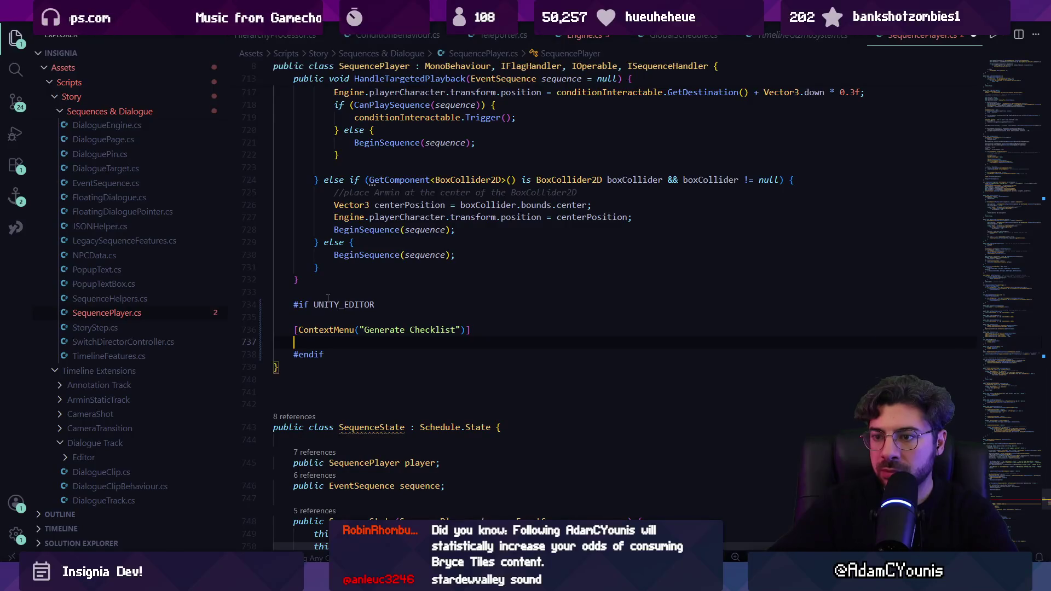
{"action": "type", "text": "Gene"}
Add a public void GenerateChecklist() method under the attribute and delete its suggested body.
{"action": "key", "text": "BackSpace"}
{"action": "type", "text": "public void GenerateChecklist() {"}
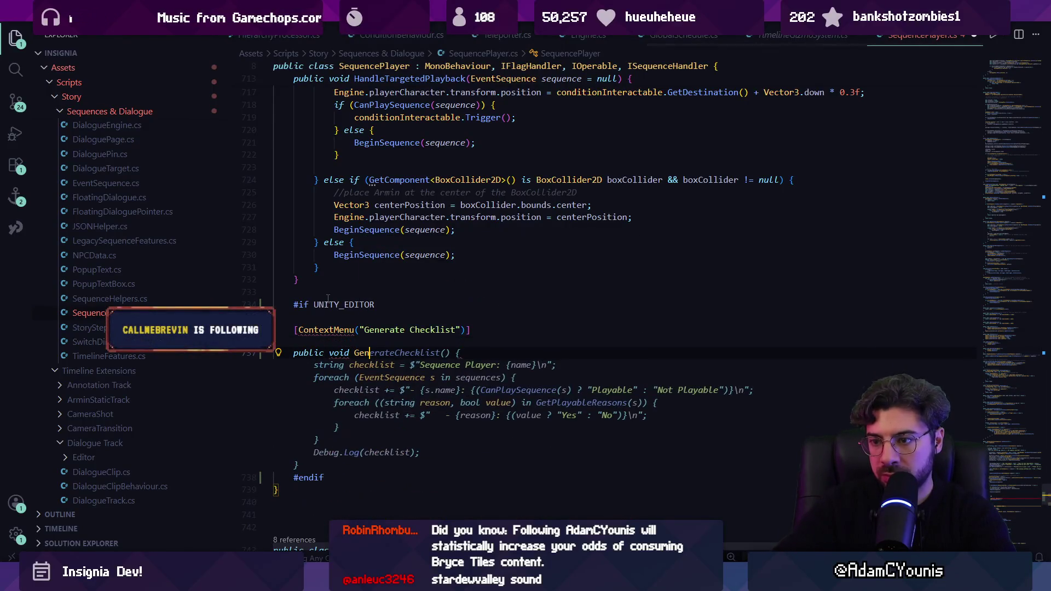
{"action": "key", "text": "Tab"}
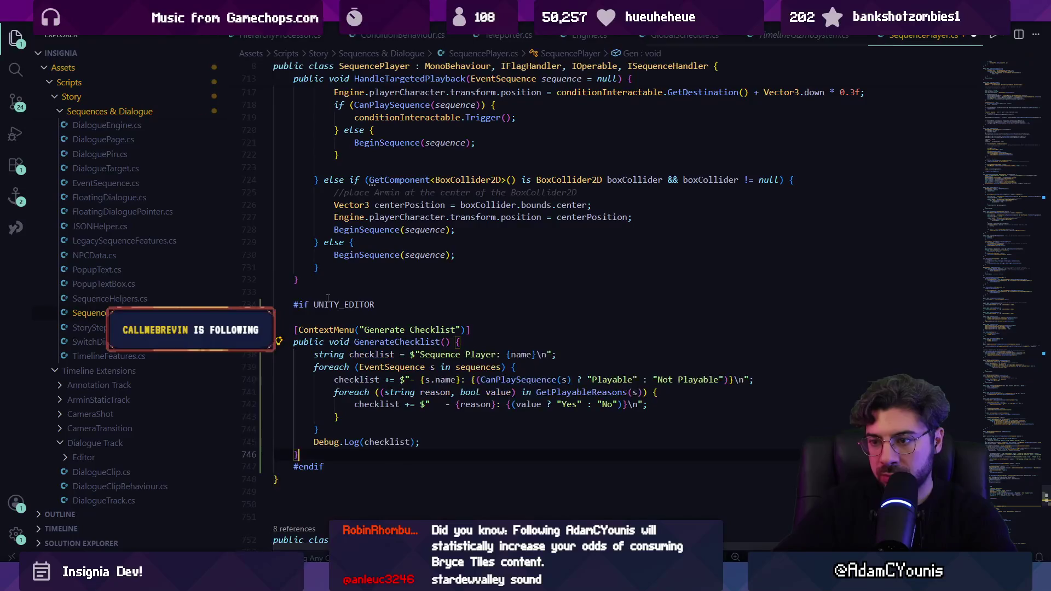
{"action": "key", "text": "Up"}
{"action": "key", "text": "Up"}
{"action": "key", "text": "End"}
{"action": "key", "text": "shift+Up"}
{"action": "key", "text": "shift+Up"}
{"action": "key", "text": "shift+Up"}
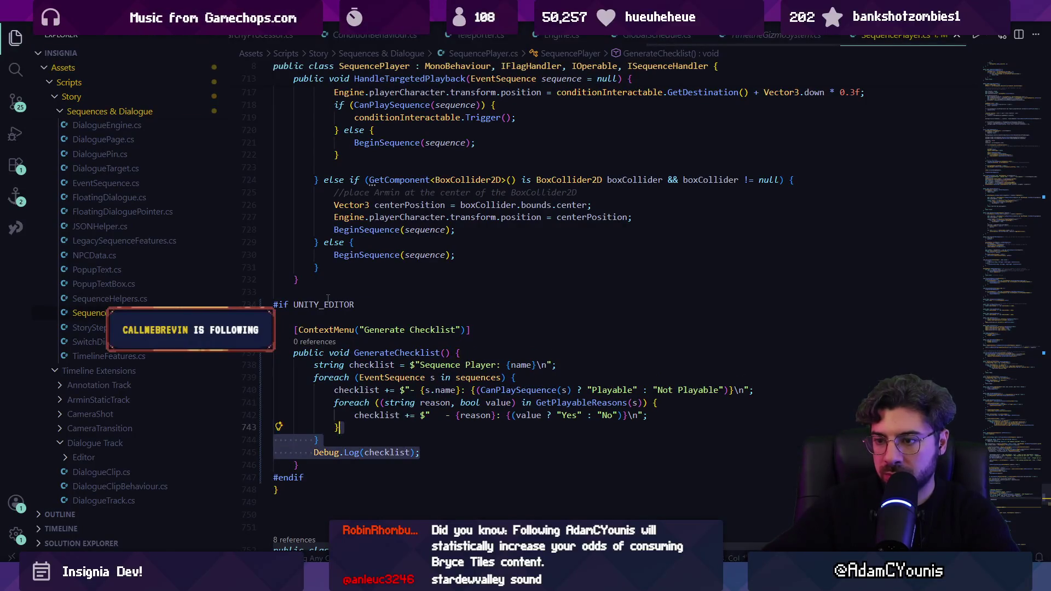
{"action": "key", "text": "shift+Up"}
{"action": "key", "text": "shift+End"}
{"action": "key", "text": "BackSpace"}
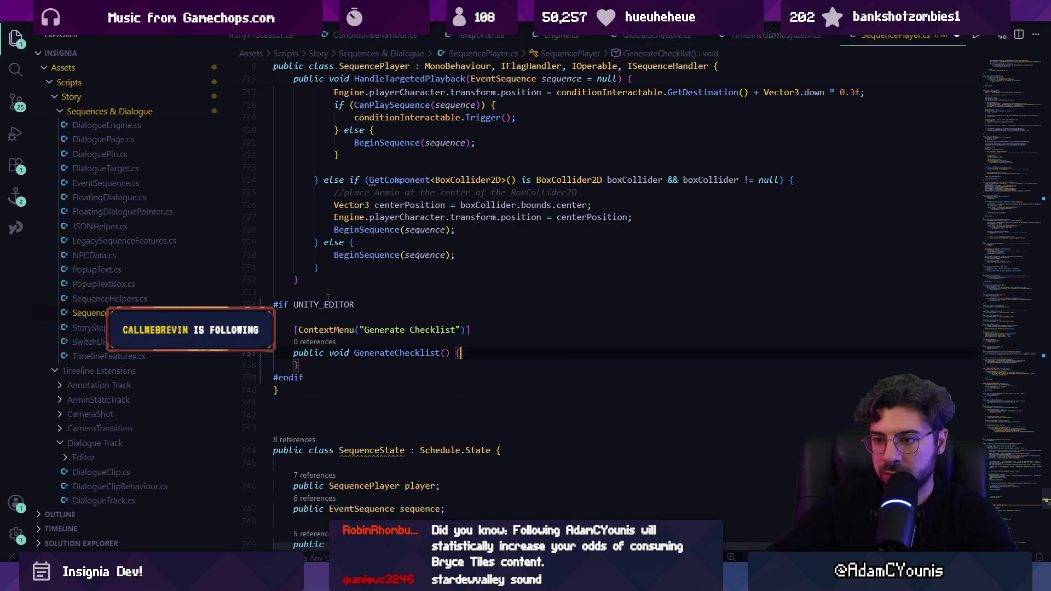
{"action": "key", "text": "Up"}
{"action": "key", "text": "Up"}
{"action": "key", "text": "Return"}
Write planning comments: generate a ProgressChecklist, go through each sequence, add requirements missing from the flags.
{"action": "type", "text": "//generate "}
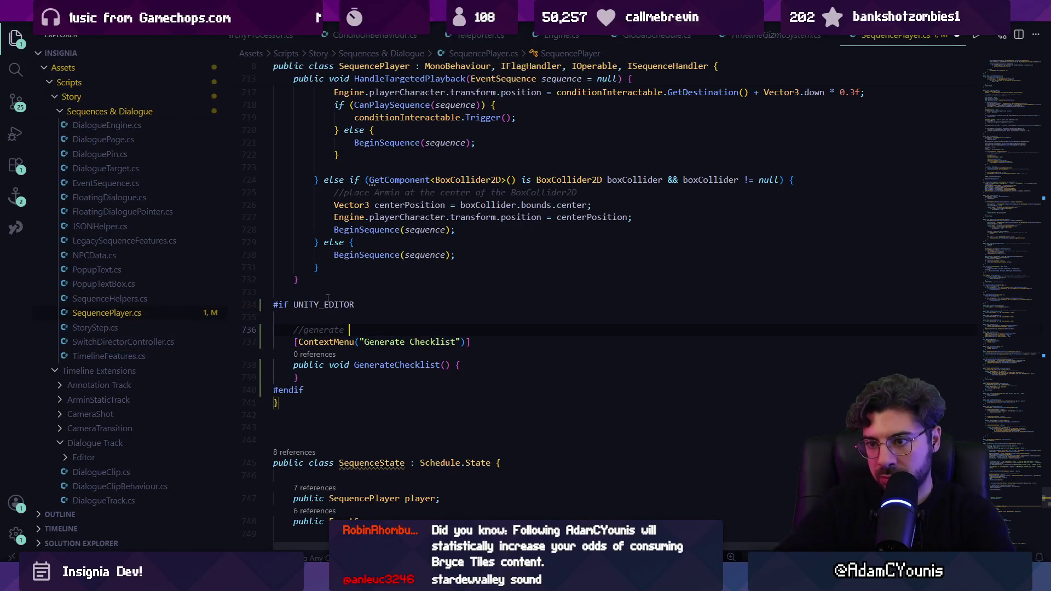
{"action": "type", "text": "a checklist of requirements for the current sequence to be playable, for editor display purposesse"}
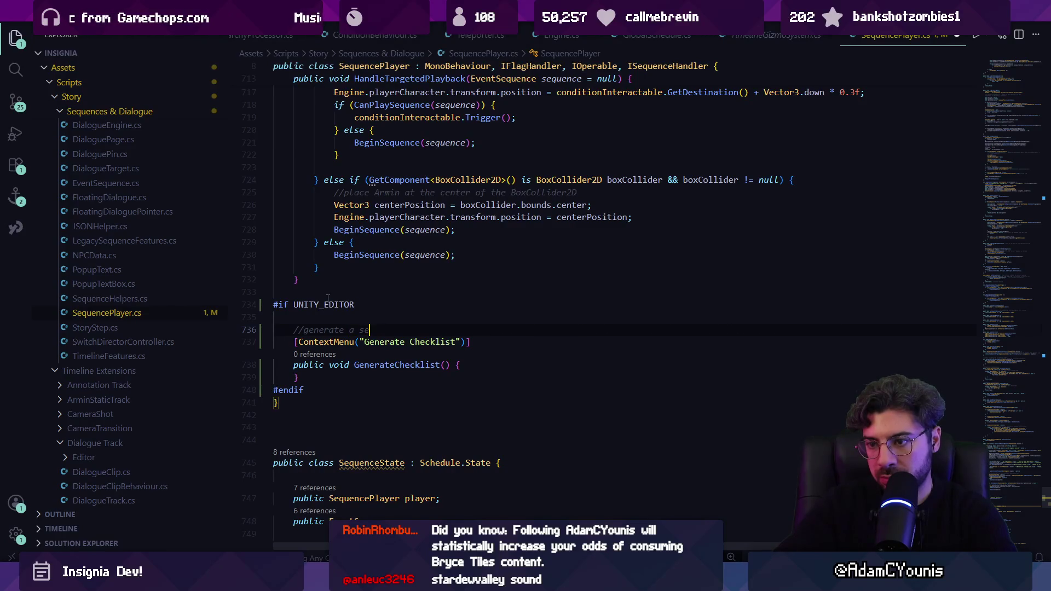
{"action": "key", "text": "BackSpace"}
{"action": "key", "text": "BackSpace"}
{"action": "type", "text": "of "}
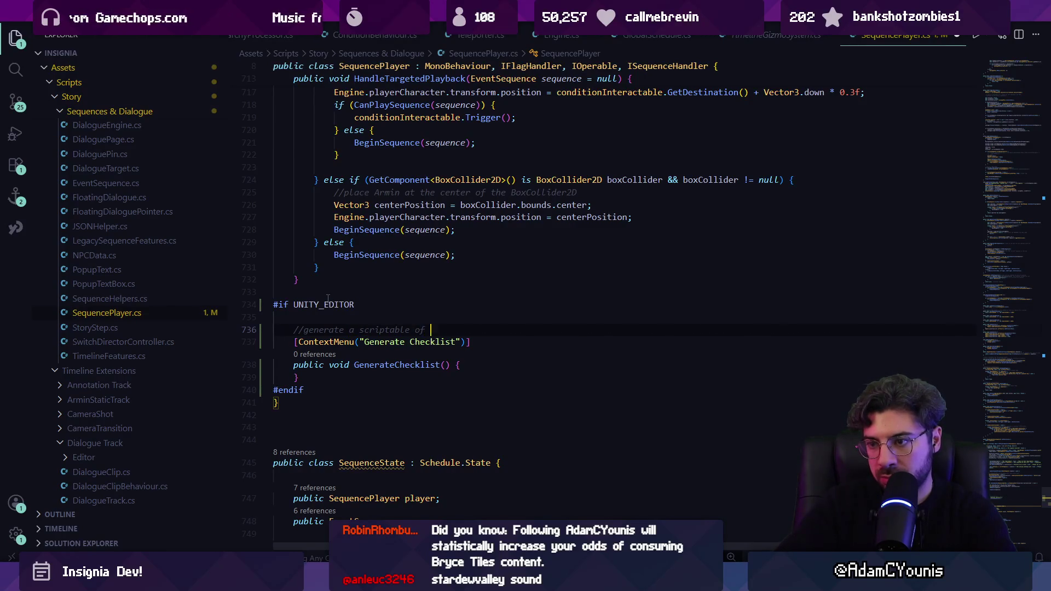
{"action": "type", "text": "type Pro"}
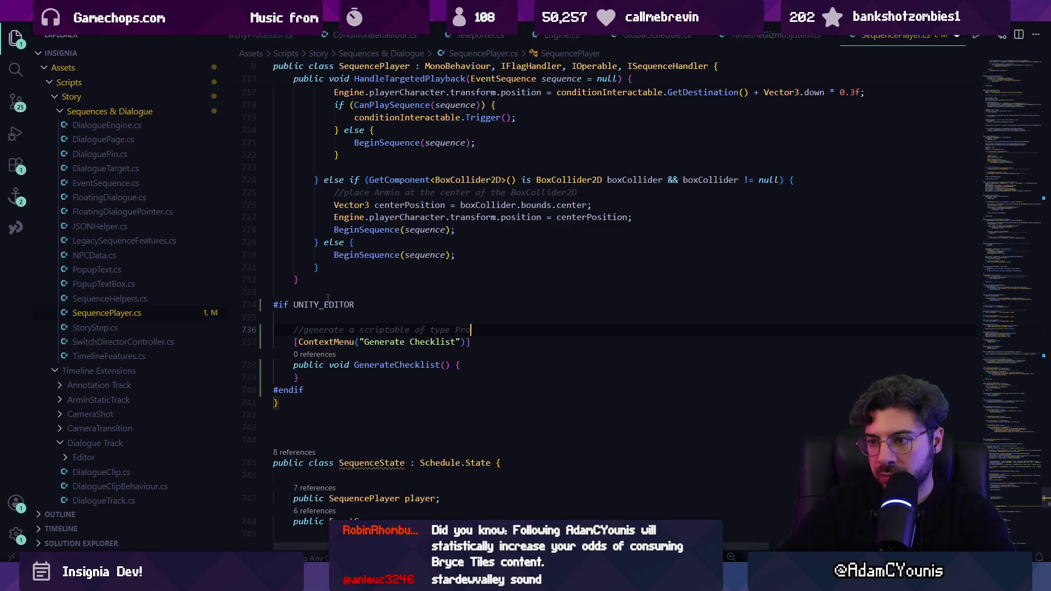
{"action": "type", "text": "st"}
{"action": "key", "text": "Down"}
{"action": "key", "text": "Down"}
{"action": "key", "text": "Down"}
{"action": "key", "text": "Return"}
{"action": "type", "text": "//go t"}
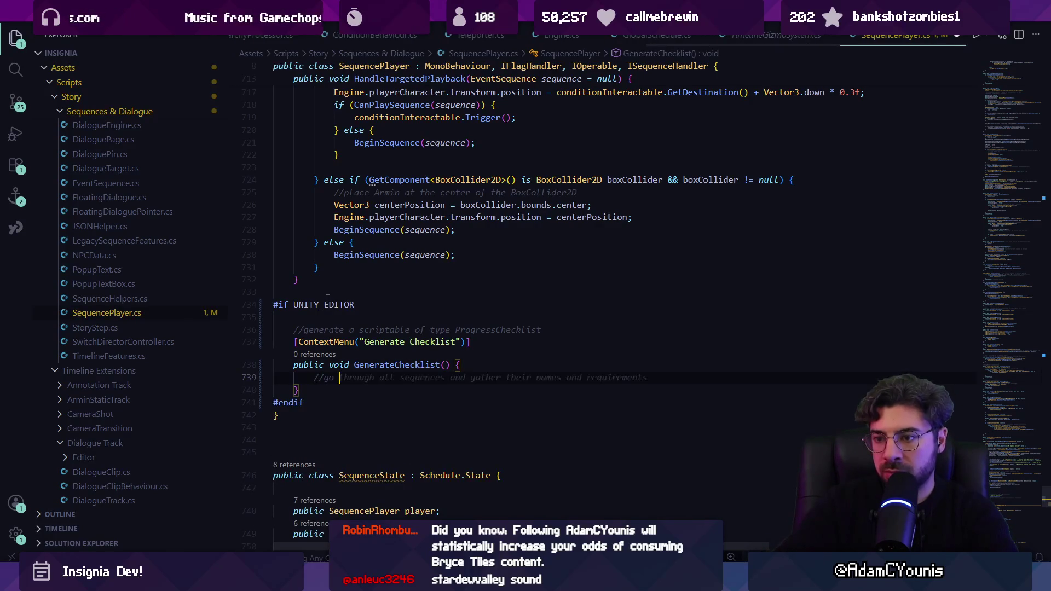
{"action": "type", "text": "hrough each se"}
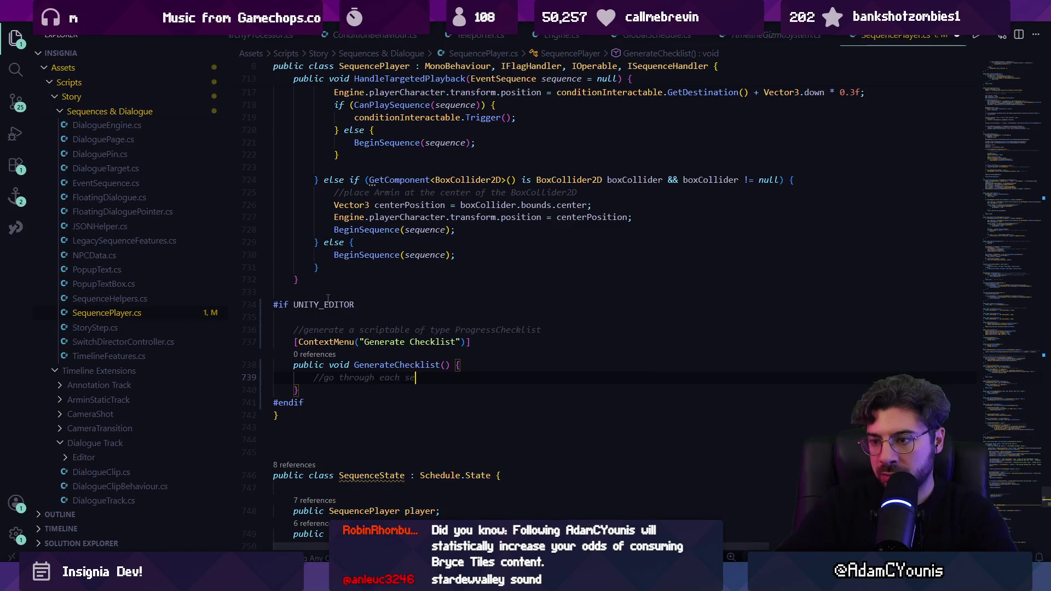
{"action": "type", "text": "quenceuence"}
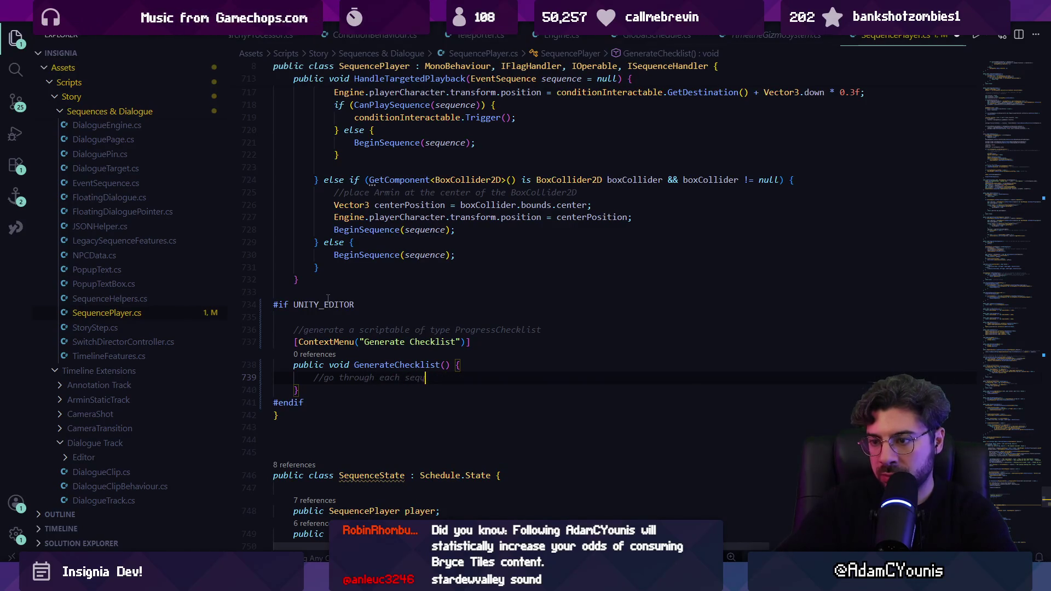
{"action": "key", "text": "Return"}
{"action": "type", "text": "//add"}
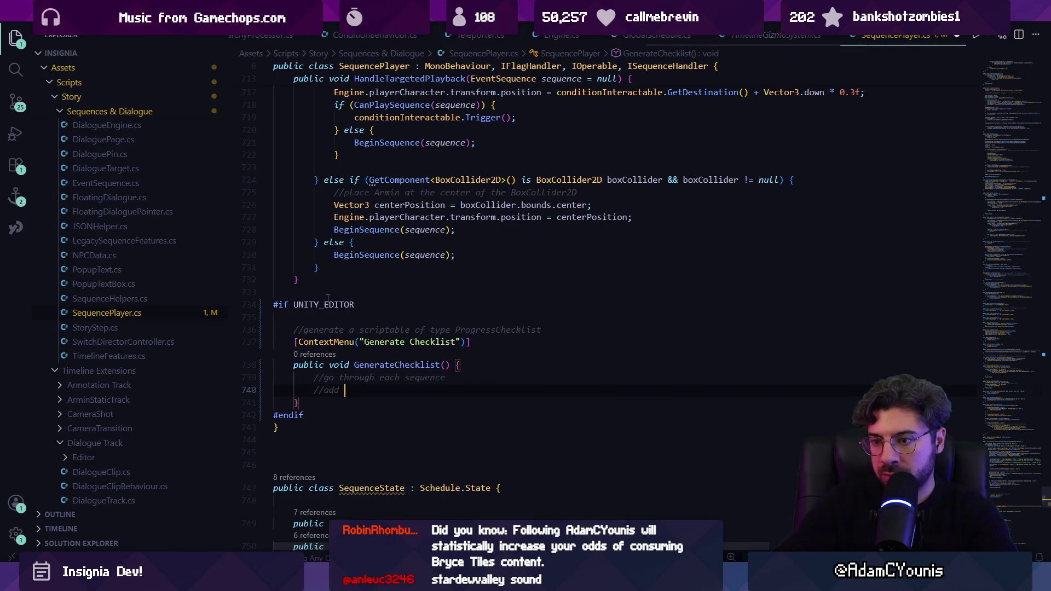
{"action": "key", "text": "BackSpace"}
{"action": "key", "text": "BackSpace"}
{"action": "key", "text": "BackSpace"}
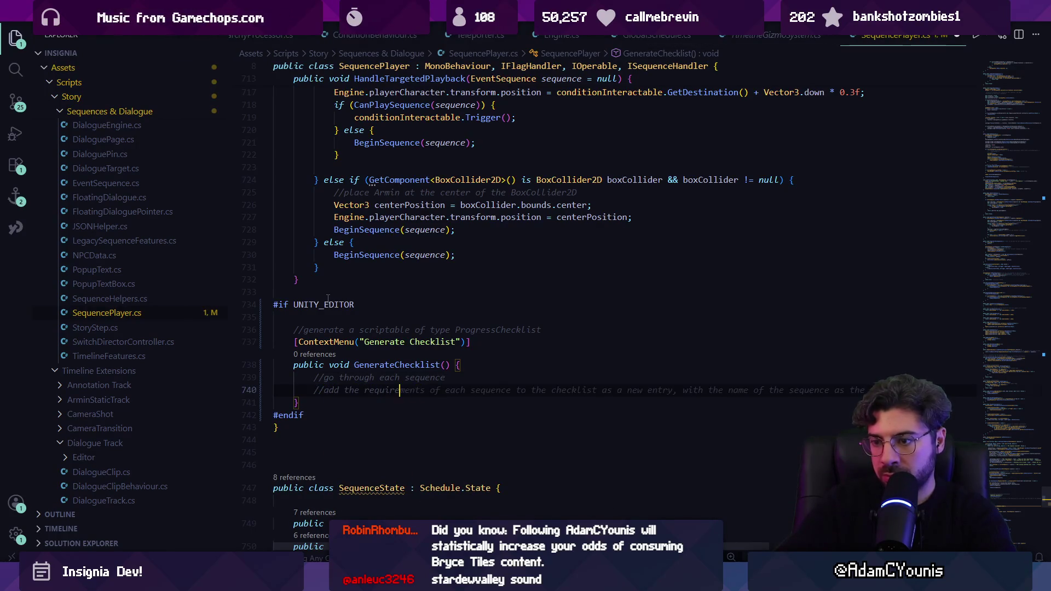
{"action": "type", "text": "ments if they "}
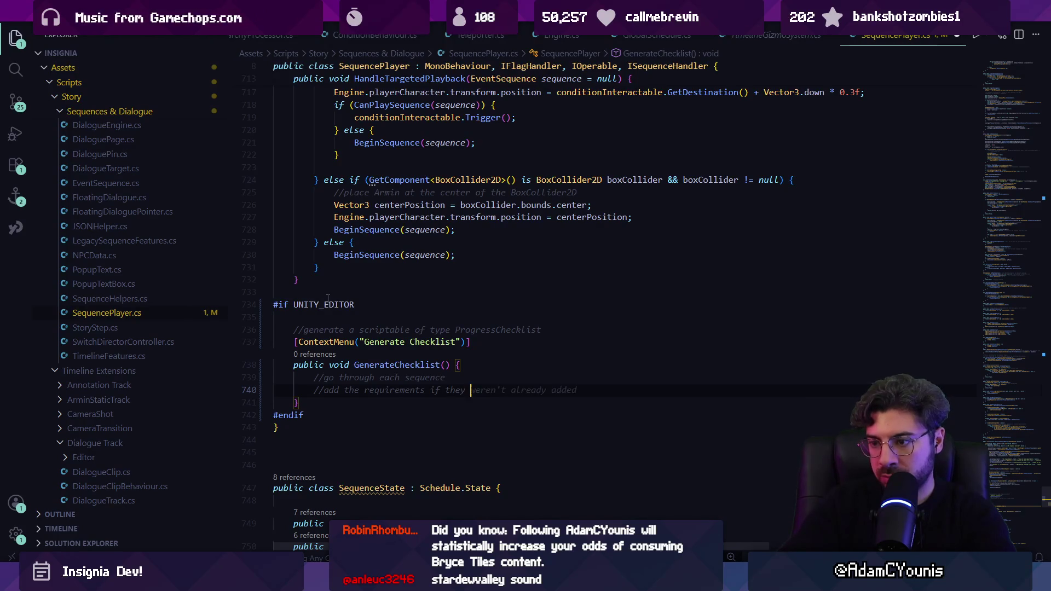
{"action": "type", "text": "aren't in the fl"}
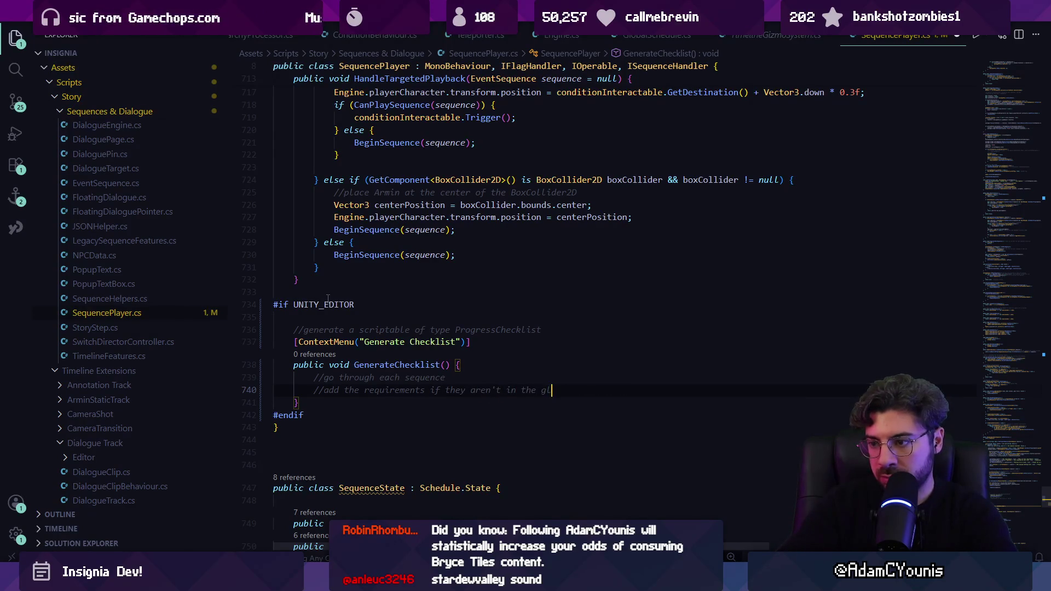
{"action": "type", "text": "ags"}
{"action": "key", "text": "Return"}
{"action": "type", "text": "//add"}
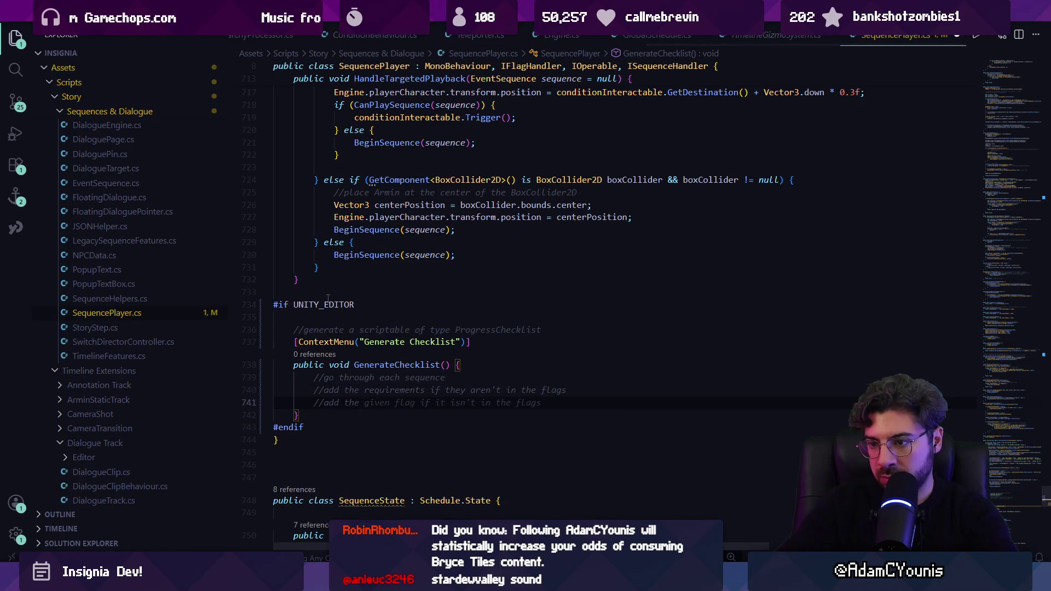
Accept Copilot lines creating the ProgressChecklist and a foreach loop collecting requirement and given flags.
{"action": "key", "text": "Tab"}
{"action": "key", "text": "Return"}
{"action": "key", "text": "Tab"}
{"action": "key", "text": "Return"}
{"action": "key", "text": "Tab"}
{"action": "key", "text": "Return"}
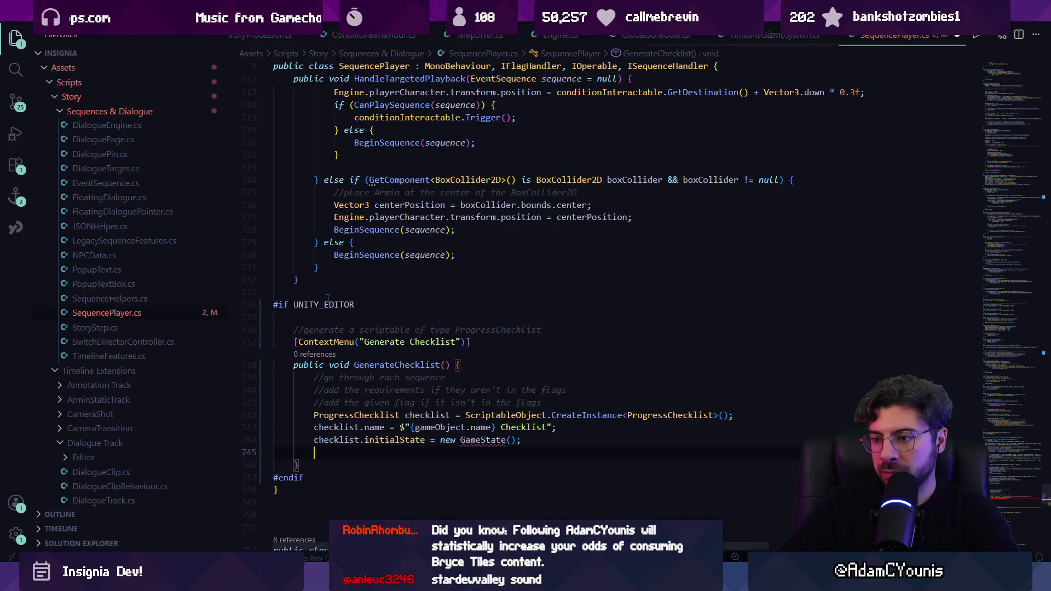
{"action": "key", "text": "Tab"}
Set the checklist's initial state to null and remove the stray parentheses.
{"action": "left_click", "coordinate": [440, 329]}
{"action": "key", "text": "shift+End"}
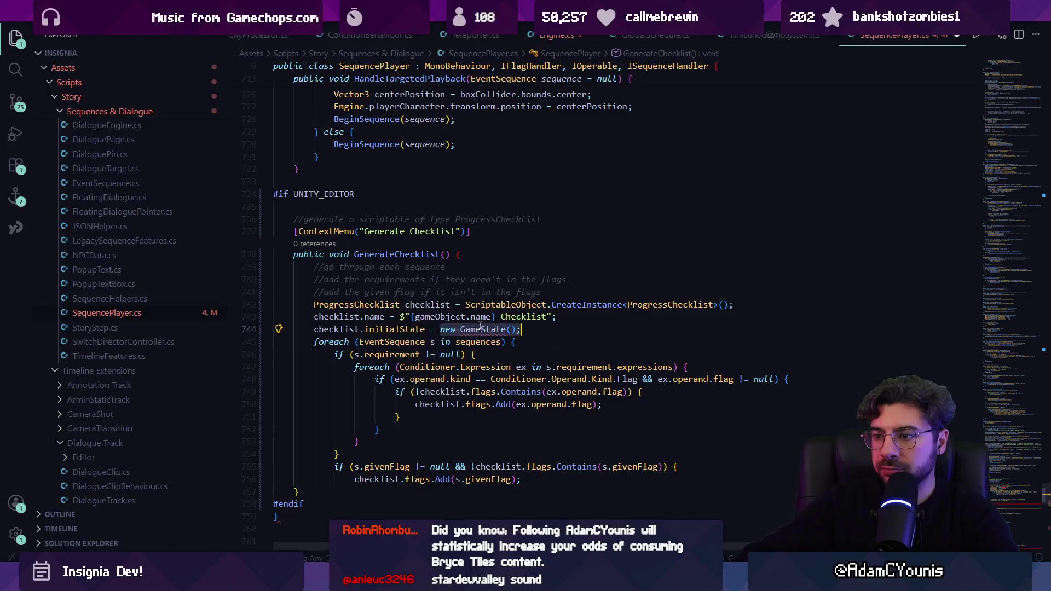
{"action": "type", "text": "null"}
{"action": "key", "text": "Right"}
{"action": "key", "text": "Right"}
{"action": "key", "text": "Delete"}
{"action": "key", "text": "Delete"}
{"action": "key", "text": "Right"}
{"action": "key", "text": "Right"}
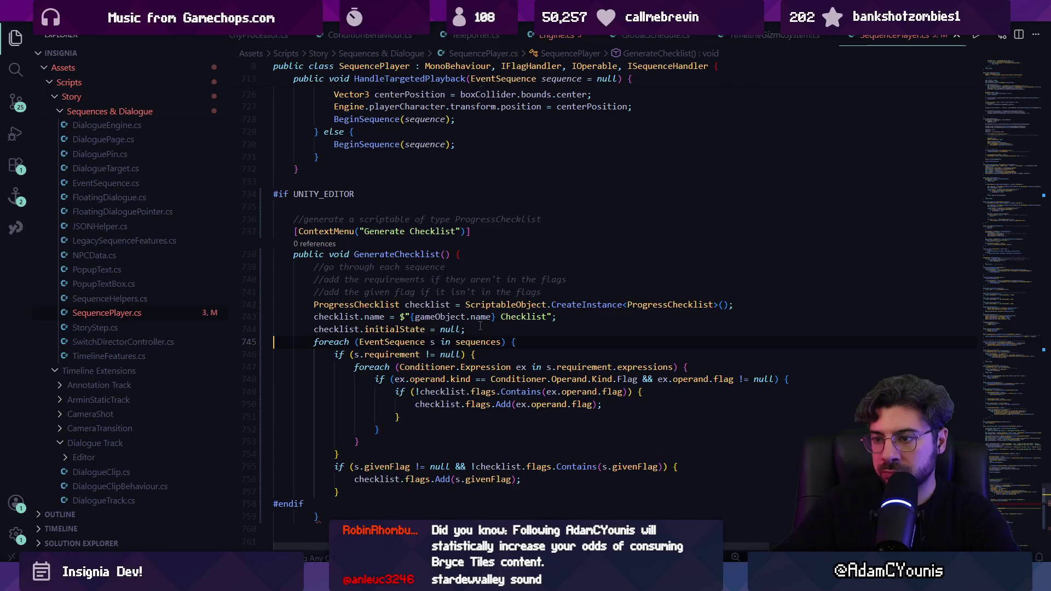
{"action": "key", "text": "Down"}
{"action": "key", "text": "Down"}
{"action": "key", "text": "Down"}
Move the method's closing brace above #endif and add a class closing brace after it.
{"action": "scroll", "coordinate": [360, 402], "scroll_direction": "down", "scroll_amount": 3}
{"action": "left_click", "coordinate": [361, 405]}
{"action": "key", "text": "alt+Up"}
{"action": "key", "text": "Down"}
{"action": "key", "text": "Down"}
{"action": "type", "text": "}"}
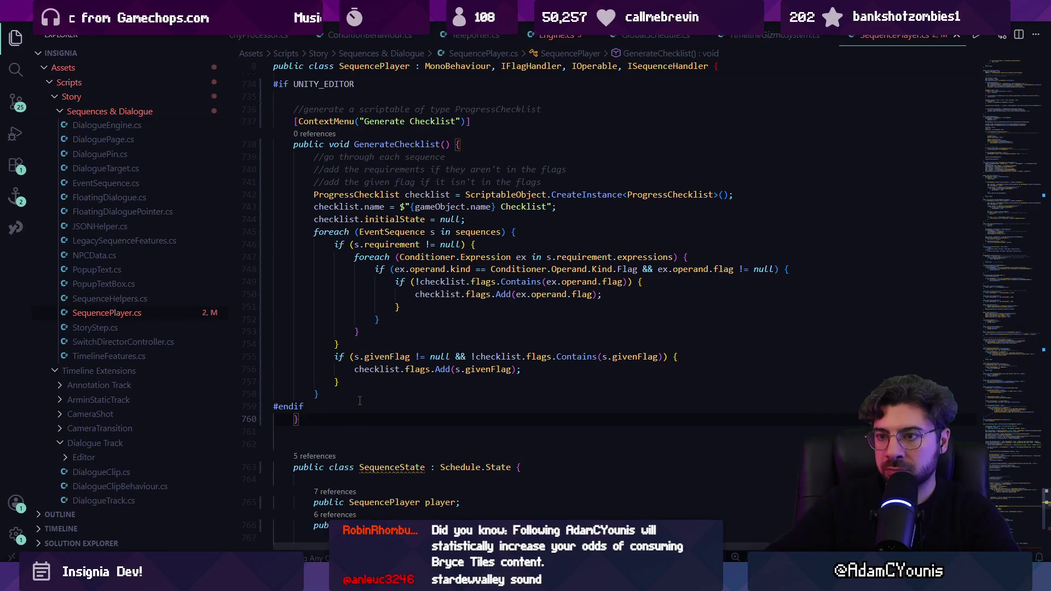
{"action": "scroll", "coordinate": [338, 402], "scroll_direction": "up", "scroll_amount": 2}
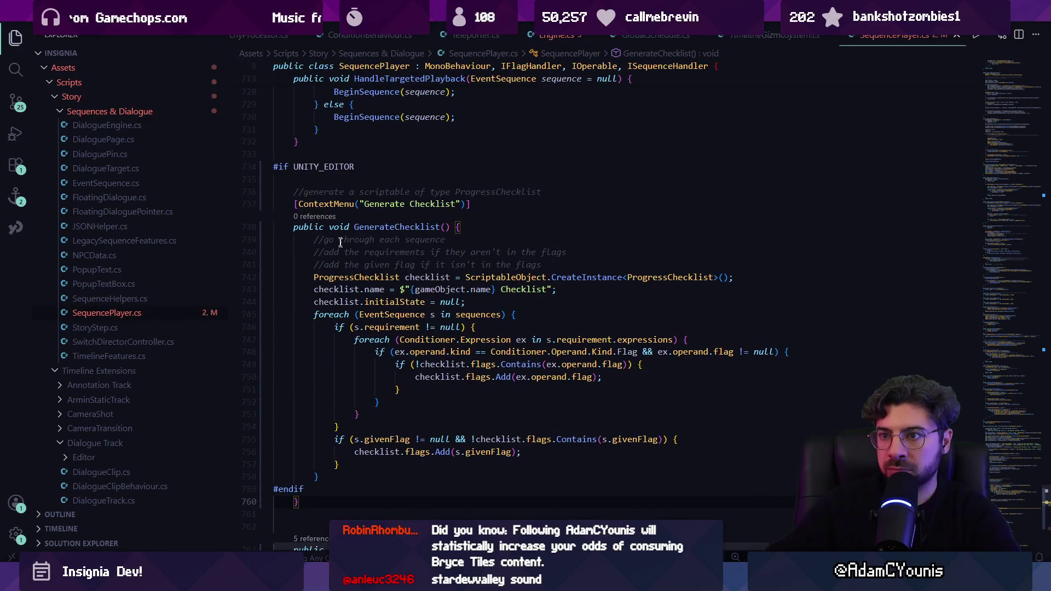
{"action": "left_click", "coordinate": [403, 424]}
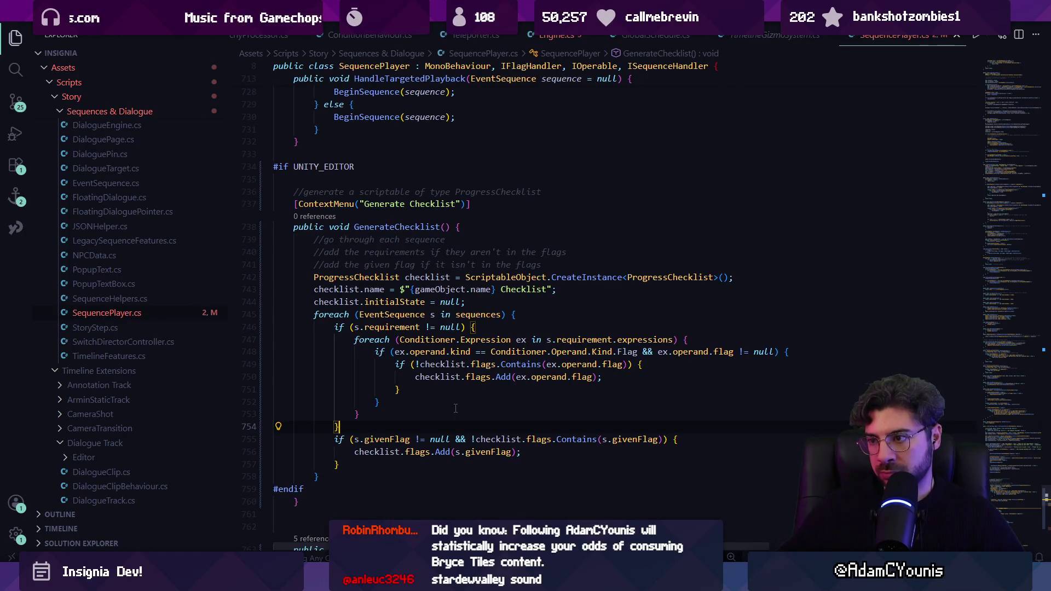
{"action": "left_click", "coordinate": [373, 468]}
{"action": "left_click", "coordinate": [364, 475]}
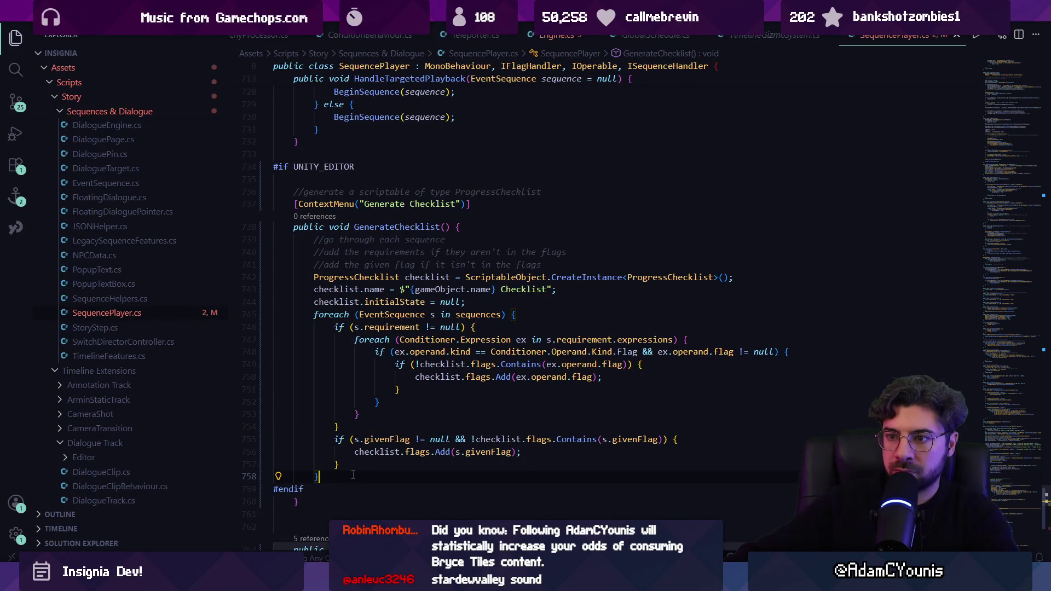
{"action": "left_click", "coordinate": [302, 489]}
{"action": "scroll", "coordinate": [333, 484], "scroll_direction": "down", "scroll_amount": 2}
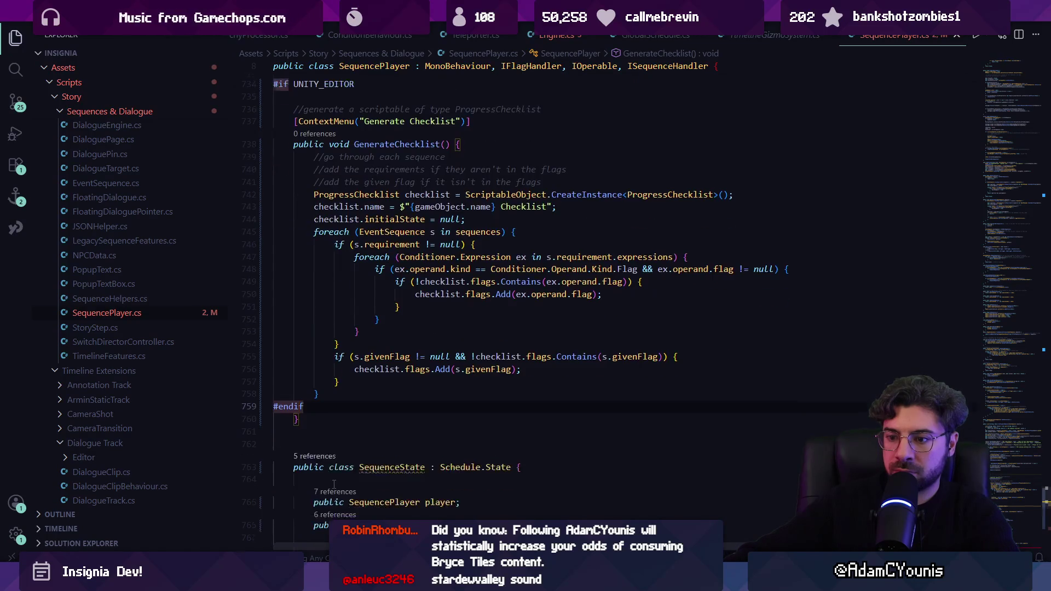
{"action": "scroll", "coordinate": [335, 484], "scroll_direction": "up", "scroll_amount": 2}
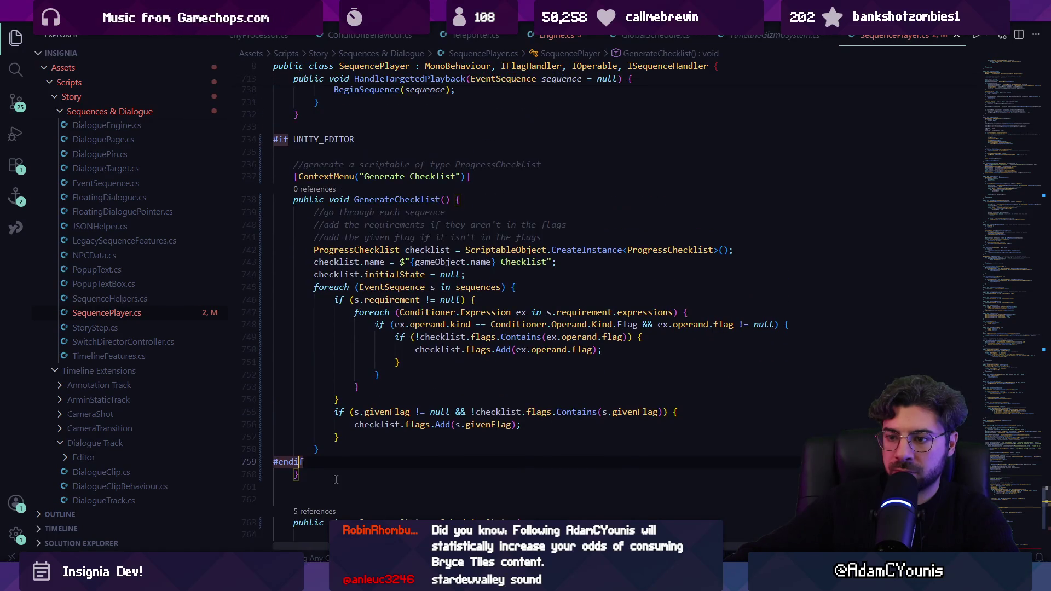
{"action": "left_click", "coordinate": [336, 449]}
{"action": "key", "text": "Return"}
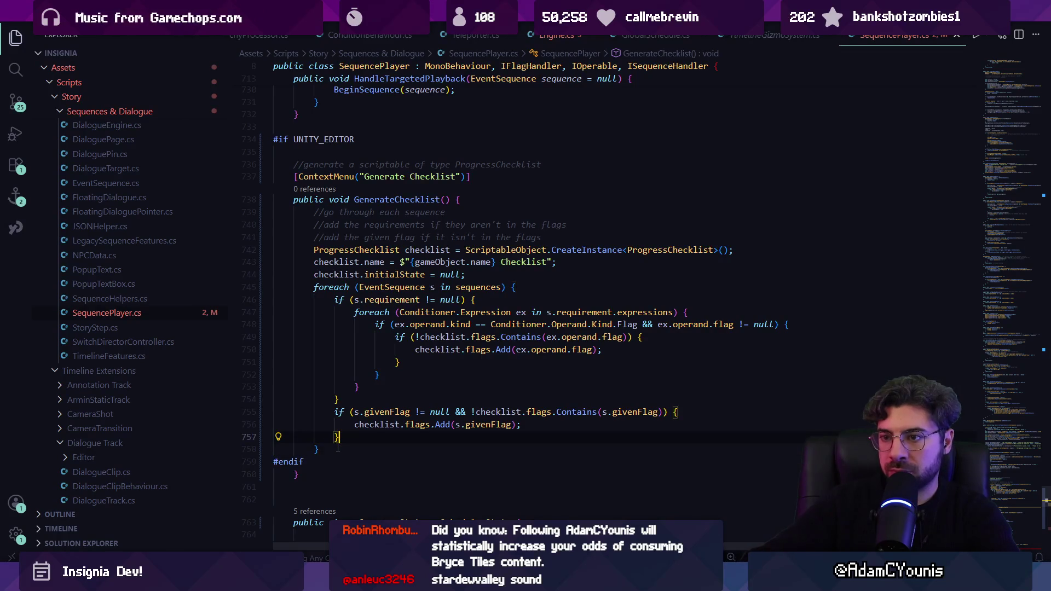
Add a save-asset comment plus Copilot's assetPath, AssetDatabase.CreateAsset and SaveAssets lines.
{"action": "key", "text": "Return"}
{"action": "type", "text": "//creat"}
{"action": "key", "text": "BackSpace"}
{"action": "type", "text": "e"}
{"action": "key", "text": "ctrl+BackSpace"}
{"action": "type", "text": "pu"}
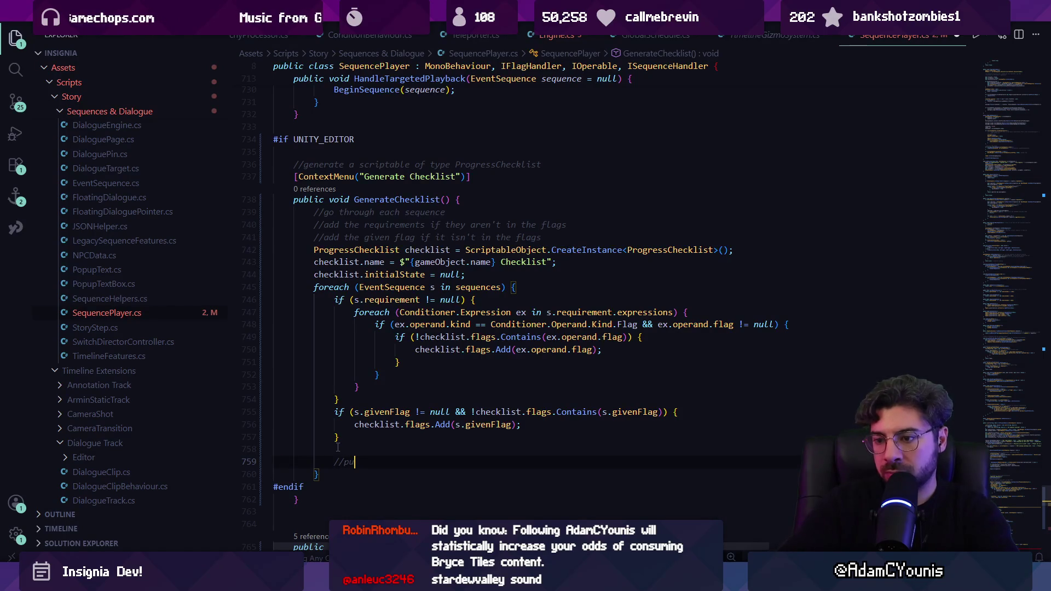
{"action": "type", "text": "e "}
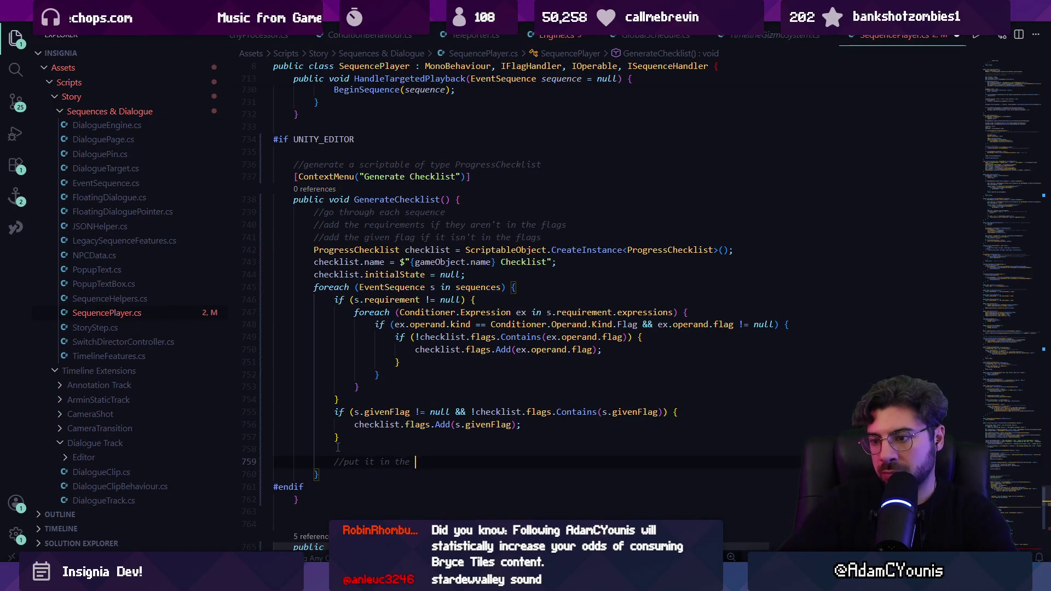
{"action": "type", "text": "asser"}
{"action": "key", "text": "Return"}
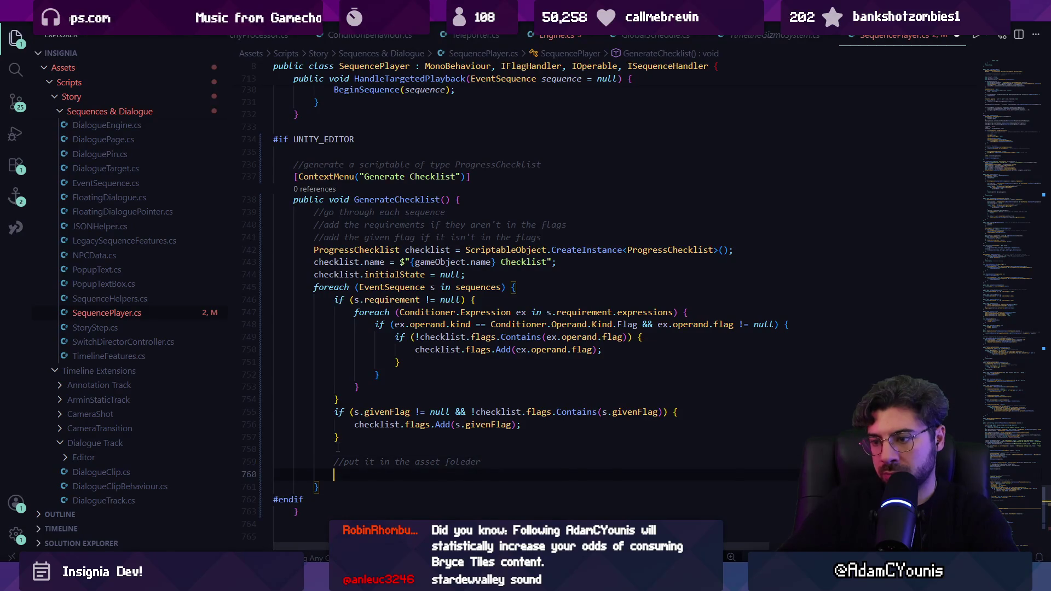
{"action": "key", "text": "Tab"}
{"action": "key", "text": "BackSpace"}
{"action": "key", "text": "ctrl+BackSpace"}
{"action": "type", "text": "folder"}
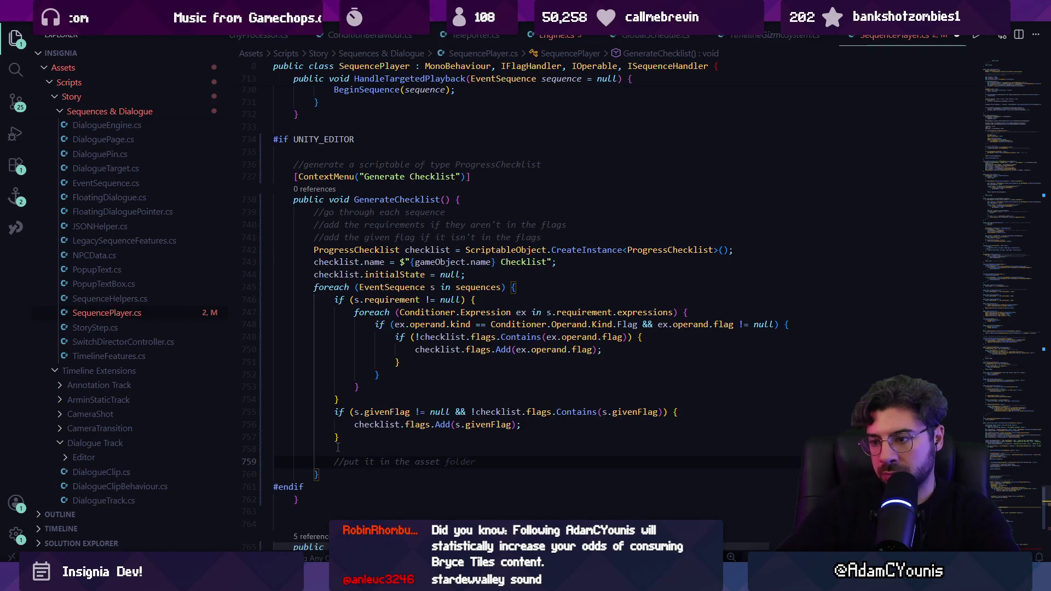
{"action": "key", "text": "Return"}
{"action": "key", "text": "Tab"}
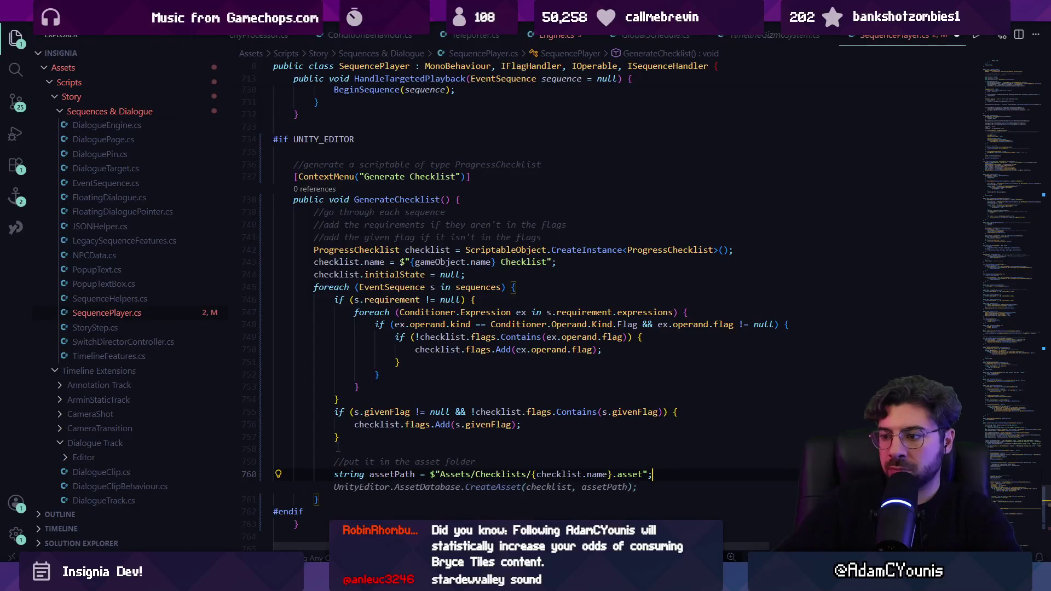
{"action": "key", "text": "Tab"}
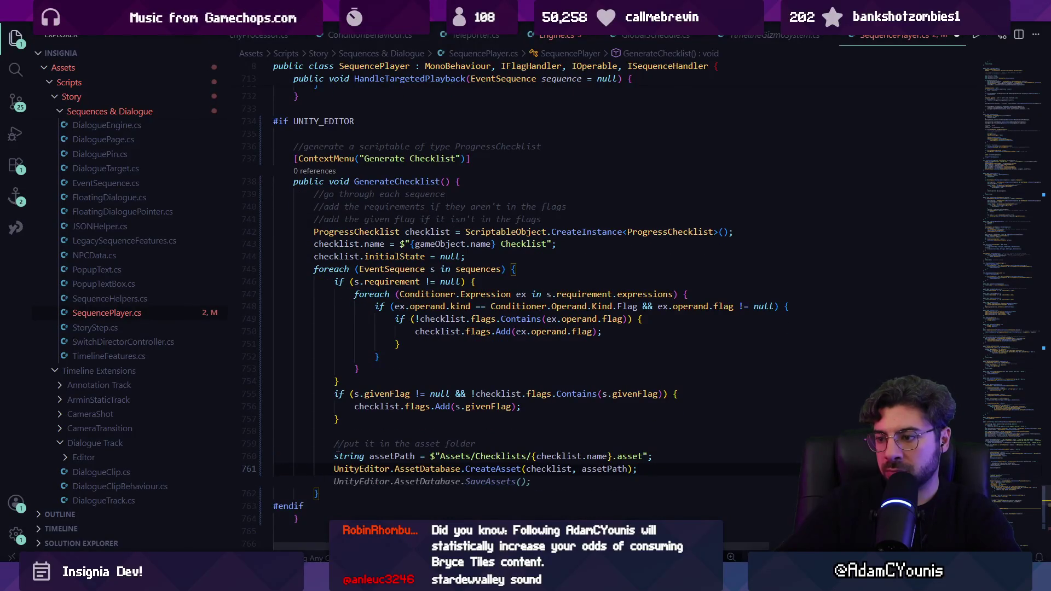
{"action": "key", "text": "Tab"}
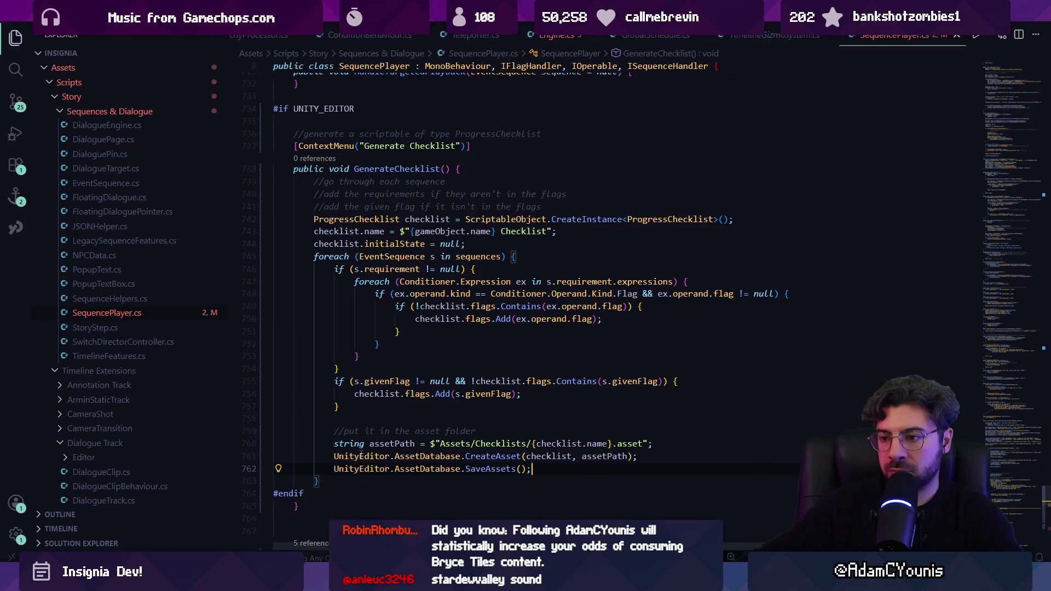
Change the asset path to Assets/Data/ProgressState/ProgressChecklists, save SequencePlayer.cs, and return to Unity.
{"action": "double_click", "coordinate": [495, 444]}
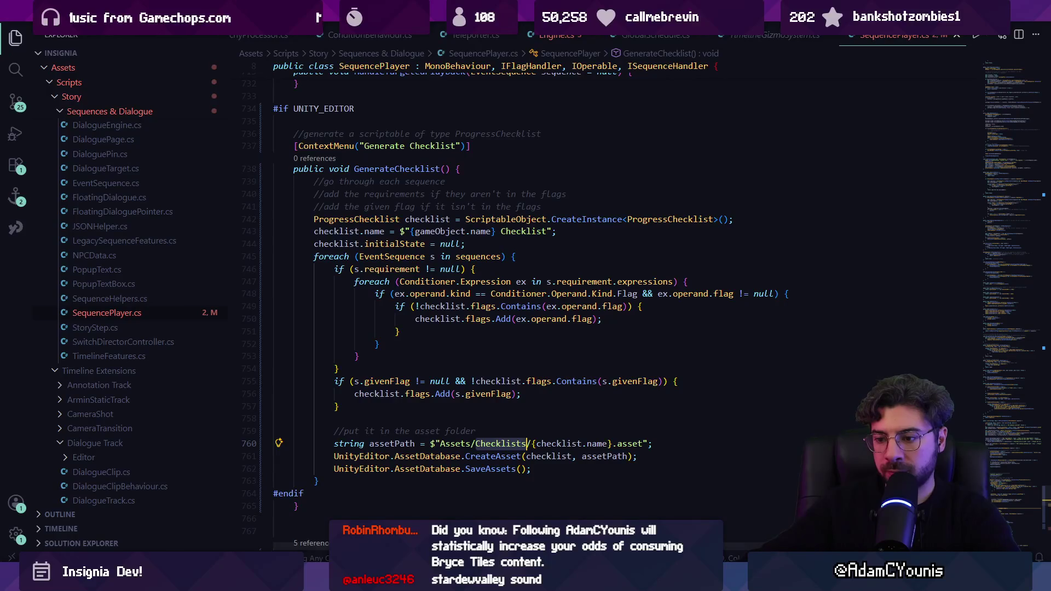
{"action": "type", "text": "Data"}
{"action": "type", "text": "/ProgressS"}
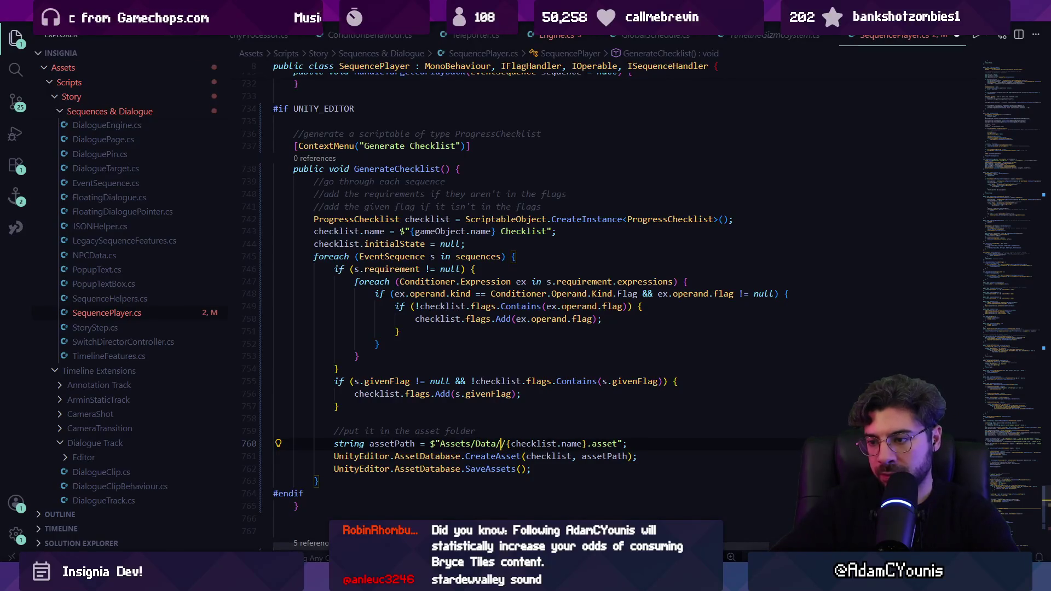
{"action": "type", "text": "tate/"}
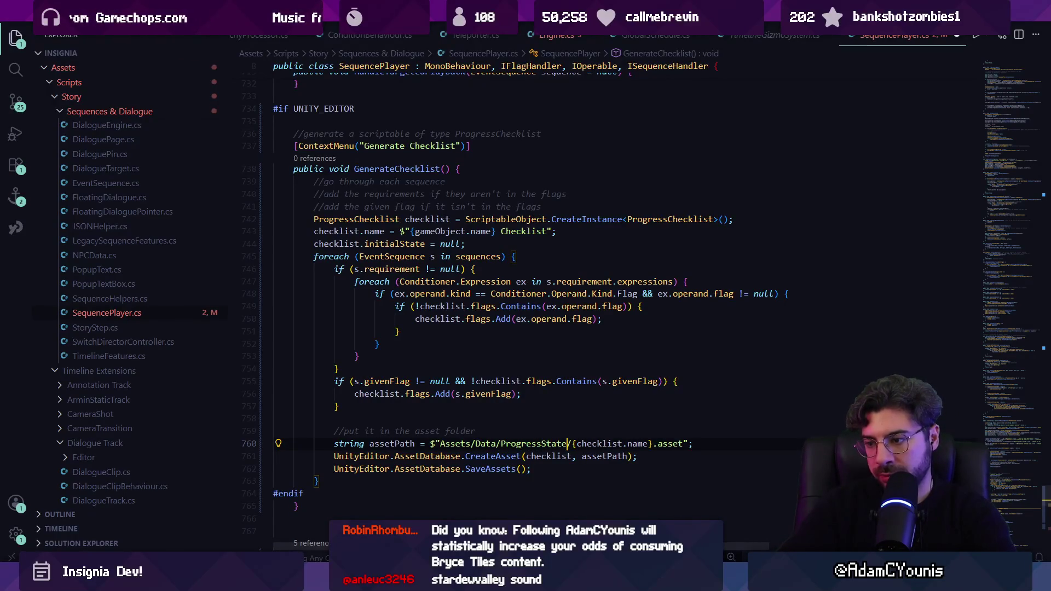
{"action": "type", "text": "Checklists"}
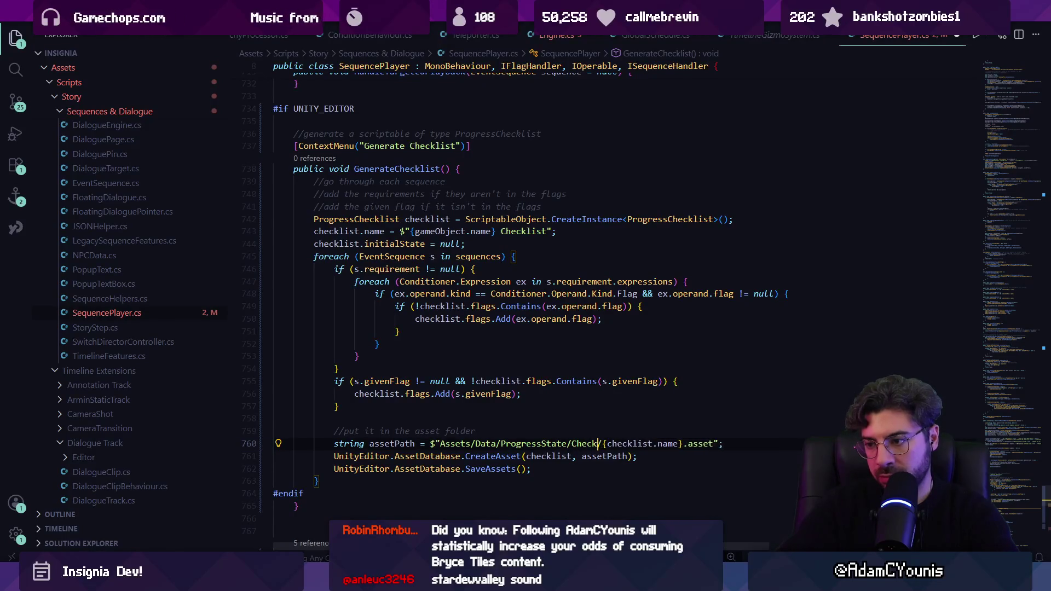
{"action": "type", "text": "r"}
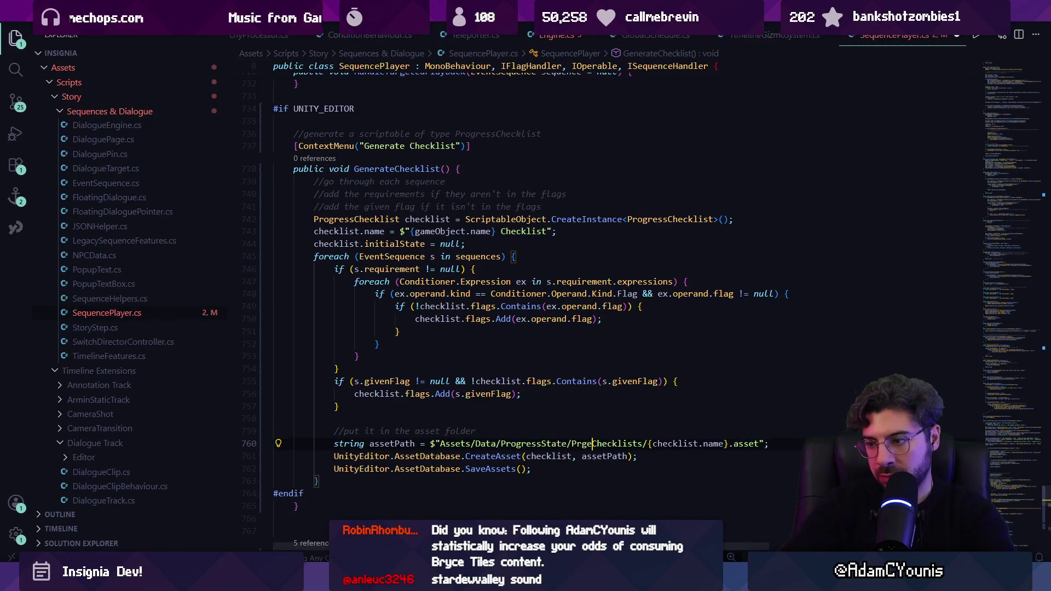
{"action": "key", "text": "Tab"}
{"action": "key", "text": "ctrl+s"}
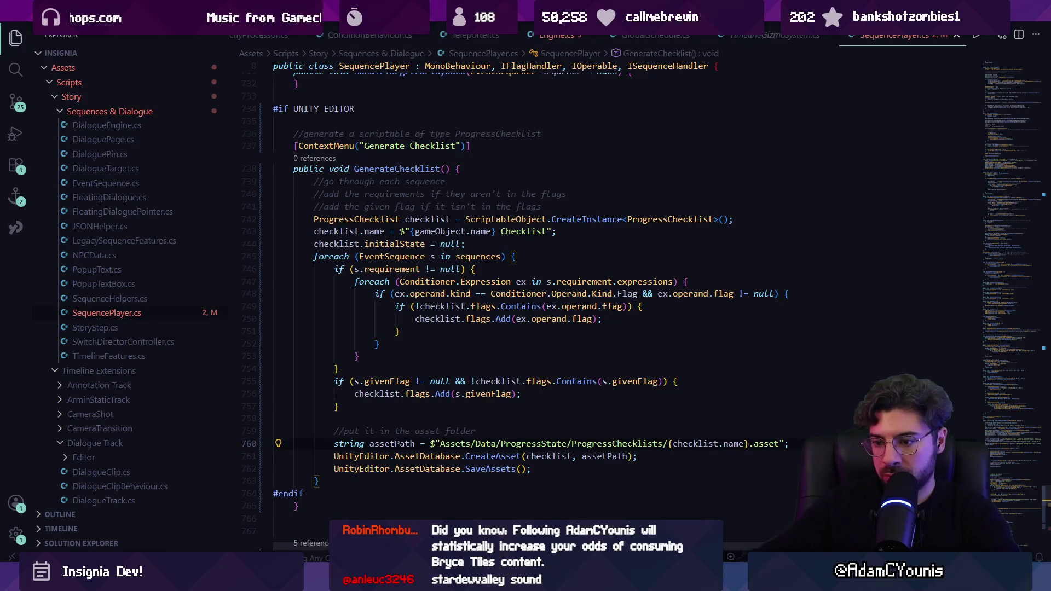
{"action": "key", "text": "alt+Tab"}
Open Unity's Progress Checklists folder in the Project window and copy its path.
{"action": "left_click", "coordinate": [266, 358]}
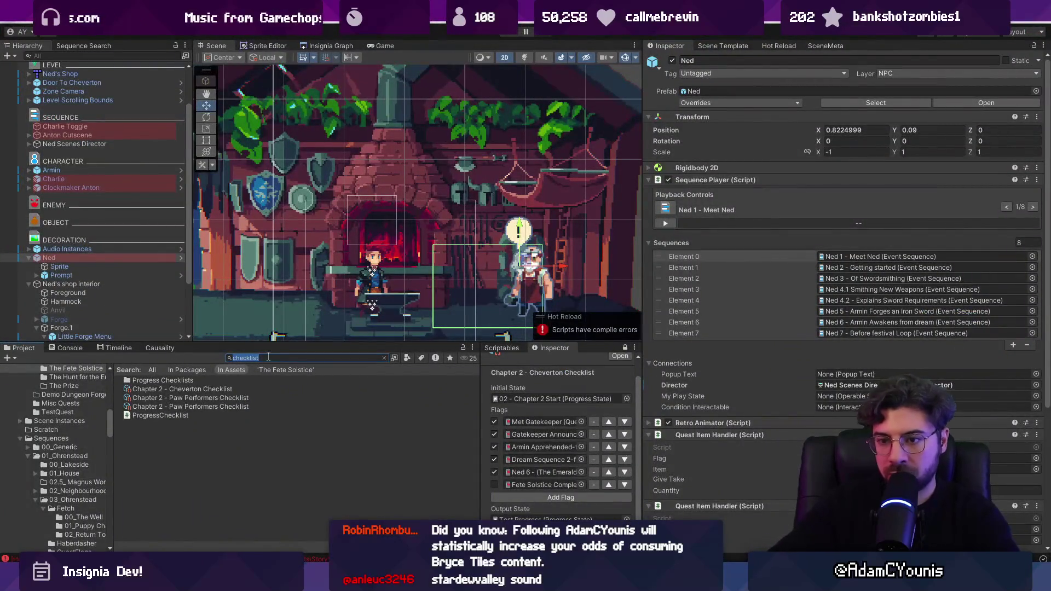
{"action": "double_click", "coordinate": [219, 380]}
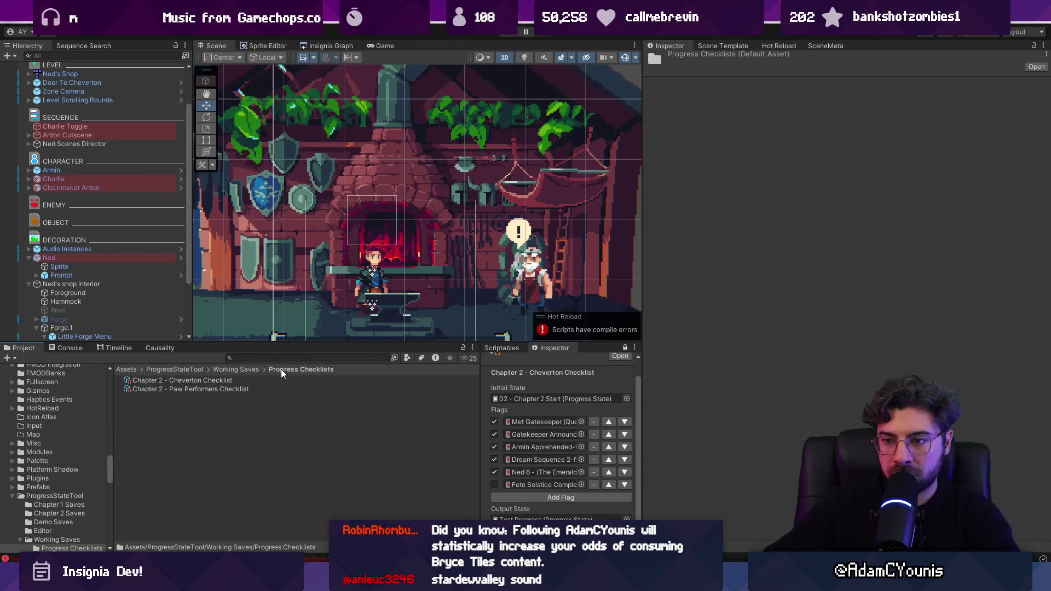
{"action": "right_click", "coordinate": [283, 386]}
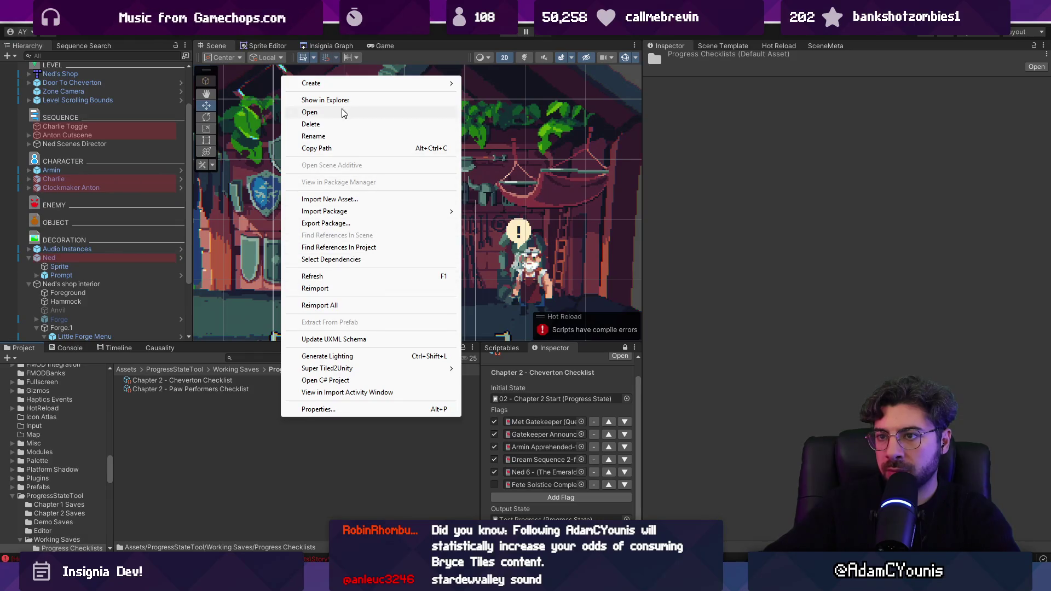
{"action": "left_click", "coordinate": [371, 150]}
{"action": "key", "text": "alt+Tab"}
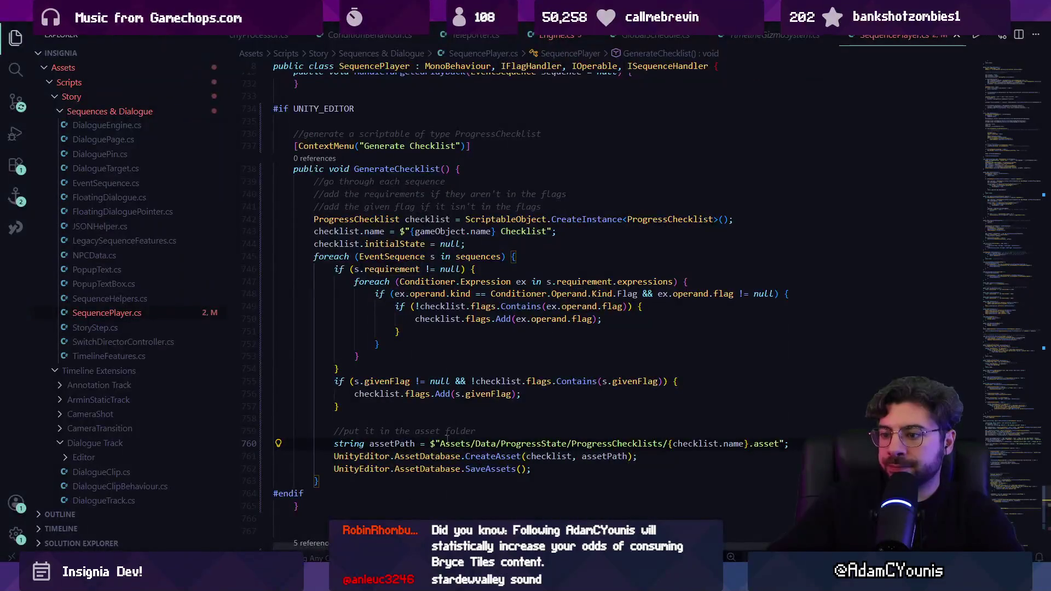
Replace the assetPath folder with the pasted 'Assets/ProgressStateTool/Working Saves/Progress Checklists/' path.
{"action": "key", "text": "ctrl+shift+Right"}
{"action": "key", "text": "ctrl+shift+Right"}
{"action": "key", "text": "ctrl+shift+Right"}
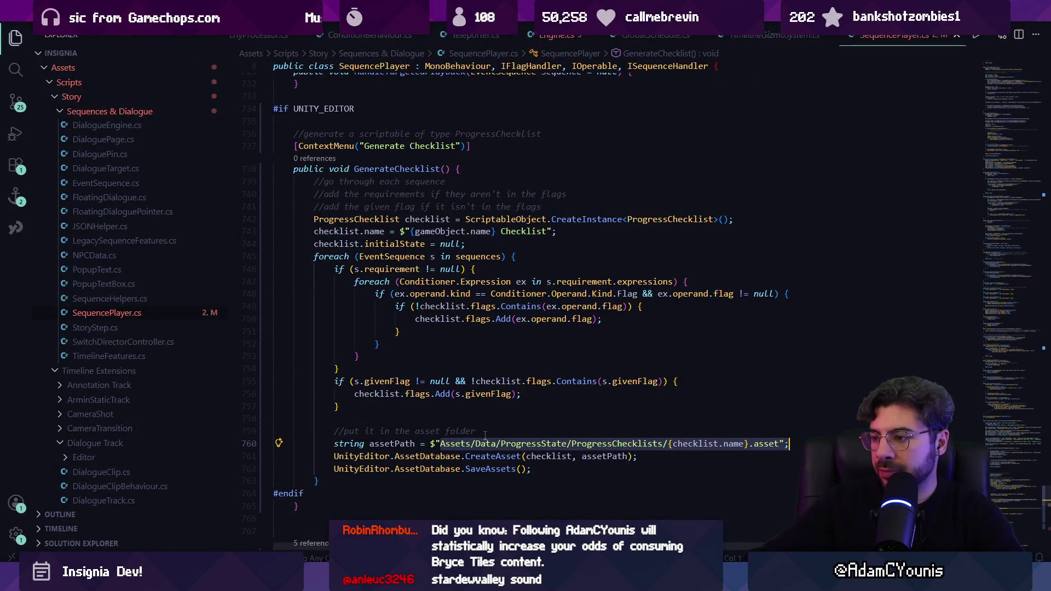
{"action": "key", "text": "ctrl+shift+Left"}
{"action": "key", "text": "ctrl+shift+Left"}
{"action": "key", "text": "ctrl+shift+Left"}
{"action": "key", "text": "ctrl+shift+Right"}
{"action": "key", "text": "ctrl+shift+Right"}
{"action": "key", "text": "ctrl+shift+Right"}
{"action": "key", "text": "ctrl+v"}
{"action": "type", "text": "/"}
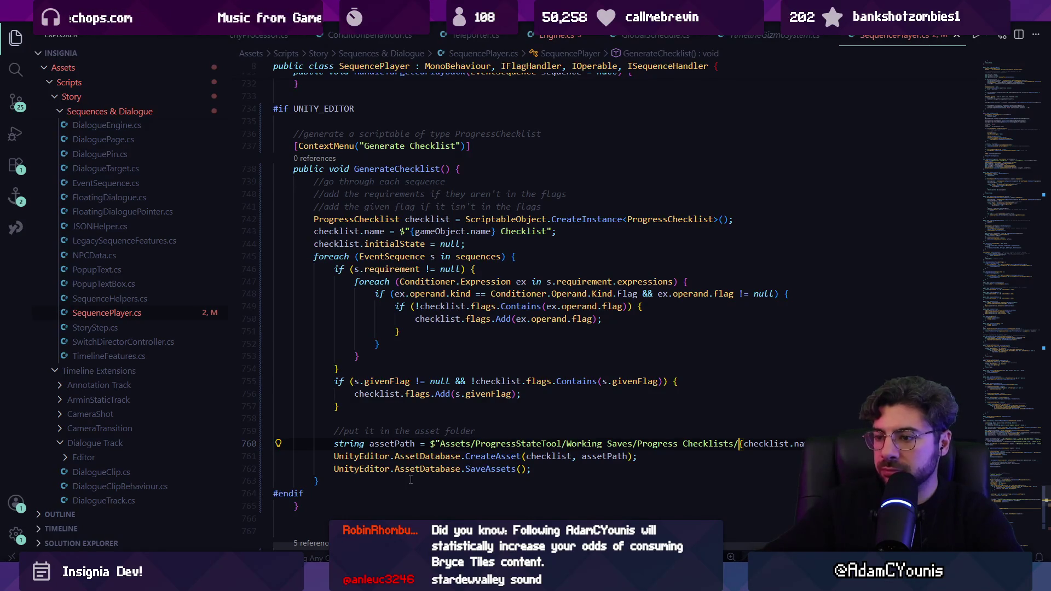
{"action": "key", "text": "alt+Tab"}
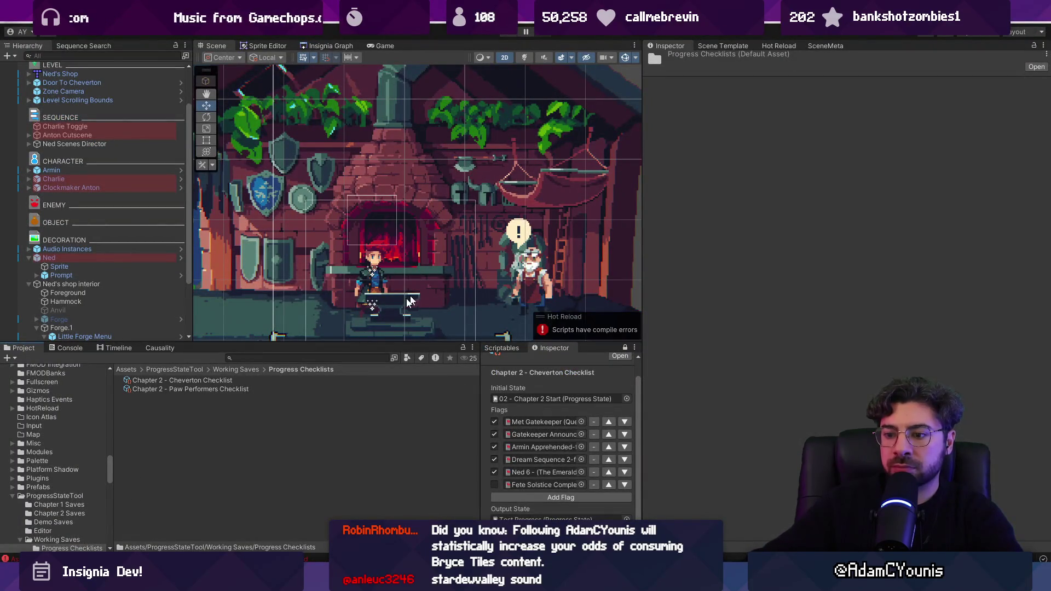
Jump from Unity's compile-error list to the erroring line in SequencePlayer.cs.
{"action": "left_click", "coordinate": [67, 348]}
{"action": "left_click", "coordinate": [25, 358]}
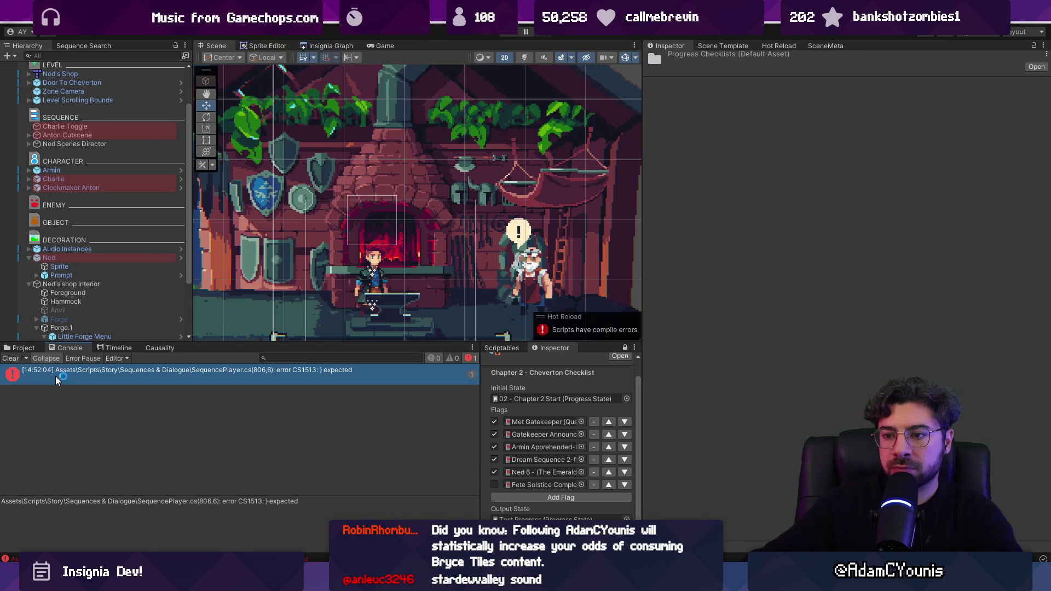
{"action": "double_click", "coordinate": [55, 376]}
{"action": "scroll", "coordinate": [349, 327], "scroll_direction": "up", "scroll_amount": 5}
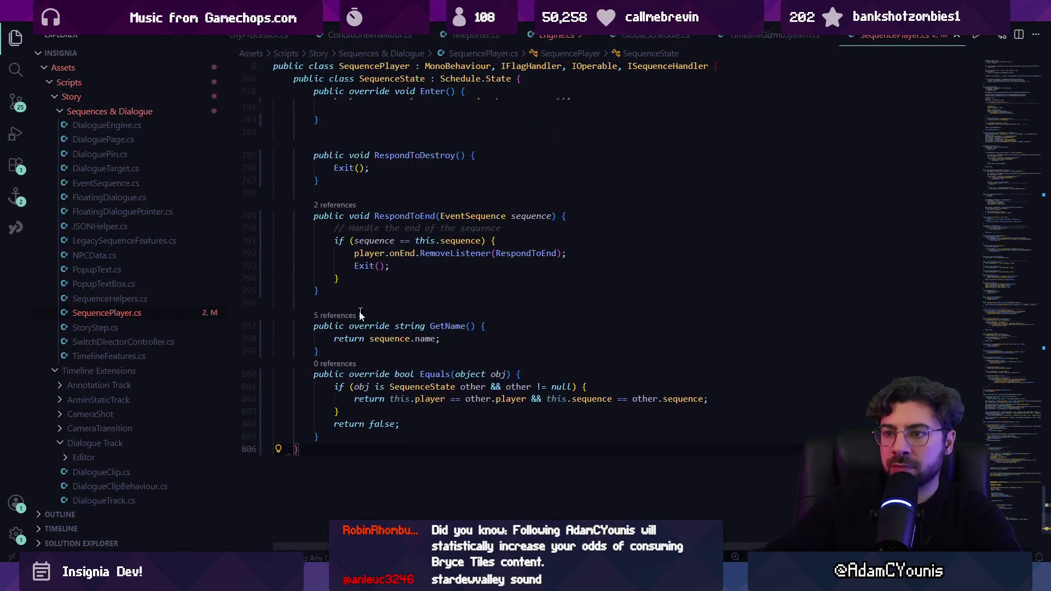
{"action": "scroll", "coordinate": [349, 327], "scroll_direction": "up", "scroll_amount": 5}
Add the class closing brace after GenerateChecklist, save, and move #endif below the method's brace.
{"action": "left_click", "coordinate": [306, 257]}
{"action": "key", "text": "Return"}
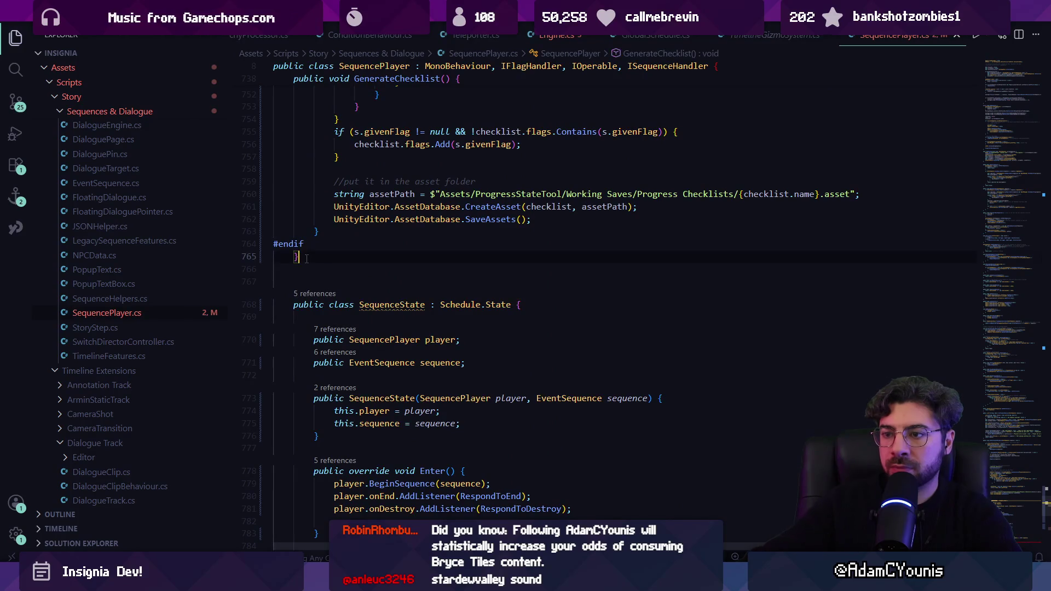
{"action": "type", "text": "}"}
{"action": "key", "text": "ctrl+s"}
{"action": "scroll", "coordinate": [309, 273], "scroll_direction": "up", "scroll_amount": 3}
{"action": "left_click", "coordinate": [315, 353]}
{"action": "key", "text": "alt+Down"}
{"action": "scroll", "coordinate": [324, 345], "scroll_direction": "up", "scroll_amount": 4}
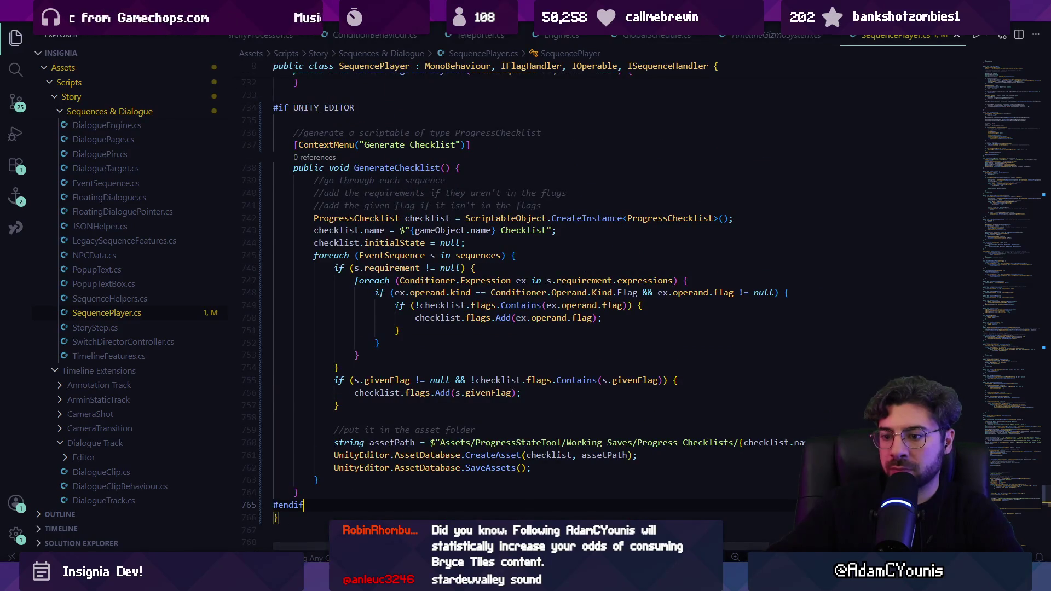
{"action": "mouse_move", "coordinate": [357, 581]}
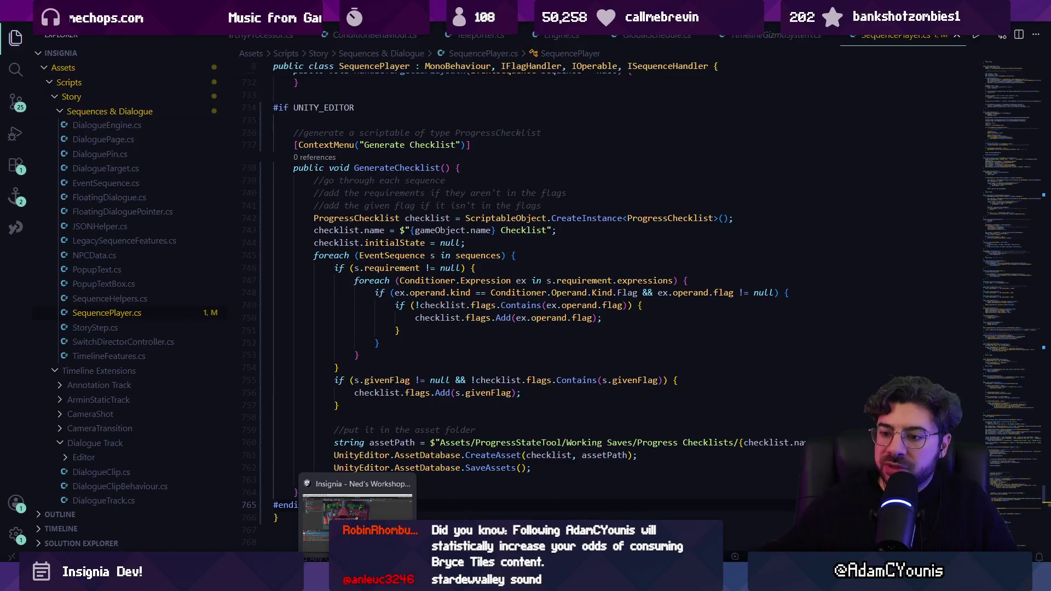
{"action": "left_click", "coordinate": [358, 512]}
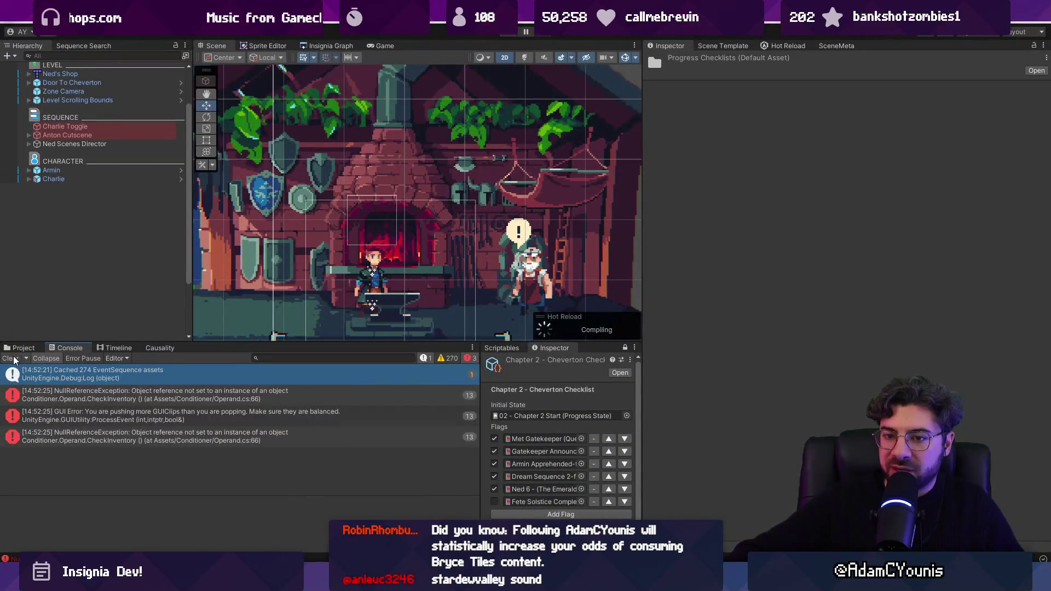
Follow the first error's stack trace to Operand.cs line 66 and inspect CheckInventory's GameSystem reference.
{"action": "left_click", "coordinate": [52, 372]}
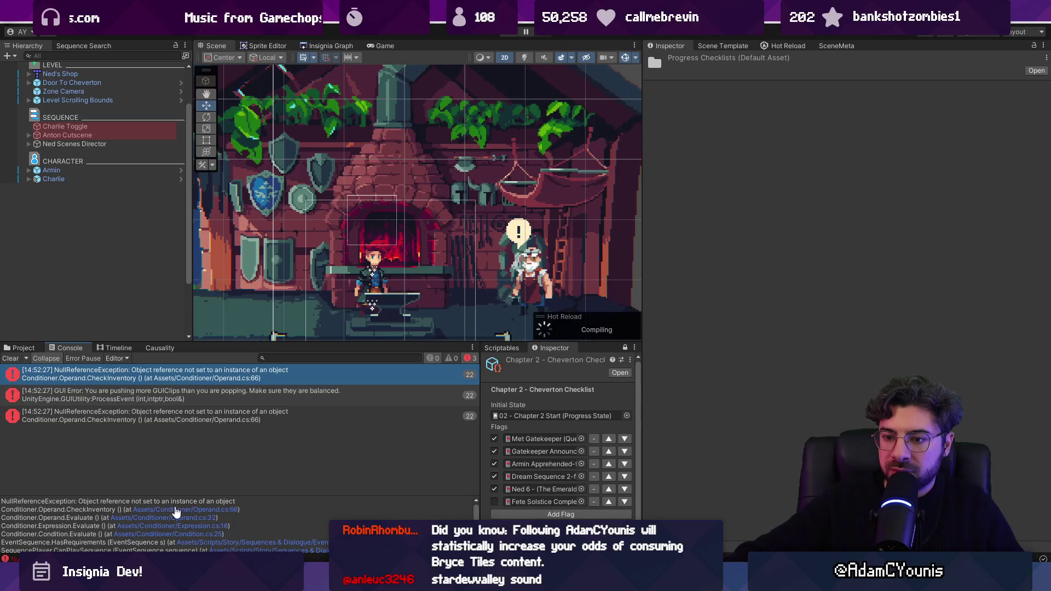
{"action": "left_click", "coordinate": [176, 510]}
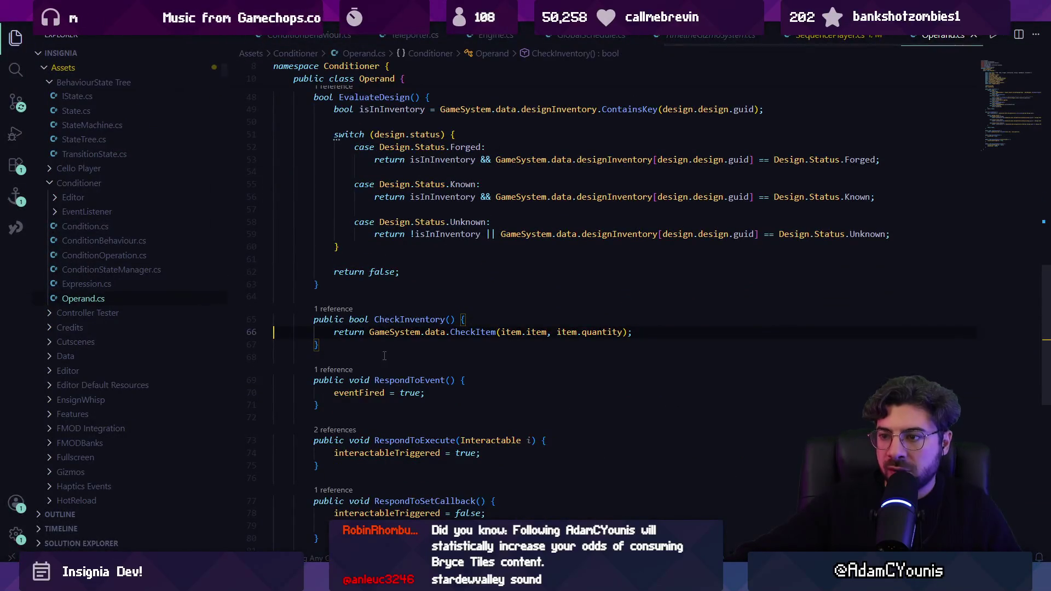
{"action": "left_click", "coordinate": [387, 334]}
{"action": "key", "text": "alt+Left"}
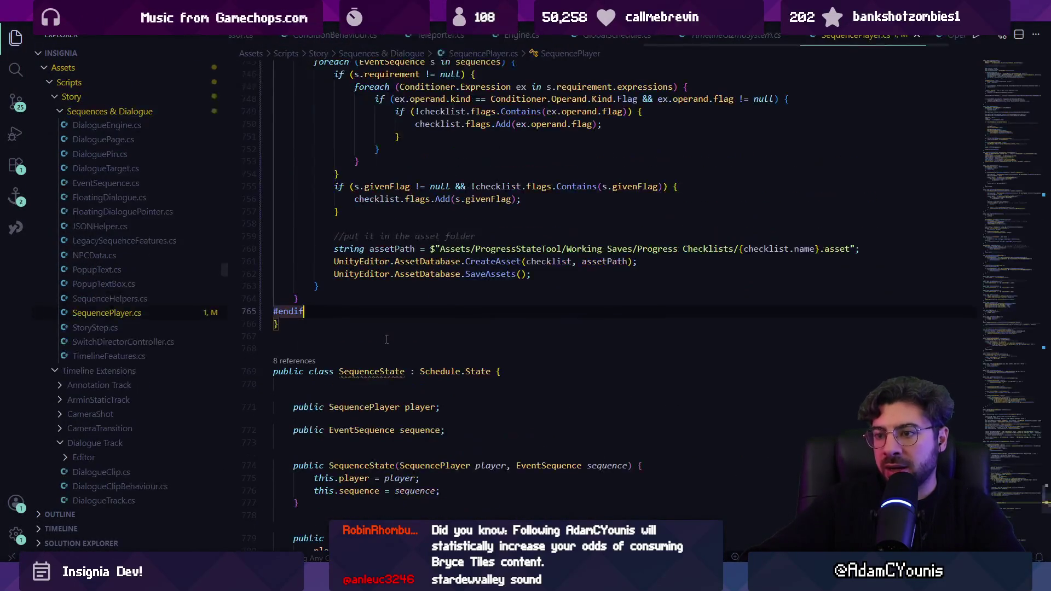
{"action": "key", "text": "alt+Right"}
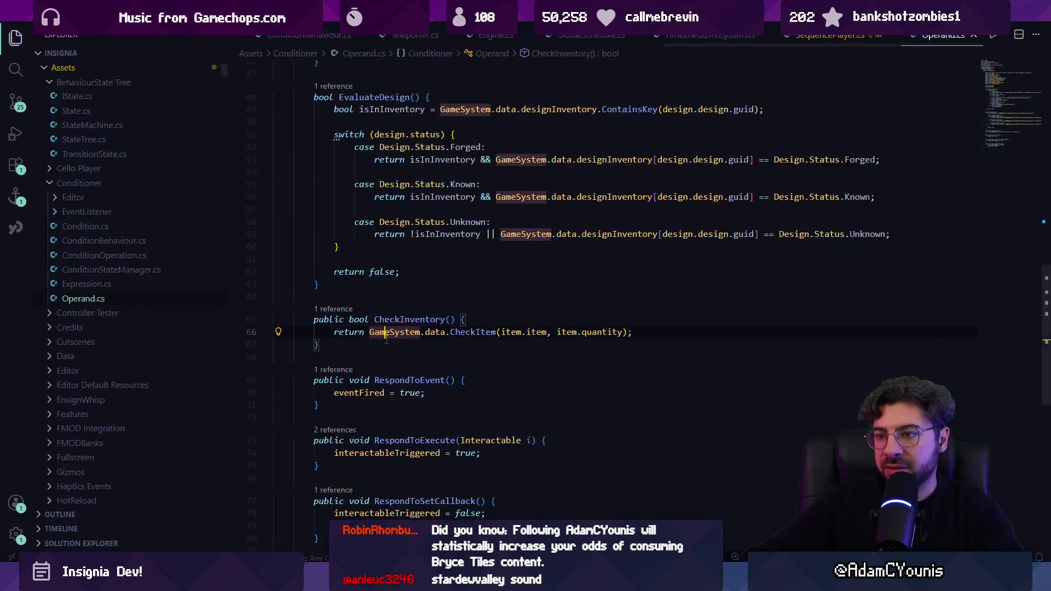
{"action": "key", "text": "alt+Tab"}
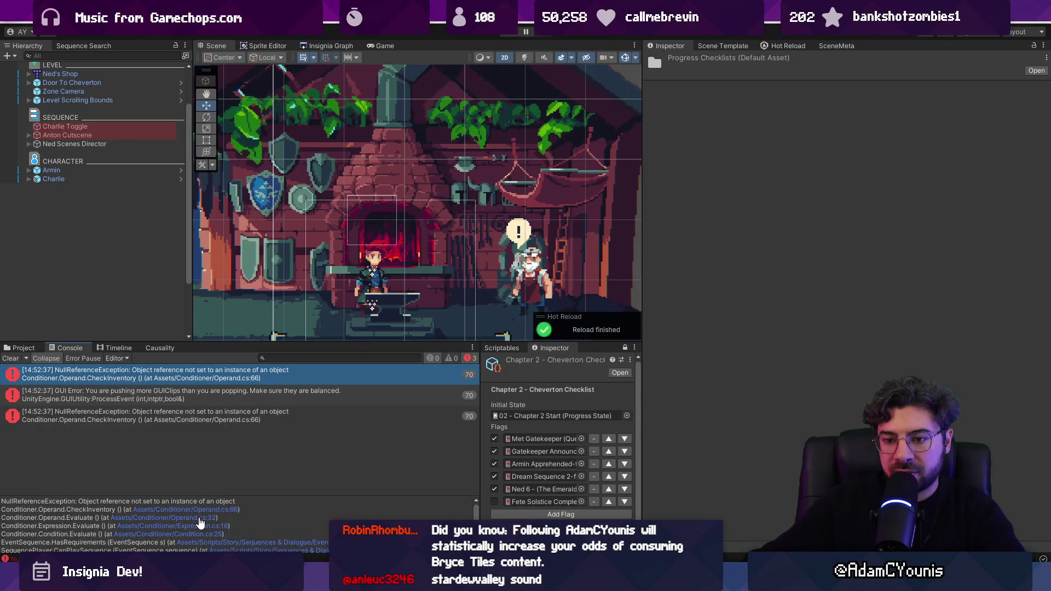
Select Armin and the Ned Scenes Director objects in the scene hierarchy.
{"action": "left_click", "coordinate": [70, 171]}
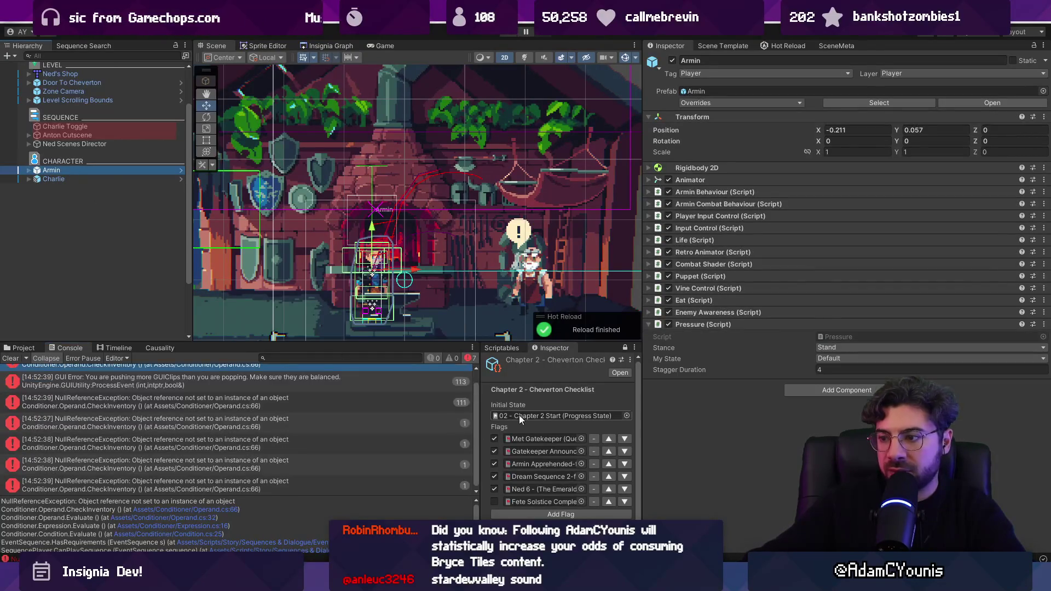
{"action": "left_click", "coordinate": [110, 144]}
{"action": "left_click", "coordinate": [111, 135]}
{"action": "left_click", "coordinate": [113, 93]}
{"action": "left_click", "coordinate": [123, 172]}
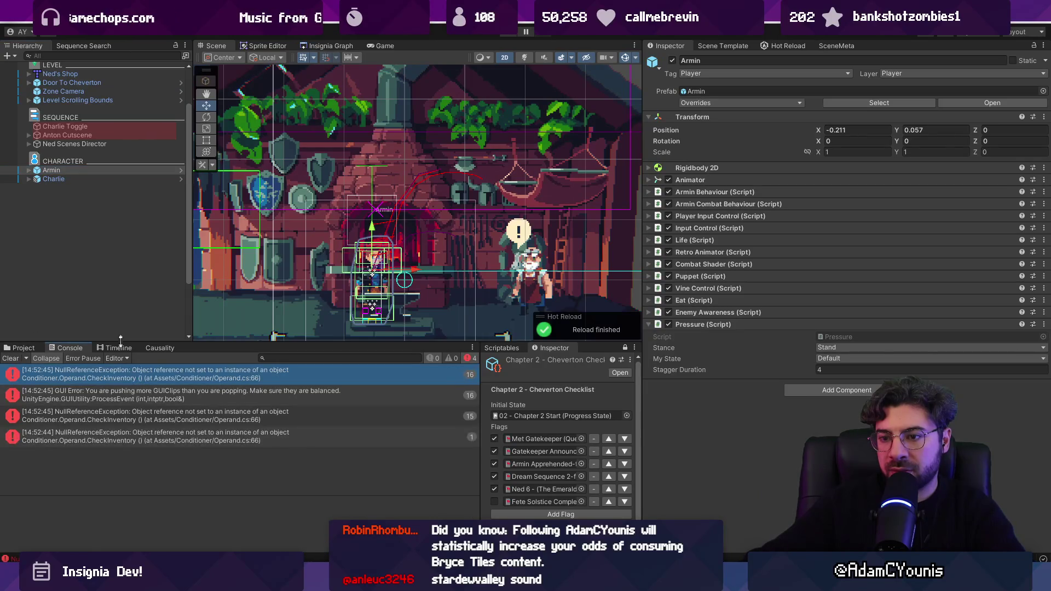
Check the Causality view for which sequences set each QuestFlag, then return to the errors.
{"action": "left_click", "coordinate": [136, 374]}
{"action": "left_click", "coordinate": [155, 346]}
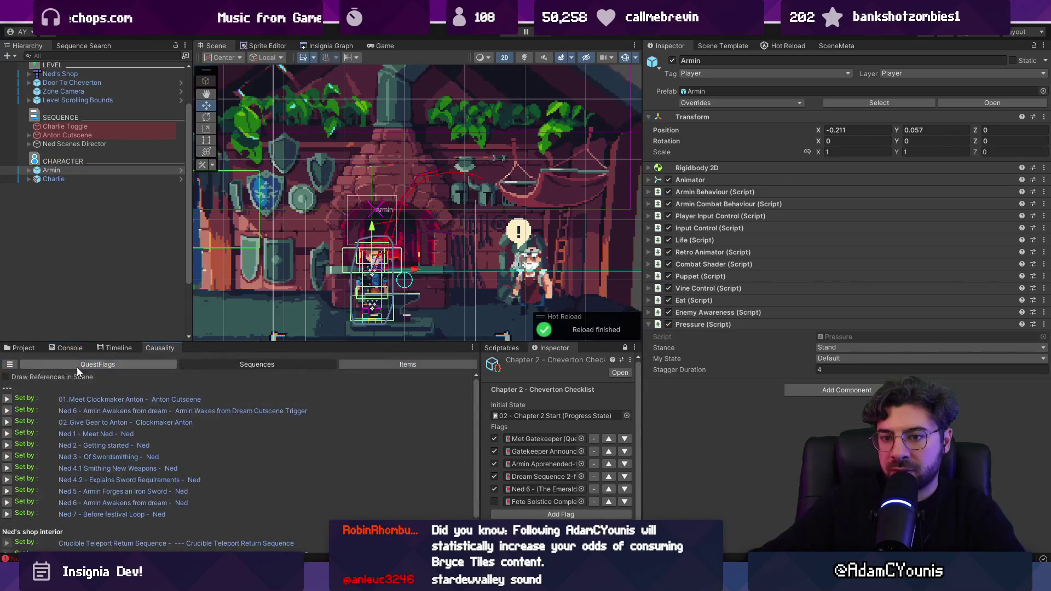
{"action": "left_click", "coordinate": [69, 348]}
{"action": "left_click", "coordinate": [152, 347]}
{"action": "left_click", "coordinate": [258, 364]}
{"action": "left_click", "coordinate": [57, 351]}
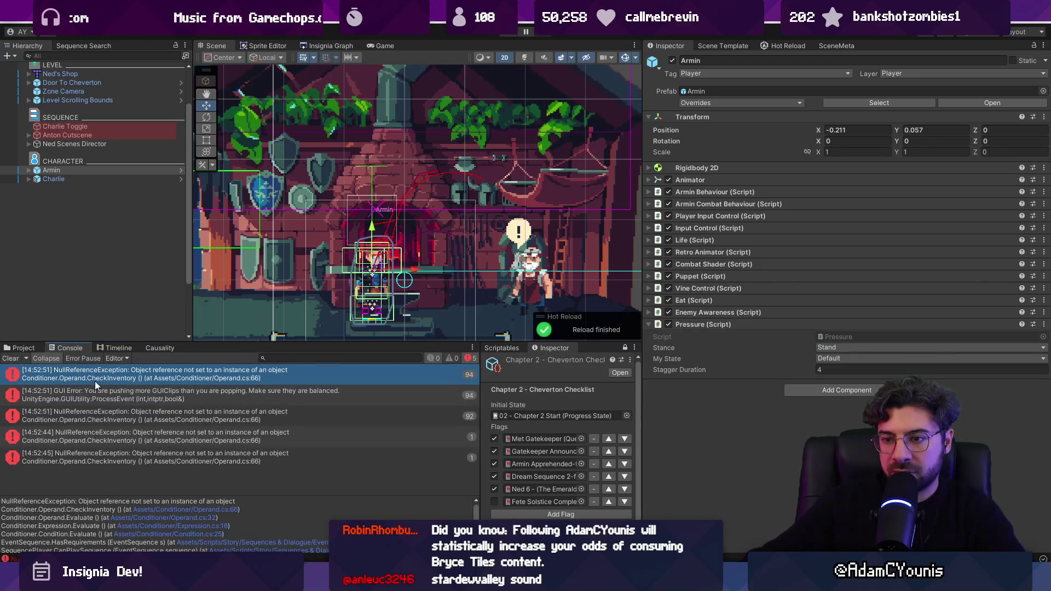
Clear the Console and enlarge its stack trace area.
{"action": "left_click", "coordinate": [9, 359]}
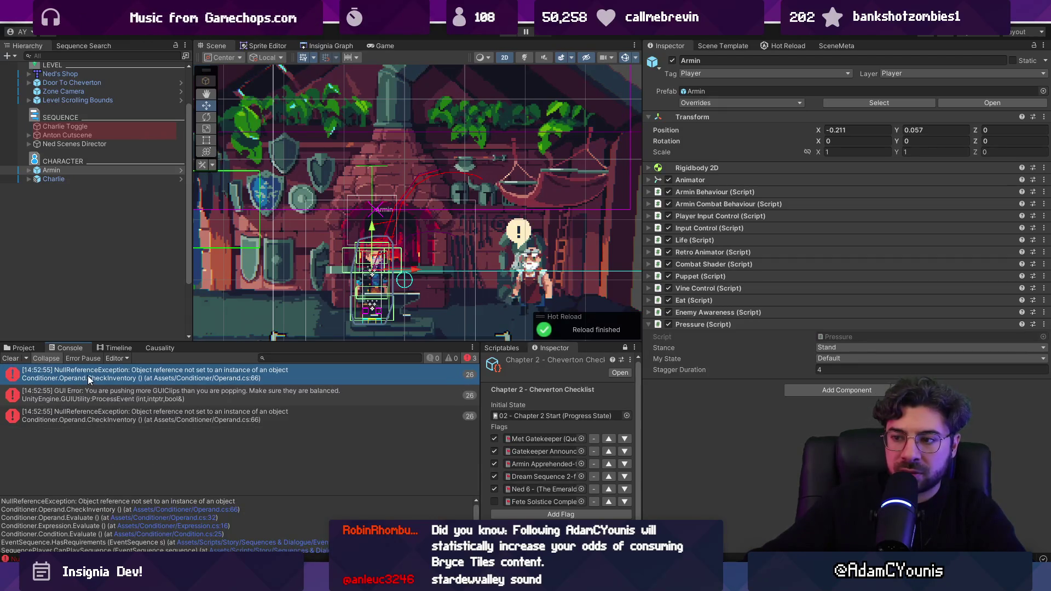
{"action": "scroll", "coordinate": [186, 514], "scroll_direction": "down", "scroll_amount": 2}
{"action": "scroll", "coordinate": [195, 524], "scroll_direction": "up", "scroll_amount": 3}
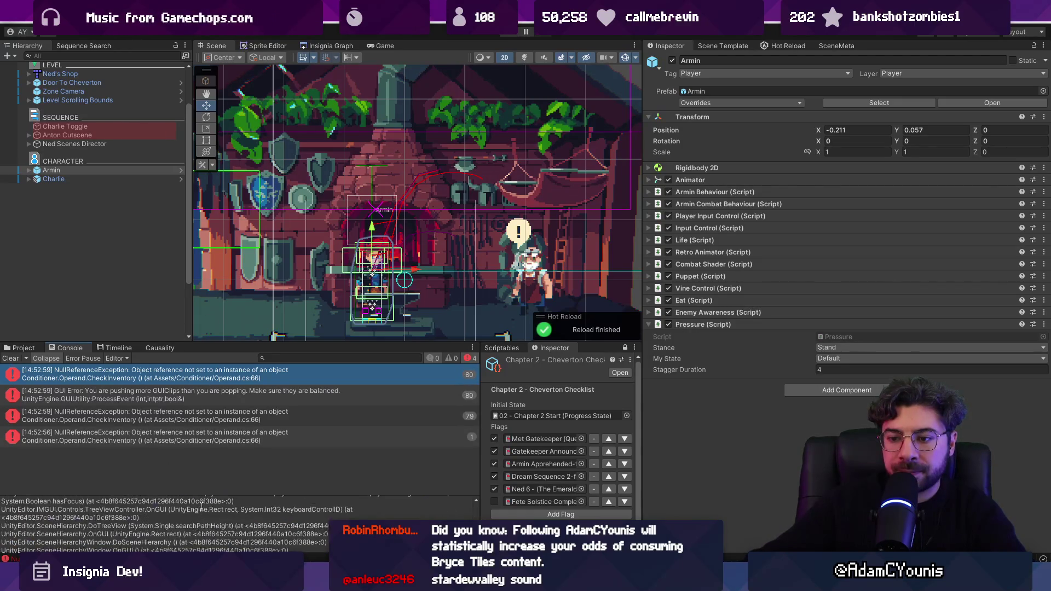
{"action": "left_click_drag", "start_coordinate": [222, 494], "coordinate": [222, 416]}
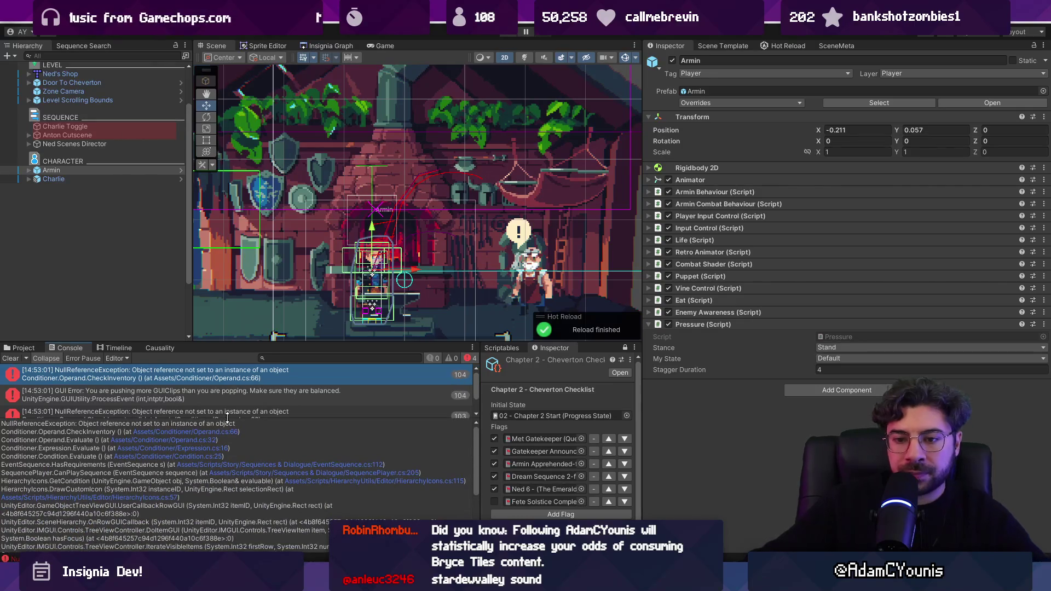
Insert 'Application.isPlaying &&' before the sequencePlayer check on line 114 of HierarchyIcons.cs and save.
{"action": "left_click", "coordinate": [323, 481]}
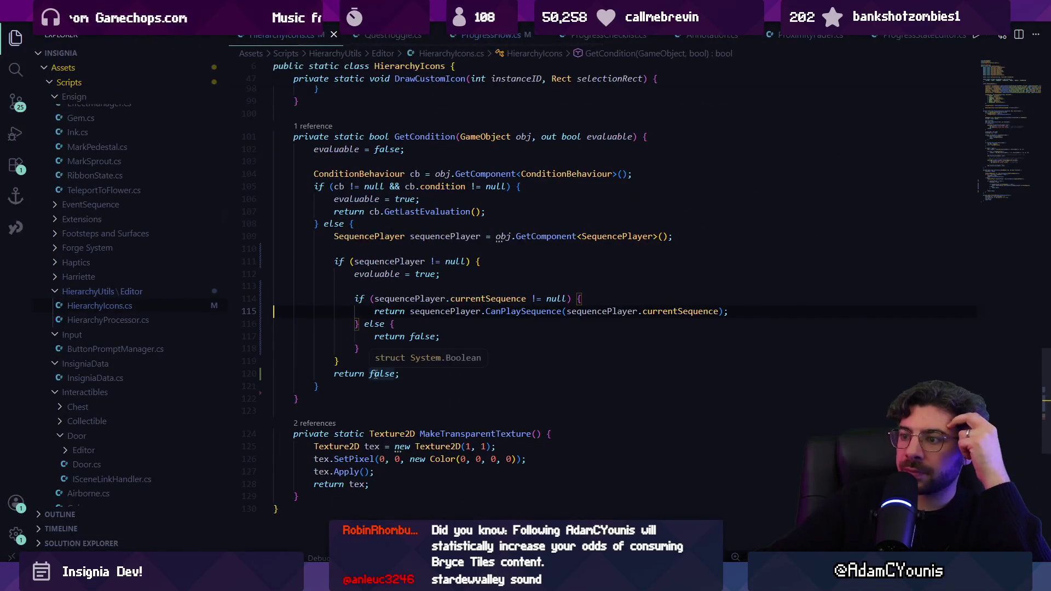
{"action": "scroll", "coordinate": [537, 336], "scroll_direction": "up", "scroll_amount": 2}
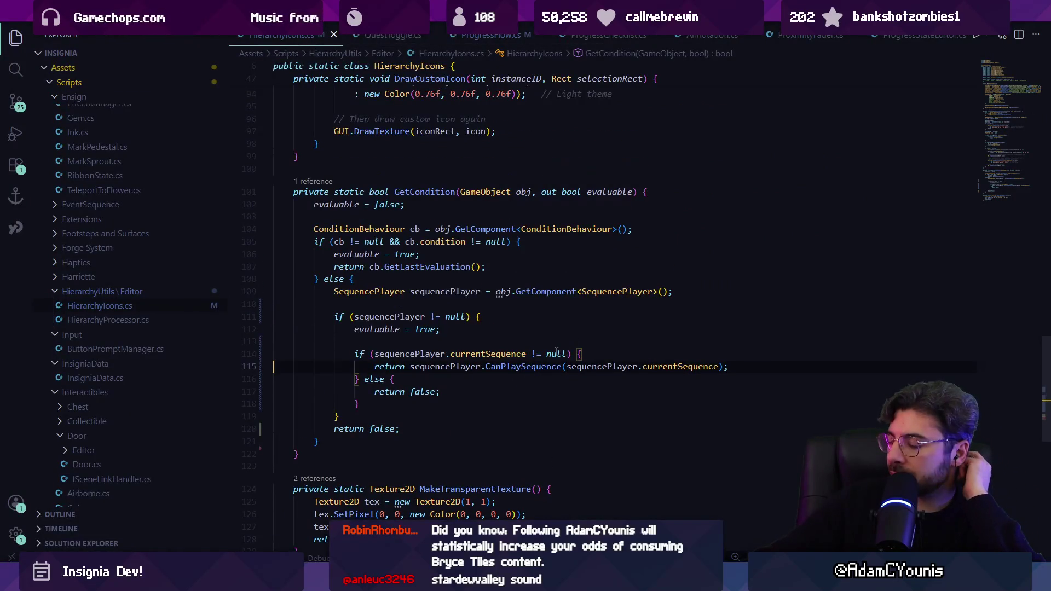
{"action": "left_click", "coordinate": [600, 355]}
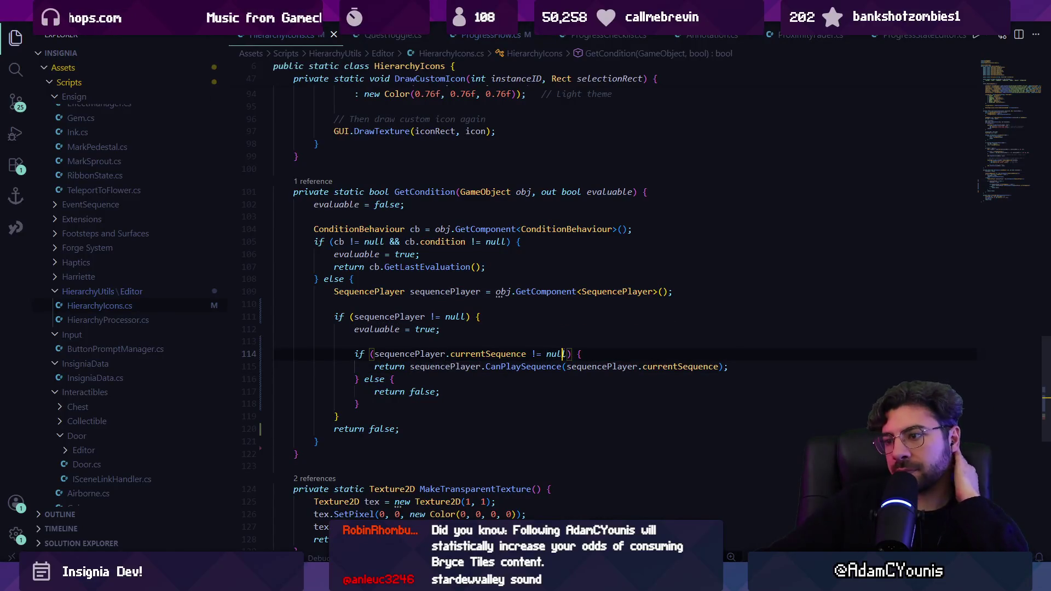
{"action": "left_click", "coordinate": [377, 354]}
{"action": "type", "text": "Appl"}
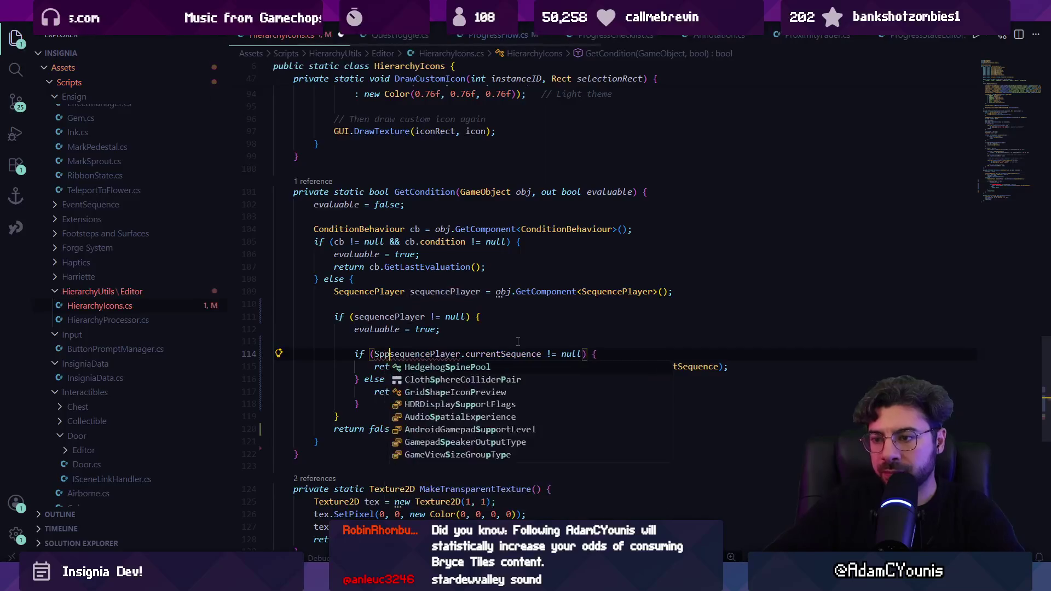
{"action": "type", "text": "ication."}
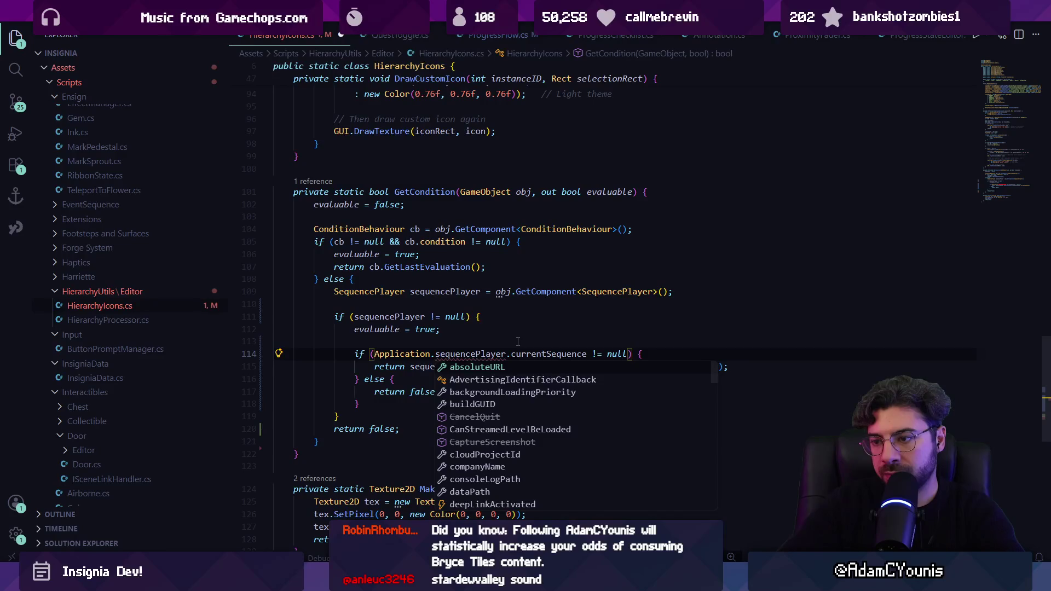
{"action": "type", "text": "isp"}
{"action": "key", "text": "Tab"}
{"action": "type", "text": "&&"}
{"action": "key", "text": "ctrl+s"}
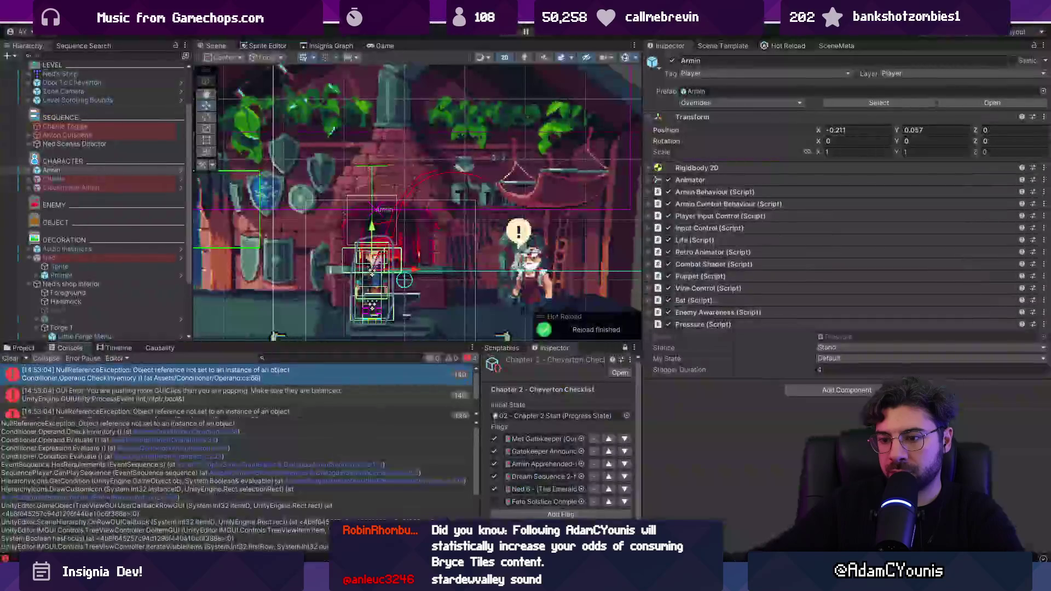
Search the Project panel for 'progress check' and open the Progress Checklists folder.
{"action": "key", "text": "alt+Tab"}
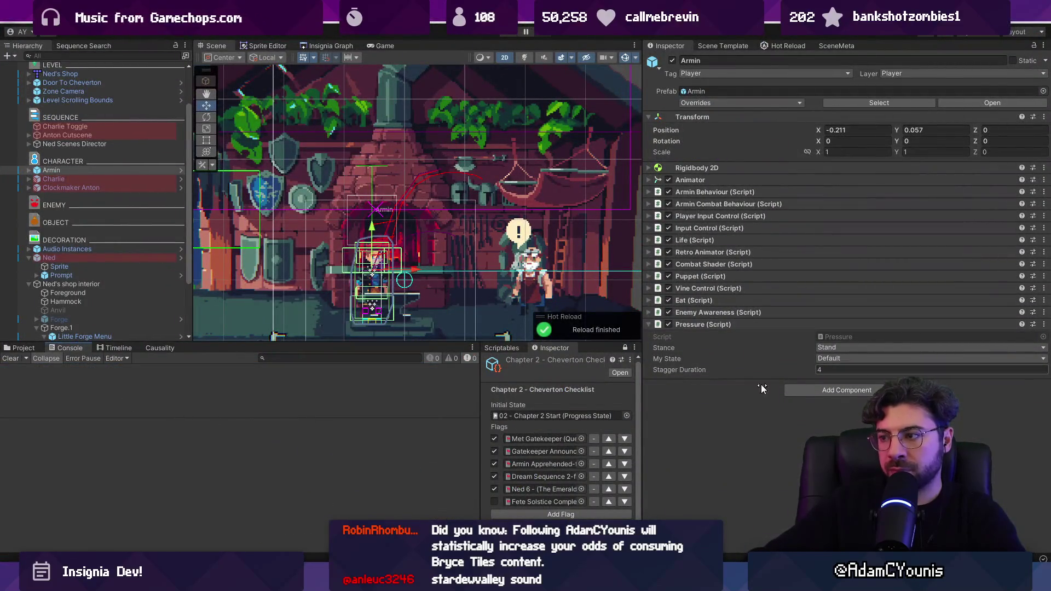
{"action": "left_click_drag", "start_coordinate": [342, 417], "coordinate": [341, 486]}
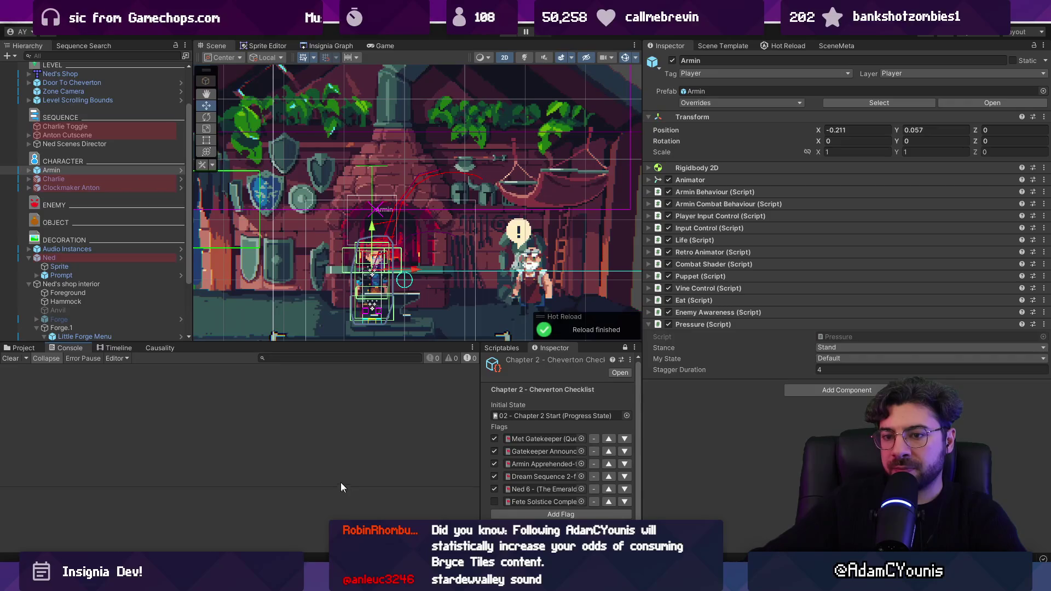
{"action": "left_click", "coordinate": [22, 348]}
{"action": "left_click", "coordinate": [289, 357]}
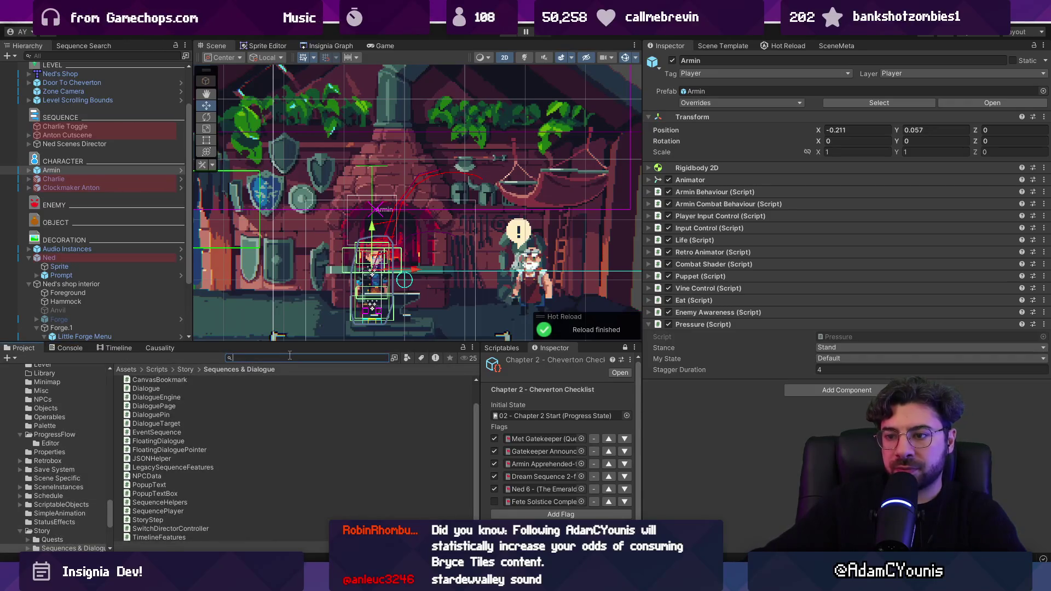
{"action": "type", "text": "progress check"}
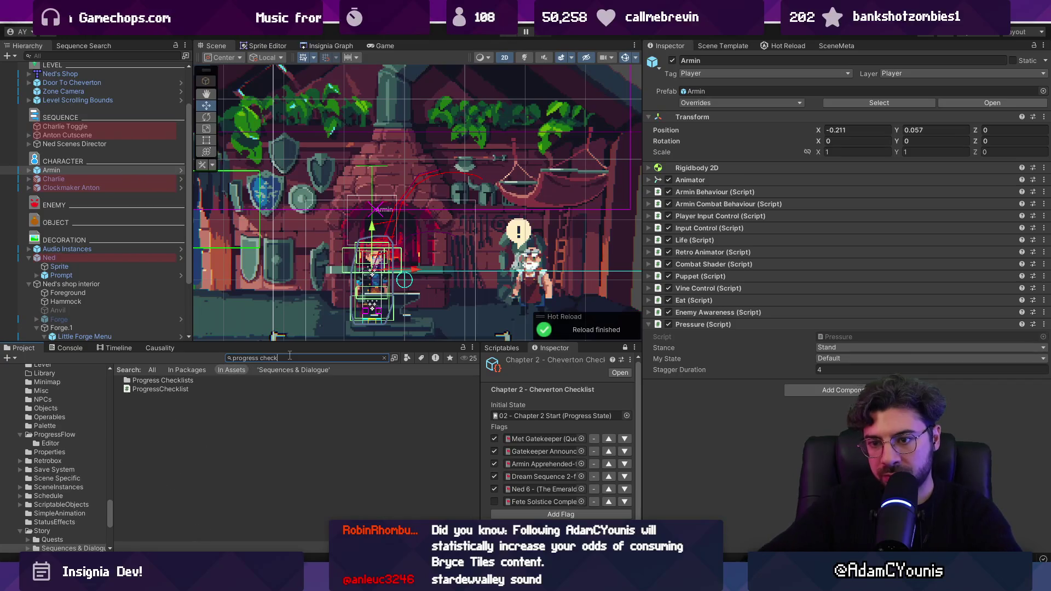
{"action": "double_click", "coordinate": [281, 377]}
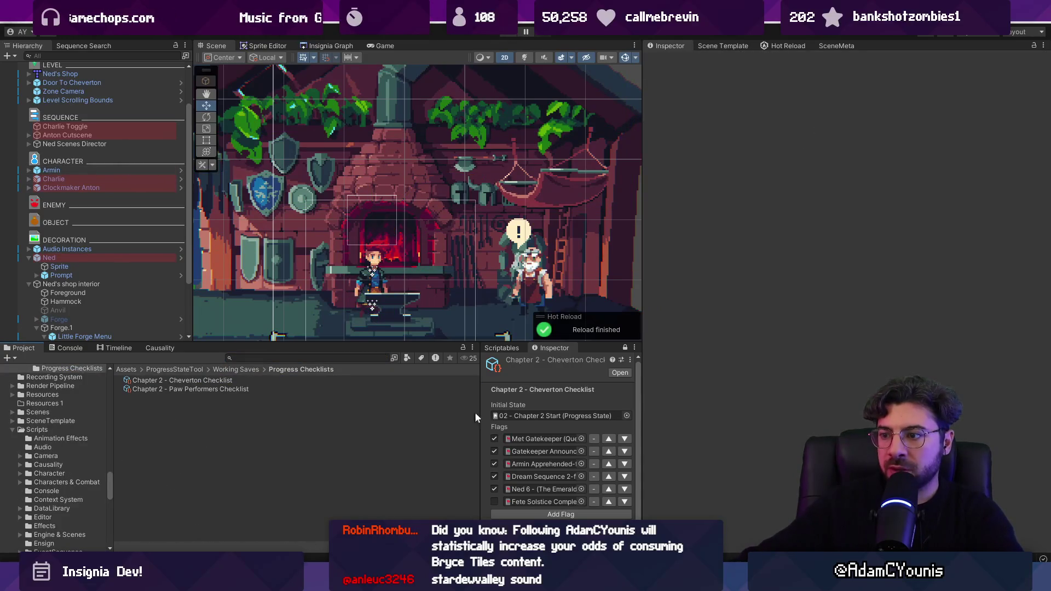
Run Generate Checklist from Ned's Sequence Player menu and inspect the new Ned Checklist asset.
{"action": "left_click", "coordinate": [106, 255]}
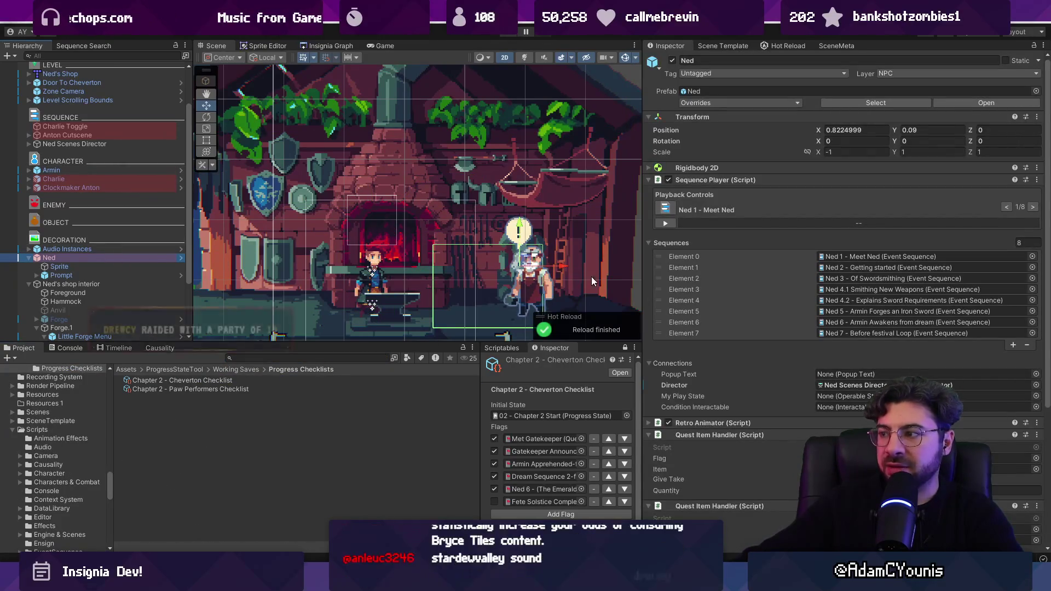
{"action": "left_click", "coordinate": [1036, 181]}
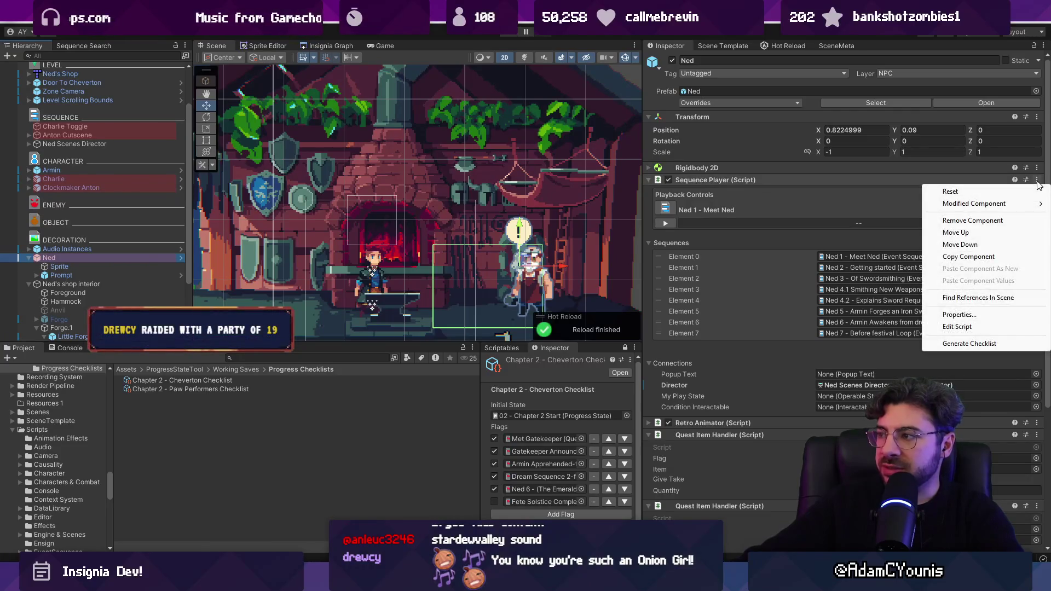
{"action": "left_click", "coordinate": [960, 345]}
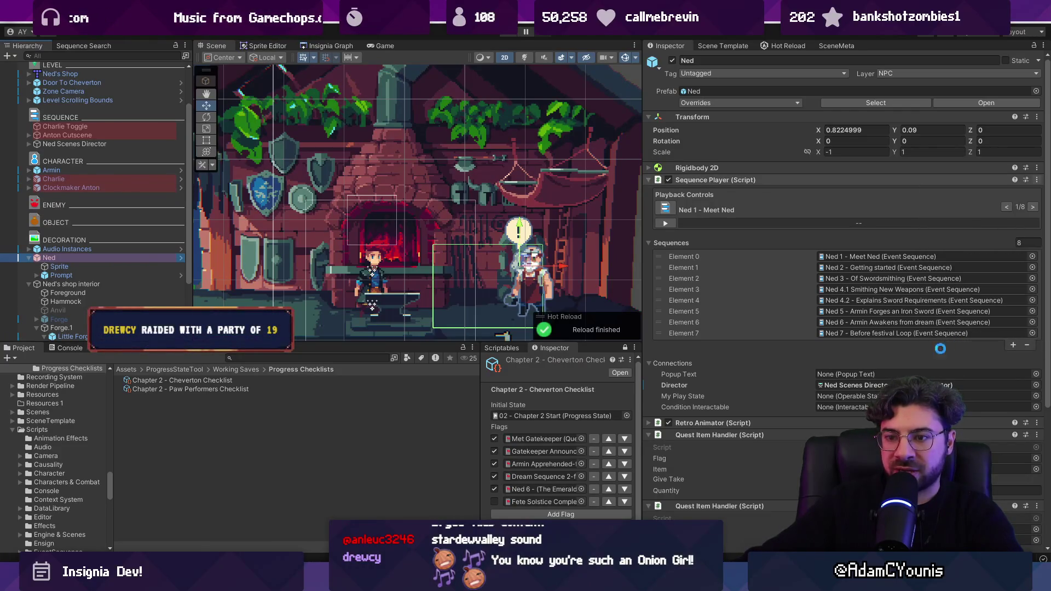
{"action": "left_click", "coordinate": [162, 399]}
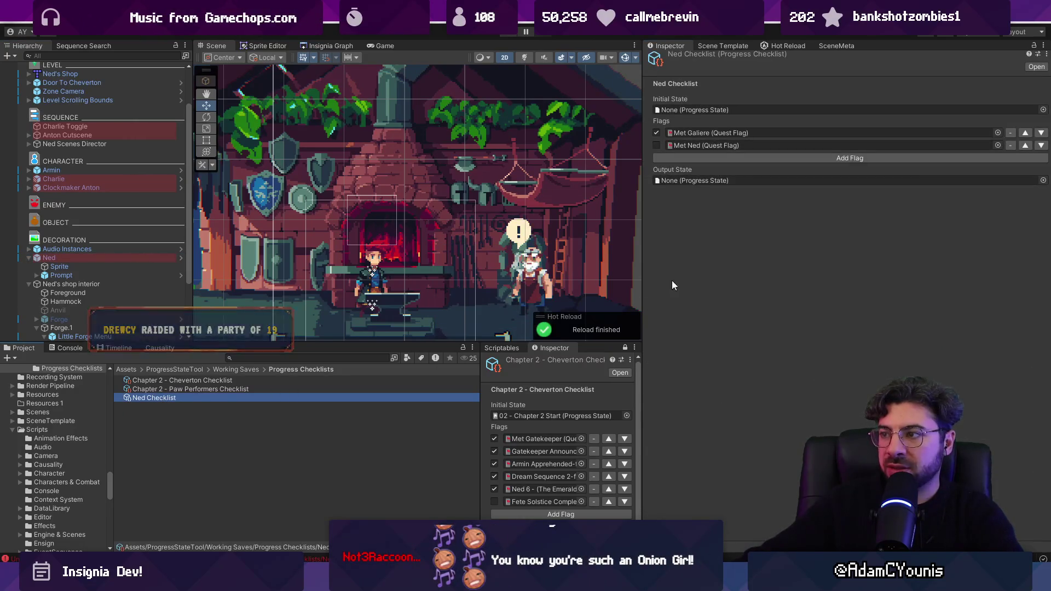
{"action": "left_click_drag", "start_coordinate": [639, 419], "coordinate": [743, 394]}
{"action": "left_click", "coordinate": [407, 393]}
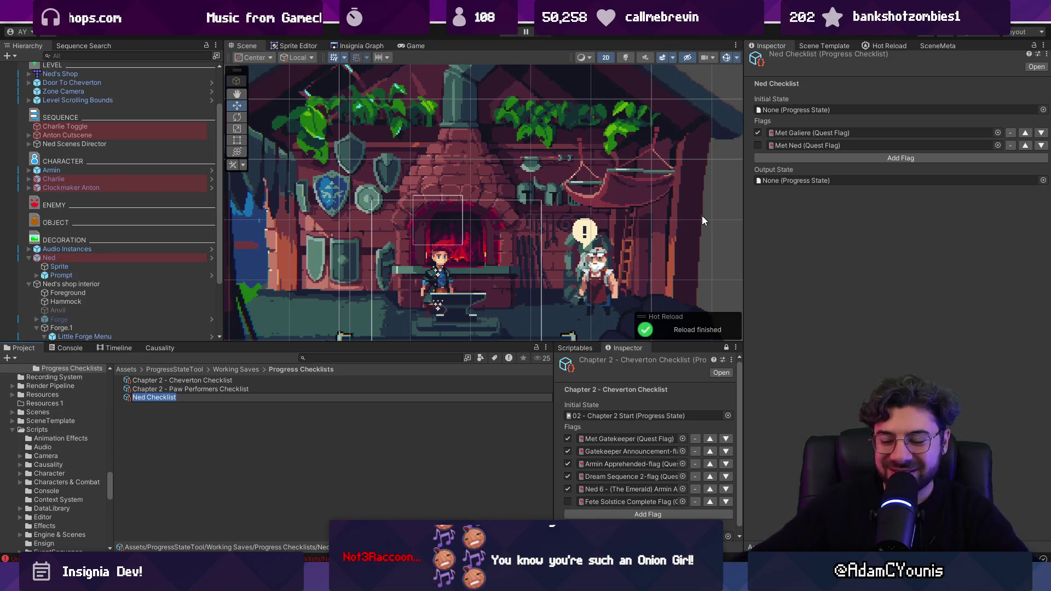
{"action": "left_click", "coordinate": [254, 433]}
Enlarge the Console to read the duplicate Ned Checklist errors, then return to GetCondition in VS Code.
{"action": "left_click", "coordinate": [73, 350]}
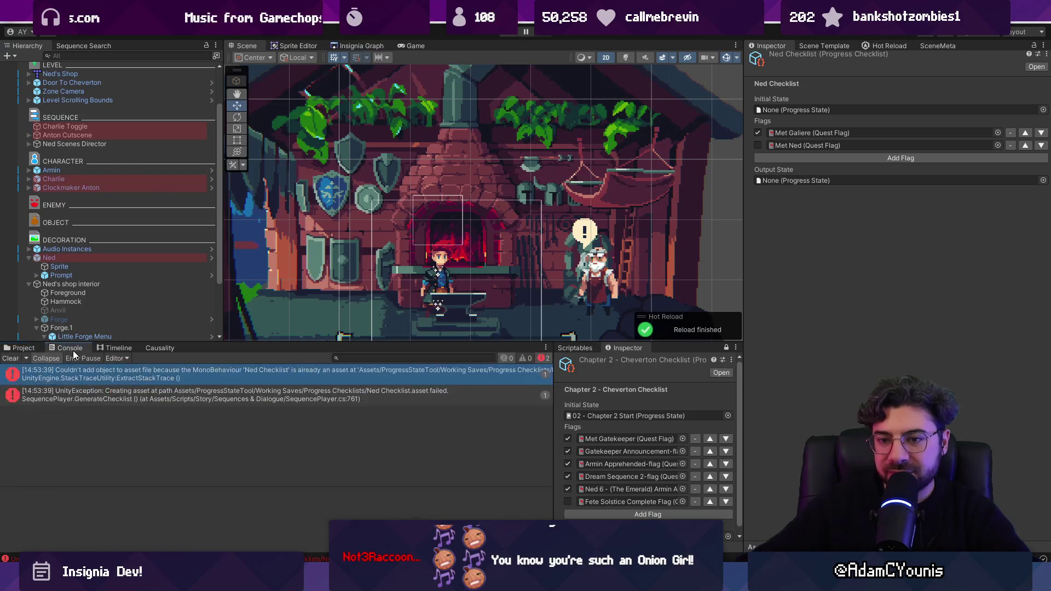
{"action": "left_click_drag", "start_coordinate": [244, 340], "coordinate": [249, 279]}
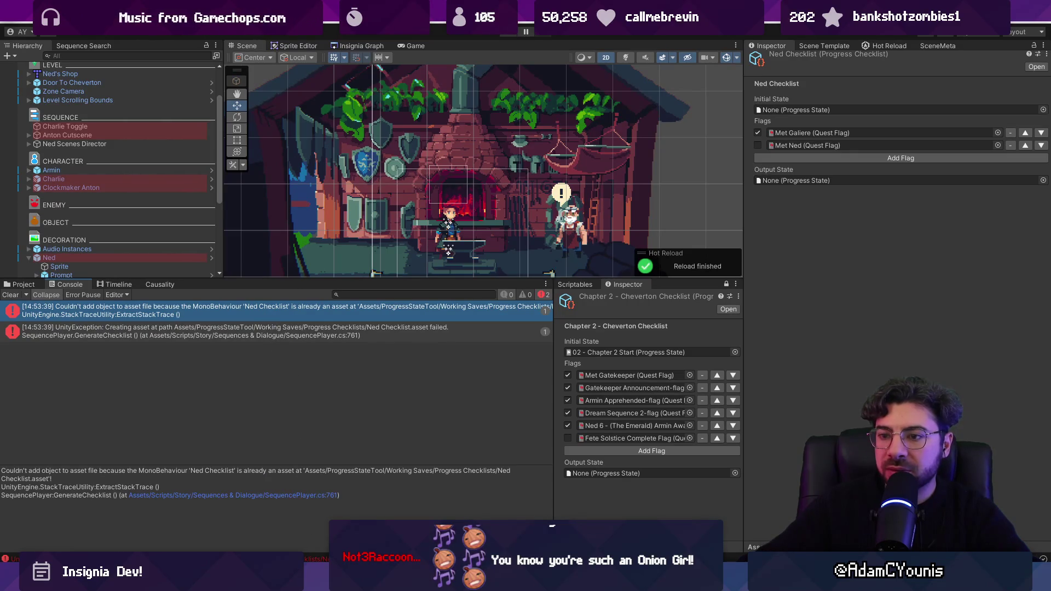
{"action": "key", "text": "alt+Tab"}
{"action": "key", "text": "alt+Tab"}
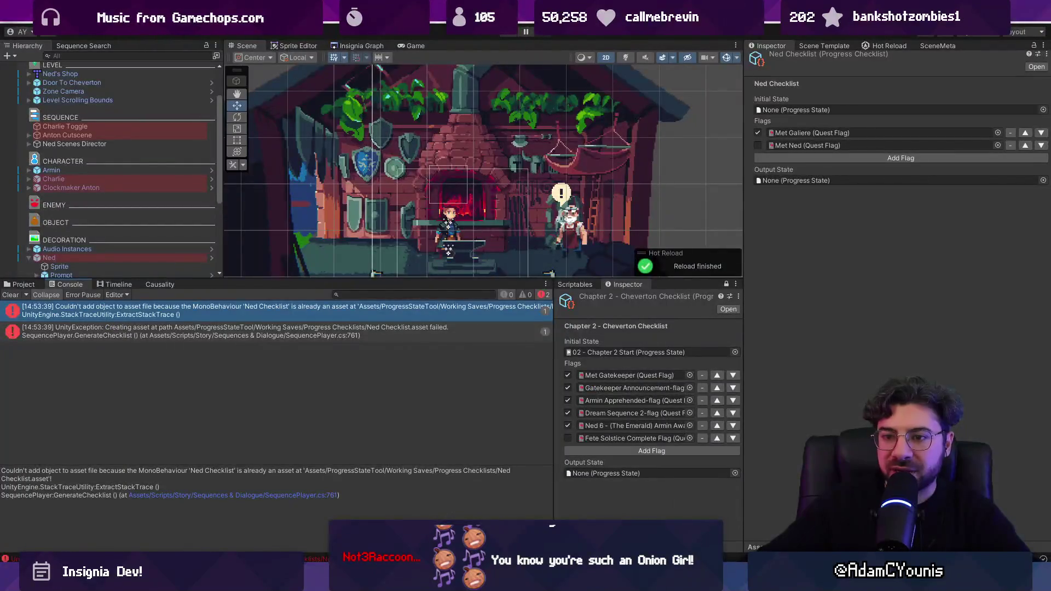
{"action": "mouse_move", "coordinate": [382, 582]}
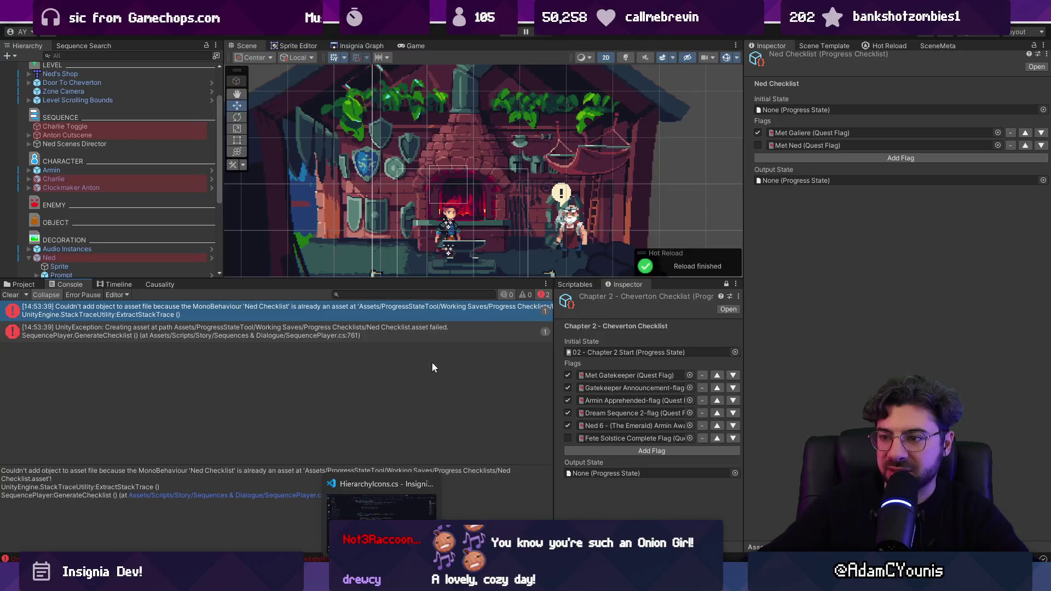
{"action": "mouse_move", "coordinate": [554, 323]}
{"action": "left_mouse_down"}
{"action": "mouse_move", "coordinate": [641, 322]}
{"action": "mouse_move", "coordinate": [526, 323]}
{"action": "left_mouse_up"}
{"action": "key", "text": "alt+Tab"}
{"action": "left_click_drag", "start_coordinate": [299, 454], "coordinate": [273, 199]}
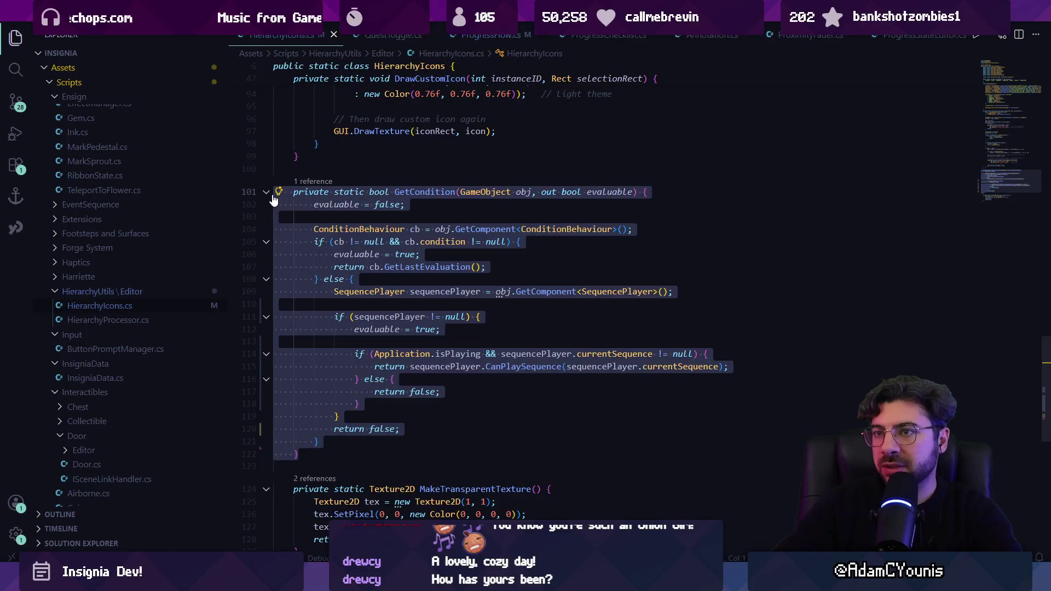
Open SequencePlayer.cs, select the whole GenerateChecklist method, and bring up Copilot Chat.
{"action": "key", "text": "ctrl+f"}
{"action": "key", "text": "Escape"}
{"action": "key", "text": "Escape"}
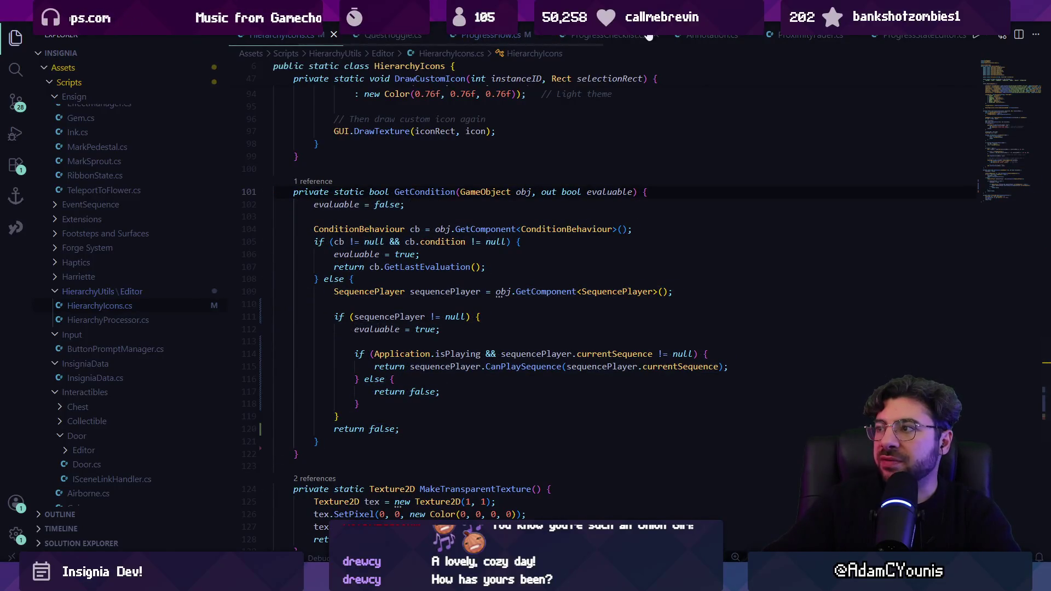
{"action": "key", "text": "ctrl+p"}
{"action": "type", "text": "Sequence"}
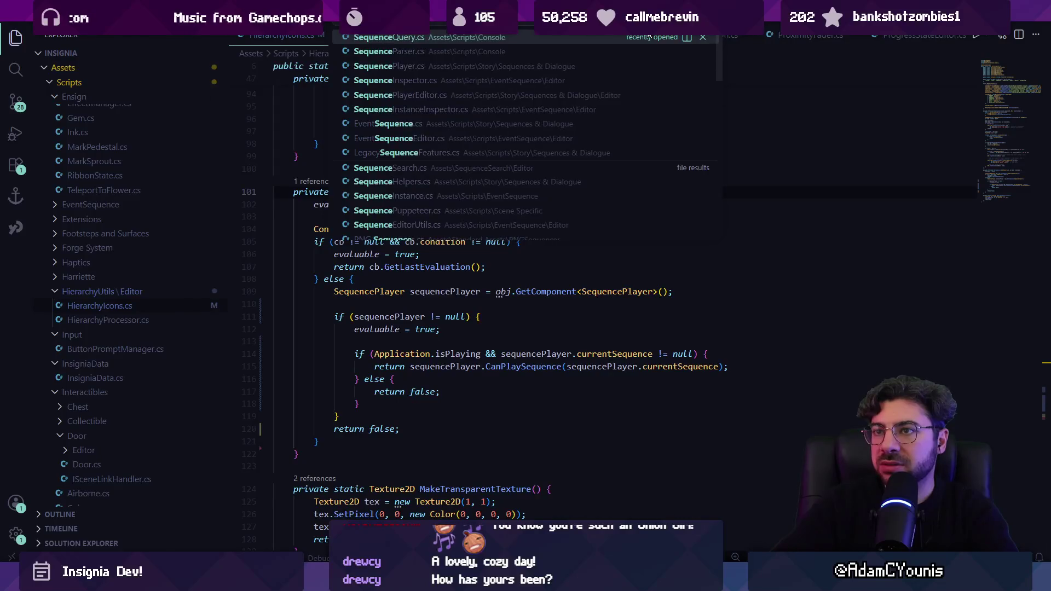
{"action": "type", "text": "Pla"}
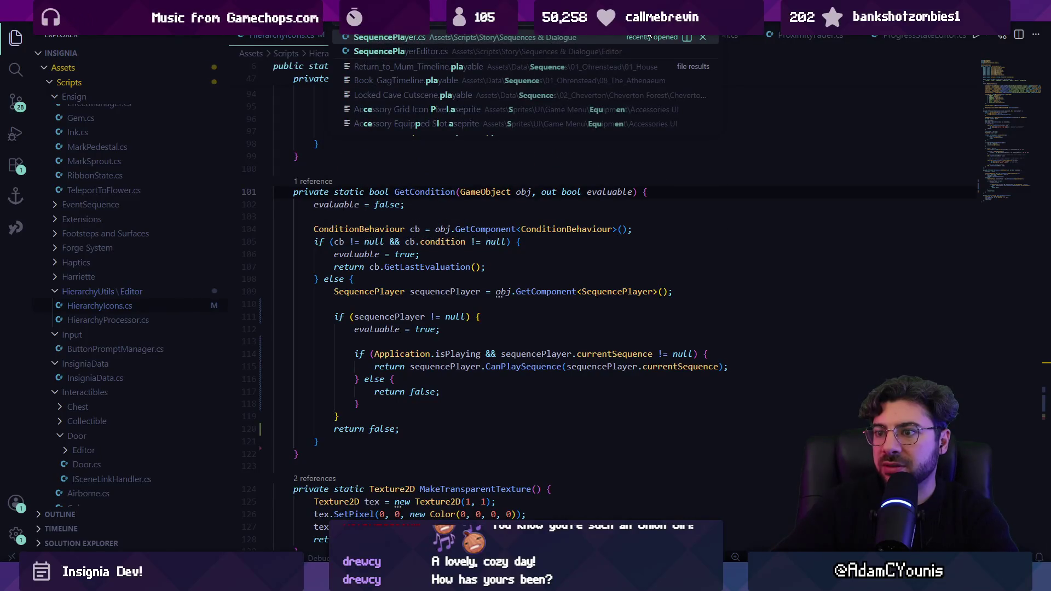
{"action": "key", "text": "Return"}
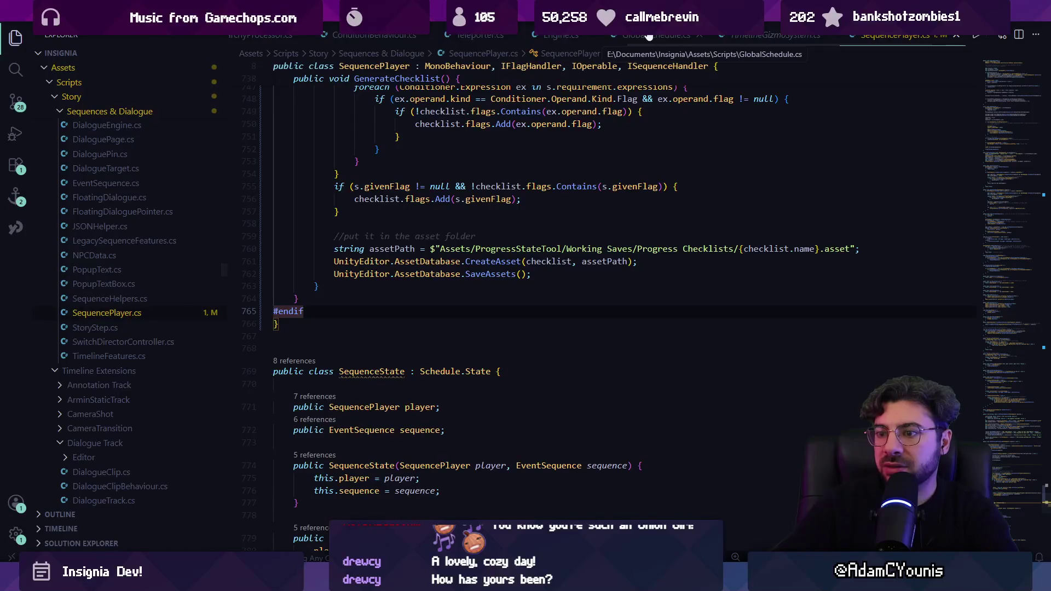
{"action": "scroll", "coordinate": [383, 329], "scroll_direction": "up", "scroll_amount": 3}
{"action": "left_click", "coordinate": [335, 401]}
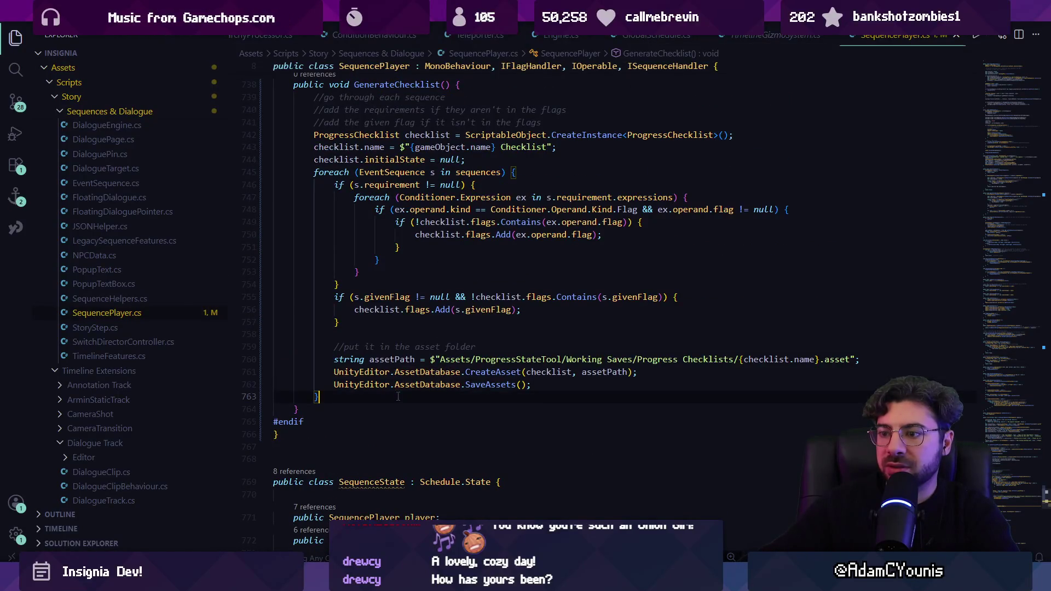
{"action": "mouse_move", "coordinate": [335, 403]}
{"action": "left_mouse_down"}
{"action": "mouse_move", "coordinate": [306, 174]}
{"action": "mouse_move", "coordinate": [277, 82]}
{"action": "left_mouse_up"}
{"action": "key", "text": "ctrl+alt+i"}
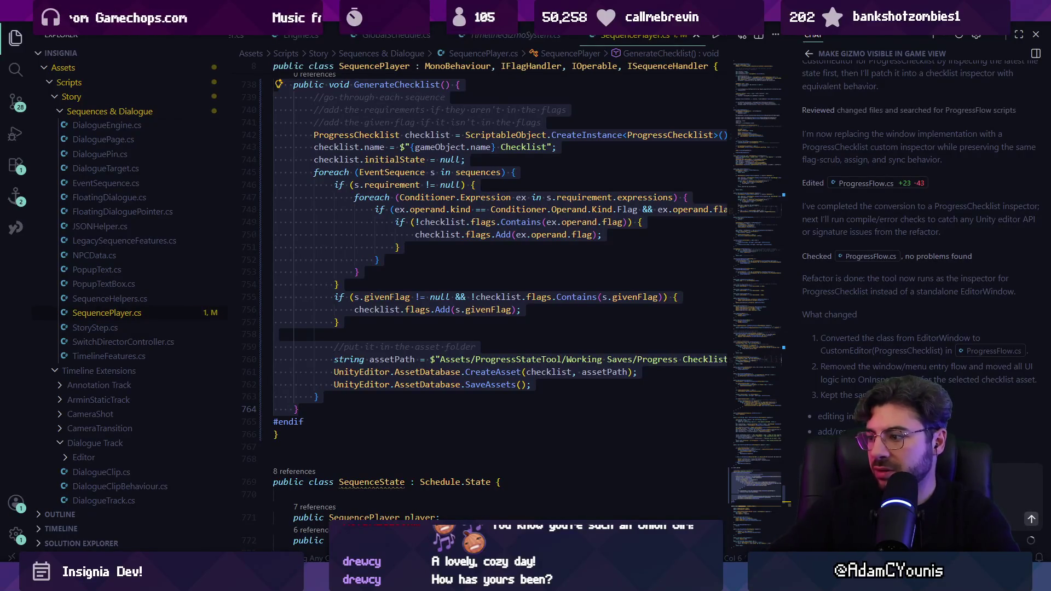
Send 'refactor this' in a fresh Copilot Chat with the GenerateChecklist selection attached.
{"action": "key", "text": "ctrl+l"}
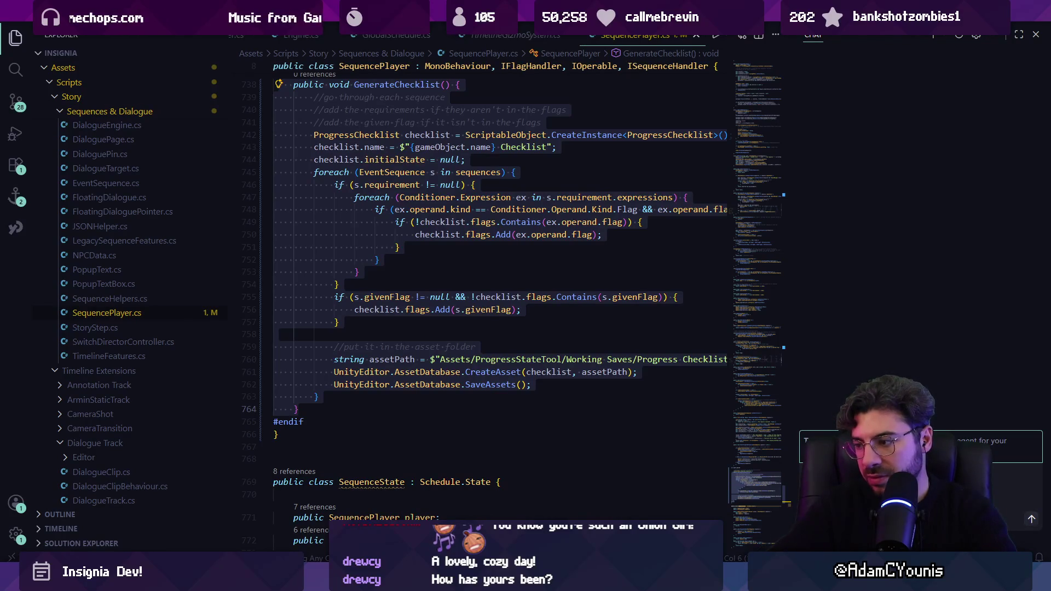
{"action": "type", "text": "refactor this"}
{"action": "key", "text": "Return"}
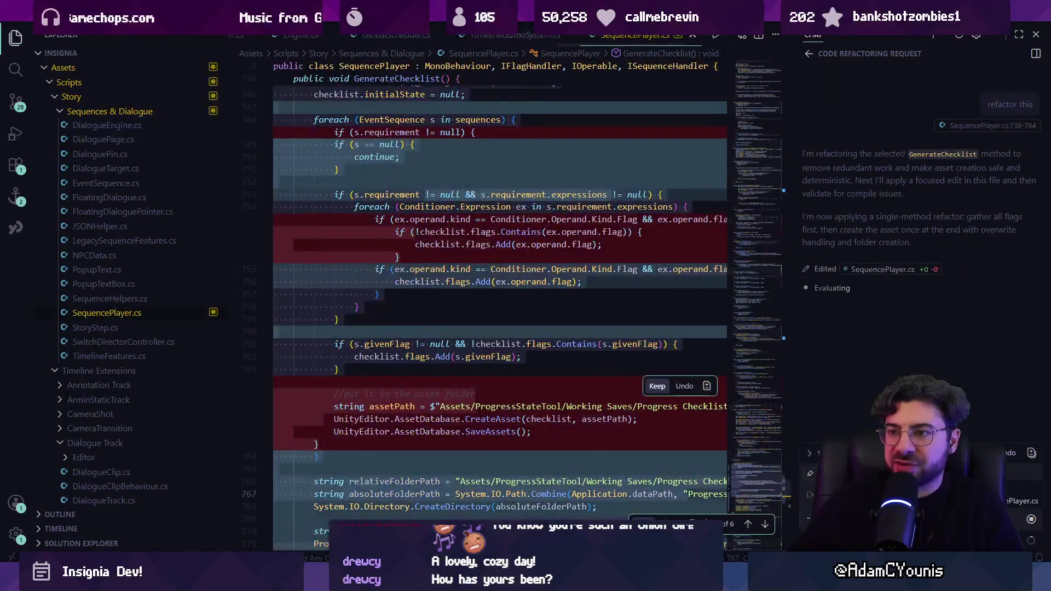
Review the proposed GenerateChecklist diff and accept all of the changes.
{"action": "scroll", "coordinate": [532, 360], "scroll_direction": "down", "scroll_amount": 5}
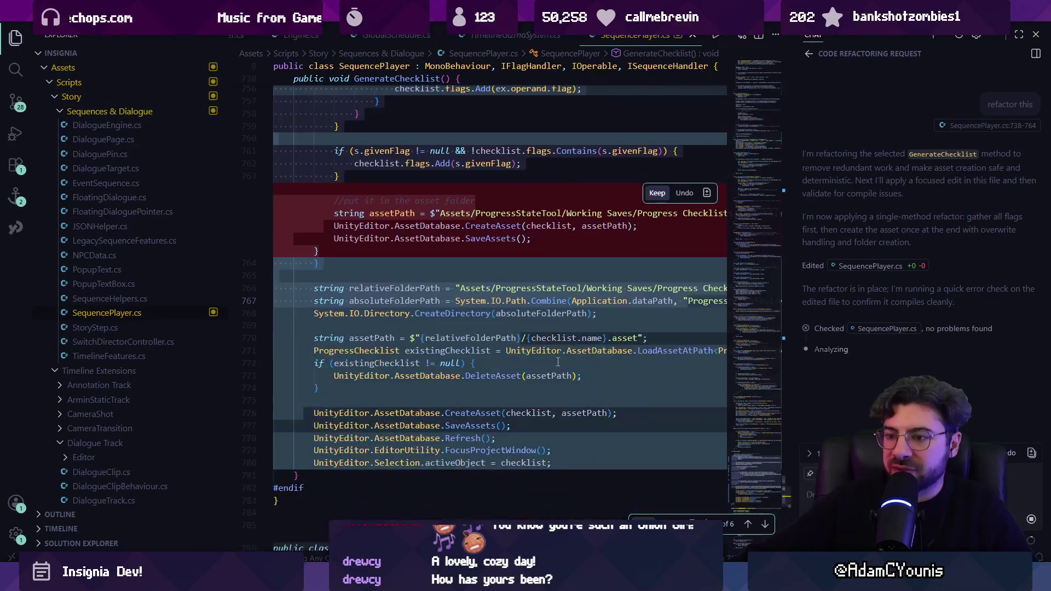
{"action": "scroll", "coordinate": [533, 361], "scroll_direction": "up", "scroll_amount": 7}
{"action": "scroll", "coordinate": [534, 362], "scroll_direction": "down", "scroll_amount": 8}
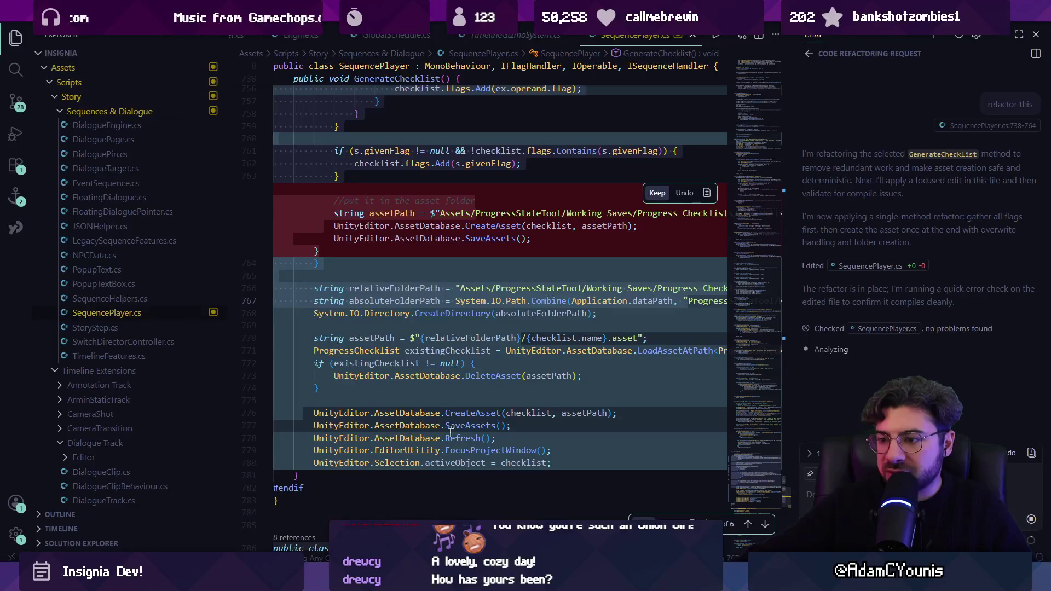
{"action": "scroll", "coordinate": [416, 383], "scroll_direction": "up", "scroll_amount": 7}
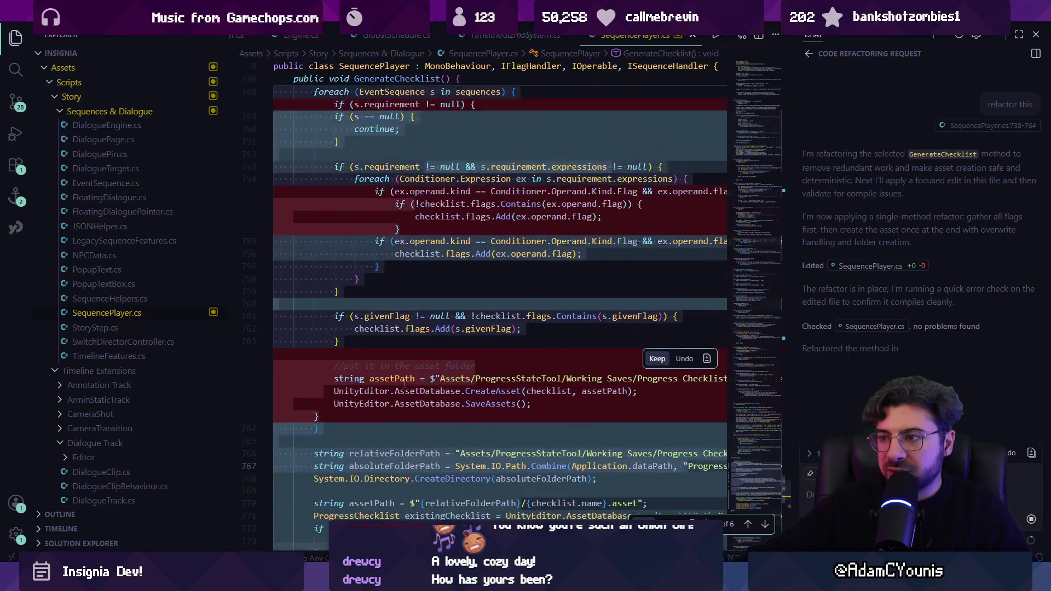
{"action": "scroll", "coordinate": [416, 384], "scroll_direction": "up", "scroll_amount": 3}
{"action": "scroll", "coordinate": [424, 386], "scroll_direction": "up", "scroll_amount": 2}
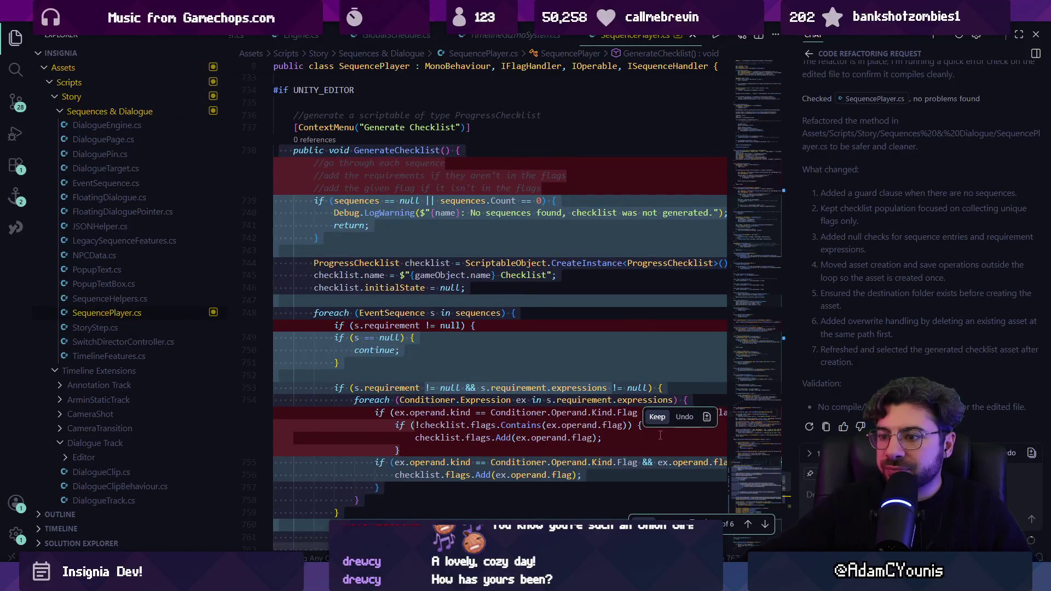
{"action": "scroll", "coordinate": [646, 432], "scroll_direction": "down", "scroll_amount": 5}
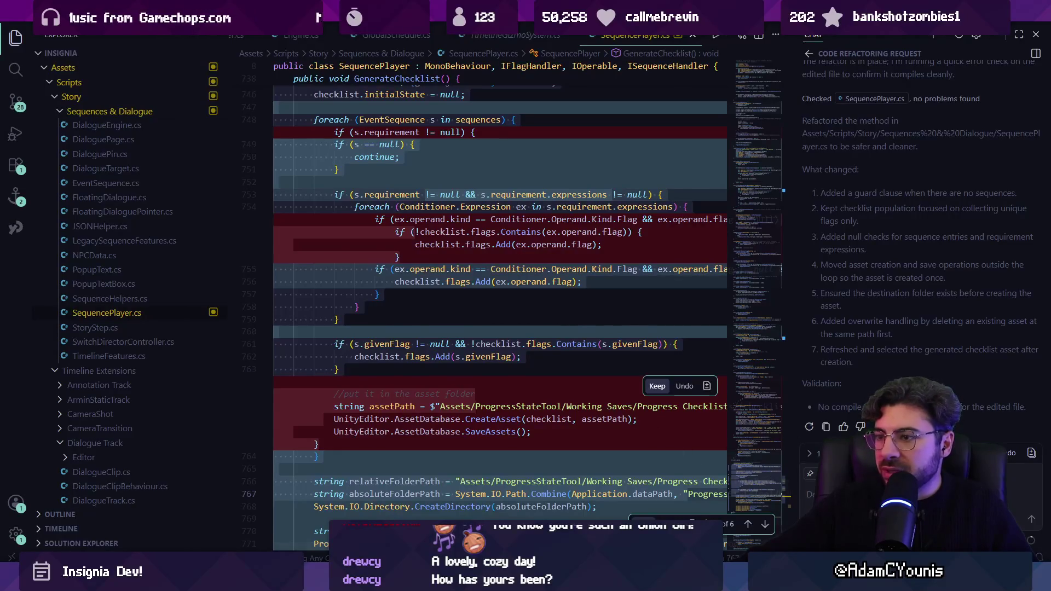
{"action": "key", "text": "ctrl+Return"}
Select the refresh, focus and select-asset lines and narrow the chat panel.
{"action": "scroll", "coordinate": [434, 327], "scroll_direction": "up", "scroll_amount": 5}
{"action": "scroll", "coordinate": [434, 327], "scroll_direction": "down", "scroll_amount": 6}
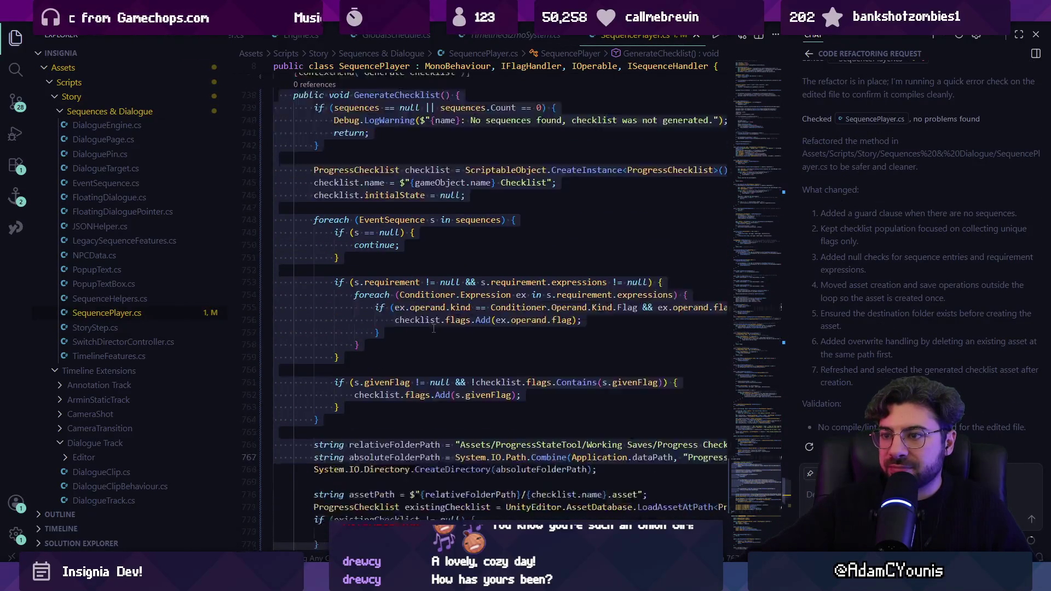
{"action": "mouse_move", "coordinate": [583, 428]}
{"action": "left_mouse_down"}
{"action": "mouse_move", "coordinate": [279, 415]}
{"action": "mouse_move", "coordinate": [383, 402]}
{"action": "mouse_move", "coordinate": [261, 402]}
{"action": "left_mouse_up"}
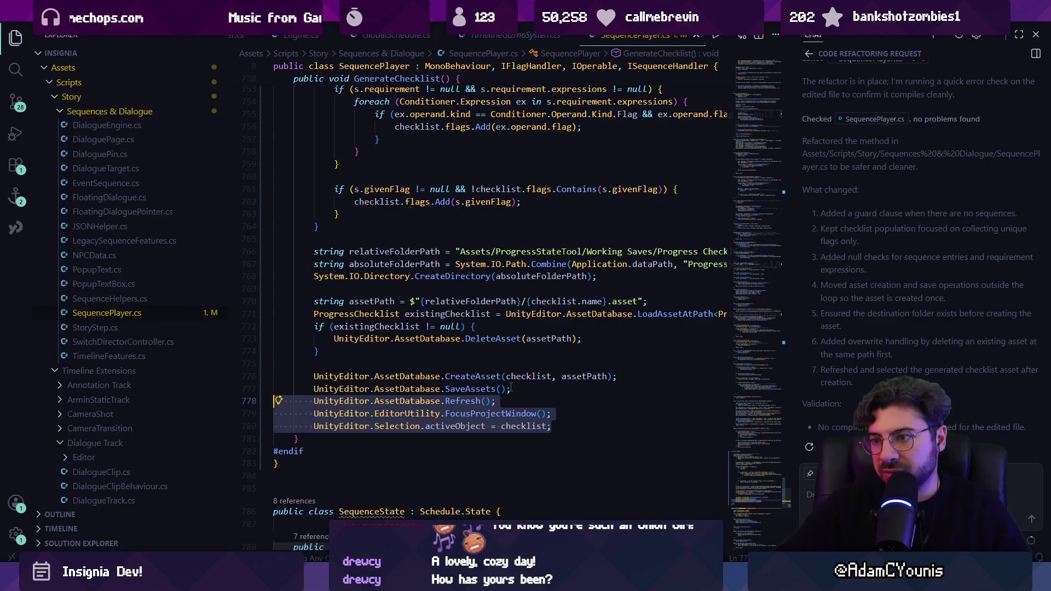
{"action": "scroll", "coordinate": [492, 388], "scroll_direction": "up", "scroll_amount": 4}
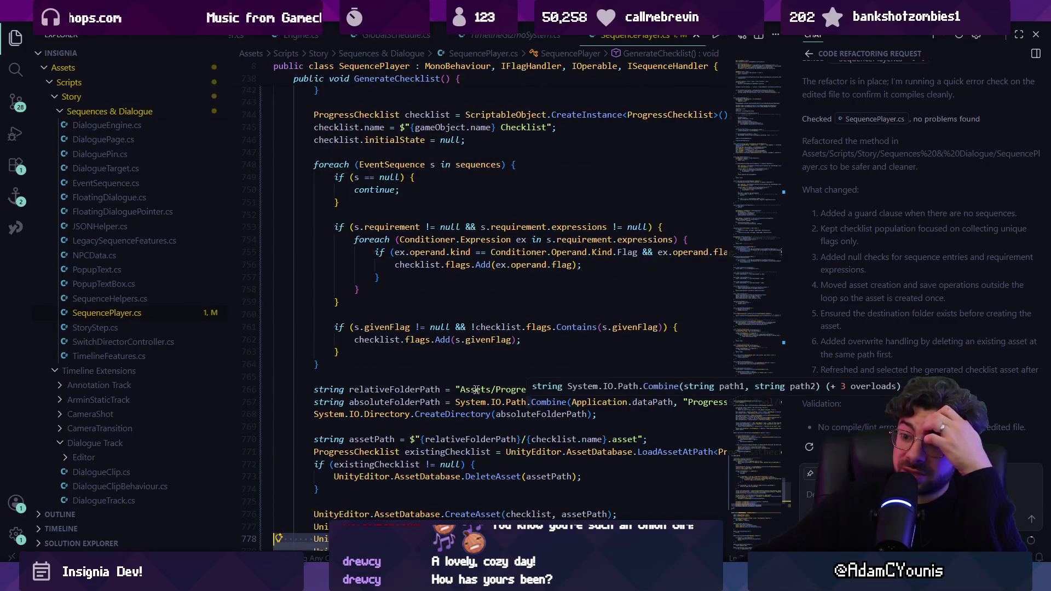
{"action": "left_click_drag", "start_coordinate": [792, 394], "coordinate": [941, 392]}
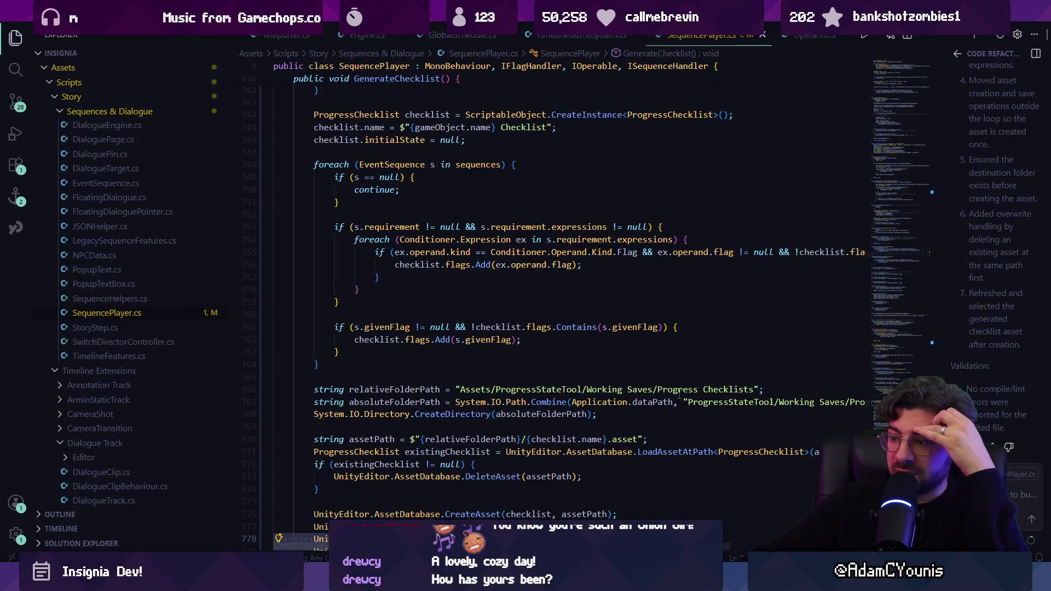
Set both folder paths on lines 766–767 to ProgressStateTool/Working Saves/Progress Checklists and save.
{"action": "left_click", "coordinate": [774, 402]}
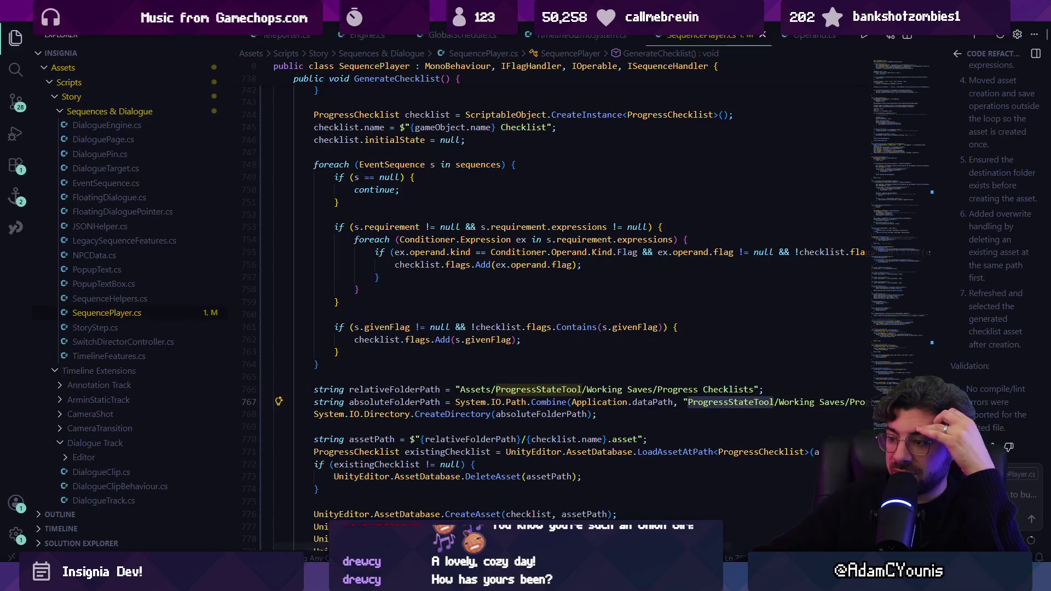
{"action": "scroll", "coordinate": [769, 542], "scroll_direction": "right", "scroll_amount": 3}
{"action": "scroll", "coordinate": [769, 542], "scroll_direction": "right", "scroll_amount": 1}
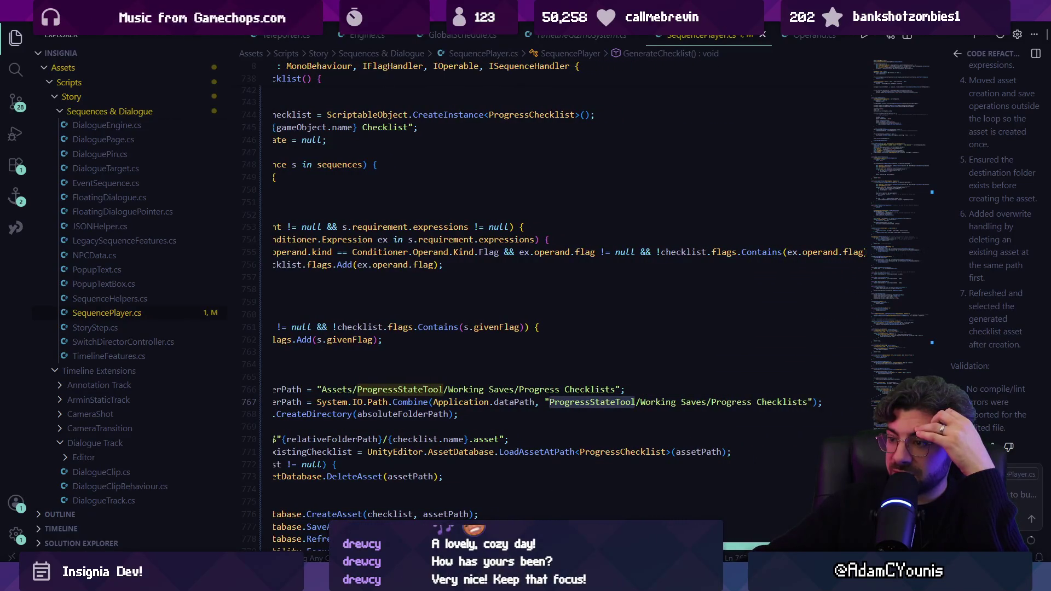
{"action": "scroll", "coordinate": [769, 542], "scroll_direction": "left", "scroll_amount": 5}
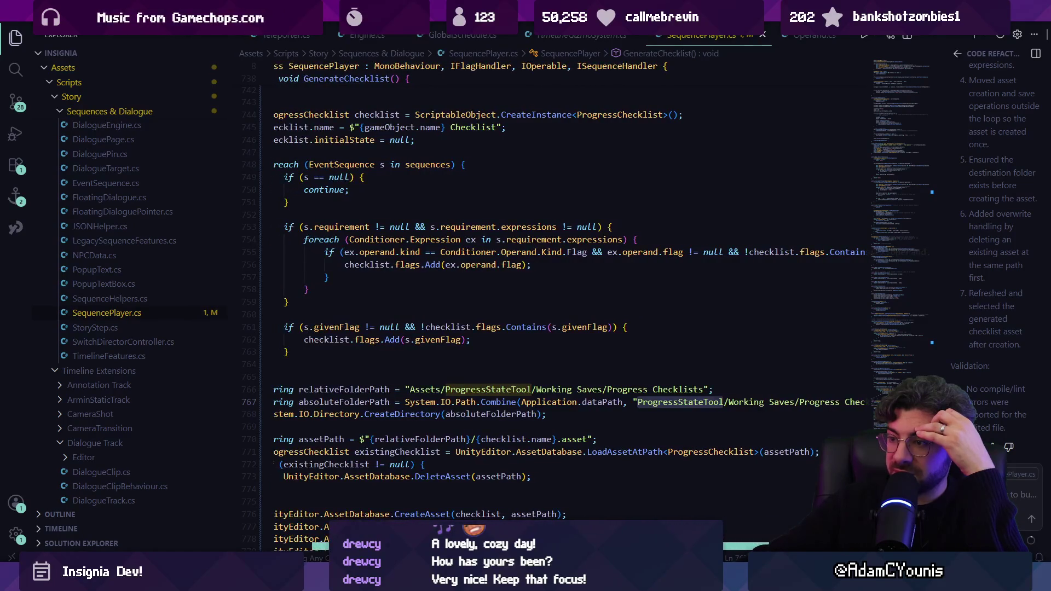
{"action": "scroll", "coordinate": [731, 408], "scroll_direction": "left", "scroll_amount": 2}
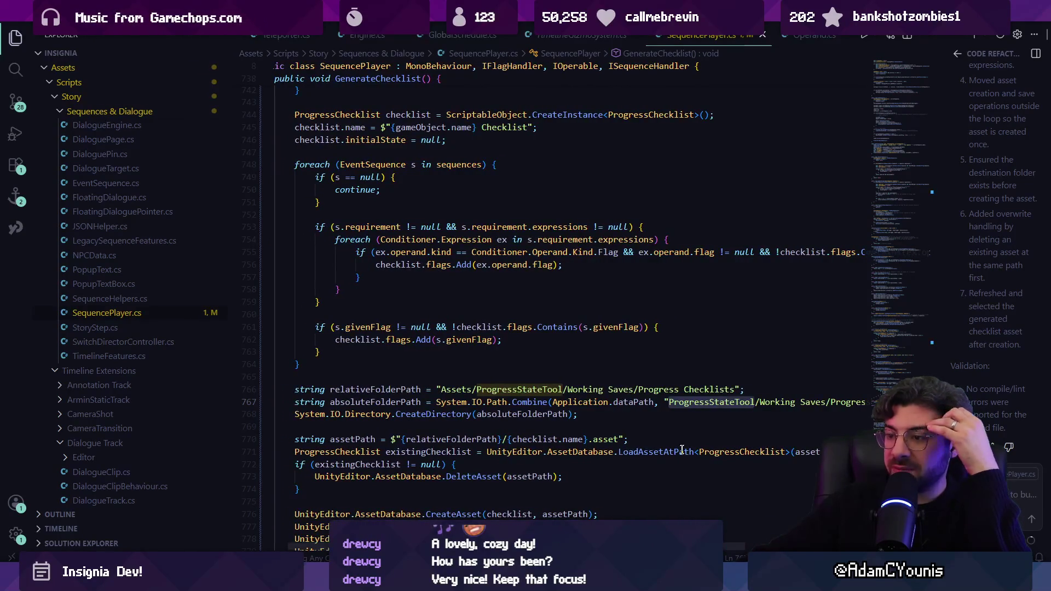
{"action": "key", "text": "ctrl+BackSpace"}
{"action": "key", "text": "ctrl+BackSpace"}
{"action": "key", "text": "ctrl+BackSpace"}
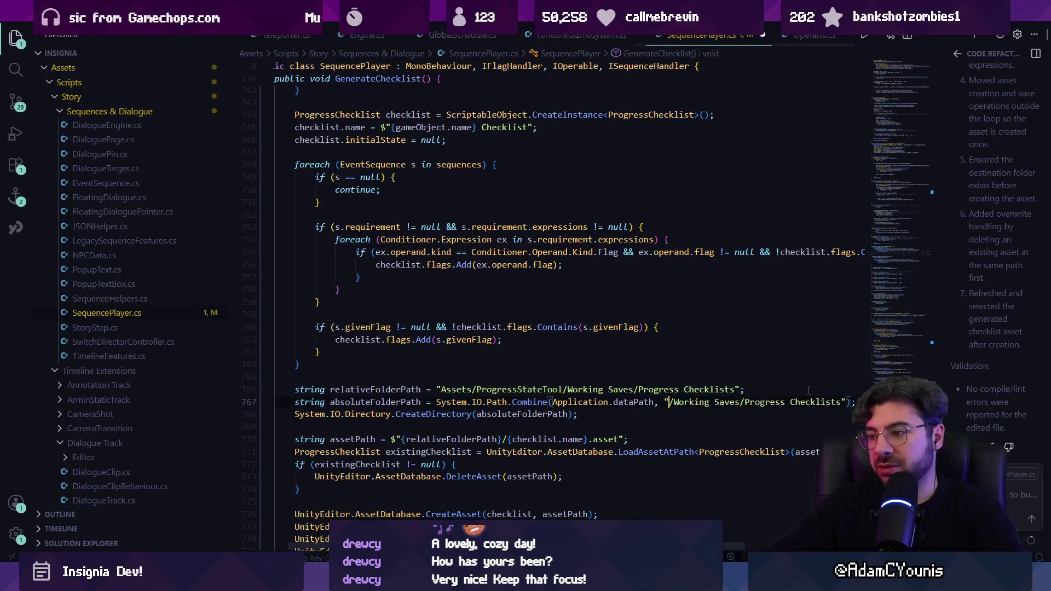
{"action": "key", "text": "ctrl+z"}
{"action": "key", "text": "BackSpace"}
{"action": "key", "text": "BackSpace"}
{"action": "key", "text": "BackSpace"}
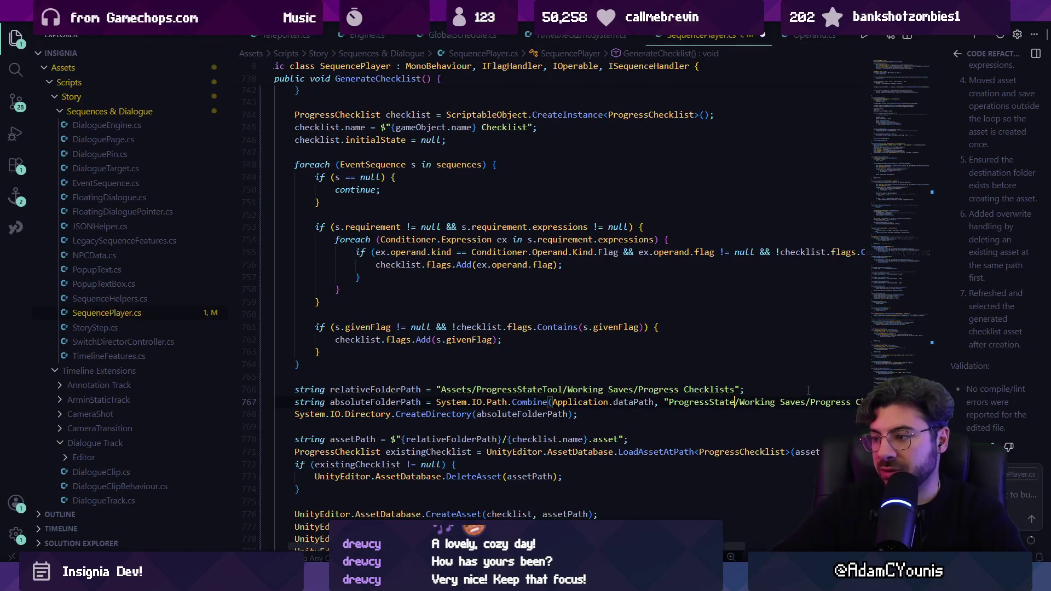
{"action": "left_click", "coordinate": [562, 389]}
{"action": "key", "text": "BackSpace"}
{"action": "key", "text": "BackSpace"}
{"action": "key", "text": "BackSpace"}
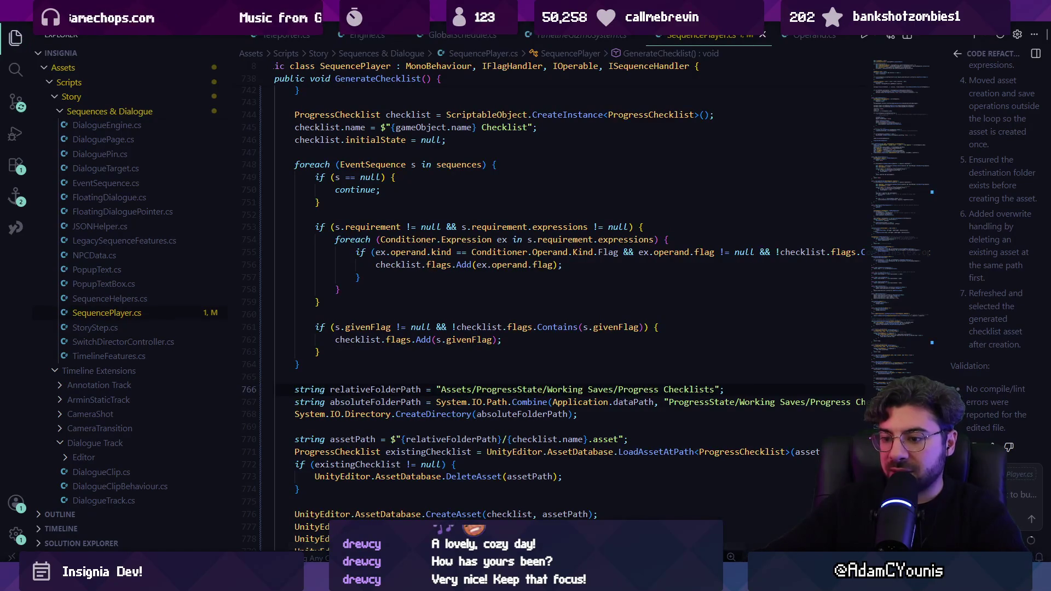
{"action": "key", "text": "alt+Tab"}
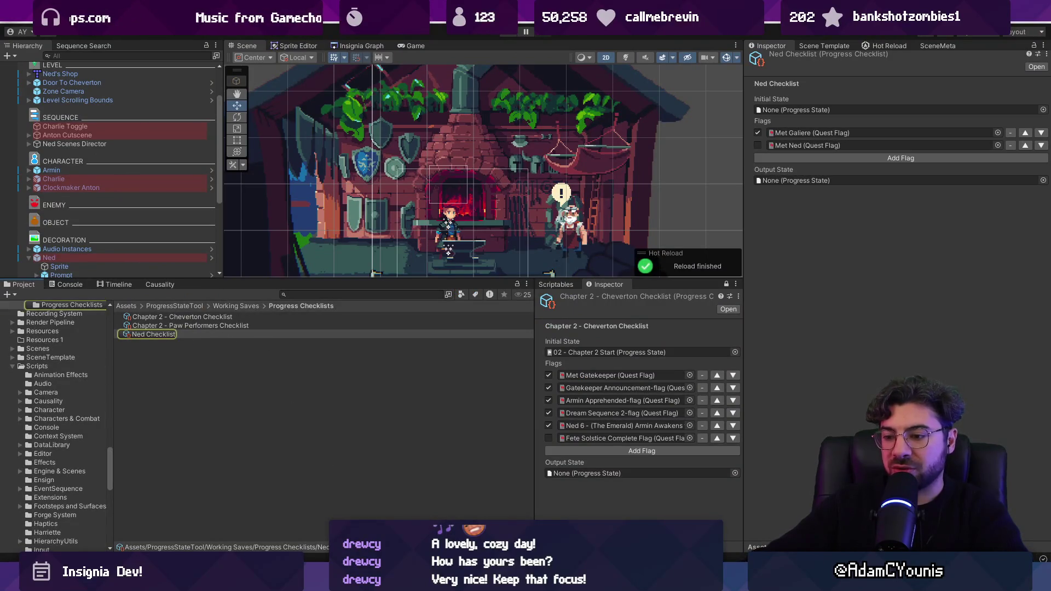
{"action": "key", "text": "alt+Tab"}
{"action": "type", "text": "Tool"}
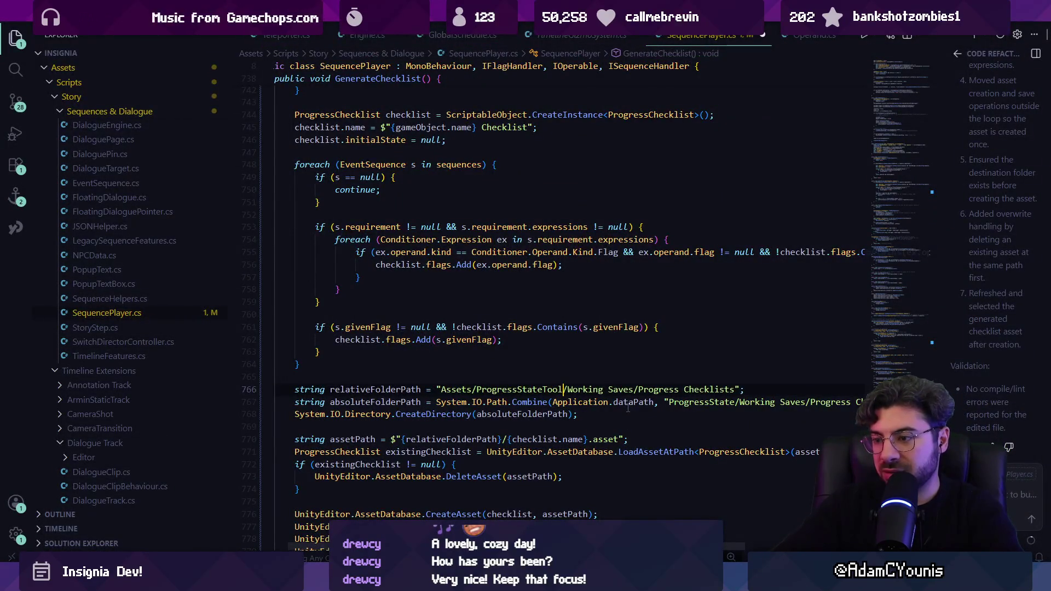
{"action": "key", "text": "Tab"}
{"action": "key", "text": "Tab"}
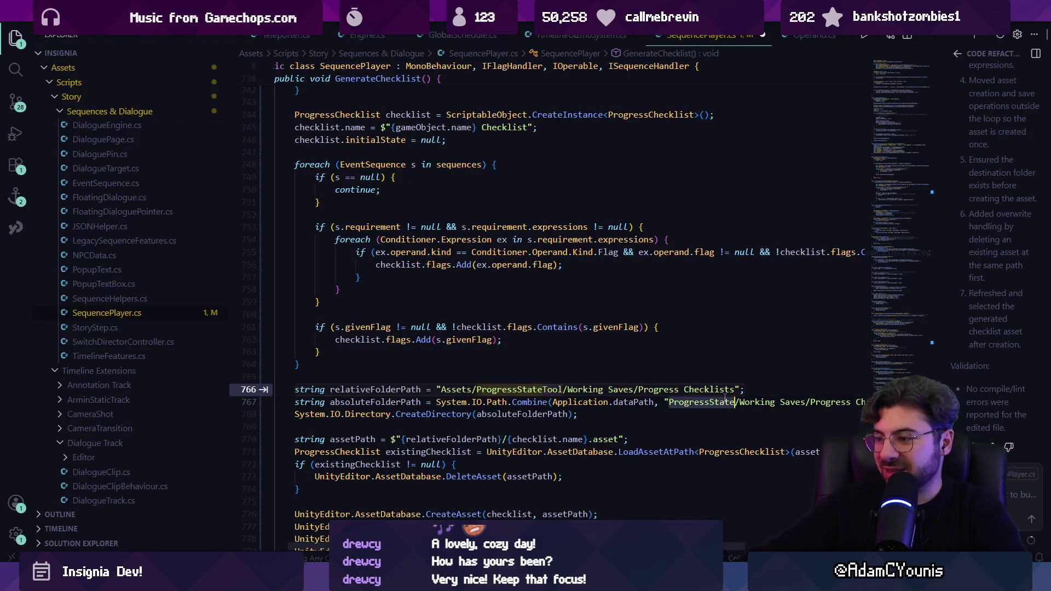
{"action": "key", "text": "ctrl+s"}
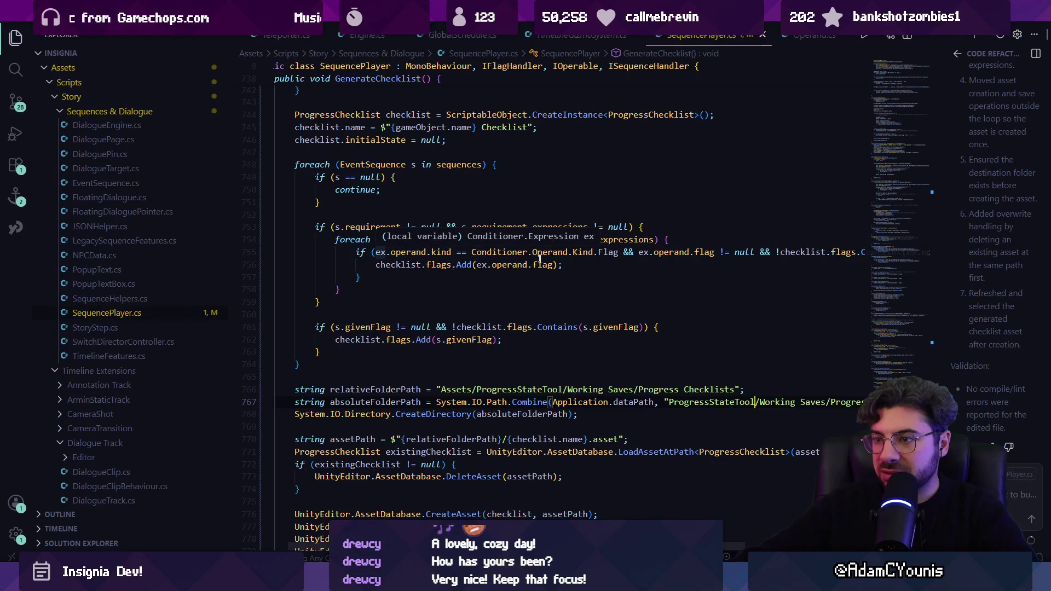
Review the flag-adding loop line and every use of relativeFolderPath in GenerateChecklist.
{"action": "left_click", "coordinate": [583, 265]}
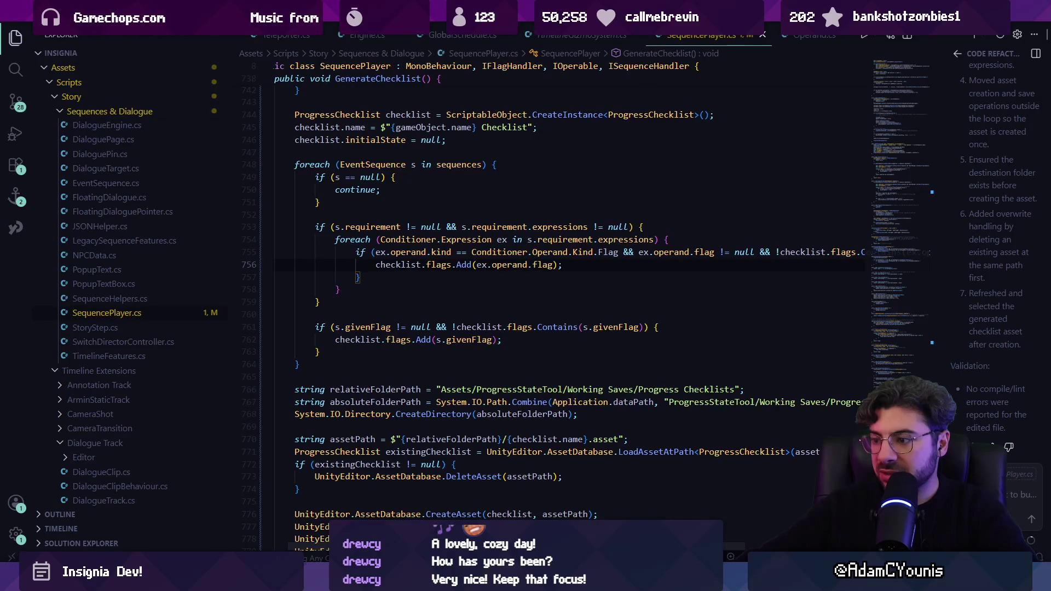
{"action": "scroll", "coordinate": [578, 518], "scroll_direction": "right", "scroll_amount": 2}
{"action": "scroll", "coordinate": [579, 518], "scroll_direction": "left", "scroll_amount": 3}
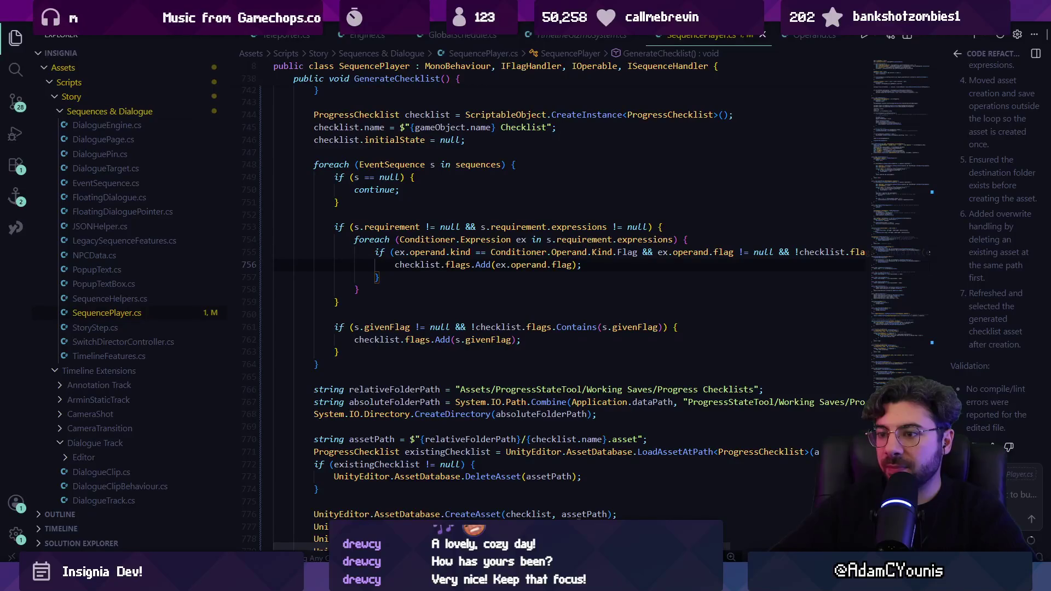
{"action": "scroll", "coordinate": [414, 310], "scroll_direction": "down", "scroll_amount": 2}
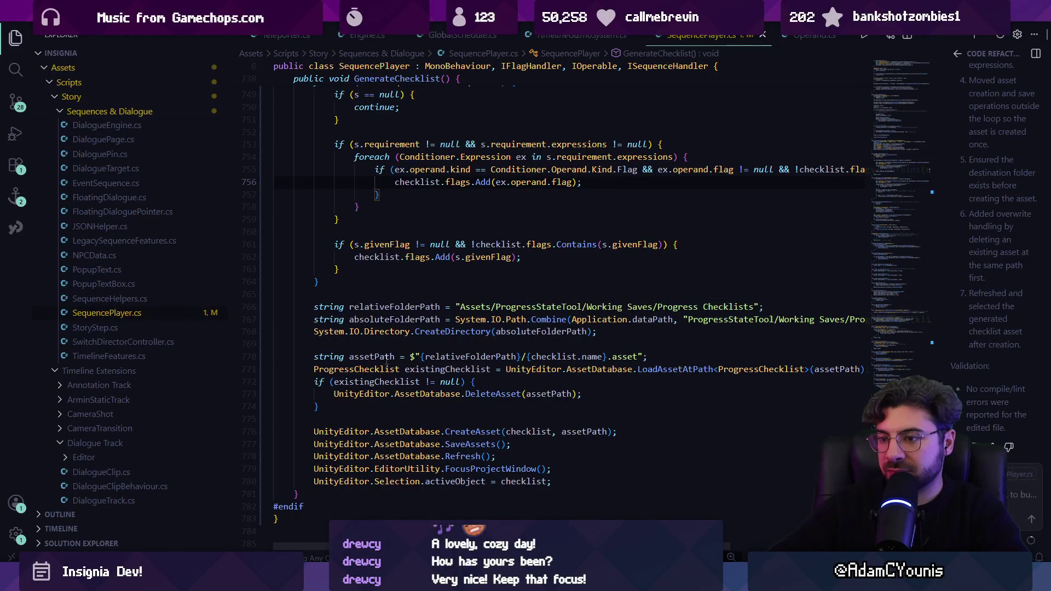
{"action": "left_click", "coordinate": [446, 356]}
{"action": "left_click", "coordinate": [537, 356]}
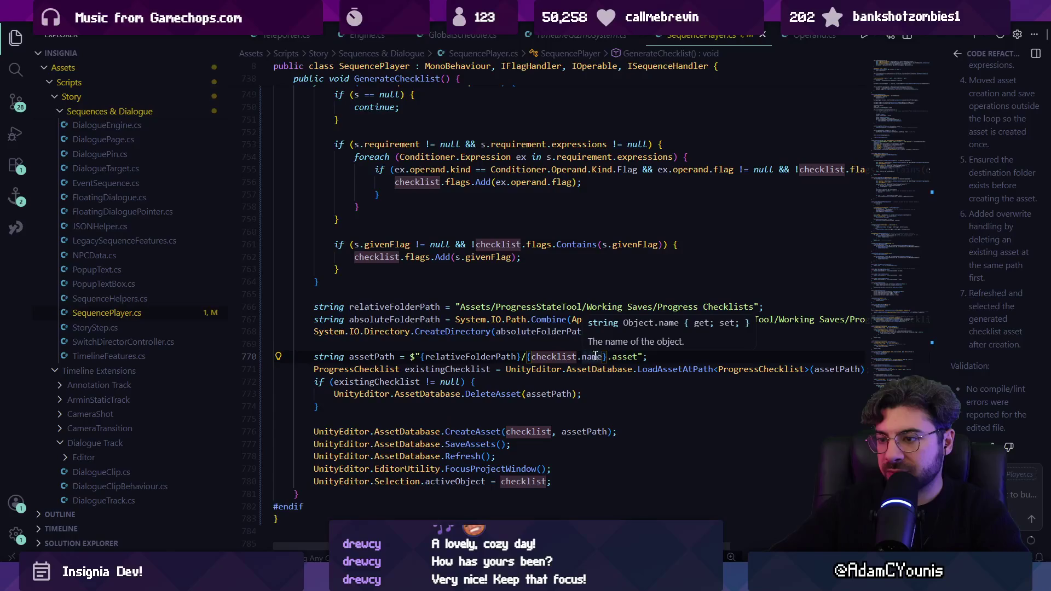
{"action": "left_click", "coordinate": [471, 357]}
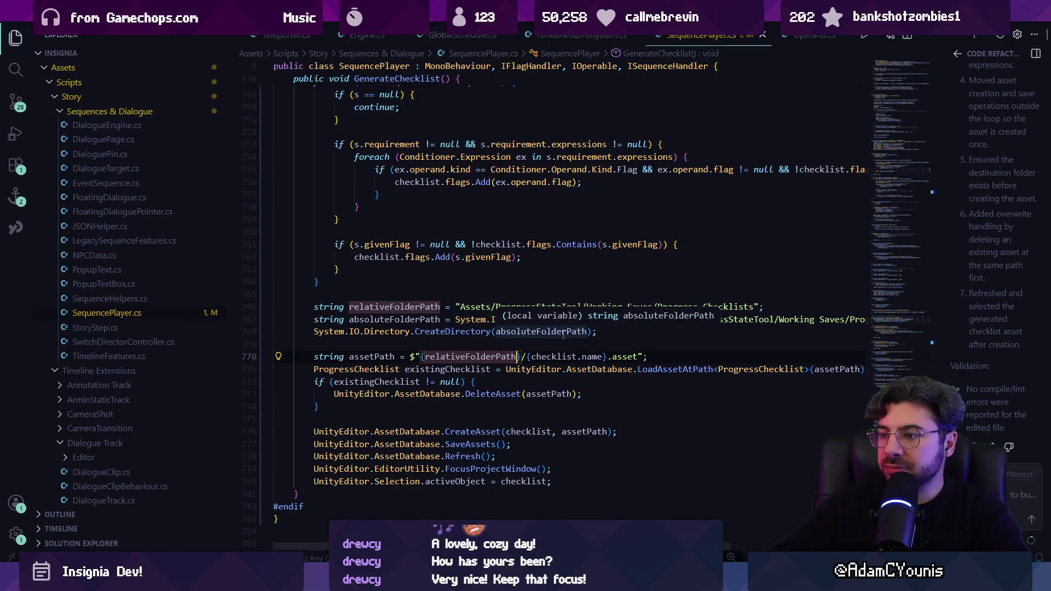
Delete the old Ned Checklist asset from the Project panel.
{"action": "key", "text": "alt+Tab"}
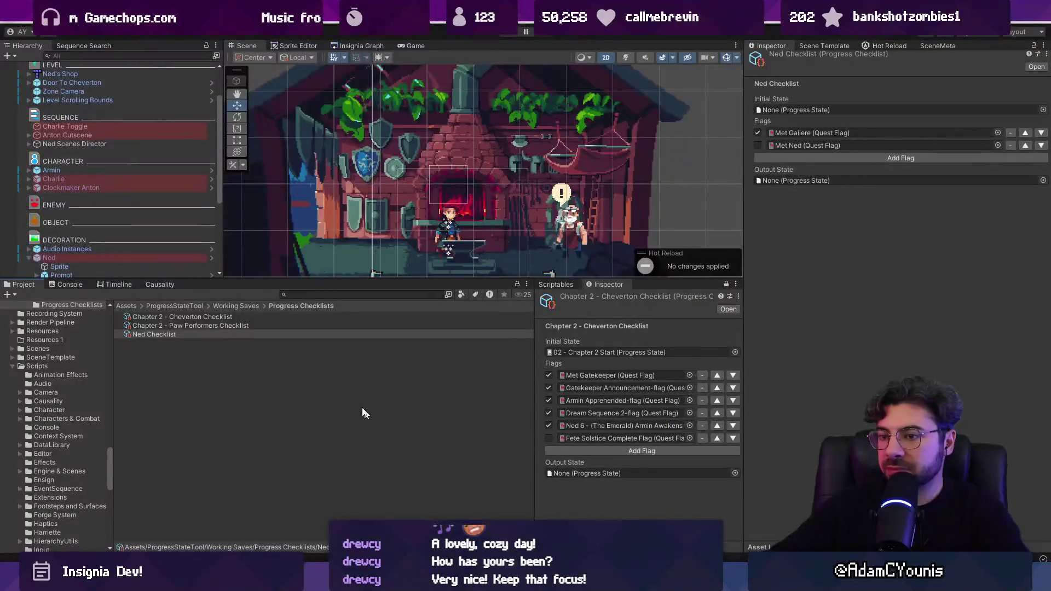
{"action": "left_click", "coordinate": [206, 333]}
{"action": "key", "text": "Delete"}
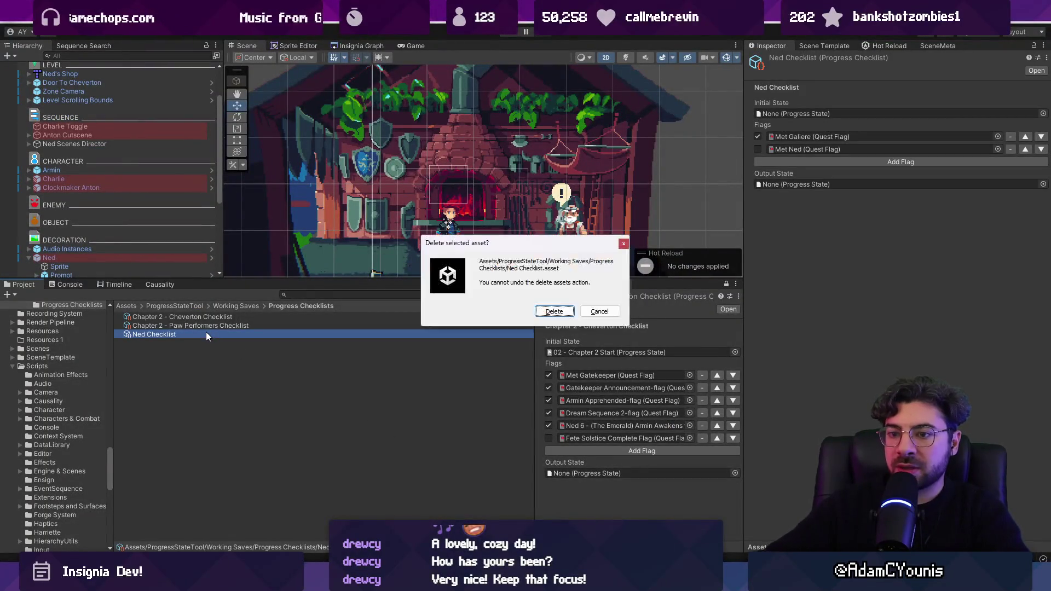
{"action": "left_click", "coordinate": [537, 313]}
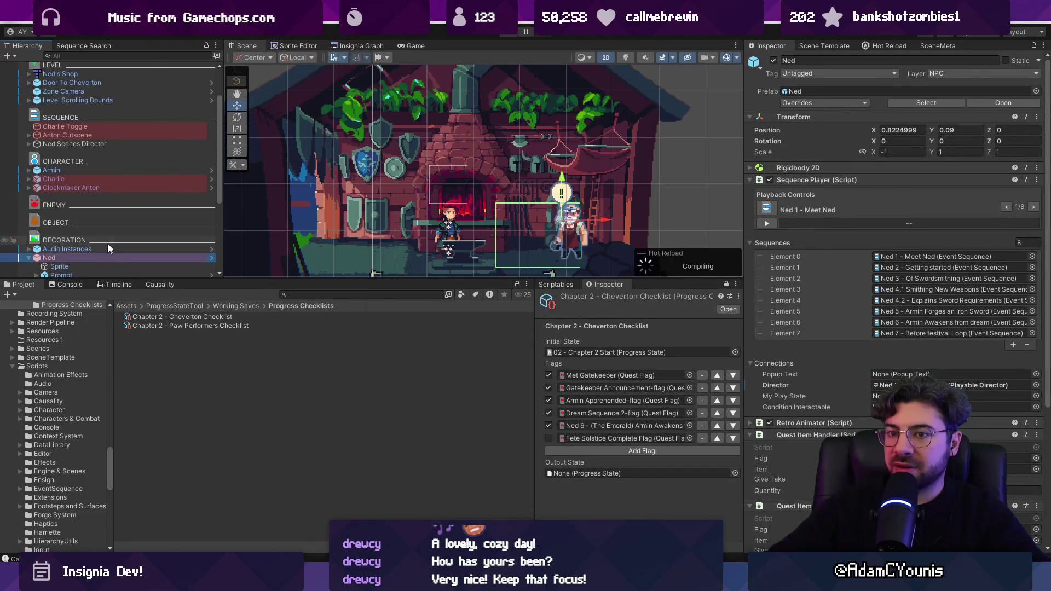
Select Ned and regenerate the checklist via the Sequence Player's Generate Checklist action.
{"action": "left_click", "coordinate": [113, 258]}
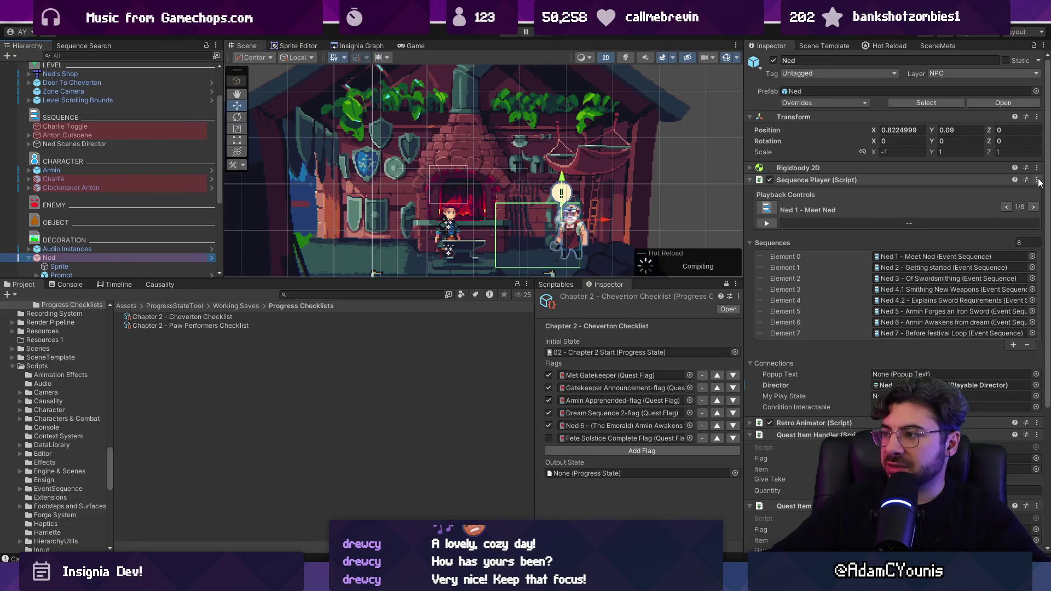
{"action": "left_click", "coordinate": [1037, 180]}
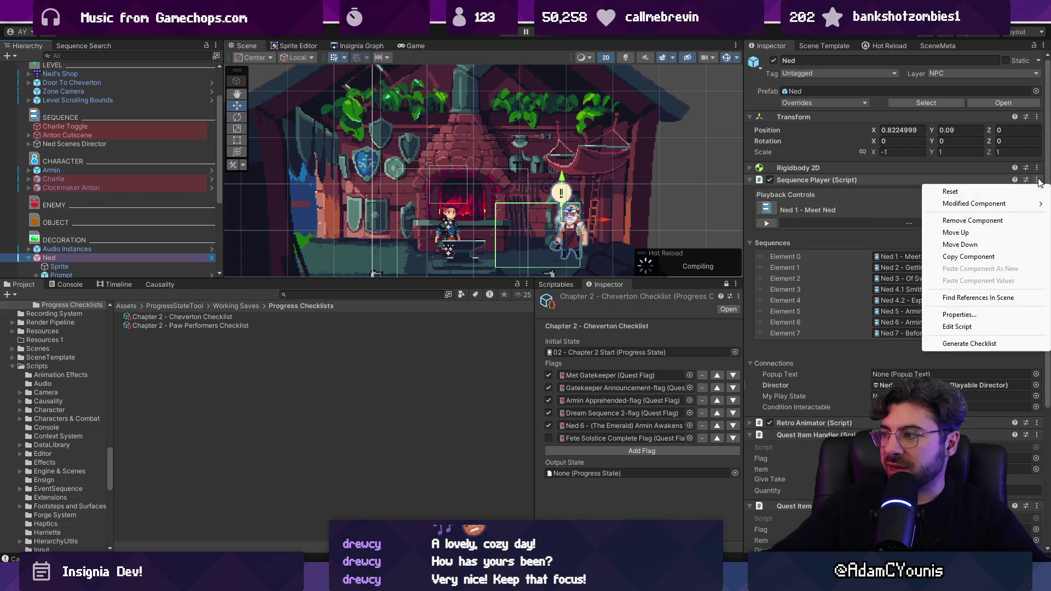
{"action": "left_click", "coordinate": [988, 344]}
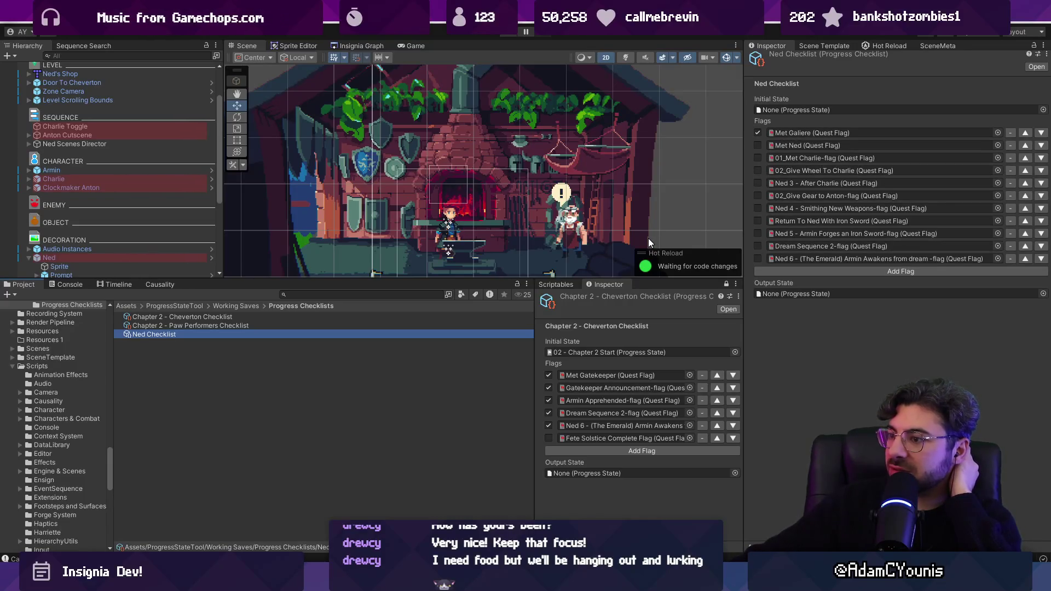
{"action": "left_click", "coordinate": [145, 257]}
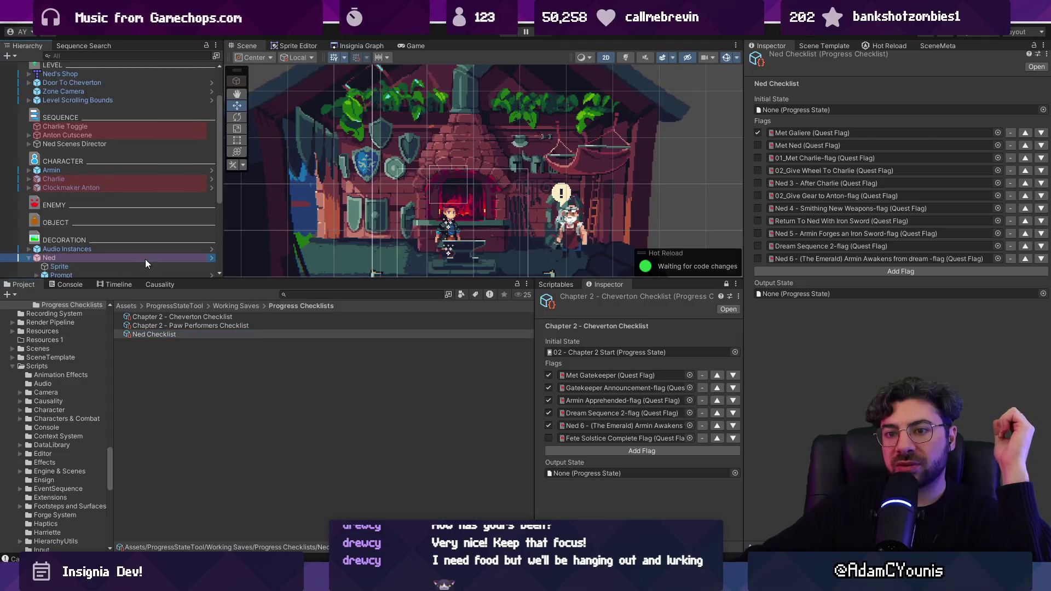
{"action": "left_click", "coordinate": [918, 257]}
{"action": "double_click", "coordinate": [918, 257]}
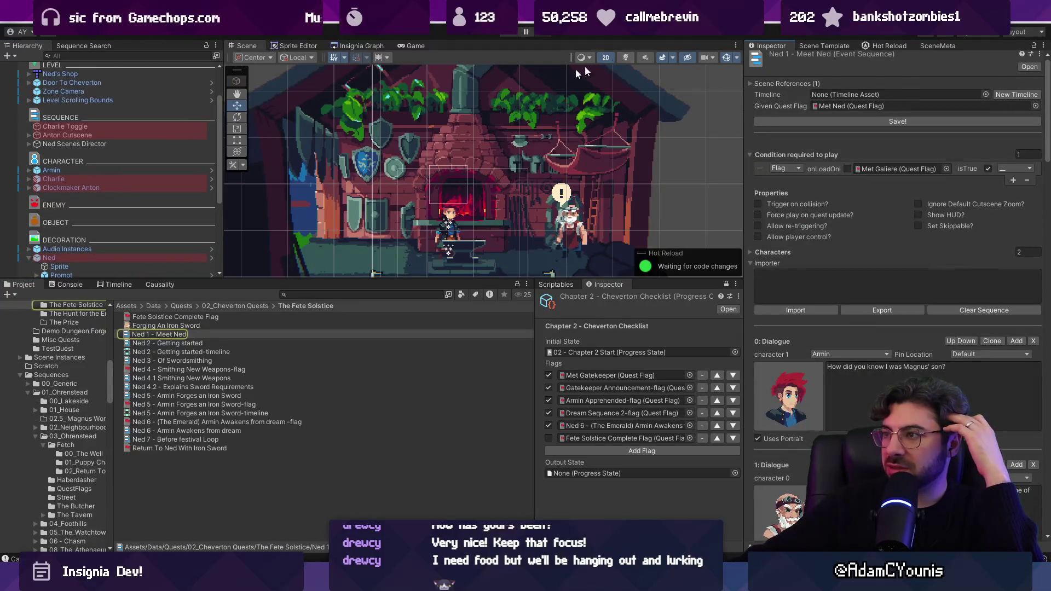
{"action": "left_click", "coordinate": [148, 257]}
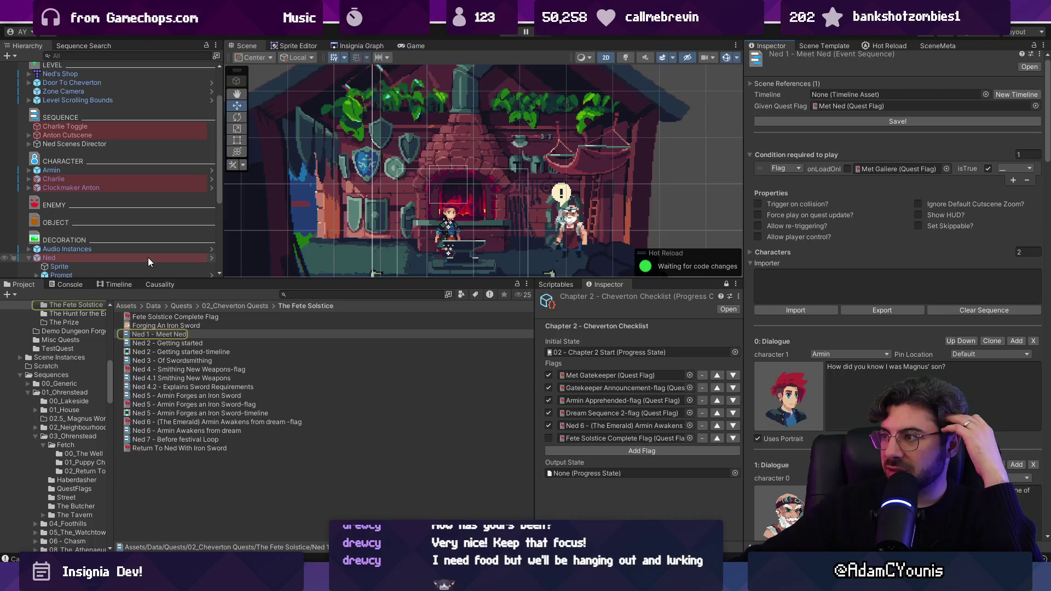
{"action": "double_click", "coordinate": [899, 266]}
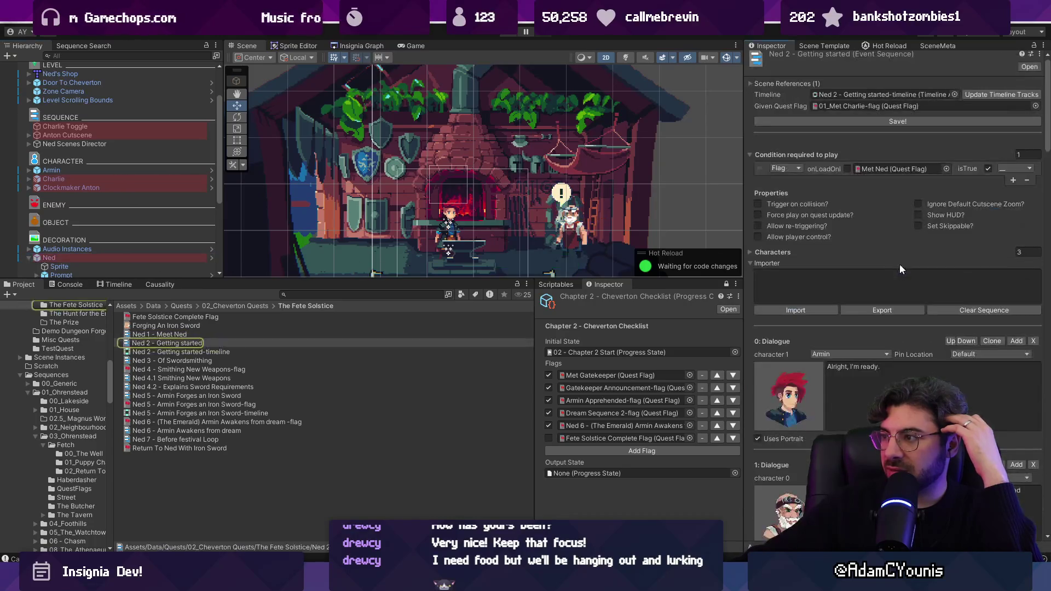
{"action": "left_click", "coordinate": [160, 258]}
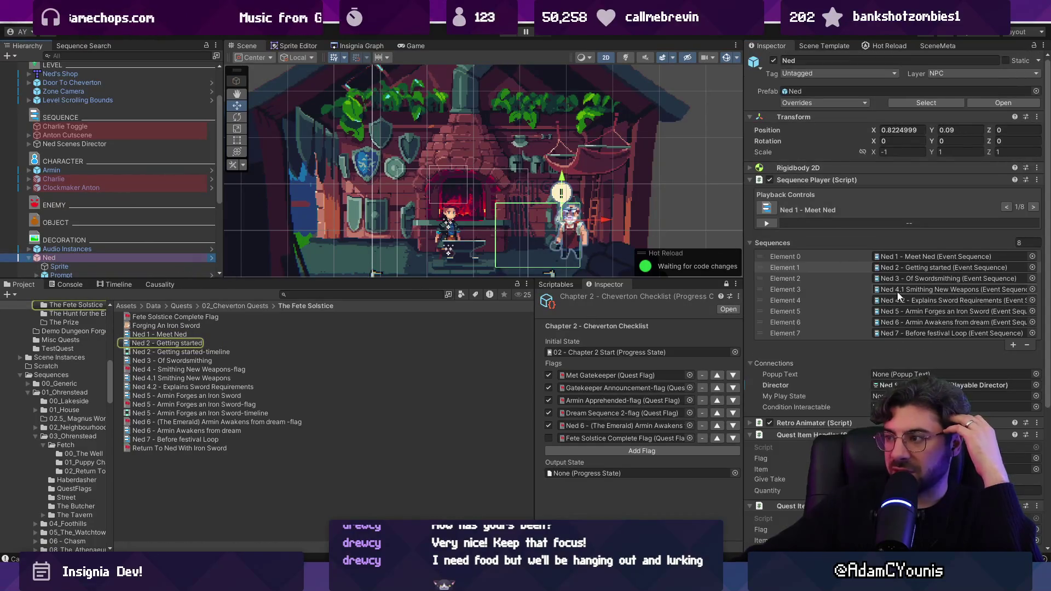
{"action": "left_click", "coordinate": [905, 289]}
{"action": "double_click", "coordinate": [904, 279]}
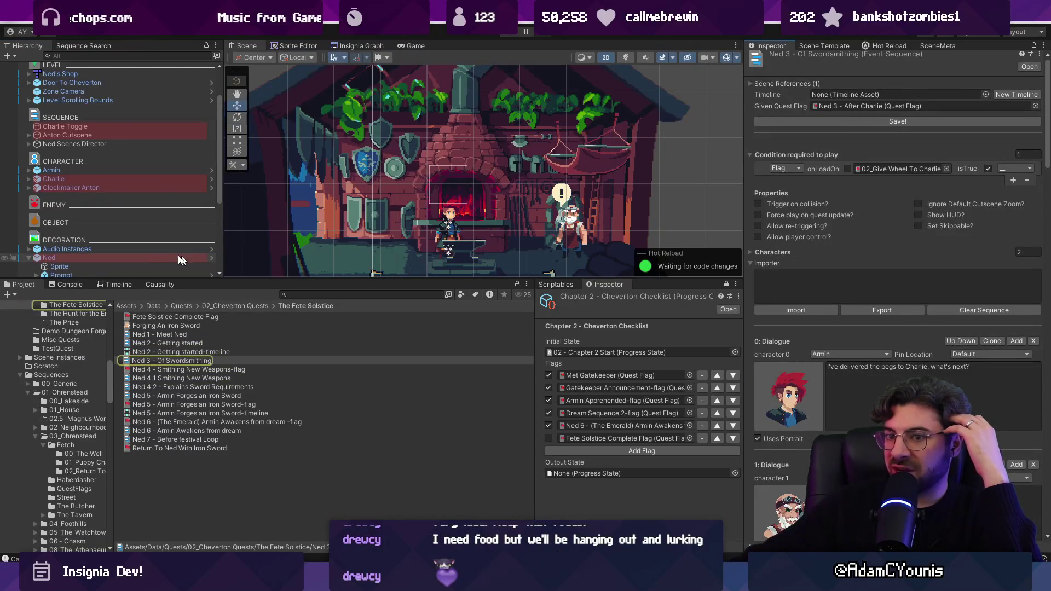
{"action": "left_click", "coordinate": [156, 259]}
{"action": "double_click", "coordinate": [903, 289]}
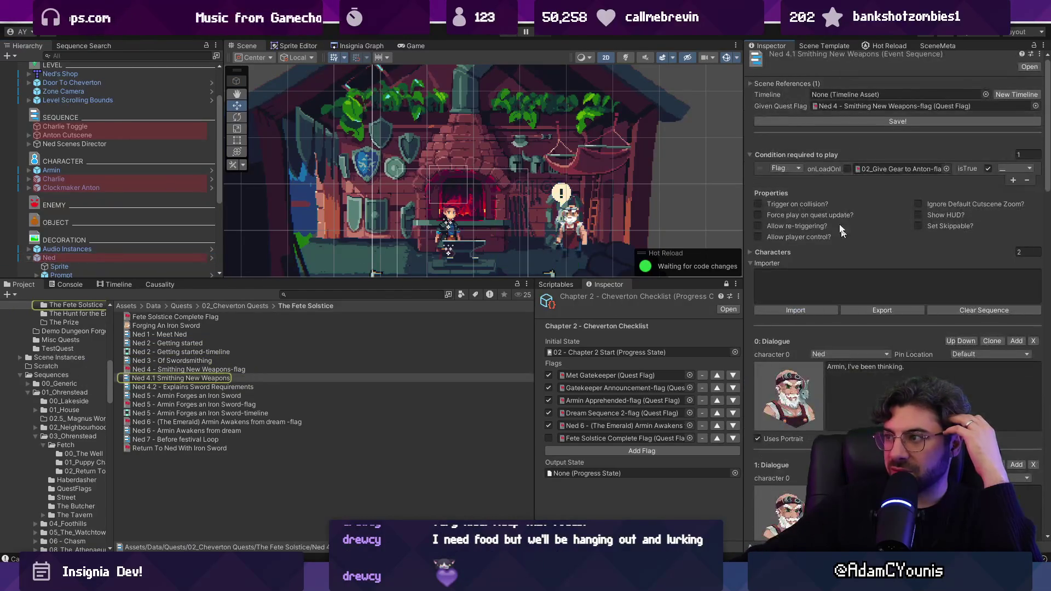
{"action": "left_click", "coordinate": [123, 257]}
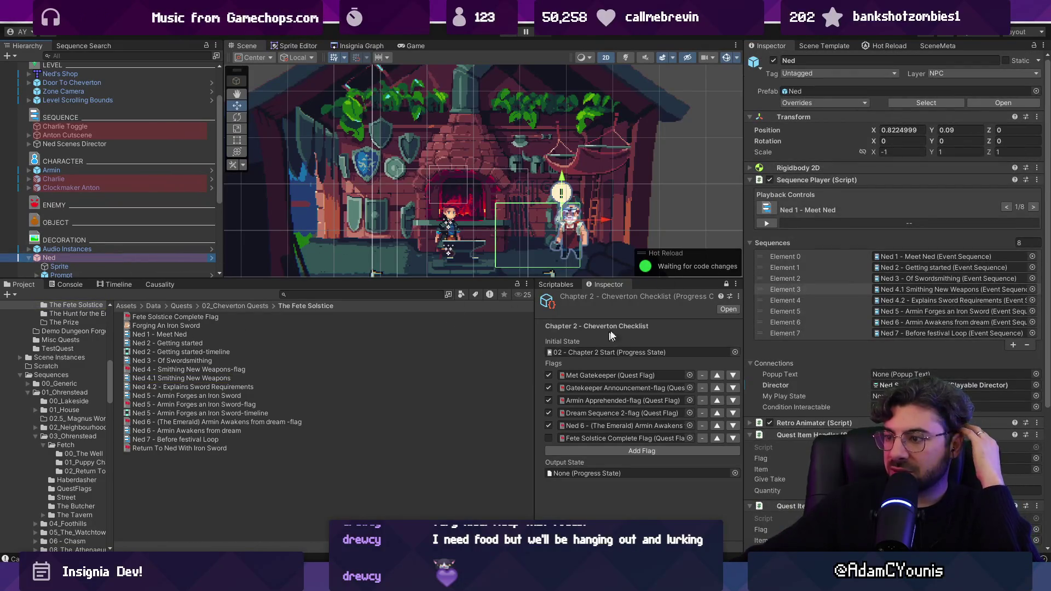
{"action": "left_click", "coordinate": [610, 375]}
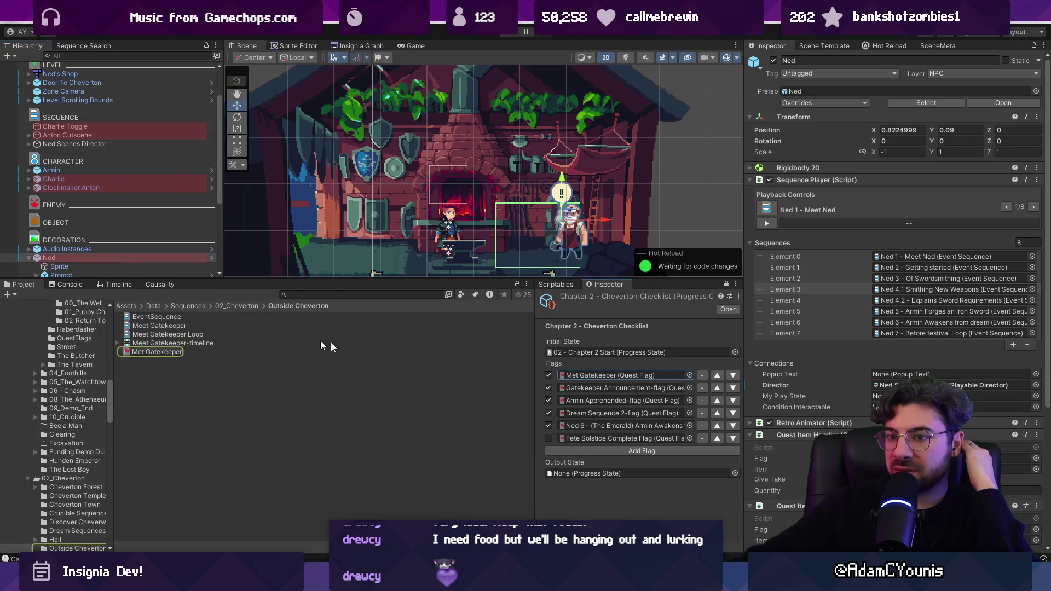
{"action": "left_click", "coordinate": [335, 295]}
{"action": "type", "text": "ned "}
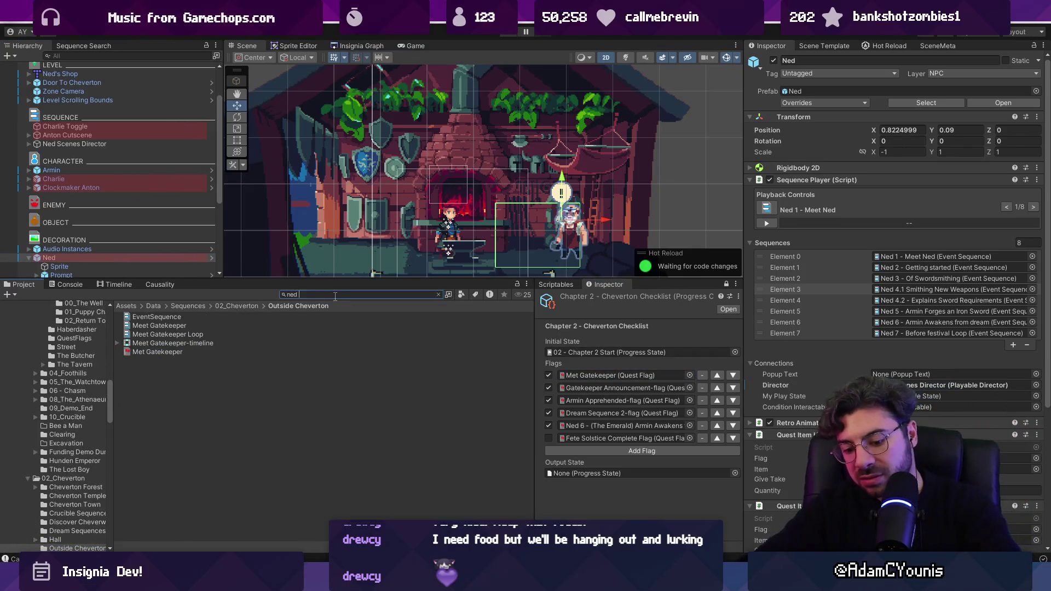
{"action": "type", "text": "check"}
{"action": "key", "text": "Down"}
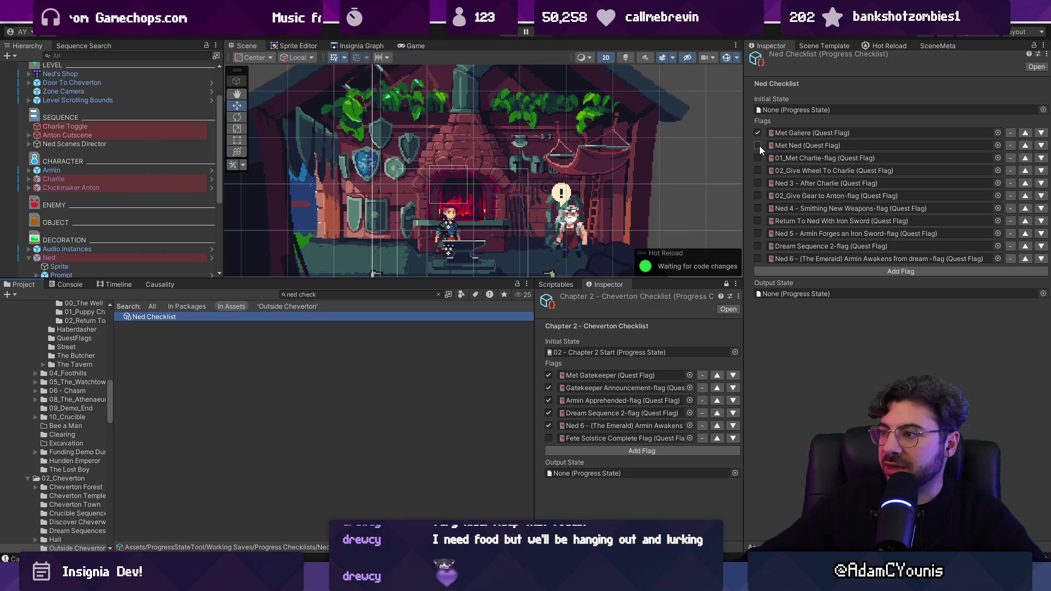
Tick Met Ned through Ned 5, set Output State to Test Progress, and try assigning, clearing the log.
{"action": "left_click", "coordinate": [758, 145]}
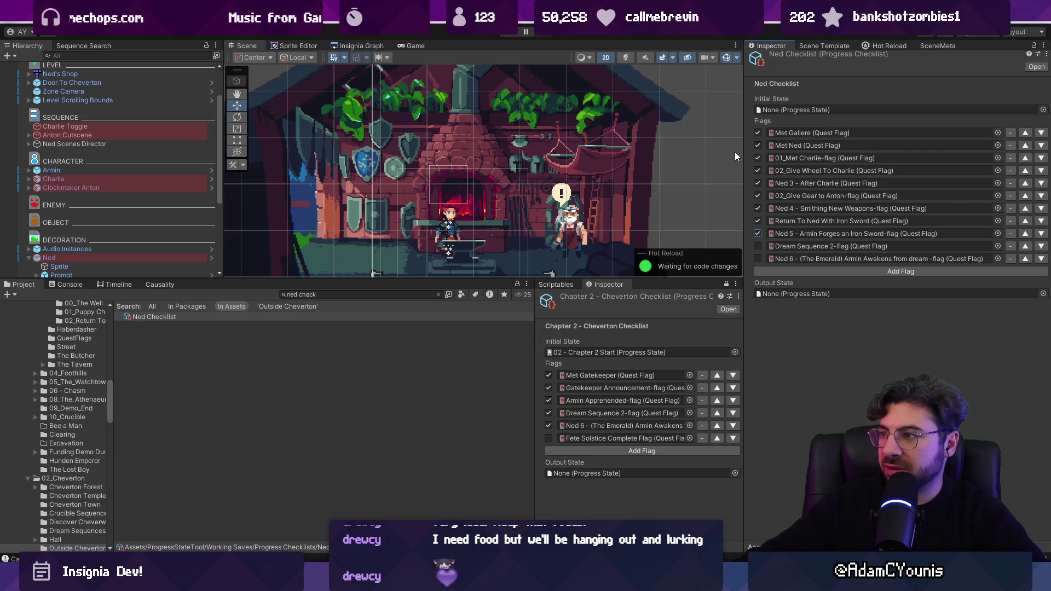
{"action": "left_click", "coordinate": [1043, 293]}
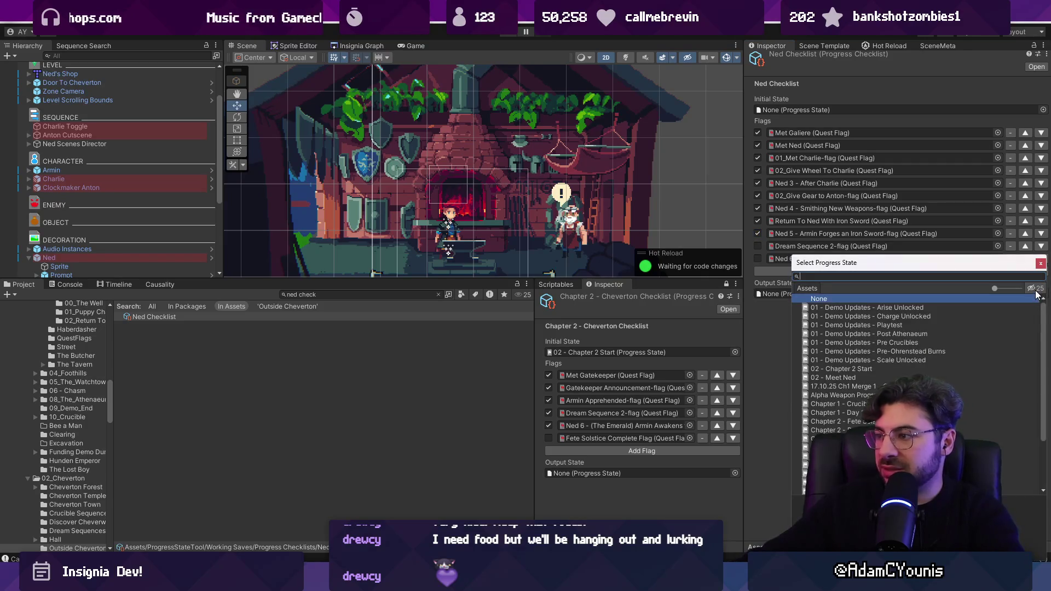
{"action": "type", "text": "test"}
{"action": "double_click", "coordinate": [905, 325]}
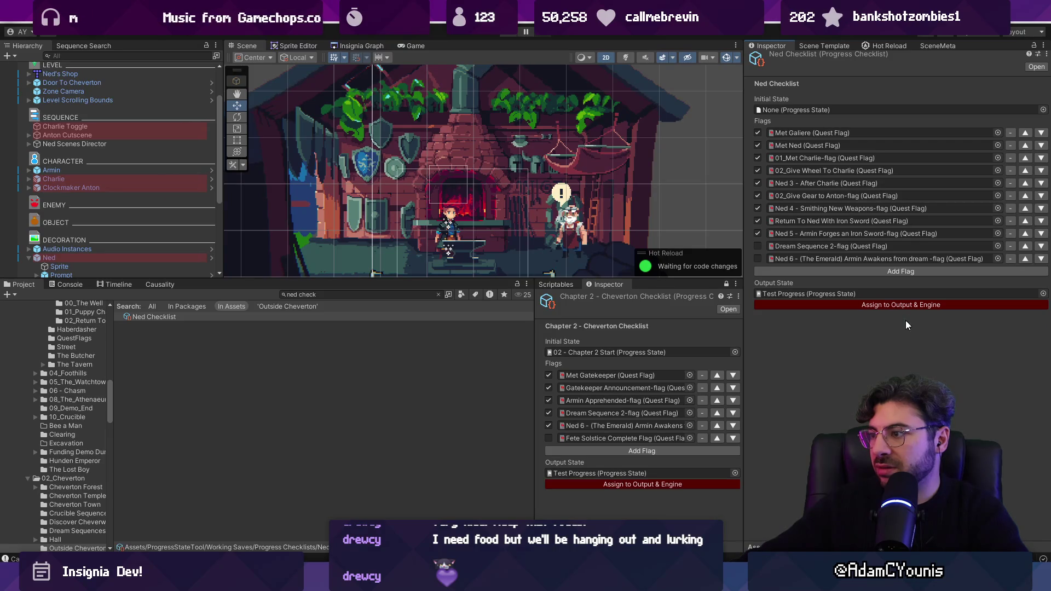
{"action": "left_click", "coordinate": [856, 306]}
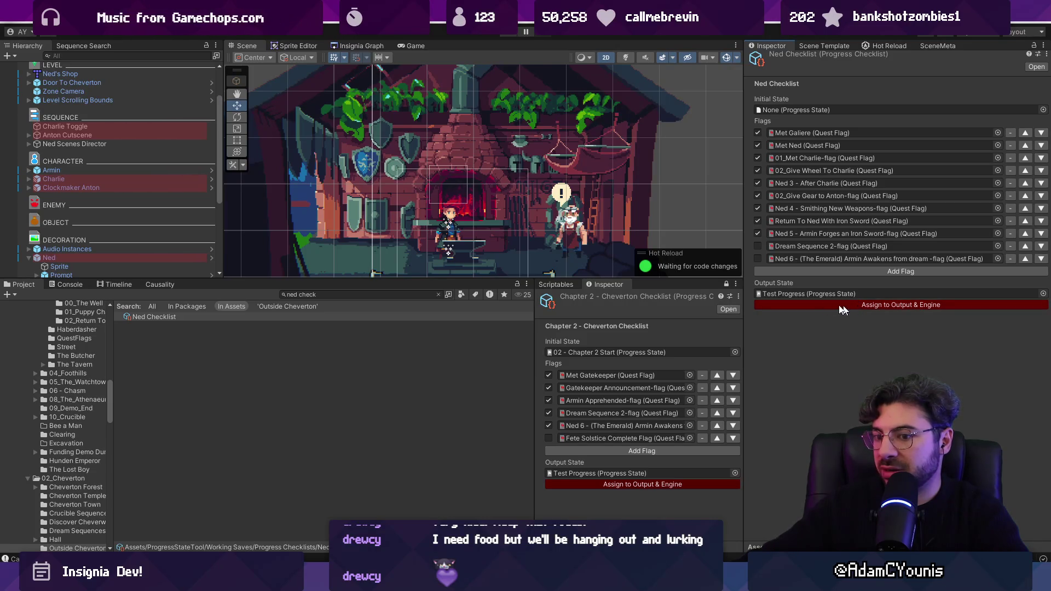
{"action": "left_click", "coordinate": [65, 285]}
{"action": "left_click", "coordinate": [11, 294]}
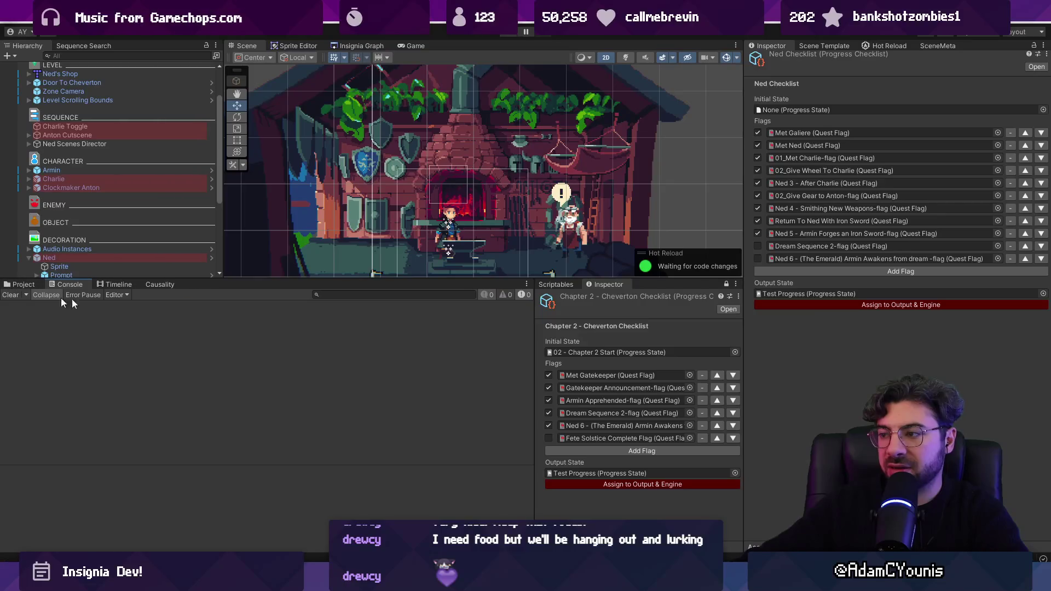
{"action": "left_click", "coordinate": [796, 306]}
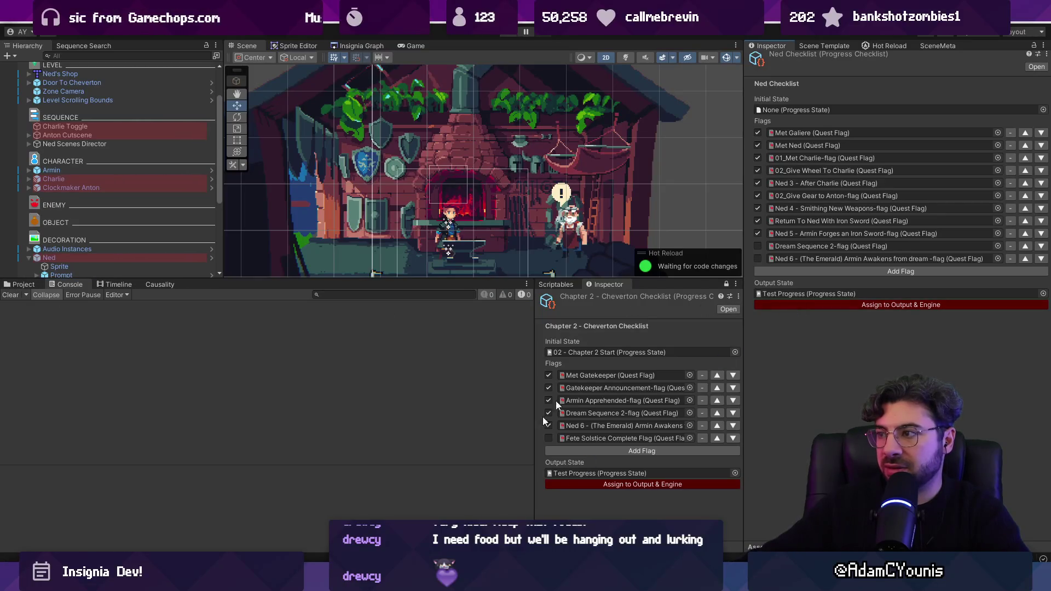
Set Initial State to 02 - Chapter 2 Start, assign to output and engine, and press Play.
{"action": "left_click", "coordinate": [1042, 109]}
{"action": "key", "text": "BackSpace"}
{"action": "key", "text": "BackSpace"}
{"action": "key", "text": "BackSpace"}
{"action": "type", "text": "che"}
{"action": "key", "text": "BackSpace"}
{"action": "type", "text": "apter 1"}
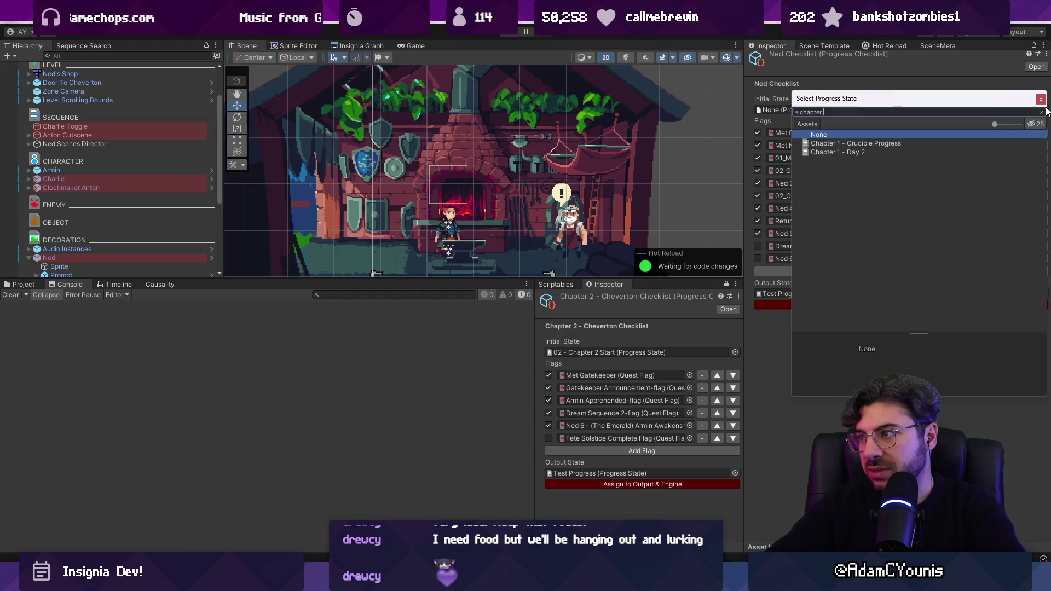
{"action": "double_click", "coordinate": [838, 142]}
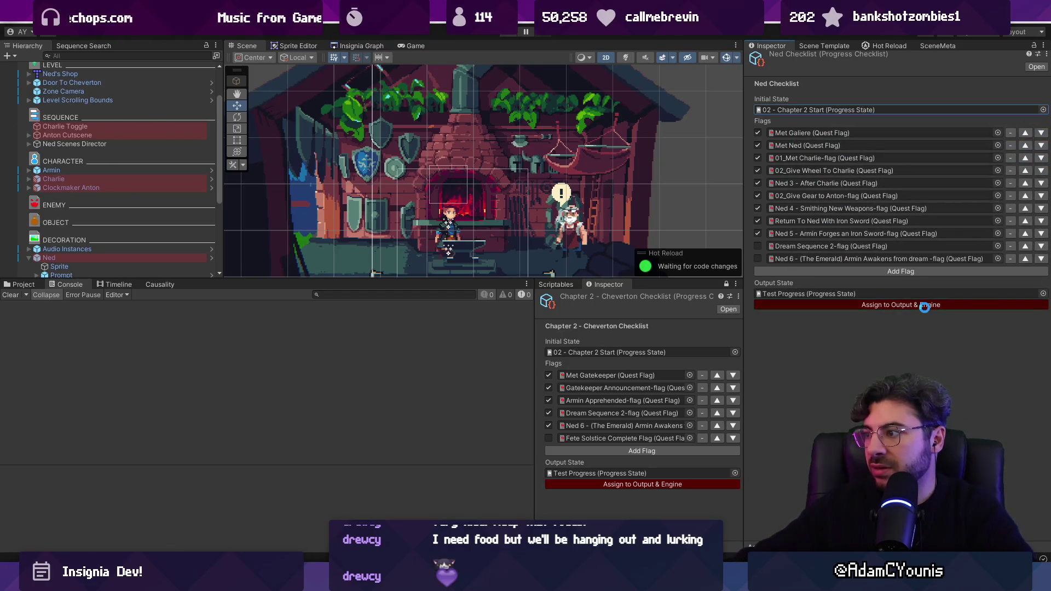
{"action": "left_click", "coordinate": [924, 306]}
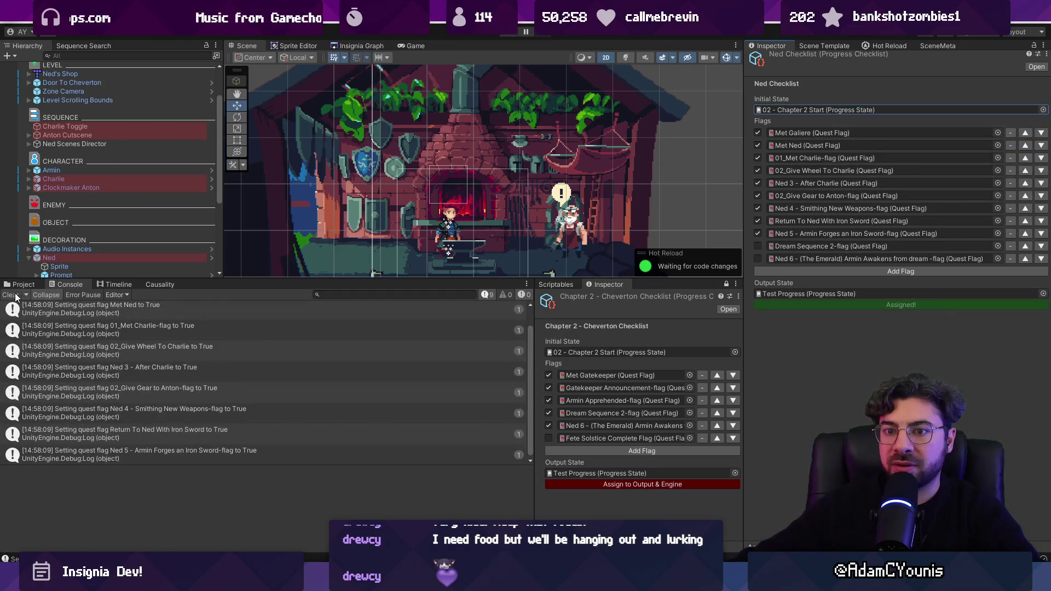
{"action": "left_click", "coordinate": [11, 295]}
{"action": "left_click", "coordinate": [512, 32]}
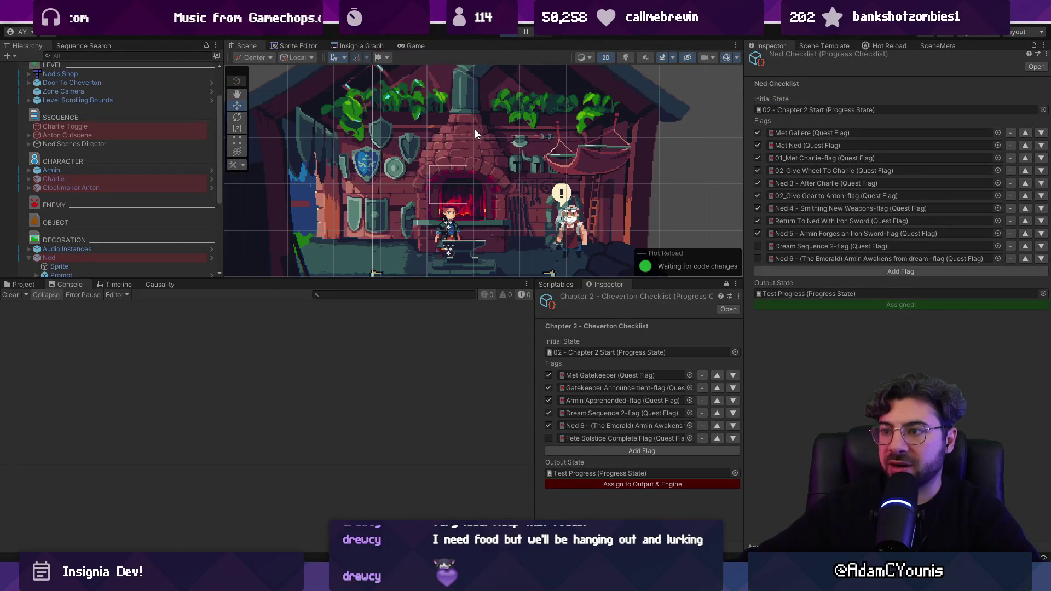
Advance the workshop cutscene, enlarge the Game view, check the map, and tick Dream Sequence 2.
{"action": "left_click", "coordinate": [471, 206]}
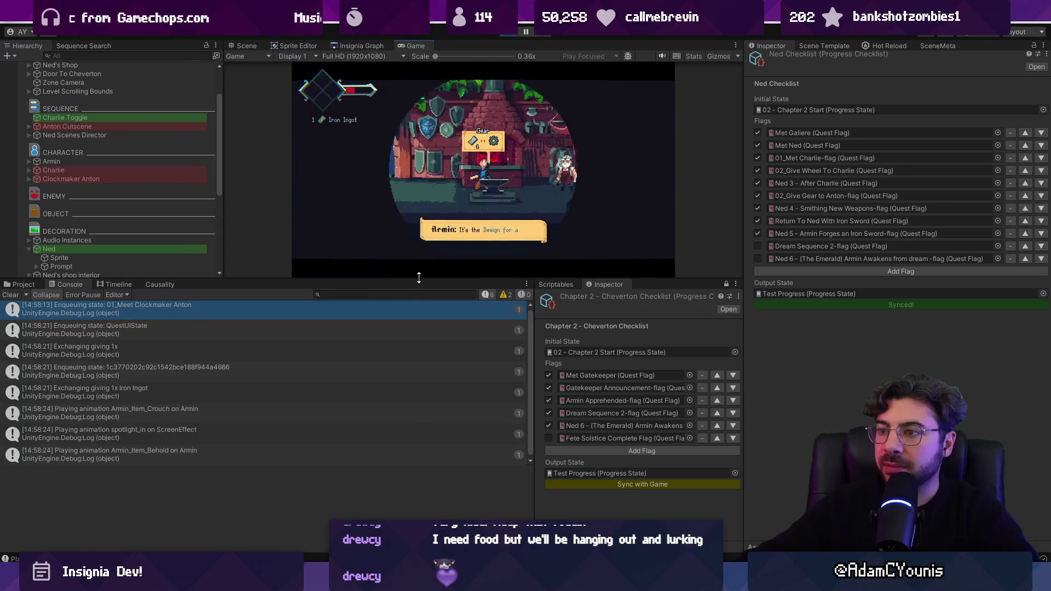
{"action": "left_click_drag", "start_coordinate": [419, 283], "coordinate": [438, 414]}
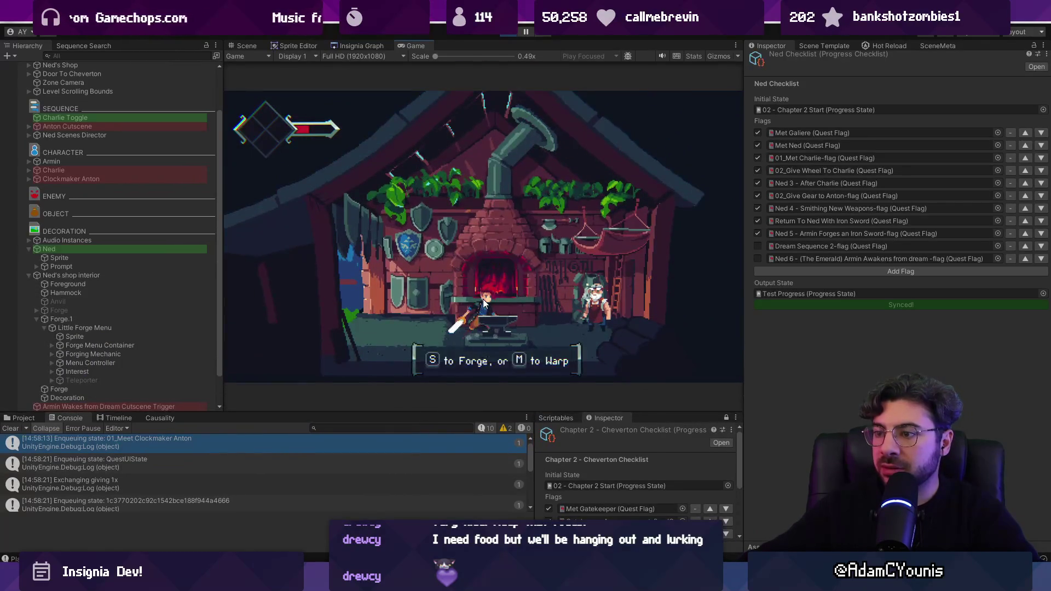
{"action": "key", "text": "Return"}
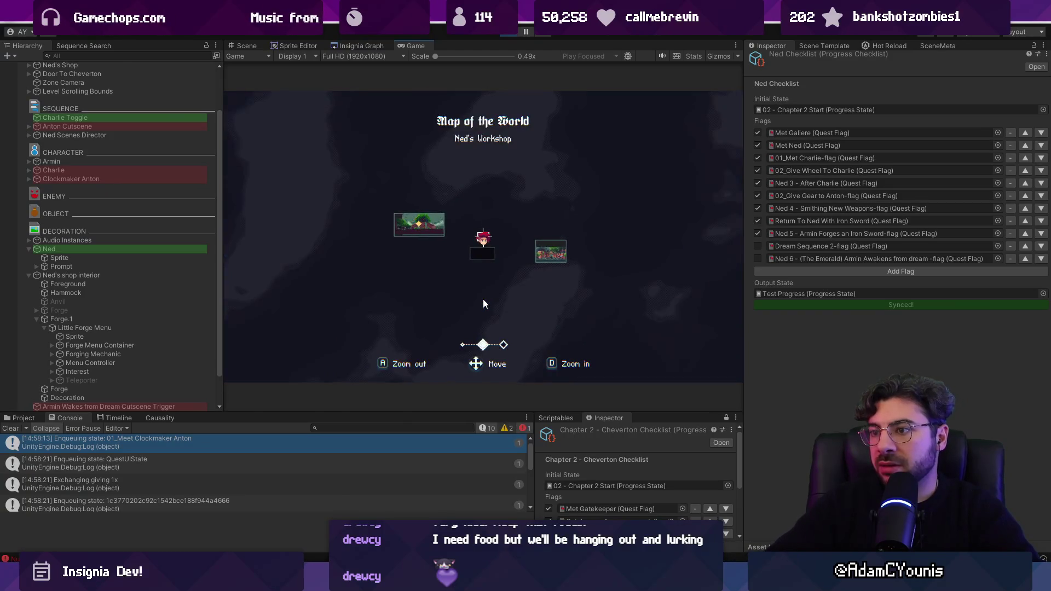
{"action": "key", "text": "Escape"}
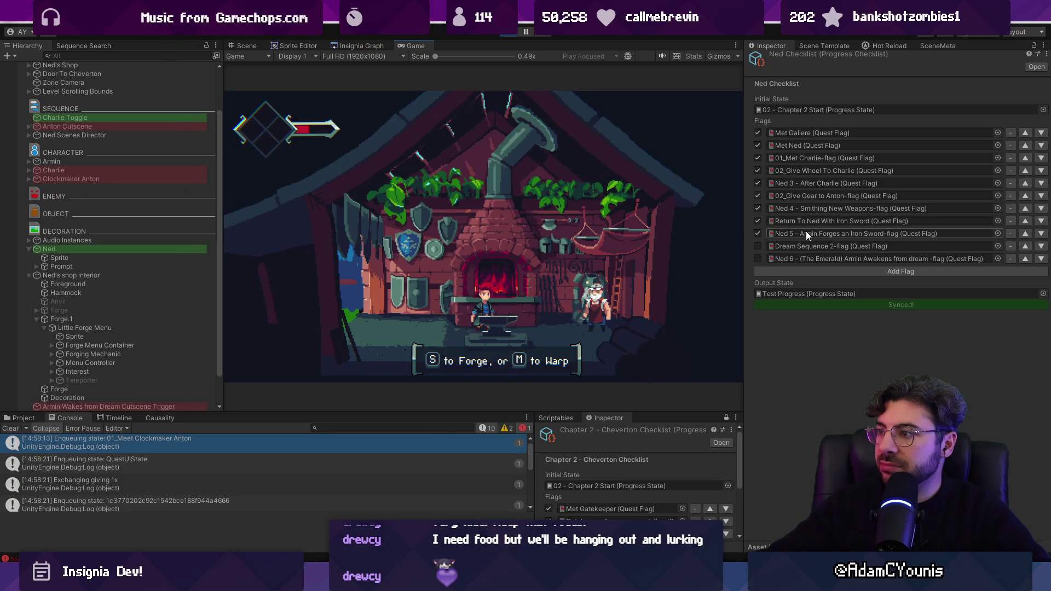
{"action": "left_click", "coordinate": [758, 246]}
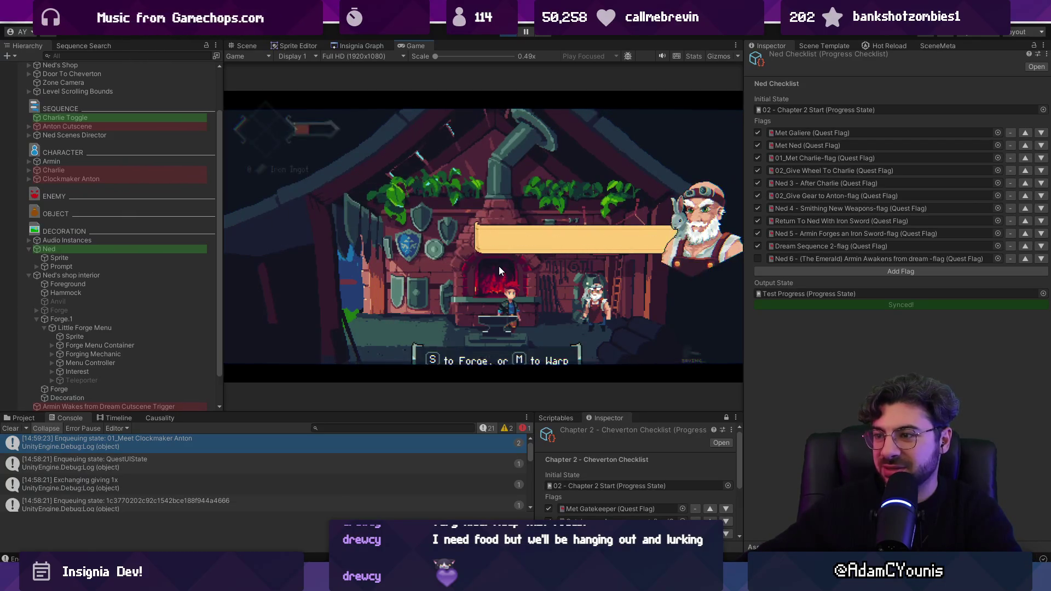
Walk the player around the anvil and advance Ned's dialogue.
{"action": "key", "text": "Right"}
{"action": "key", "text": "Left"}
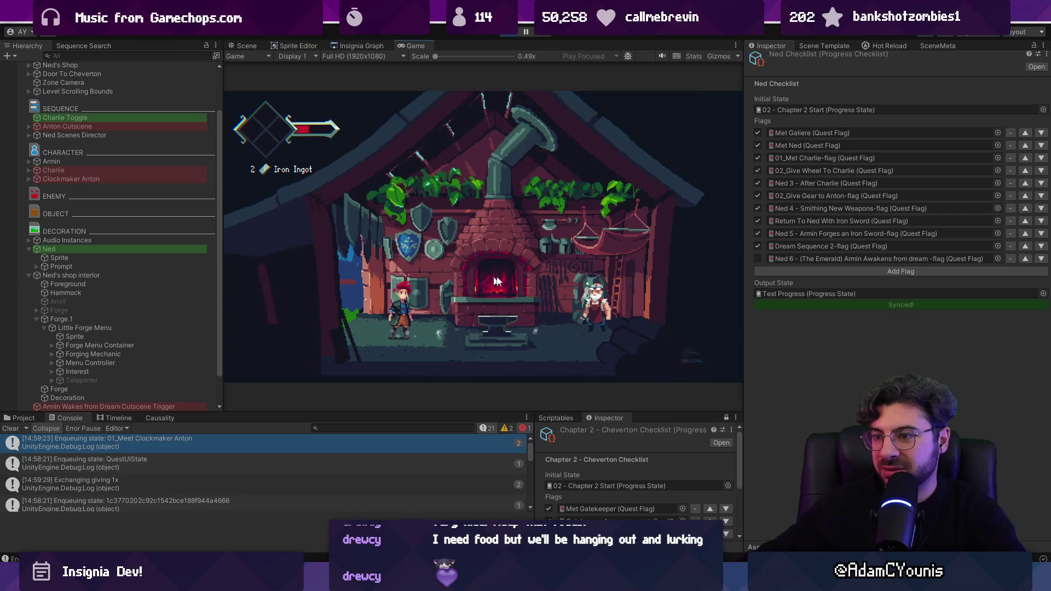
{"action": "key", "text": "Right"}
{"action": "key", "text": "Right"}
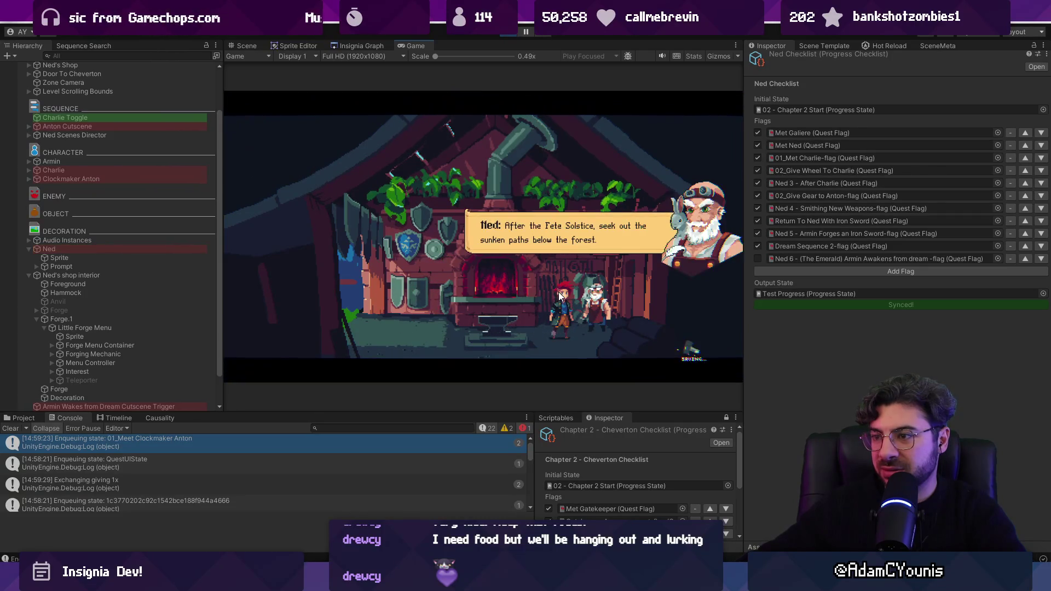
{"action": "key", "text": "space"}
{"action": "key", "text": "space"}
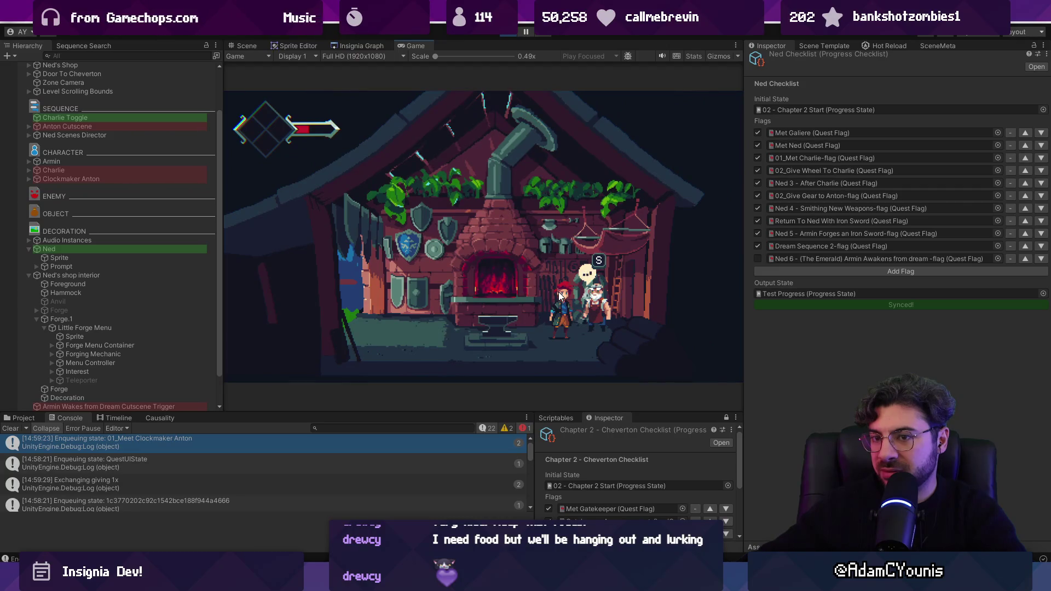
{"action": "key", "text": "space"}
{"action": "key", "text": "space"}
{"action": "key", "text": "space"}
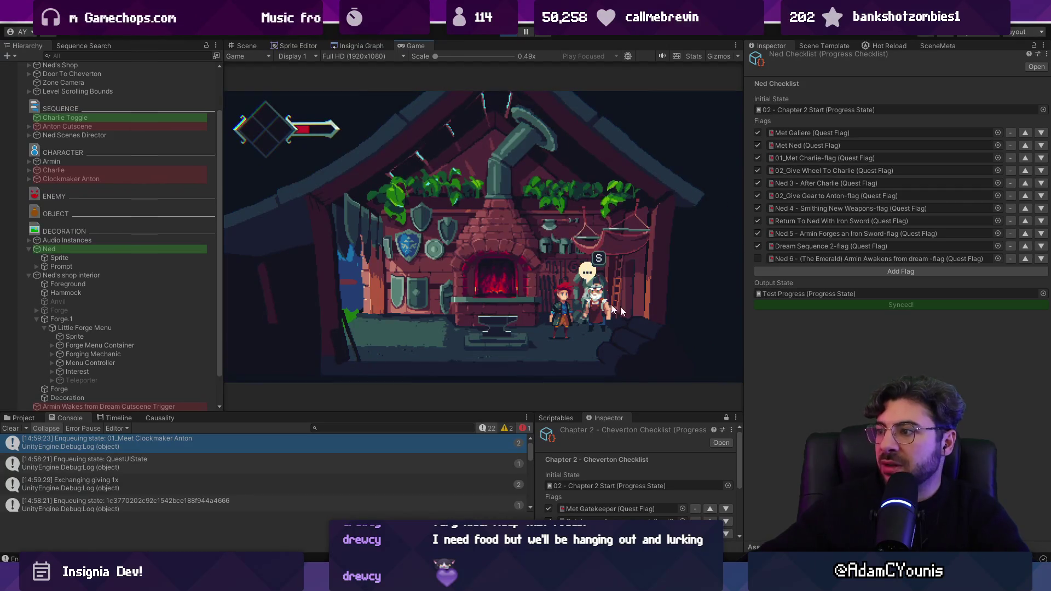
Mark the Ned 6 Armin Awakens flag completed and sync the flags with the running game.
{"action": "left_click", "coordinate": [757, 259]}
{"action": "left_click", "coordinate": [787, 306]}
{"action": "left_click", "coordinate": [787, 307]}
{"action": "left_click", "coordinate": [557, 261]}
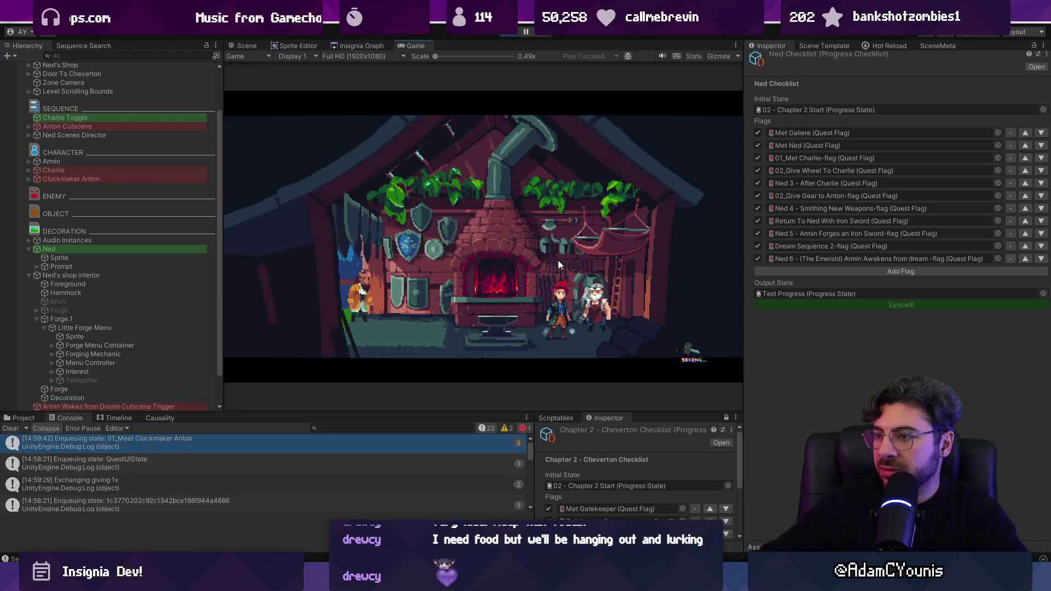
Play through the Armin Awakens cutscene and warp to Cheverton Square.
{"action": "left_click", "coordinate": [557, 260]}
{"action": "left_click", "coordinate": [557, 260]}
{"action": "left_click", "coordinate": [524, 267]}
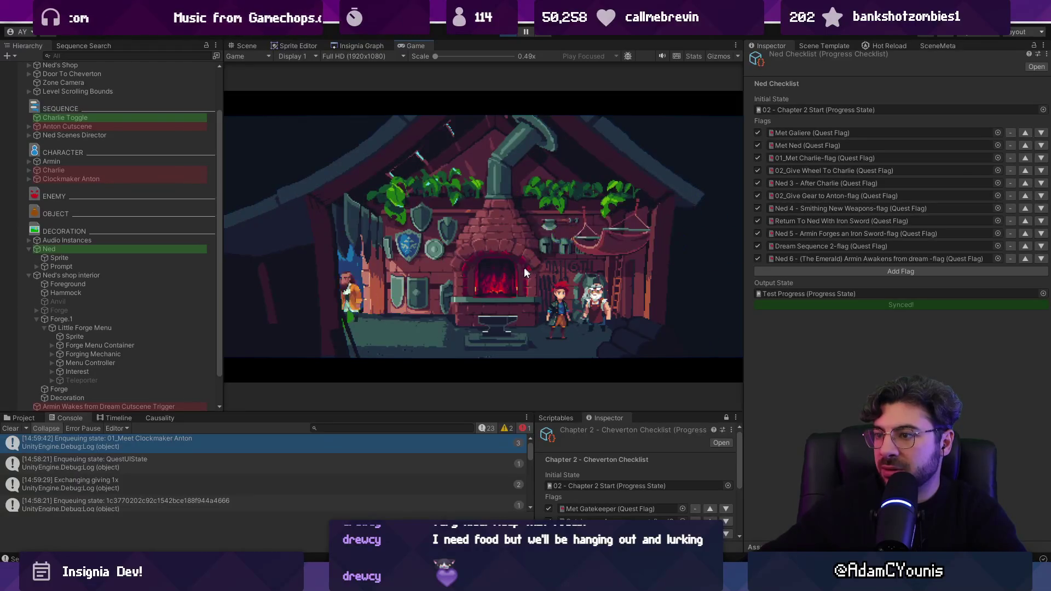
{"action": "left_click", "coordinate": [517, 270]}
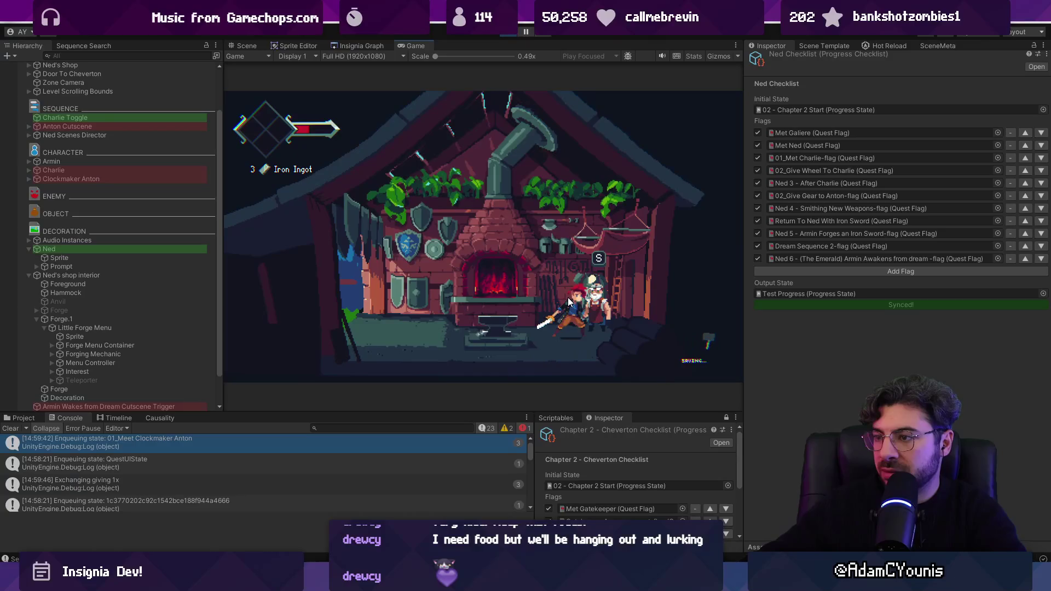
{"action": "left_click", "coordinate": [566, 297]}
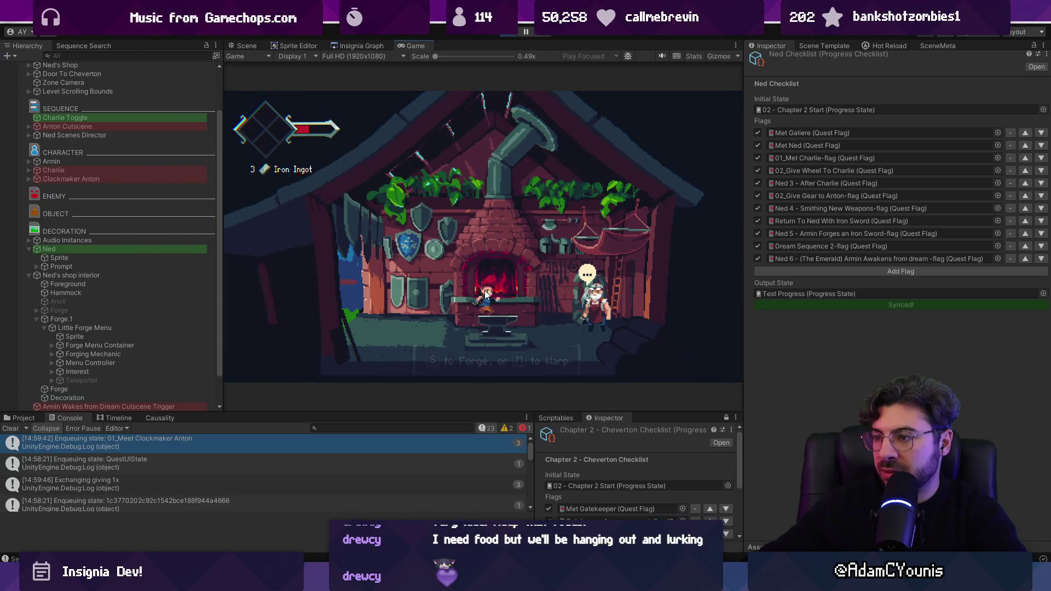
{"action": "key", "text": "s"}
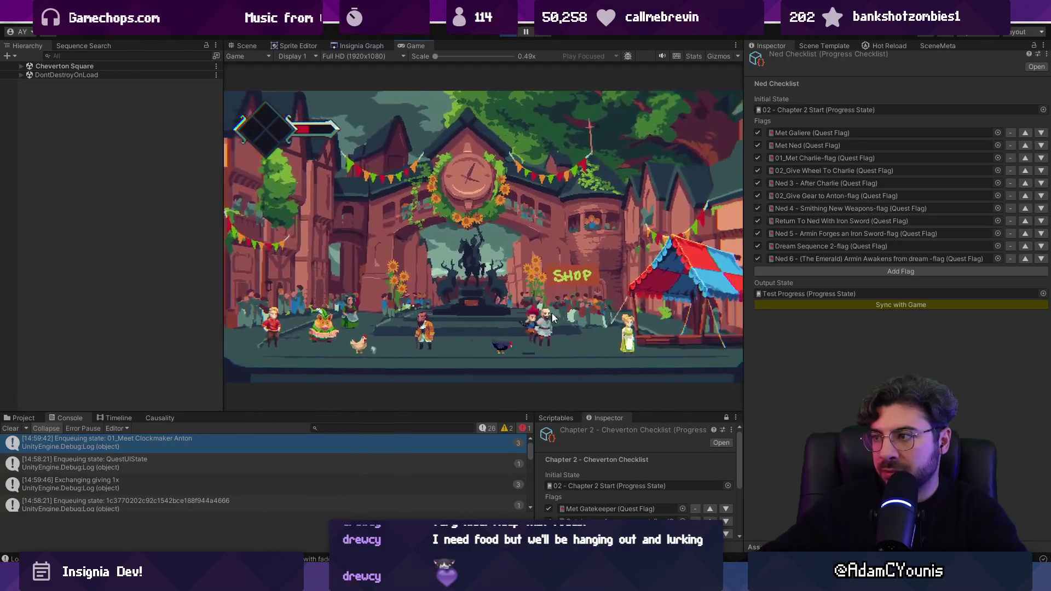
{"action": "left_click", "coordinate": [452, 315]}
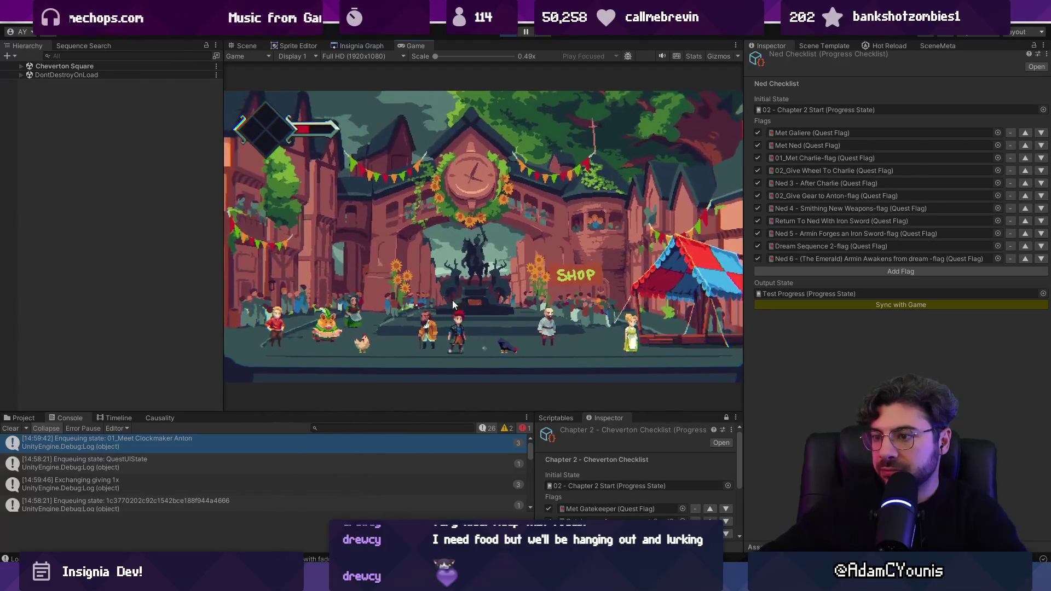
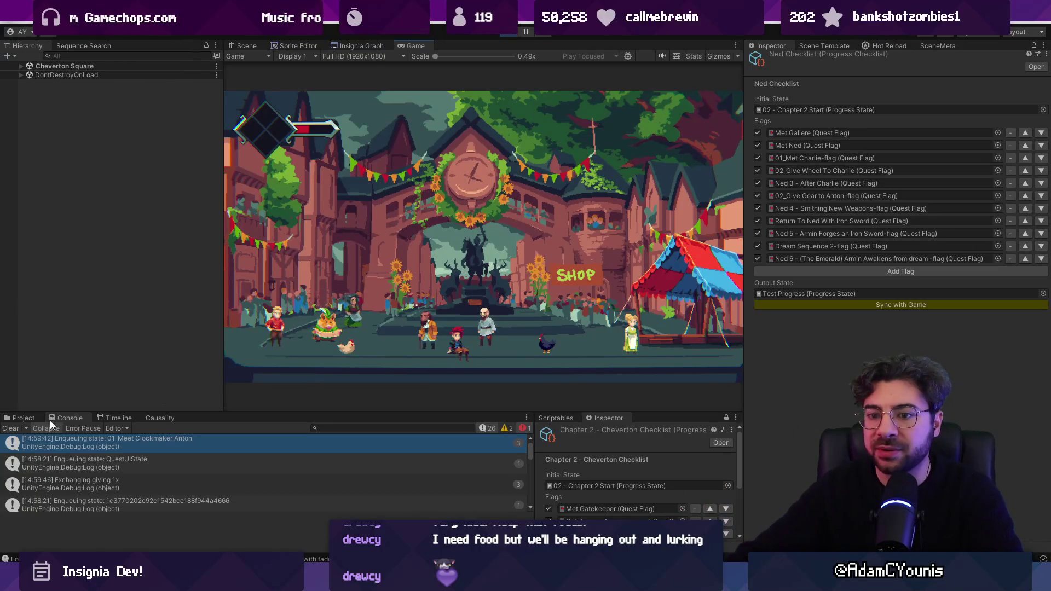
Show the Project files, clear the search and select the Ned Checklist asset.
{"action": "left_click", "coordinate": [21, 418]}
{"action": "left_click_drag", "start_coordinate": [251, 411], "coordinate": [252, 379]}
{"action": "left_click", "coordinate": [246, 420]}
{"action": "left_click", "coordinate": [438, 396]}
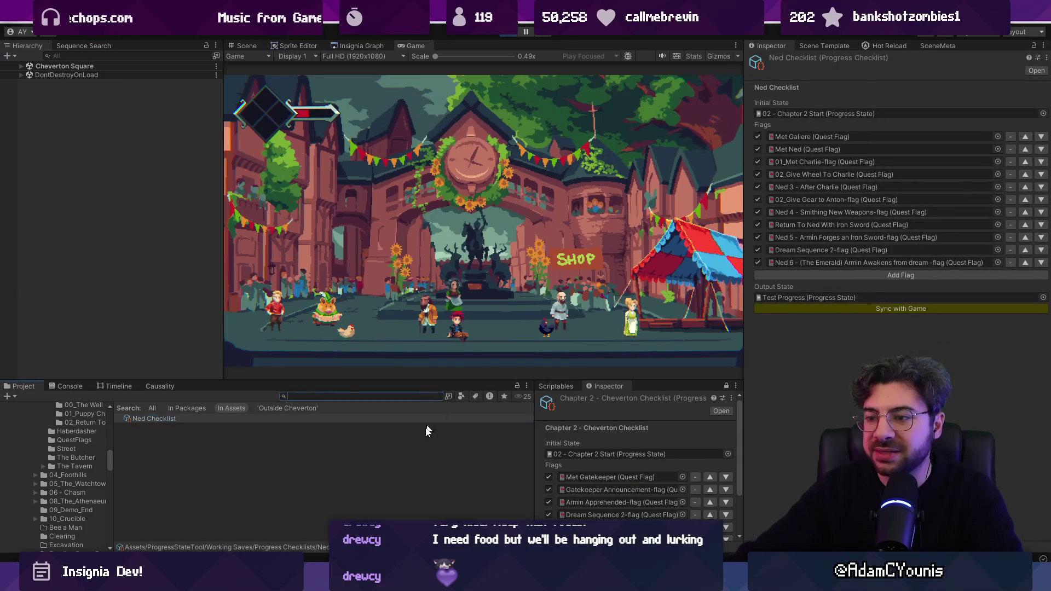
{"action": "left_click", "coordinate": [199, 433]}
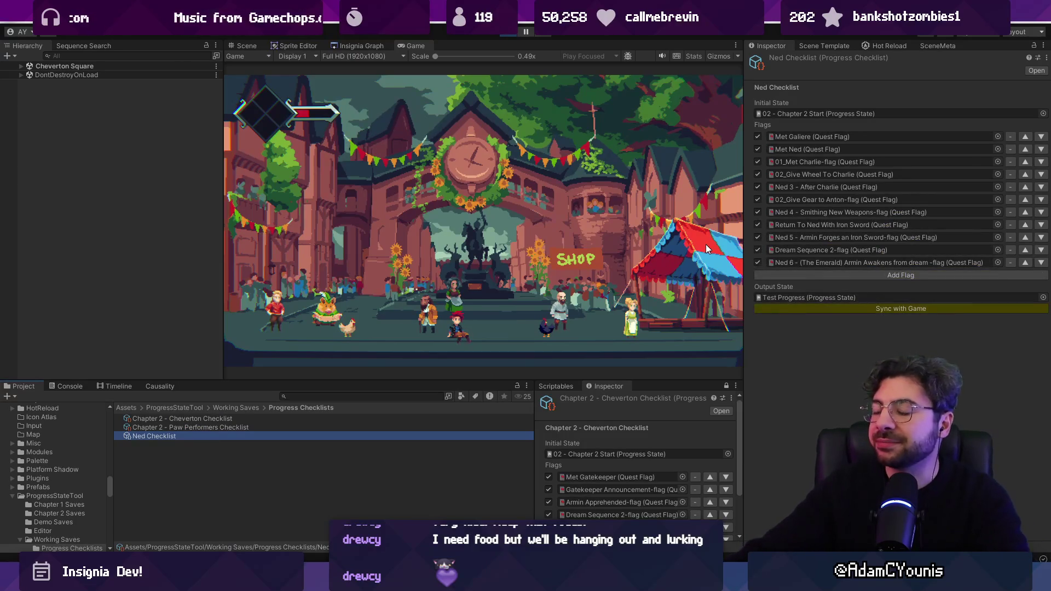
{"action": "left_click", "coordinate": [220, 431]}
{"action": "left_click", "coordinate": [219, 435]}
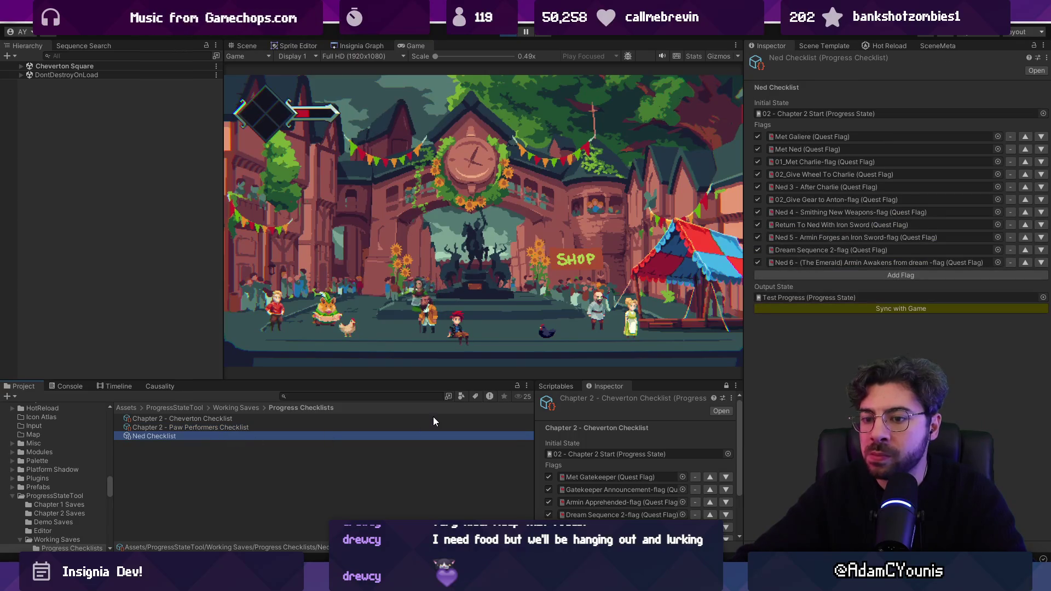
Rename the checklist to 'Cheverton - Ned Checklist', save, and stop the running game.
{"action": "key", "text": "F2"}
{"action": "key", "text": "Home"}
{"action": "type", "text": "Chevertonb"}
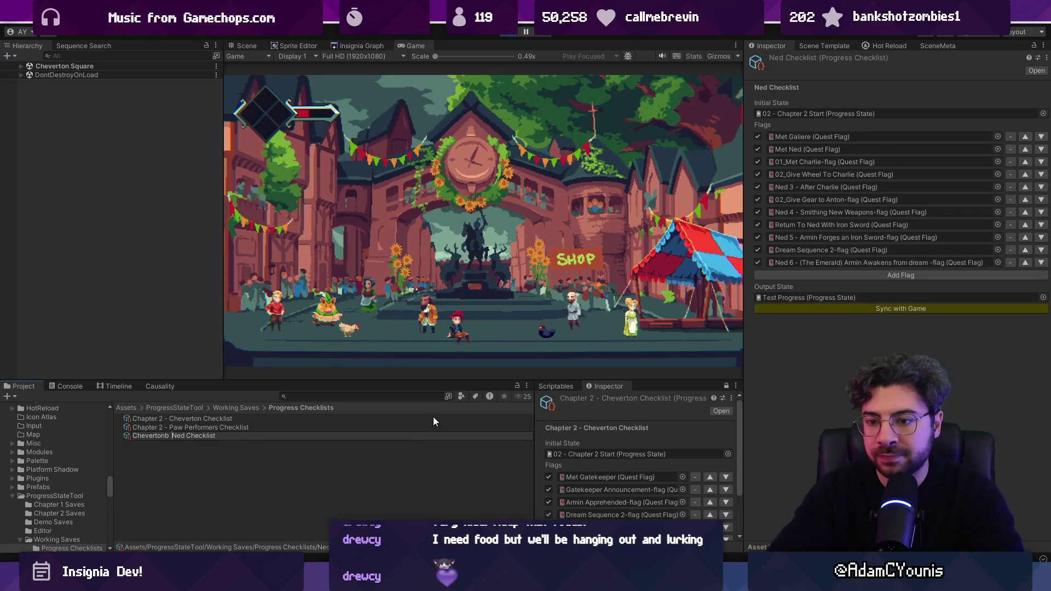
{"action": "key", "text": "BackSpace"}
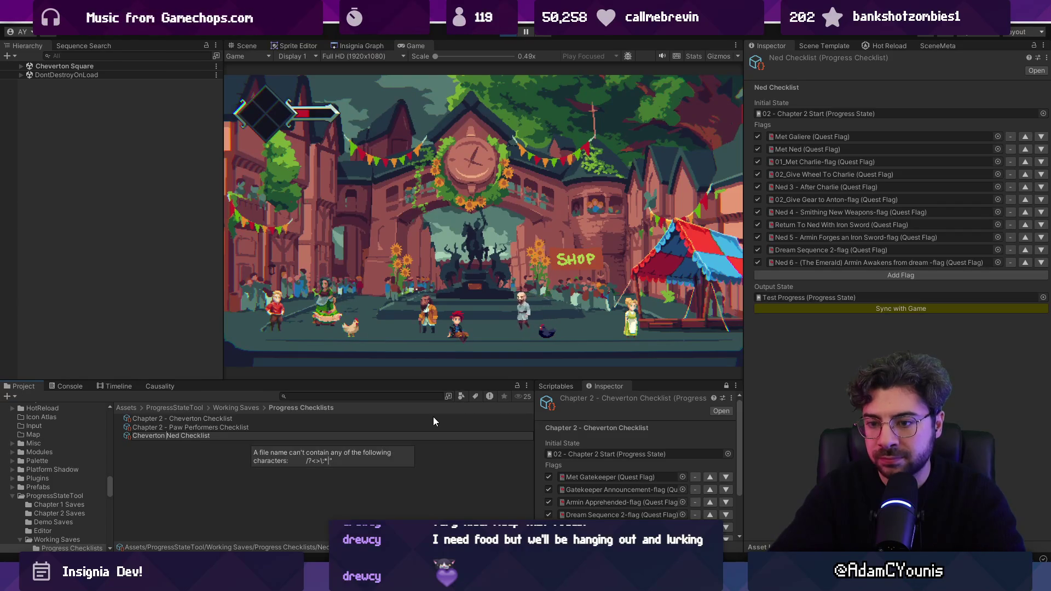
{"action": "type", "text": "-"}
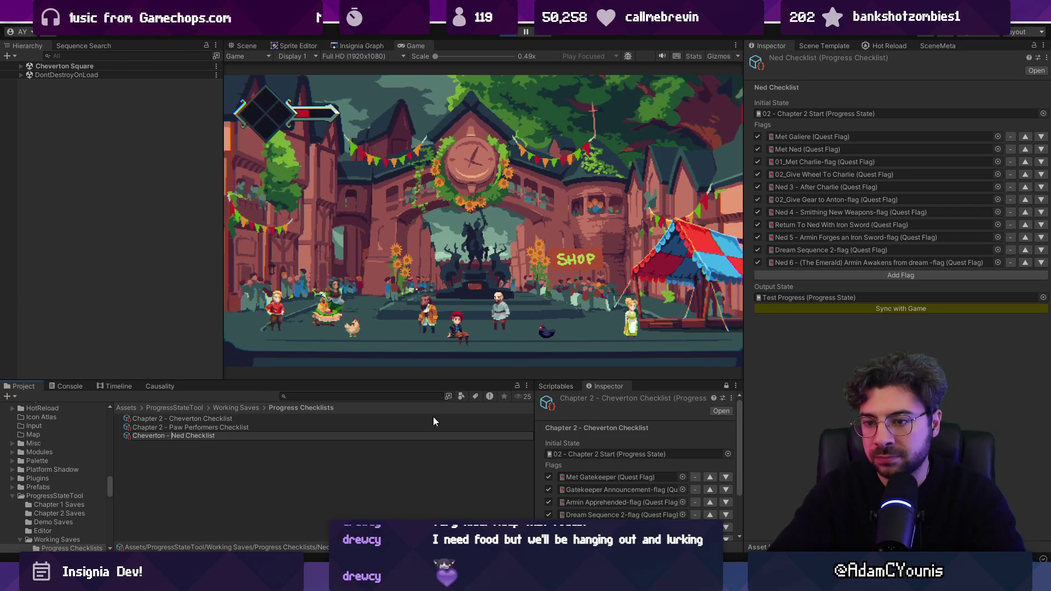
{"action": "key", "text": "Return"}
{"action": "key", "text": "ctrl+s"}
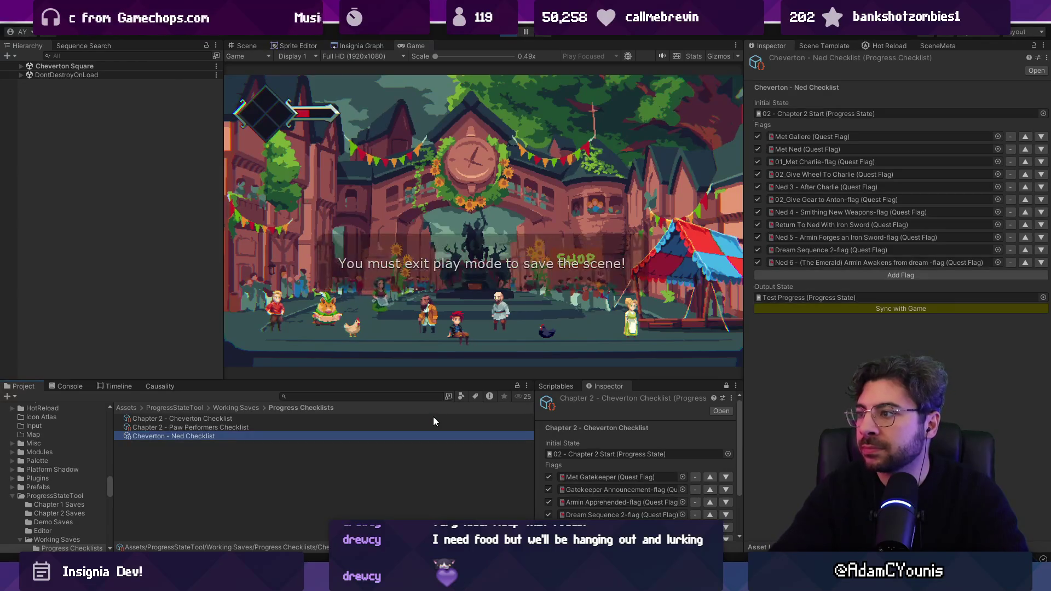
{"action": "left_click", "coordinate": [432, 296]}
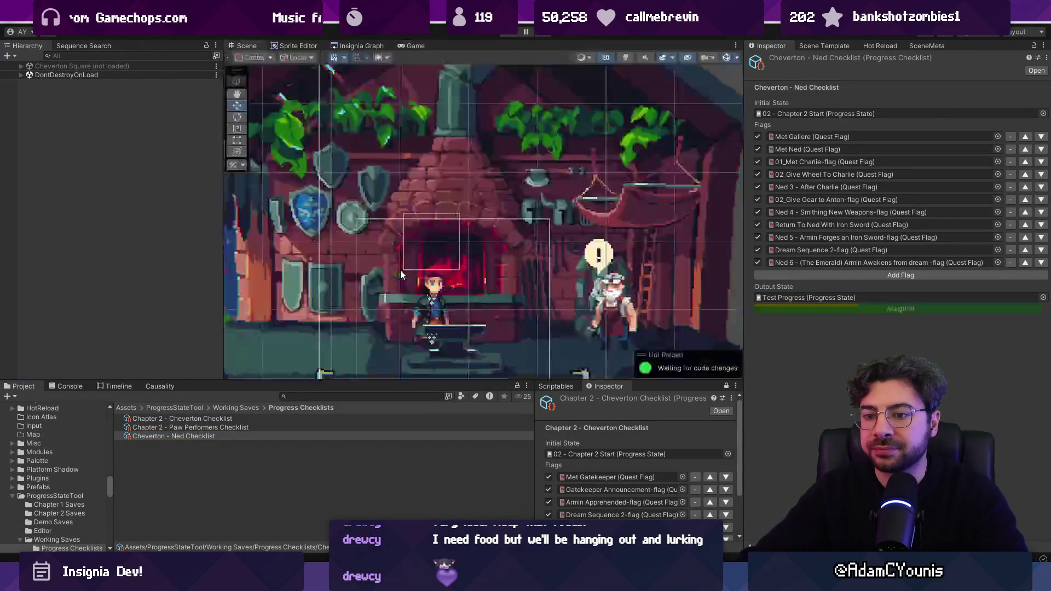
Ping the checklist's 02 - Chapter 2 Start initial state and enlarge the bottom panels.
{"action": "scroll", "coordinate": [429, 250], "scroll_direction": "down", "scroll_amount": 2}
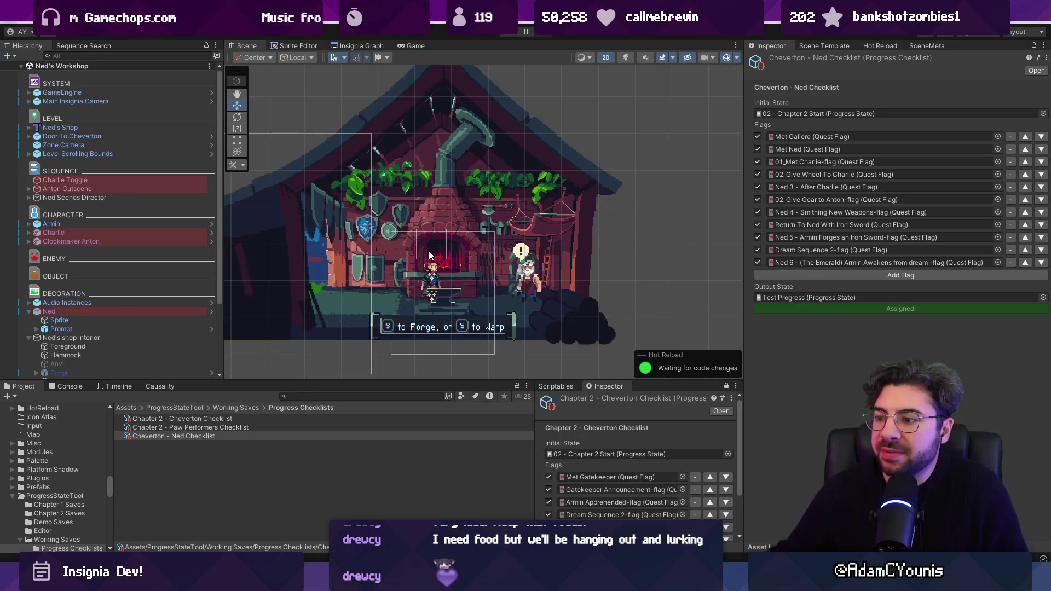
{"action": "double_click", "coordinate": [614, 452]}
{"action": "left_click_drag", "start_coordinate": [1047, 102], "coordinate": [1017, 417]}
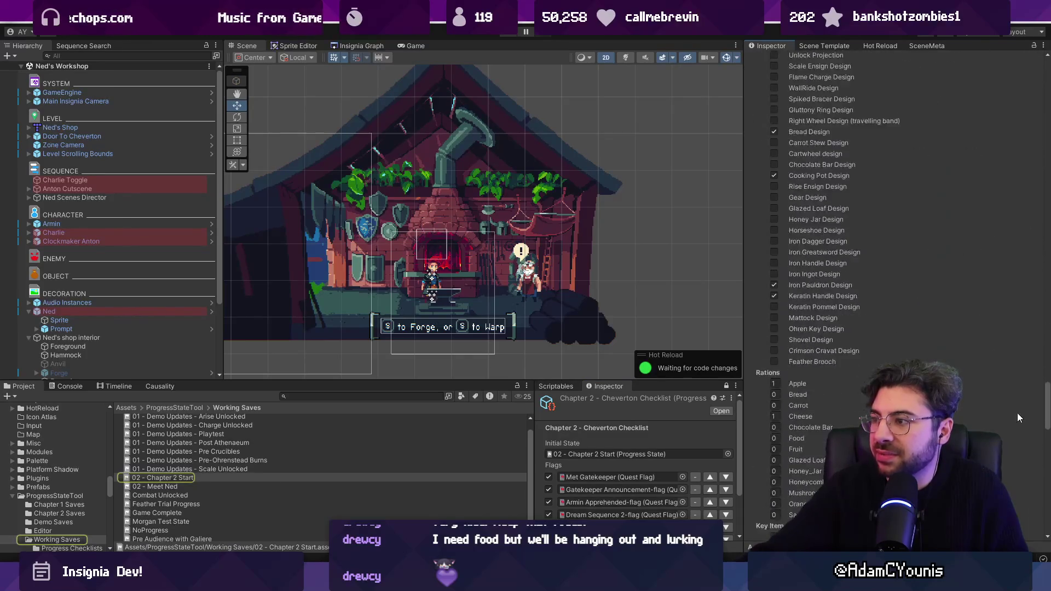
{"action": "scroll", "coordinate": [1017, 417], "scroll_direction": "up", "scroll_amount": 15}
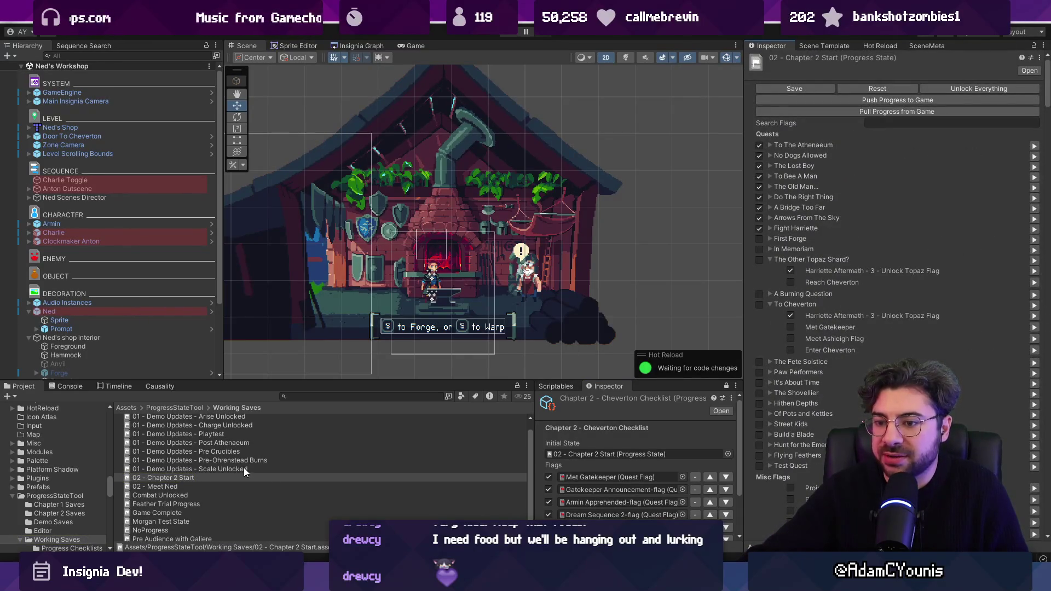
{"action": "left_click_drag", "start_coordinate": [464, 379], "coordinate": [472, 297]}
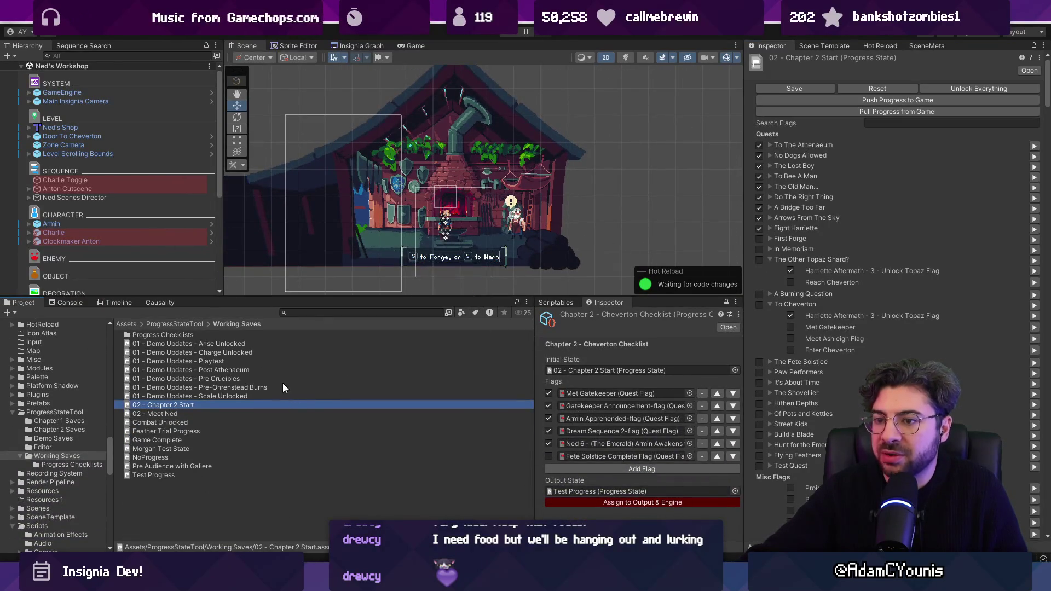
{"action": "double_click", "coordinate": [186, 335]}
Select the Paw Performers checklist and close the second Inspector tab.
{"action": "left_click", "coordinate": [191, 343]}
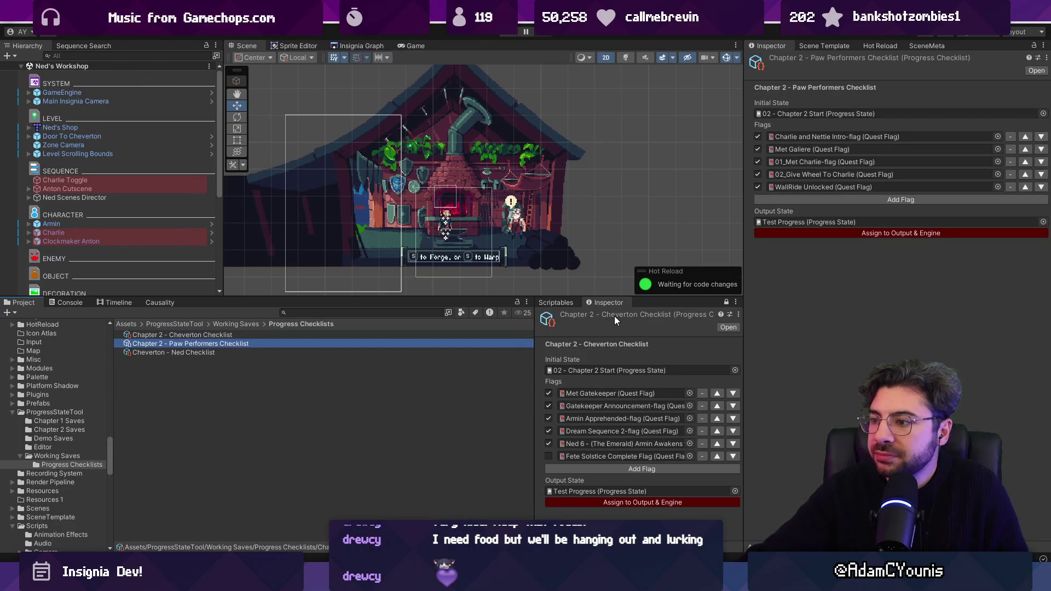
{"action": "right_click", "coordinate": [603, 303]}
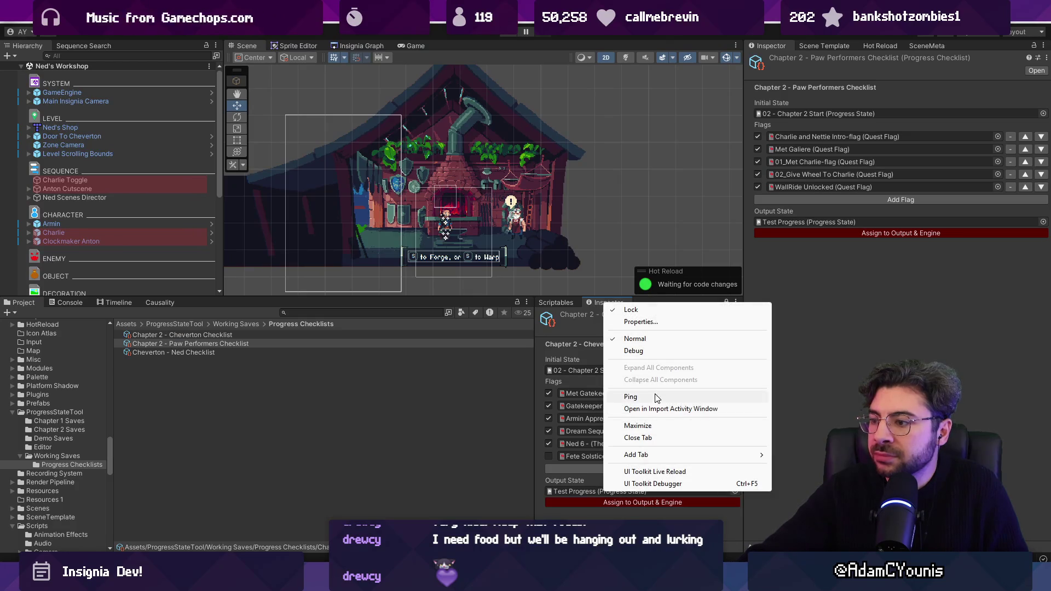
{"action": "left_click", "coordinate": [649, 438]}
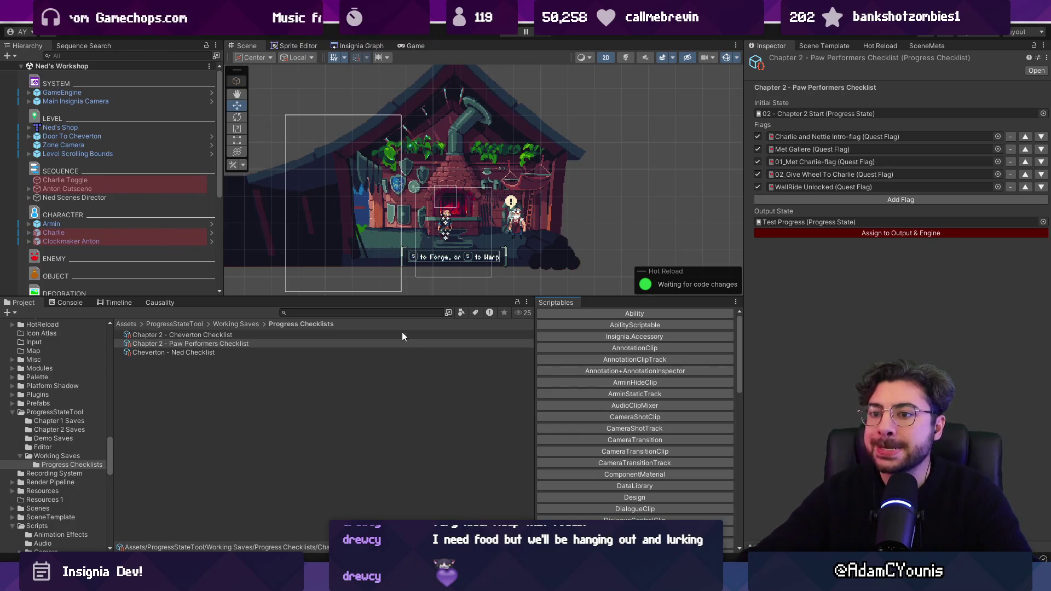
Step through the Cheverton checklists, then inspect the GameEngine object in the Hierarchy.
{"action": "left_click", "coordinate": [372, 331]}
{"action": "key", "text": "Down"}
{"action": "key", "text": "Down"}
{"action": "key", "text": "Up"}
{"action": "key", "text": "Down"}
{"action": "key", "text": "Up"}
{"action": "key", "text": "Up"}
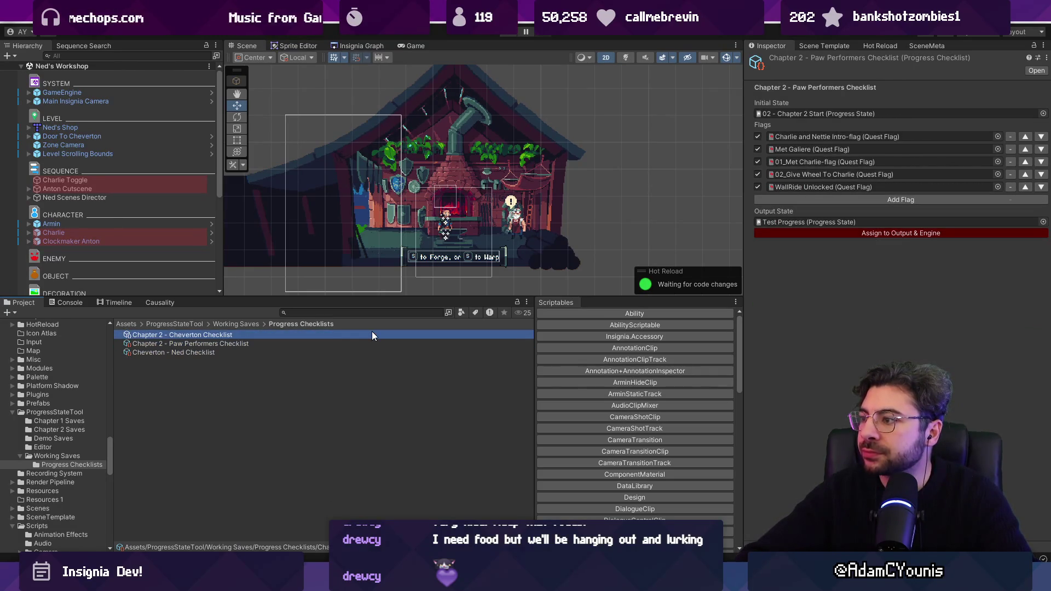
{"action": "key", "text": "Down"}
{"action": "key", "text": "Down"}
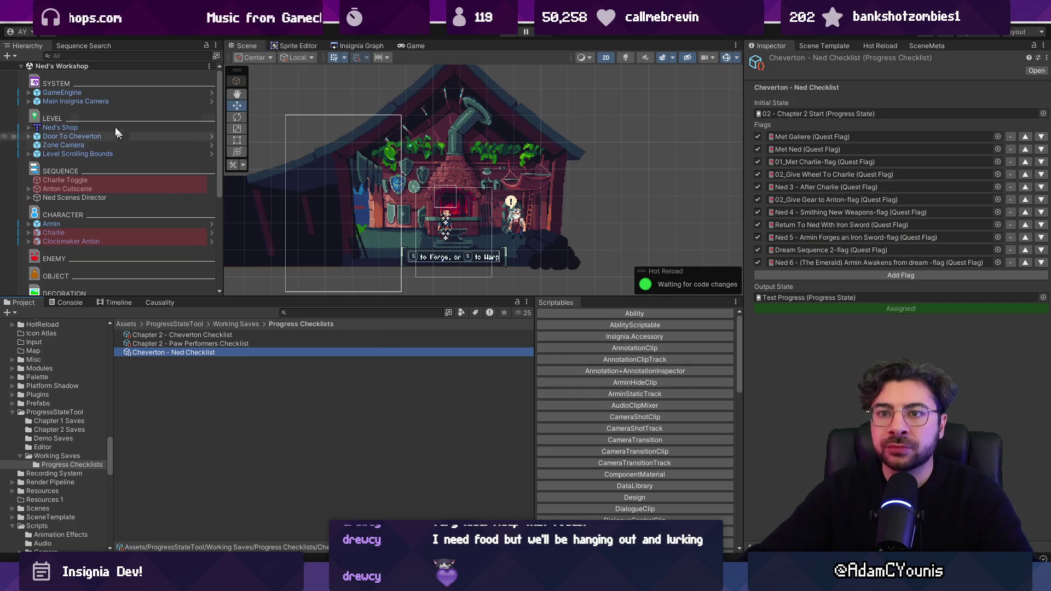
{"action": "left_click", "coordinate": [104, 95]}
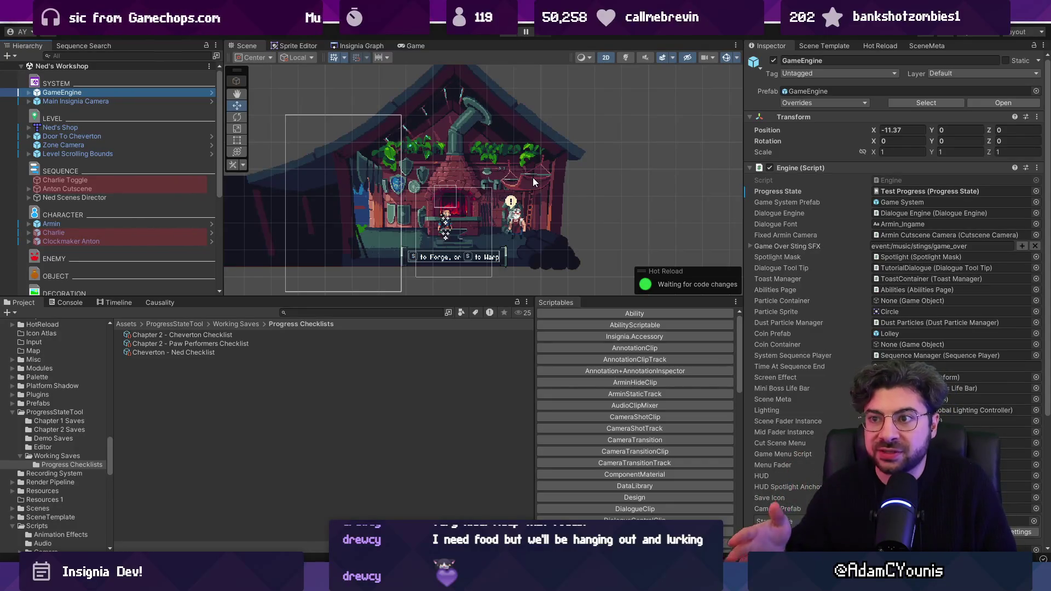
View Cheverton Square in the Insignia Graph, then select 02 - Chapter 2 Start in Working Saves.
{"action": "left_click", "coordinate": [360, 43]}
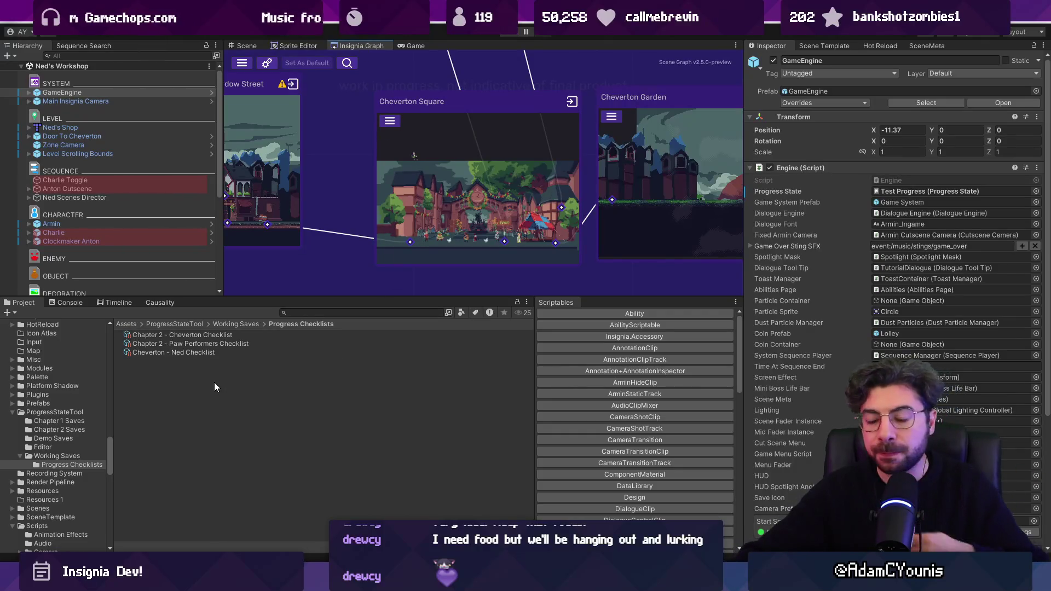
{"action": "scroll", "coordinate": [468, 199], "scroll_direction": "down", "scroll_amount": 5}
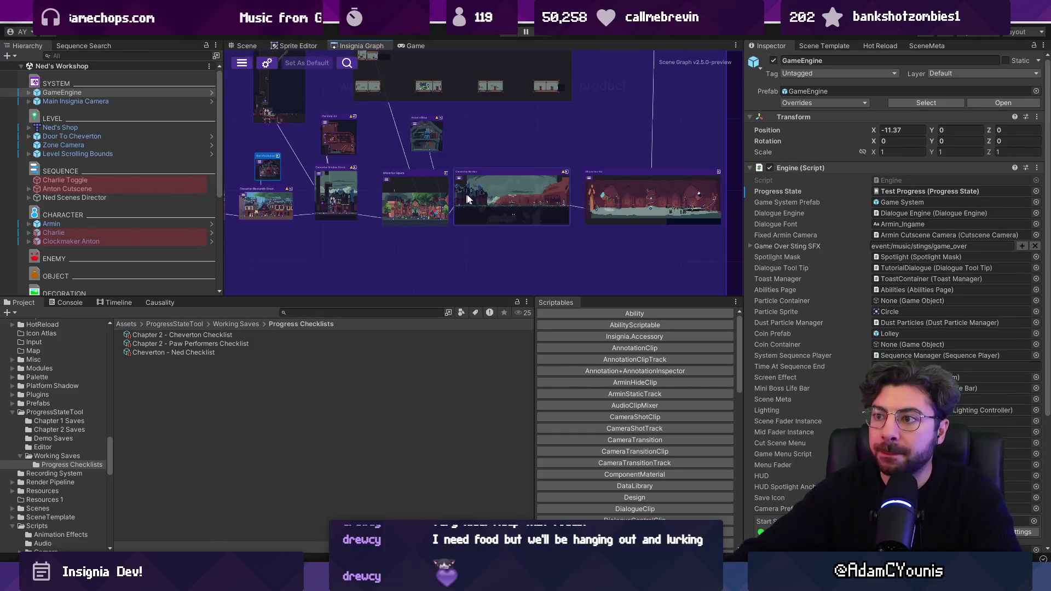
{"action": "scroll", "coordinate": [484, 196], "scroll_direction": "up", "scroll_amount": 3}
{"action": "scroll", "coordinate": [484, 196], "scroll_direction": "down", "scroll_amount": 3}
{"action": "scroll", "coordinate": [408, 205], "scroll_direction": "up", "scroll_amount": 3}
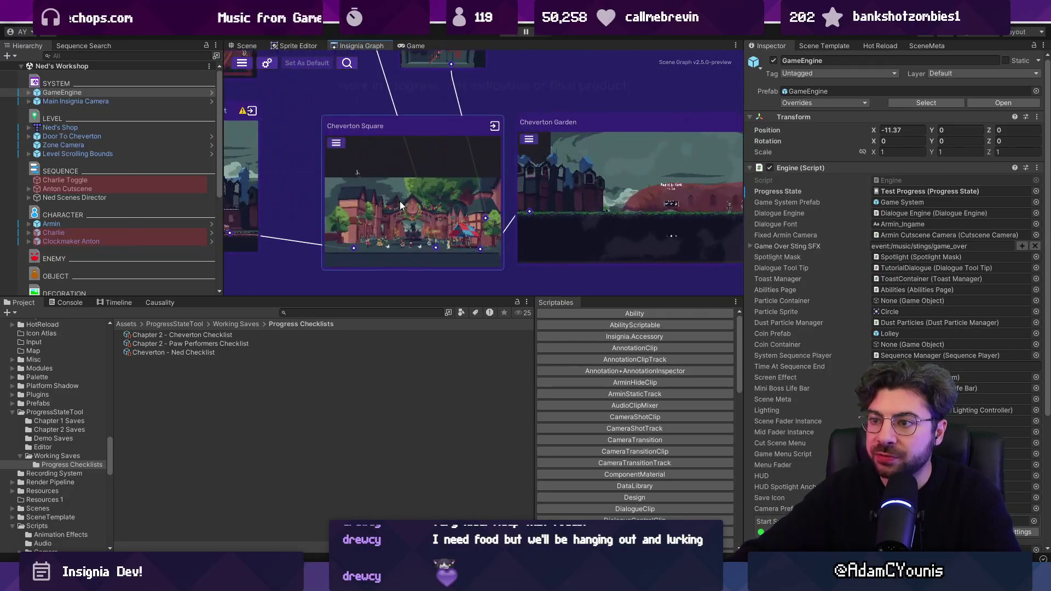
{"action": "left_click", "coordinate": [214, 352]}
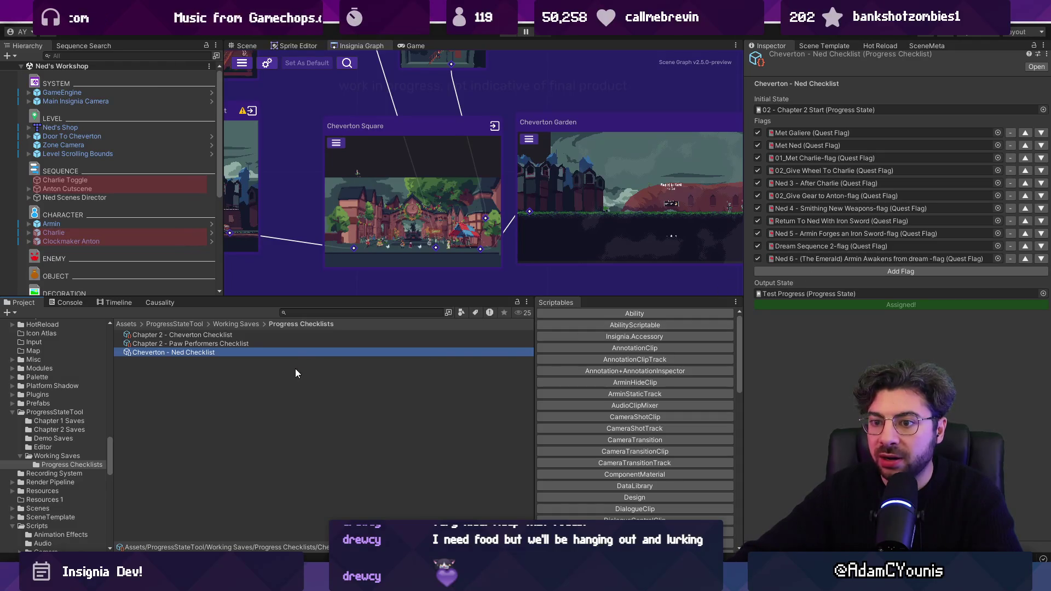
{"action": "left_click", "coordinate": [251, 323]}
{"action": "left_click", "coordinate": [186, 407]}
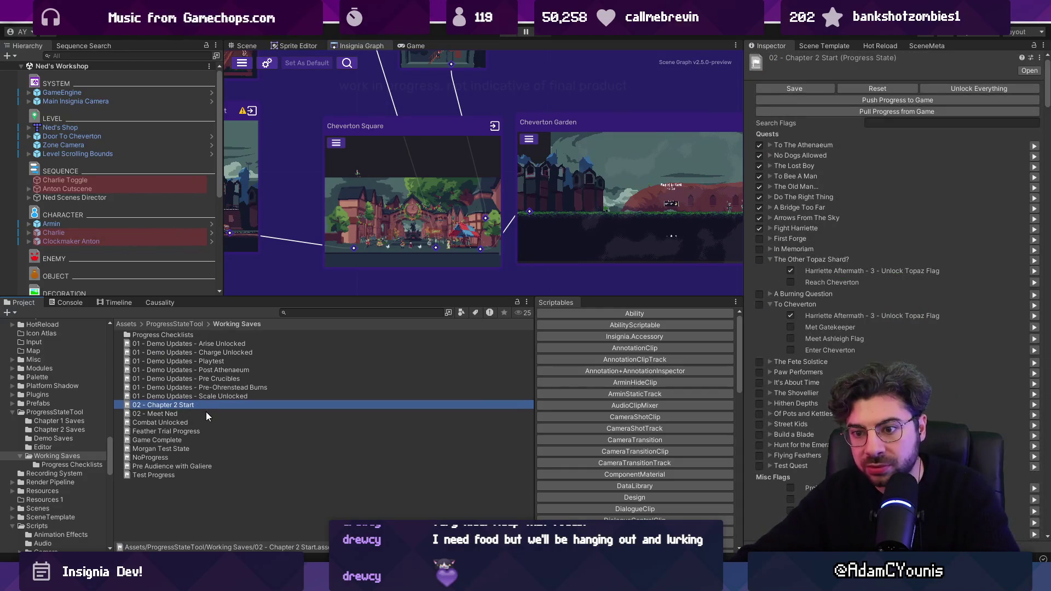
Rename the Game Complete save to '03 - Chapter Complete'.
{"action": "left_click", "coordinate": [174, 441]}
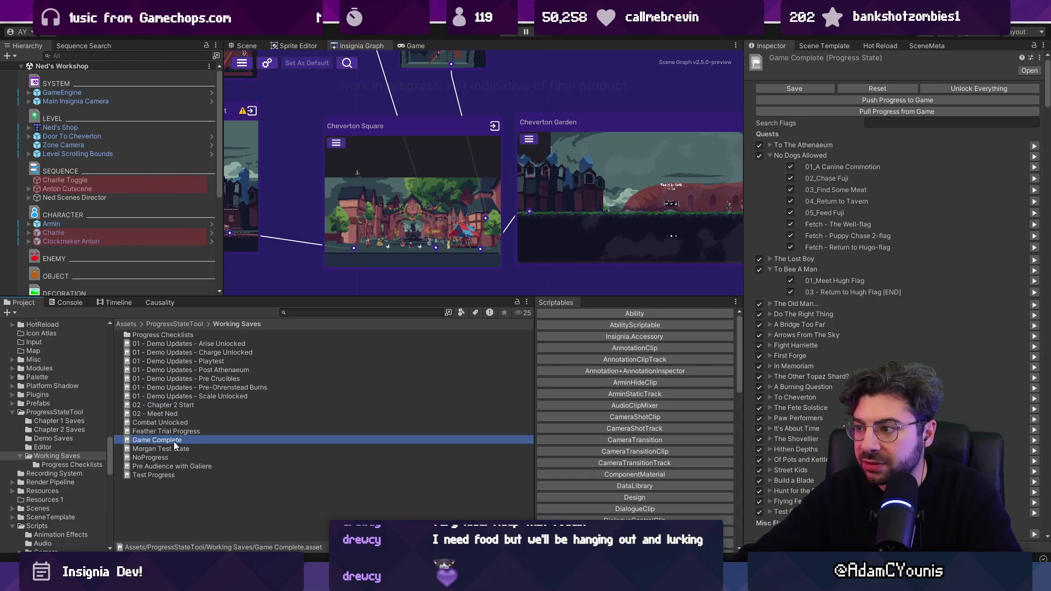
{"action": "left_click", "coordinate": [228, 443]}
{"action": "key", "text": "Home"}
{"action": "type", "text": "Chapter 2"}
{"action": "key", "text": "BackSpace"}
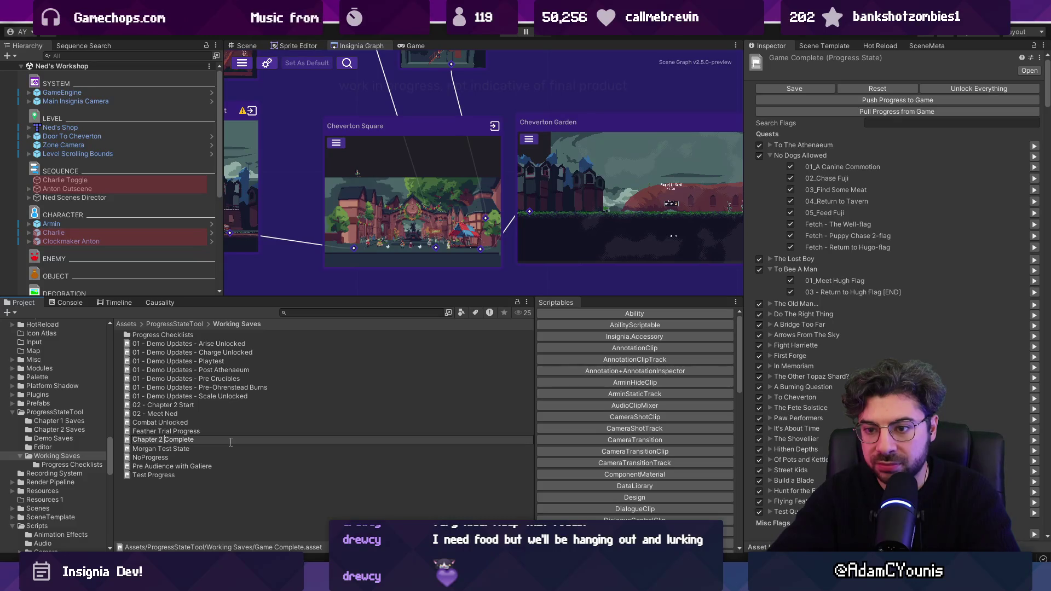
{"action": "key", "text": "Home"}
{"action": "type", "text": "03 -"}
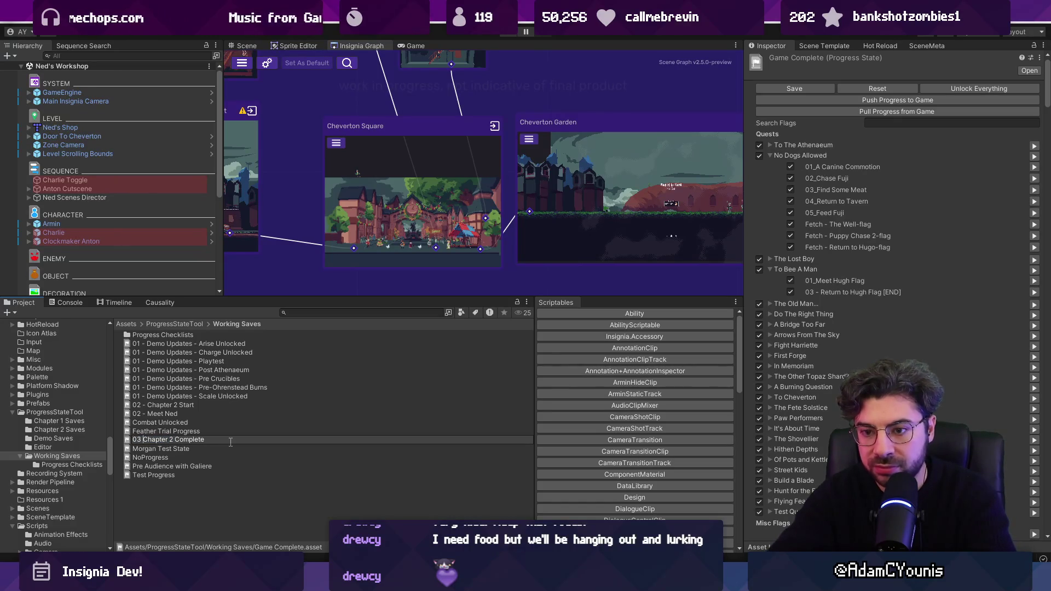
{"action": "key", "text": "ctrl+shift+Right"}
{"action": "key", "text": "Right"}
{"action": "key", "text": "Delete"}
{"action": "key", "text": "Delete"}
{"action": "key", "text": "Return"}
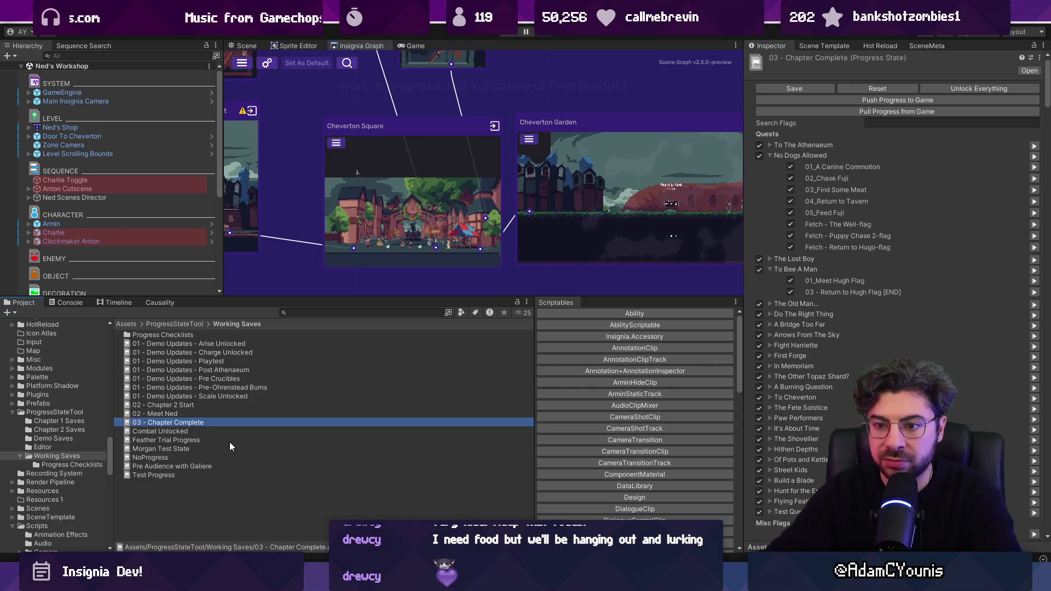
Correct the save's name to '02 - Chapter 2 Complete'.
{"action": "left_click", "coordinate": [175, 422]}
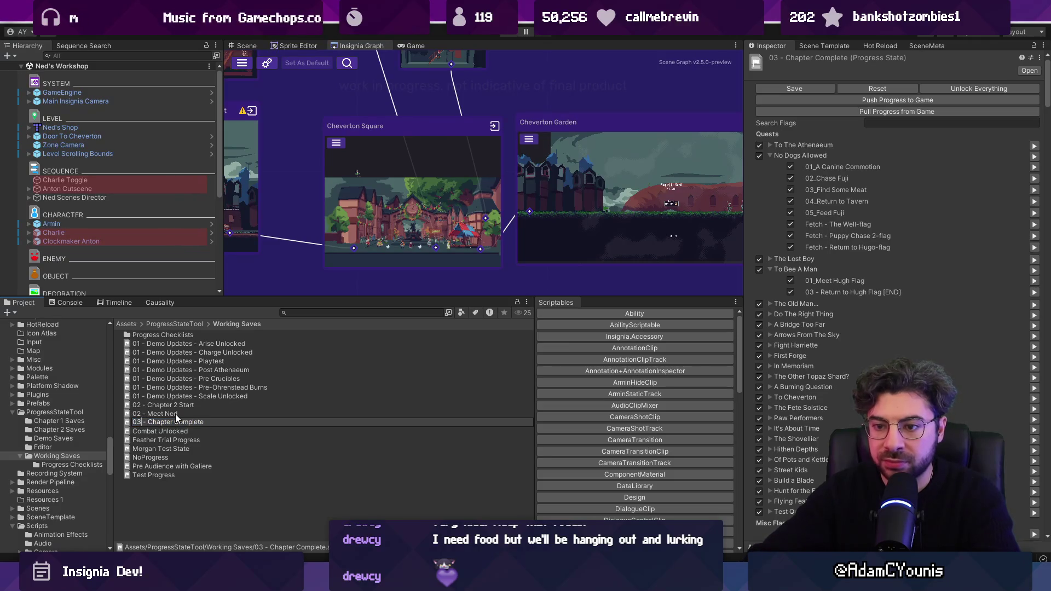
{"action": "key", "text": "Delete"}
{"action": "type", "text": "2"}
{"action": "key", "text": "Return"}
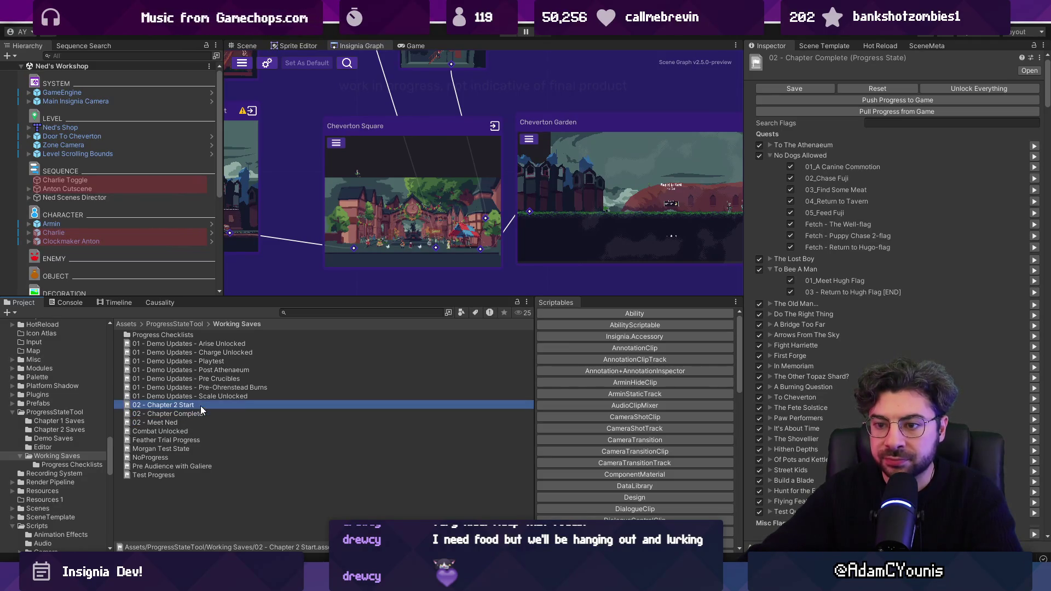
{"action": "left_click", "coordinate": [175, 414]}
{"action": "type", "text": "2"}
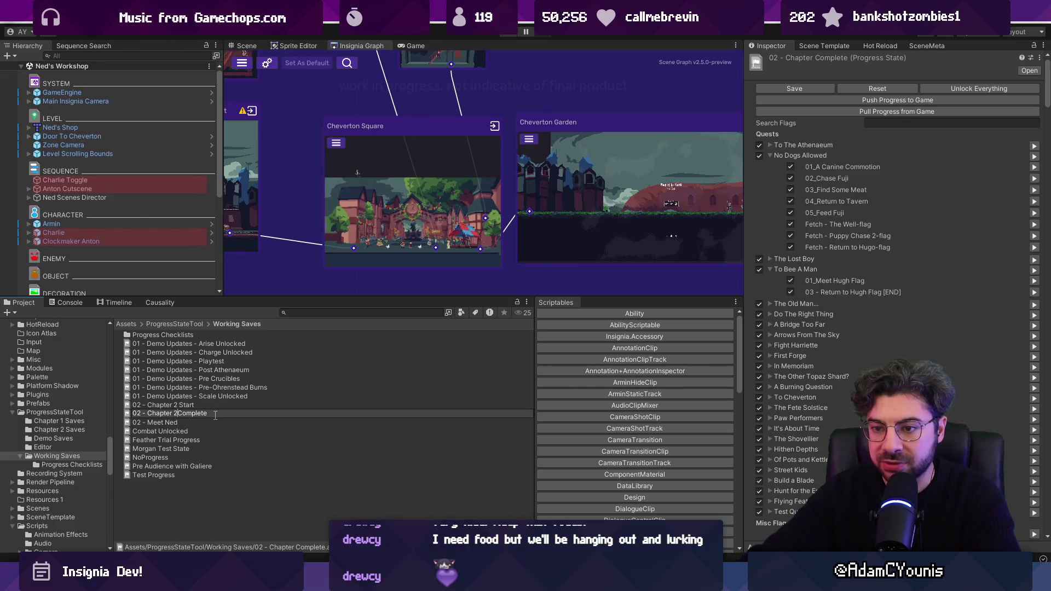
{"action": "key", "text": "Return"}
{"action": "left_click", "coordinate": [205, 422]}
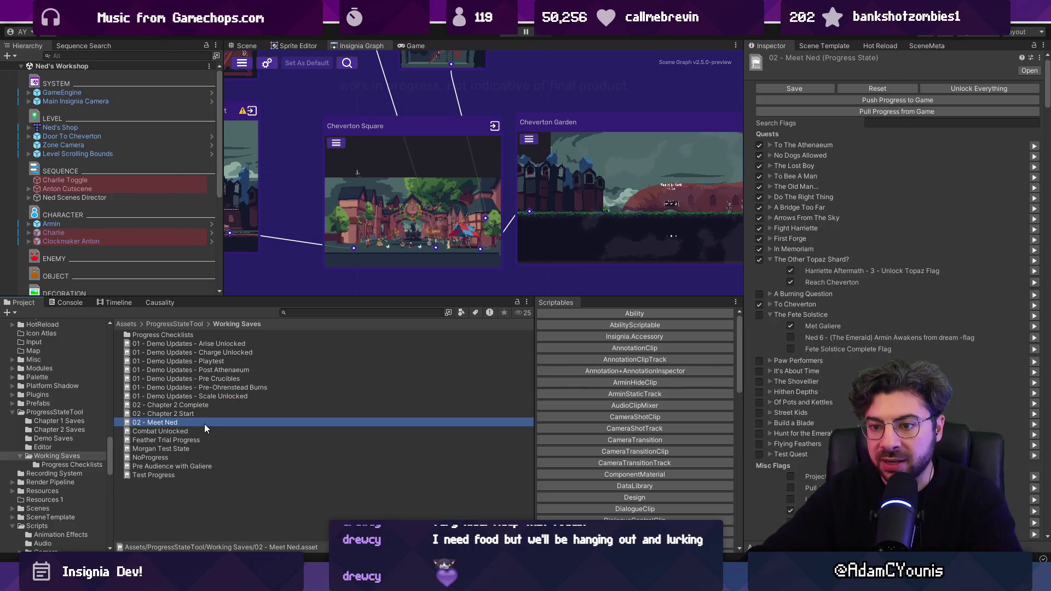
{"action": "left_click", "coordinate": [206, 405]}
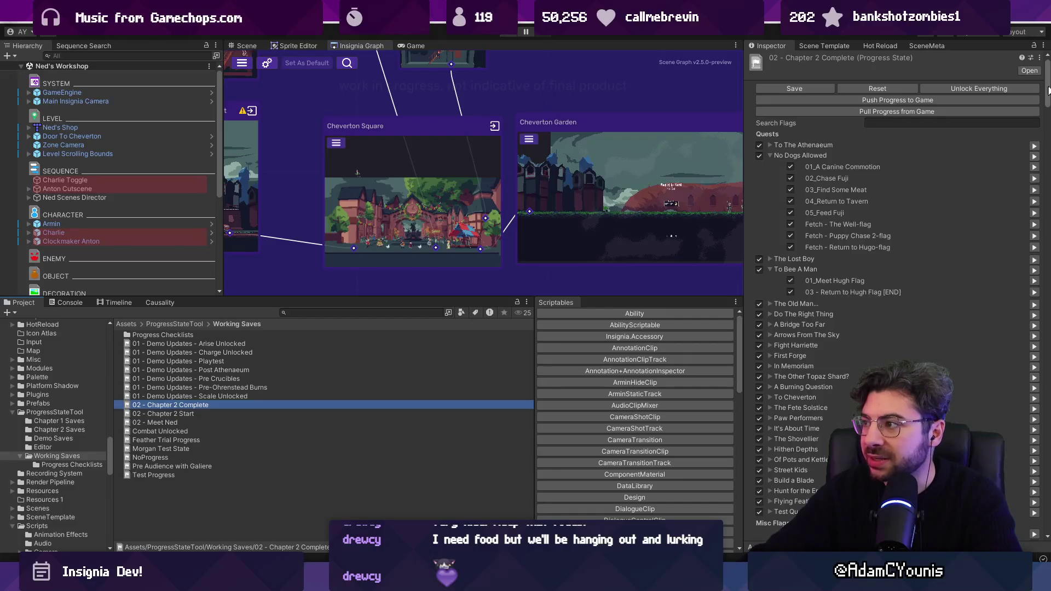
Rename 02 - Chapter 2 Complete to 'Game Complete' and select 02 - Chapter 2 Start.
{"action": "scroll", "coordinate": [1026, 246], "scroll_direction": "down", "scroll_amount": 15}
{"action": "scroll", "coordinate": [1026, 246], "scroll_direction": "down", "scroll_amount": 20}
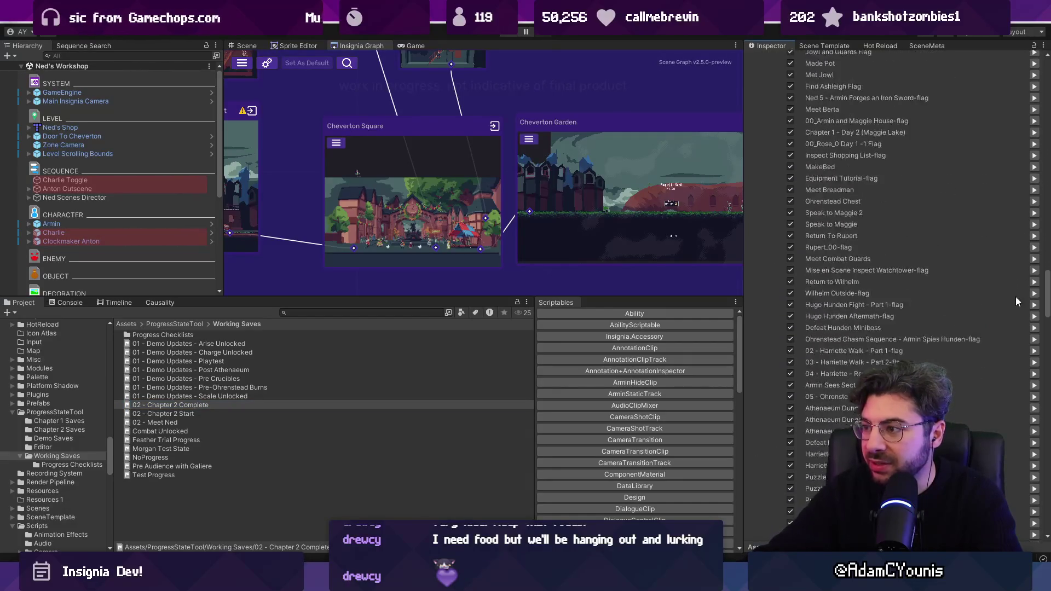
{"action": "left_click_drag", "start_coordinate": [1046, 504], "coordinate": [1048, 26]}
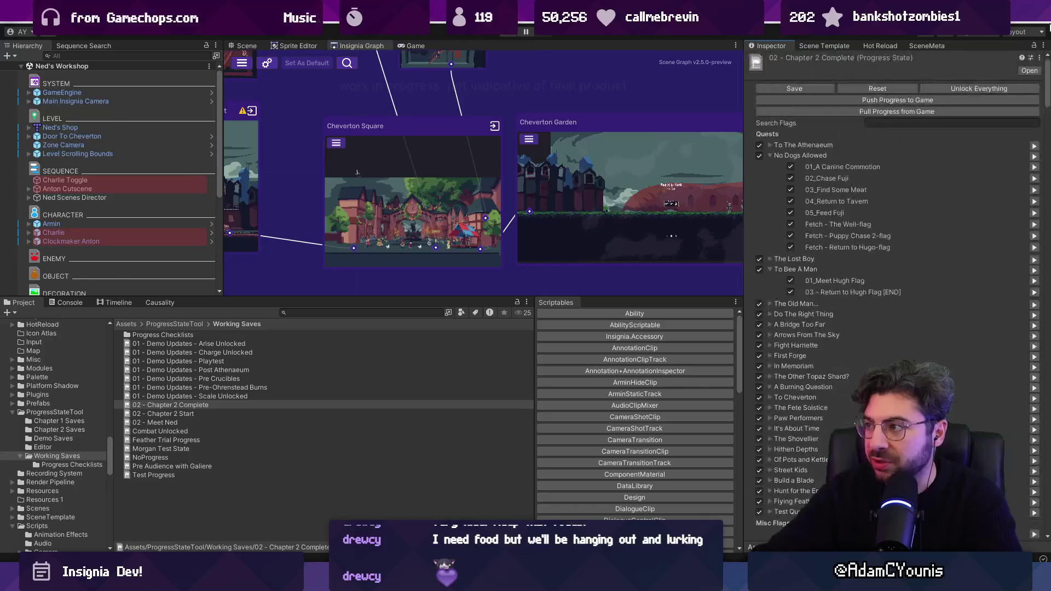
{"action": "left_click", "coordinate": [394, 404]}
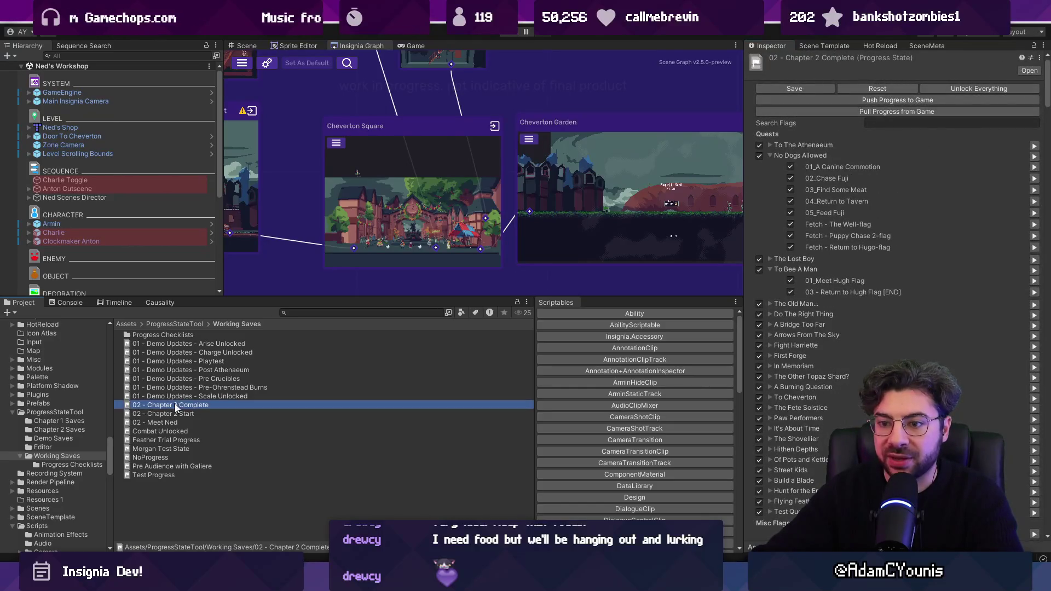
{"action": "key", "text": "Right"}
{"action": "key", "text": "ctrl+Left"}
{"action": "key", "text": "shift+Home"}
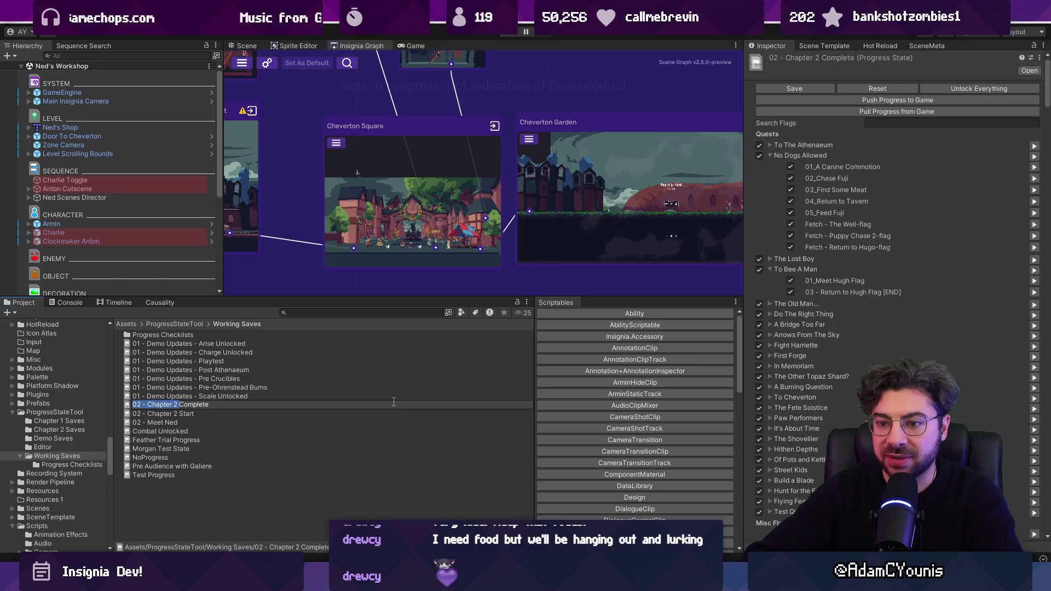
{"action": "type", "text": "Game"}
{"action": "key", "text": "Return"}
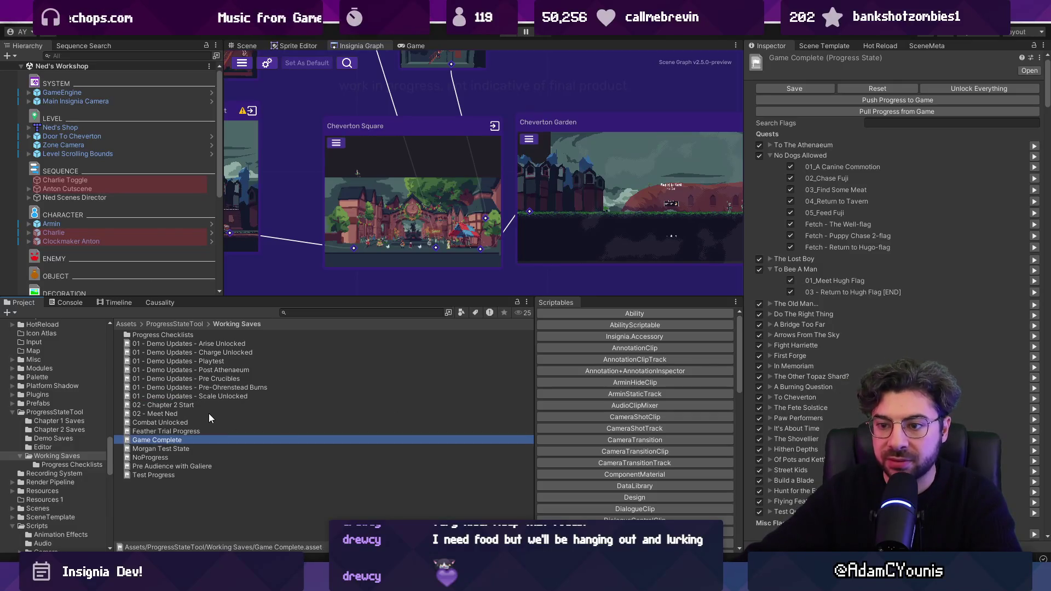
{"action": "left_click", "coordinate": [184, 406]}
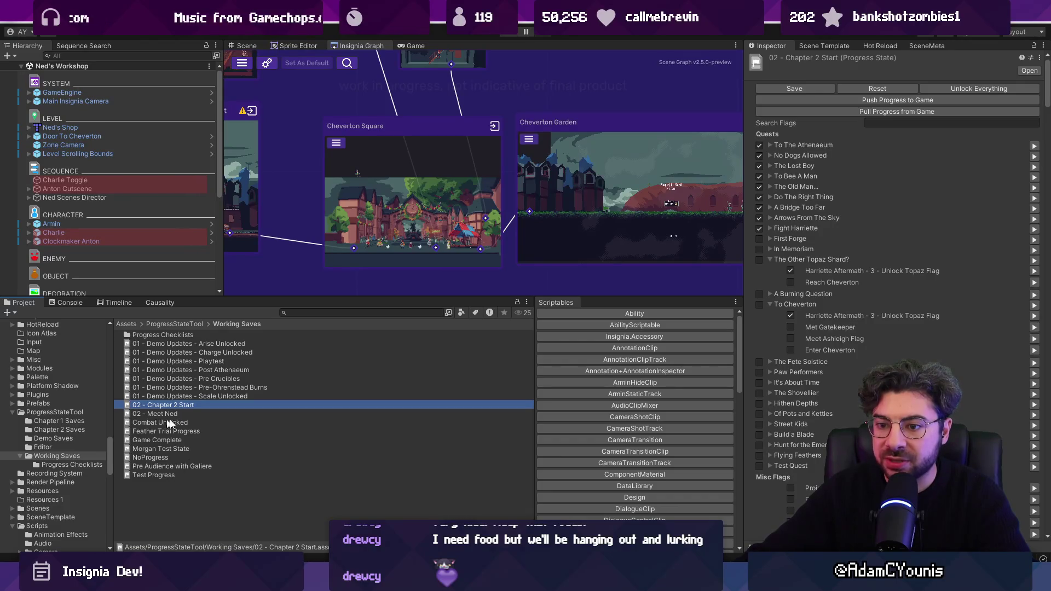
Rename the Pre Audience with Galiere save to 'Chapter 2 - Pre Audience with Galiere'.
{"action": "left_click", "coordinate": [174, 466]}
{"action": "left_click_drag", "start_coordinate": [171, 466], "coordinate": [178, 413]}
{"action": "key", "text": "F2"}
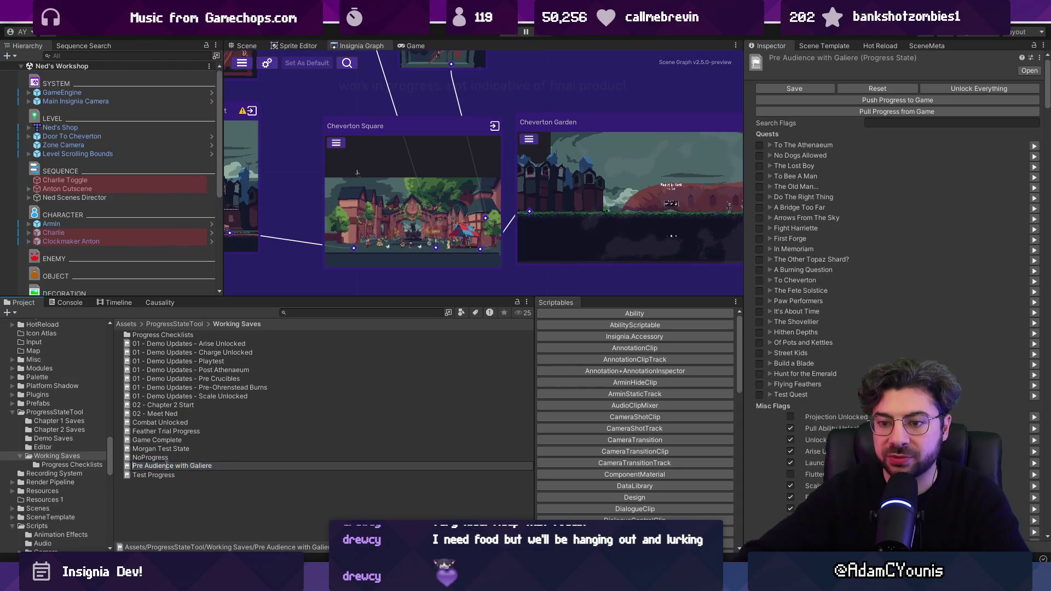
{"action": "key", "text": "Home"}
{"action": "type", "text": "Chapter 2  -"}
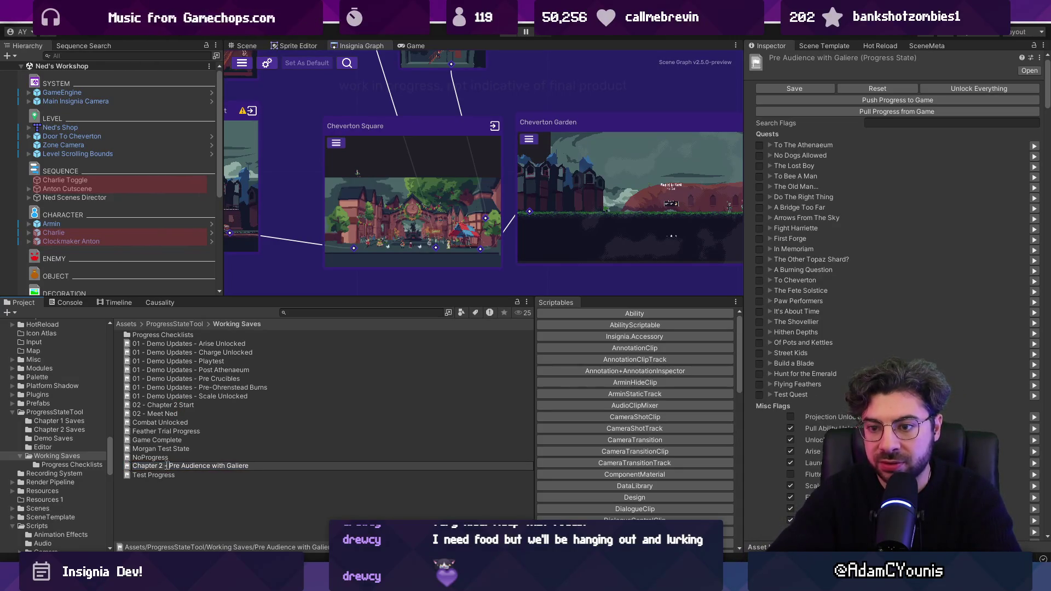
{"action": "key", "text": "Return"}
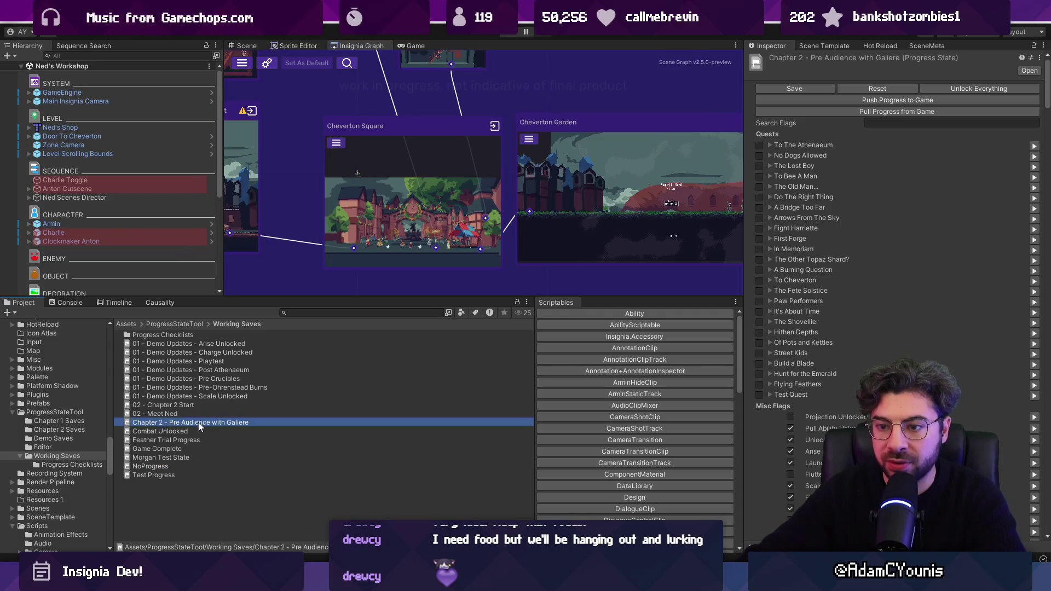
Change the prefix so the save is named '02 - Pre Audience with Galiere'.
{"action": "key", "text": "F2"}
{"action": "key", "text": "Home"}
{"action": "key", "text": "ctrl+shift+Right"}
{"action": "type", "text": "0"}
{"action": "key", "text": "Return"}
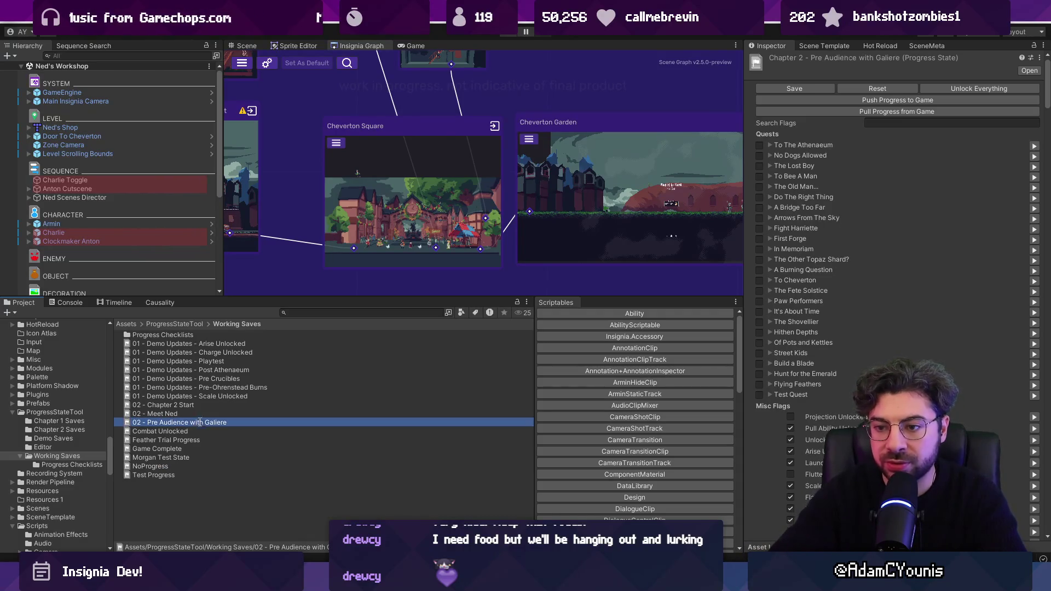
{"action": "key", "text": "F2"}
{"action": "key", "text": "Home"}
{"action": "key", "text": "ctrl+Right"}
{"action": "key", "text": "ctrl+Right"}
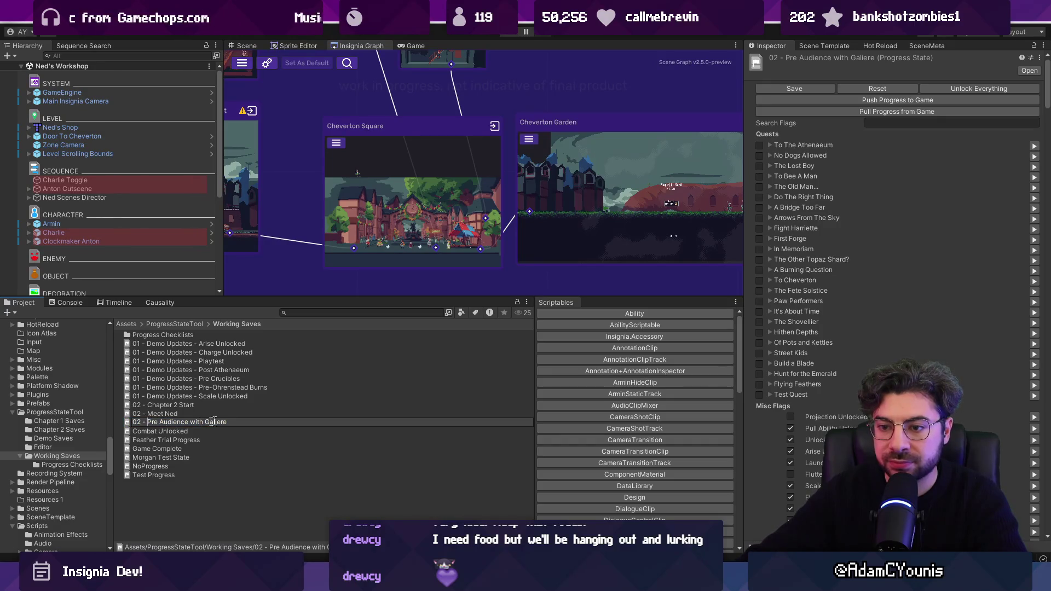
{"action": "left_click", "coordinate": [269, 438]}
{"action": "key", "text": "Up"}
{"action": "left_click", "coordinate": [1003, 123]}
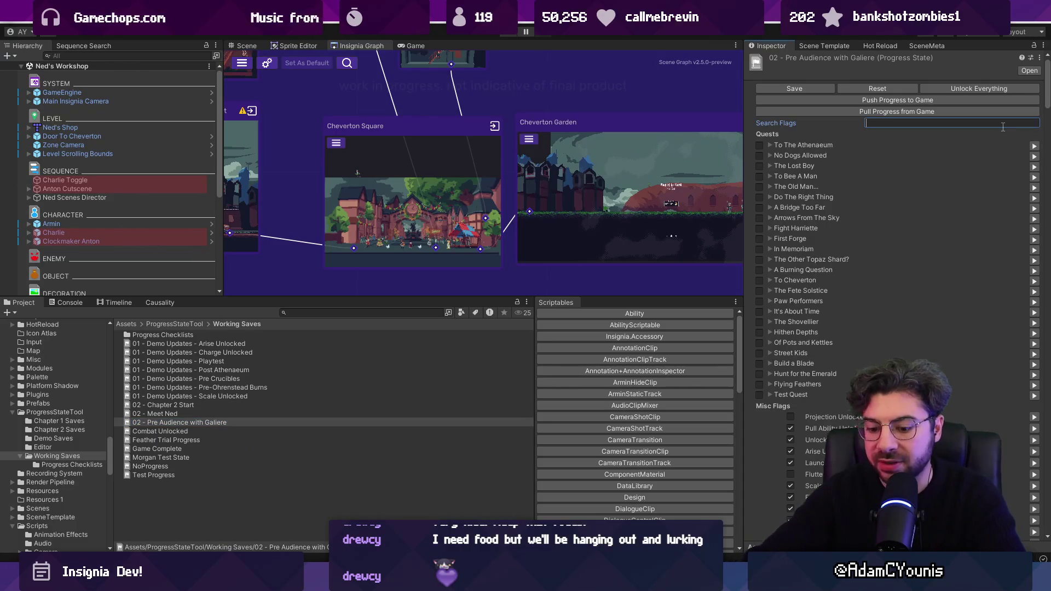
Try a 'nettie' flag search, clear it, enter Play mode and select 02 - Chapter 2 Start.
{"action": "type", "text": "nettie"}
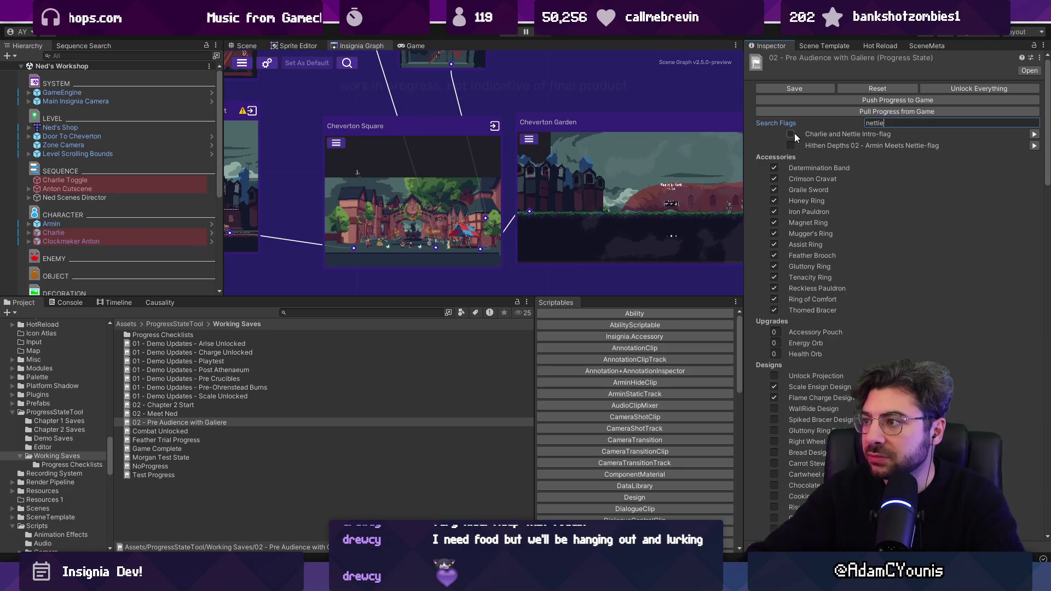
{"action": "key", "text": "BackSpace"}
{"action": "key", "text": "BackSpace"}
{"action": "key", "text": "BackSpace"}
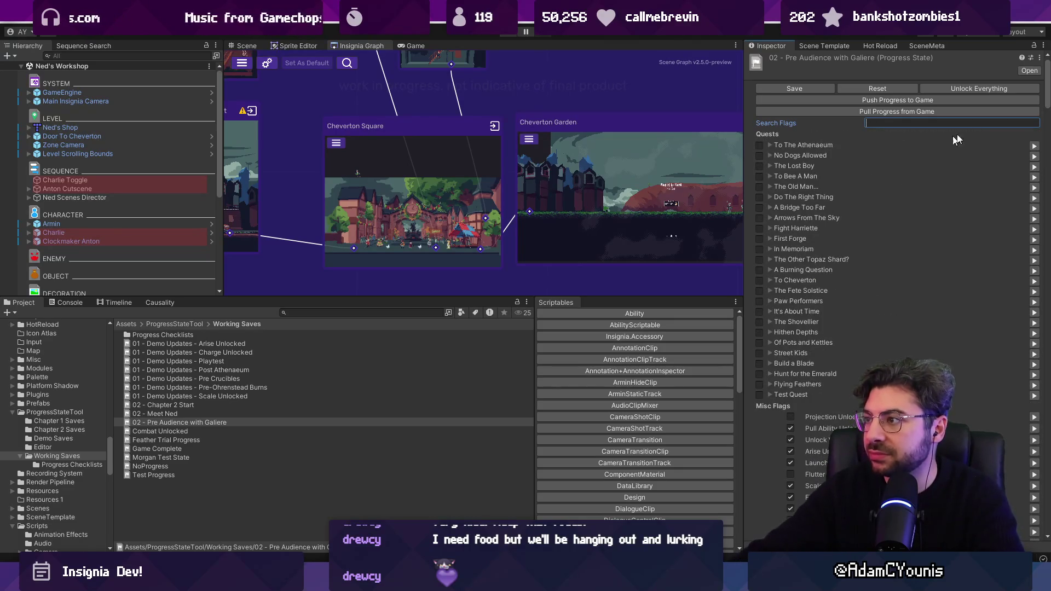
{"action": "mouse_move", "coordinate": [1046, 90]}
{"action": "left_mouse_down"}
{"action": "mouse_move", "coordinate": [1031, 279]}
{"action": "mouse_move", "coordinate": [1047, 377]}
{"action": "mouse_move", "coordinate": [1046, 218]}
{"action": "mouse_move", "coordinate": [1029, 118]}
{"action": "left_mouse_up"}
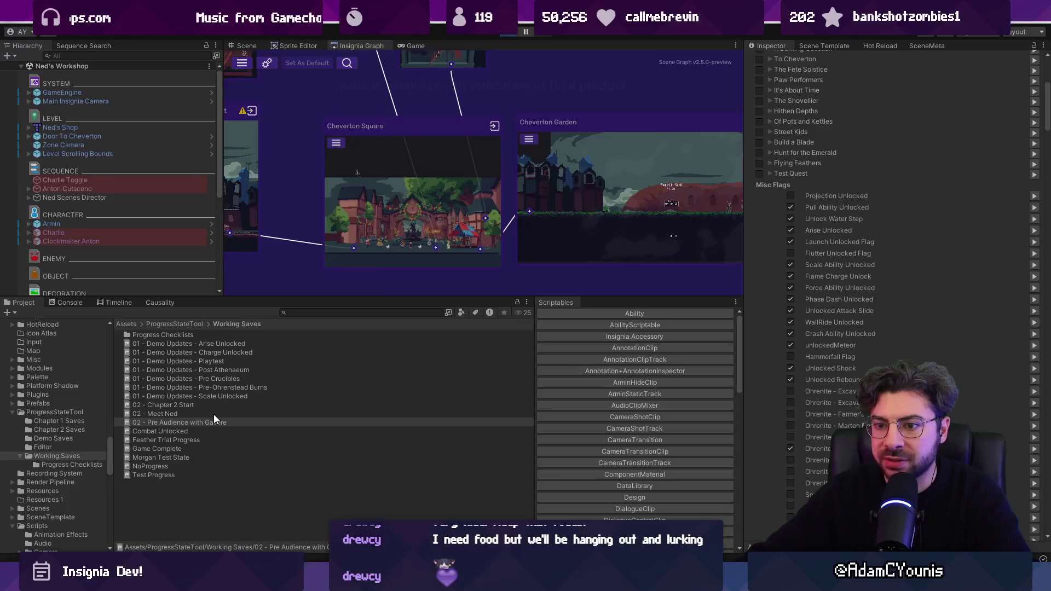
{"action": "key", "text": "ctrl+p"}
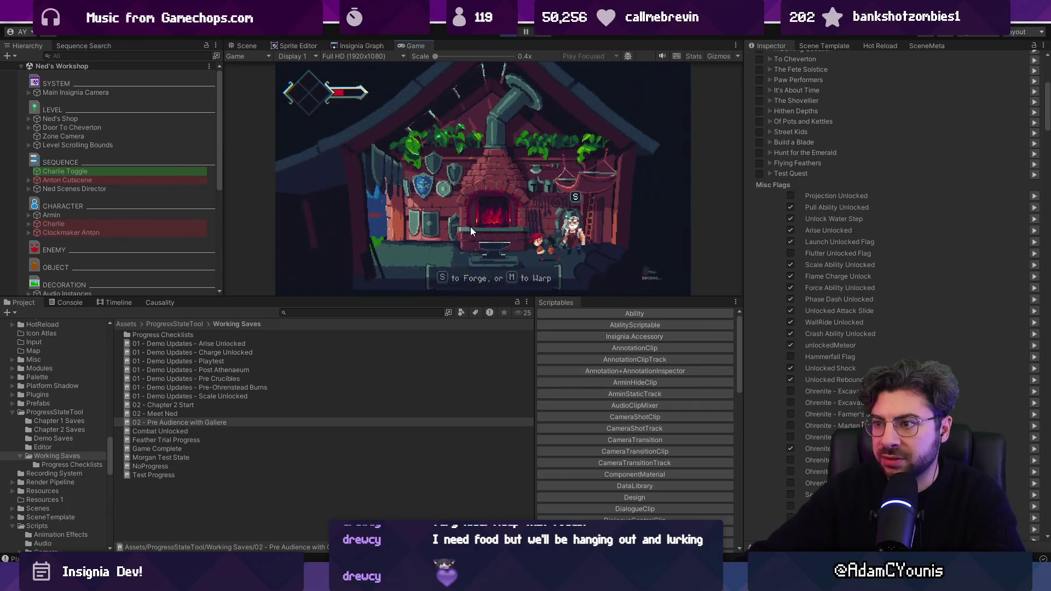
{"action": "left_click", "coordinate": [236, 405]}
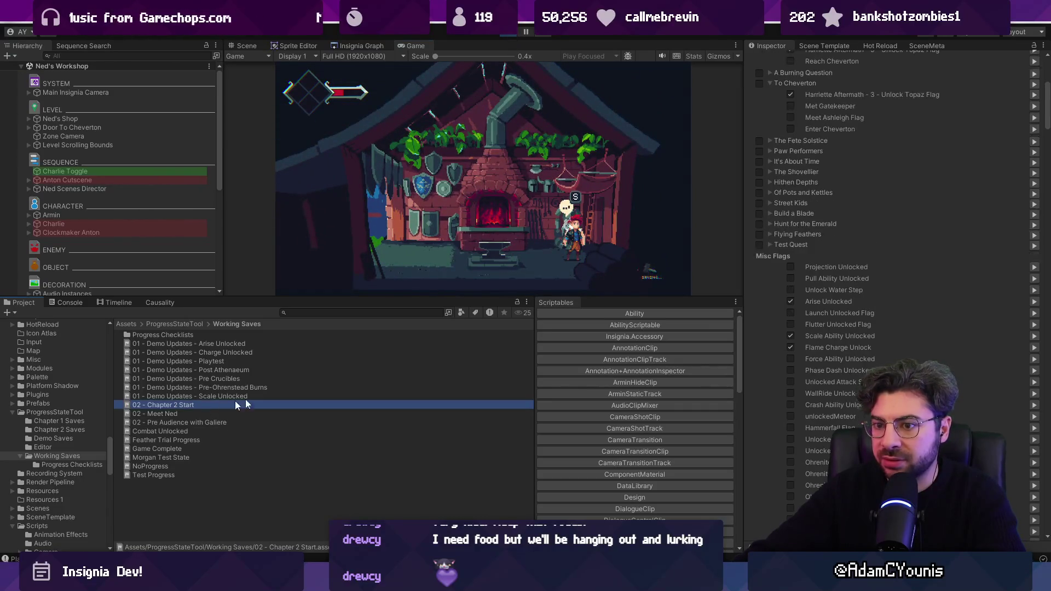
Push Chapter 2 Start progress to the game, pull it into 02 - Pre Audience with Galiere, and save.
{"action": "left_click", "coordinate": [888, 100]}
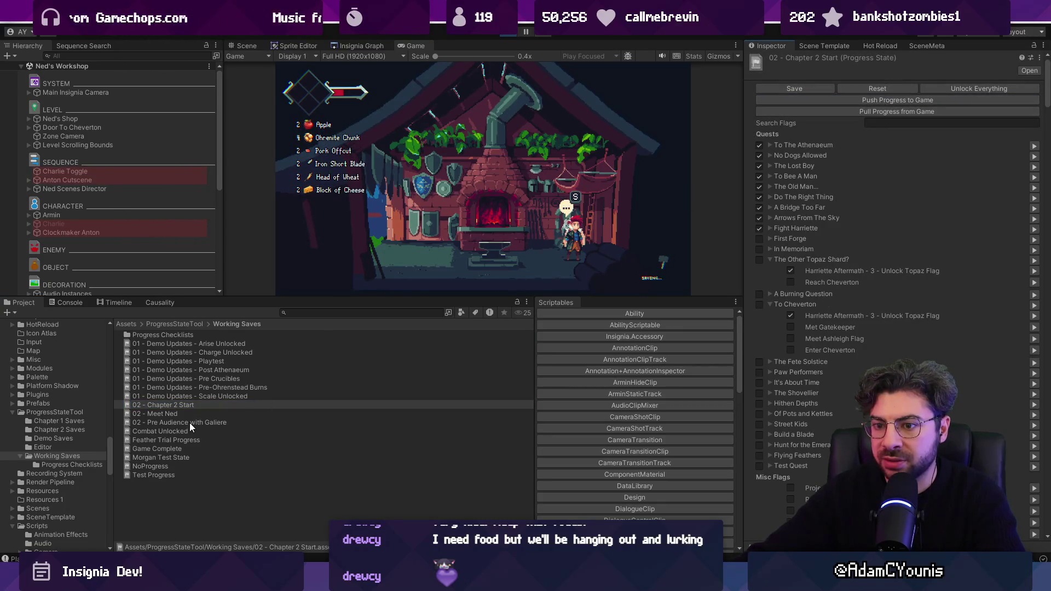
{"action": "left_click", "coordinate": [189, 422]}
{"action": "left_click", "coordinate": [874, 110]}
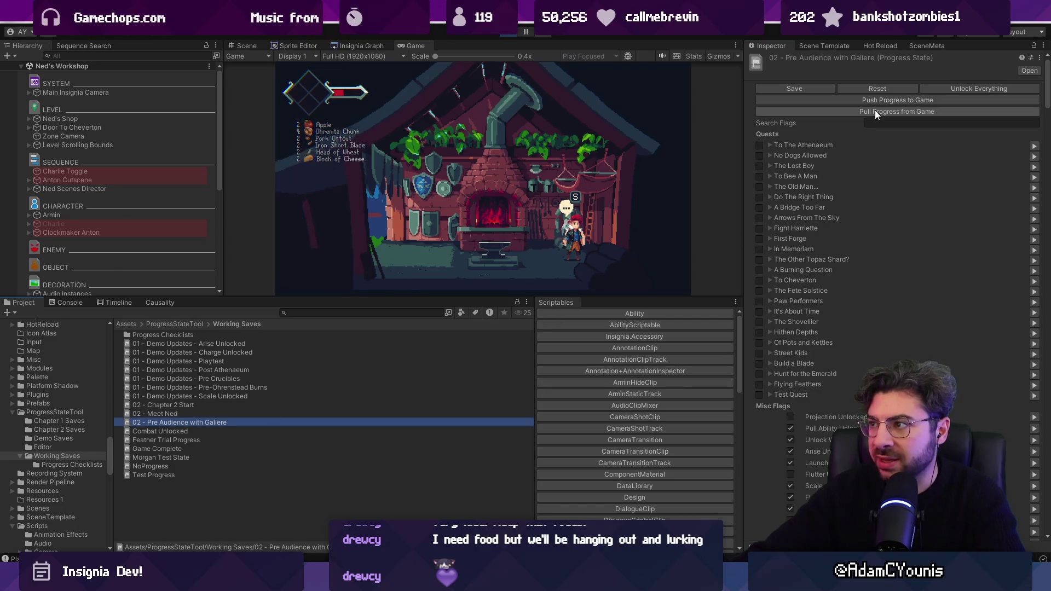
{"action": "left_click", "coordinate": [800, 89]}
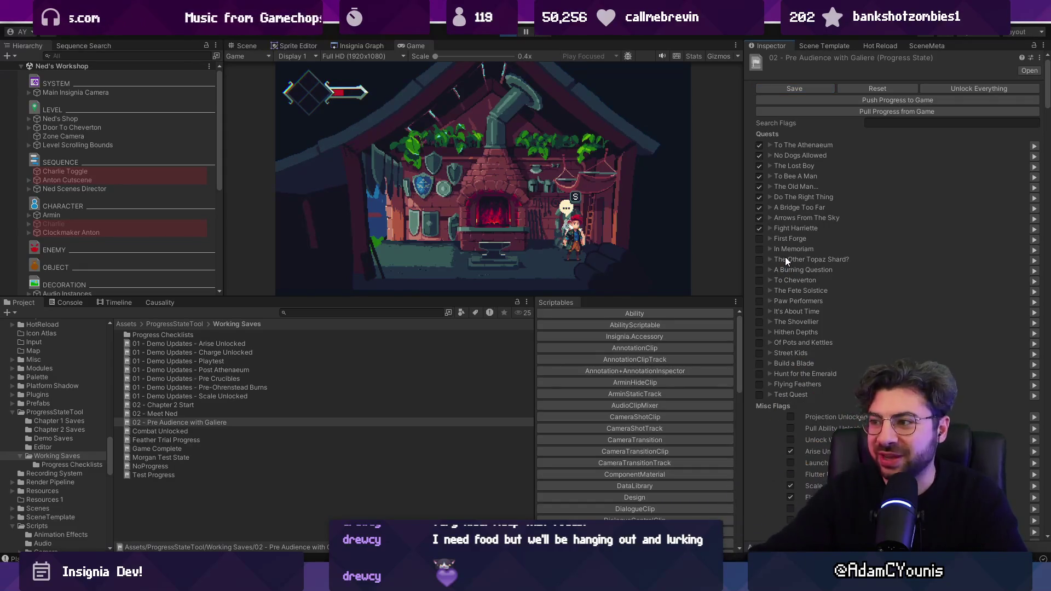
Review the updated 02 - Pre Audience with Galiere save's ticked quests.
{"action": "scroll", "coordinate": [832, 280], "scroll_direction": "down", "scroll_amount": 3}
{"action": "scroll", "coordinate": [834, 279], "scroll_direction": "down", "scroll_amount": 6}
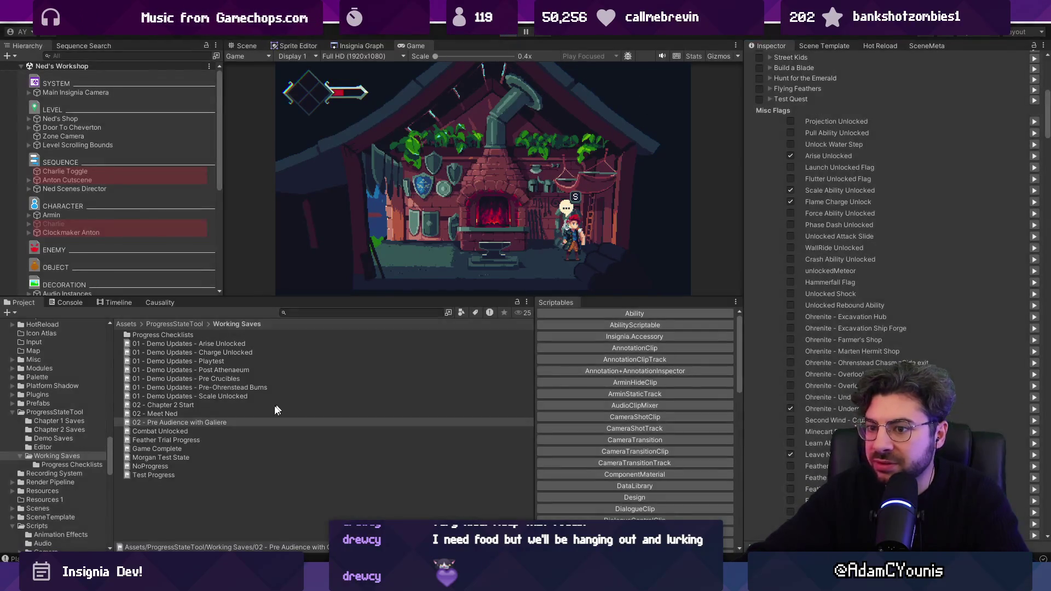
{"action": "left_click", "coordinate": [233, 415]}
{"action": "left_click", "coordinate": [267, 422]}
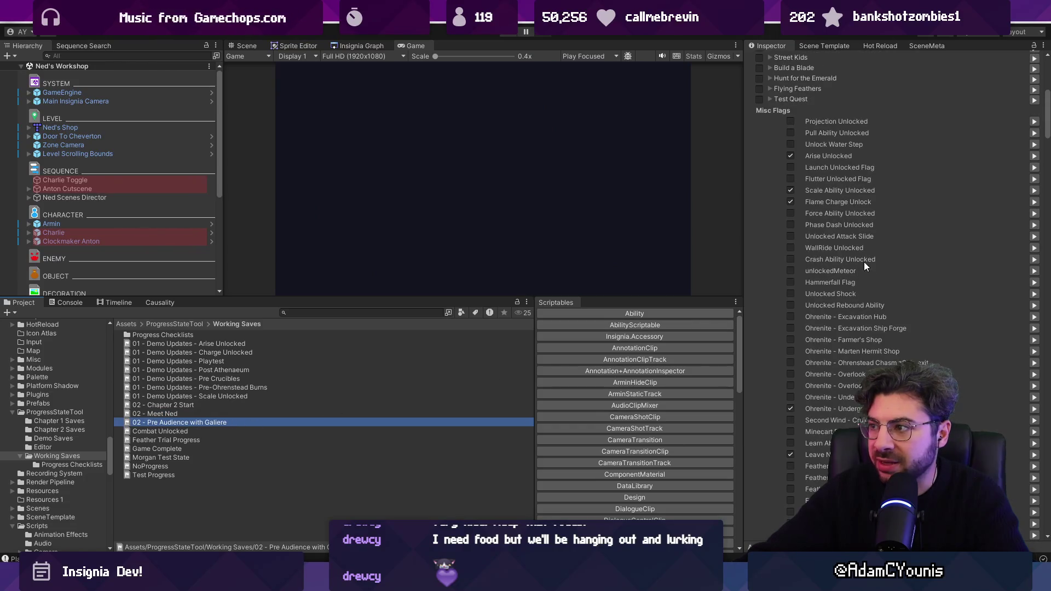
{"action": "scroll", "coordinate": [783, 238], "scroll_direction": "down", "scroll_amount": 5}
{"action": "scroll", "coordinate": [789, 238], "scroll_direction": "up", "scroll_amount": 12}
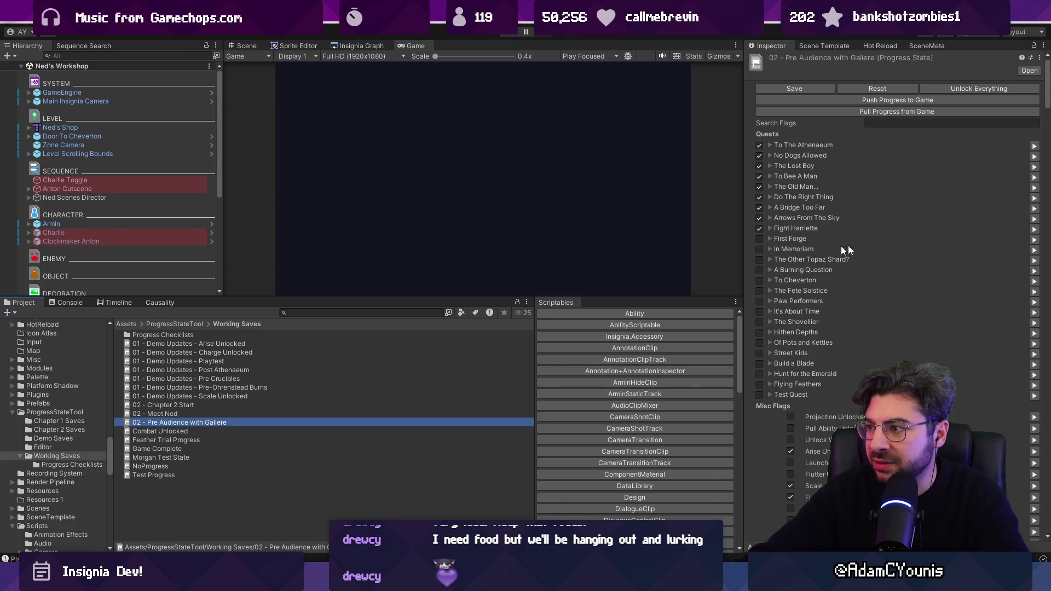
{"action": "left_click_drag", "start_coordinate": [1046, 101], "coordinate": [1032, 207]}
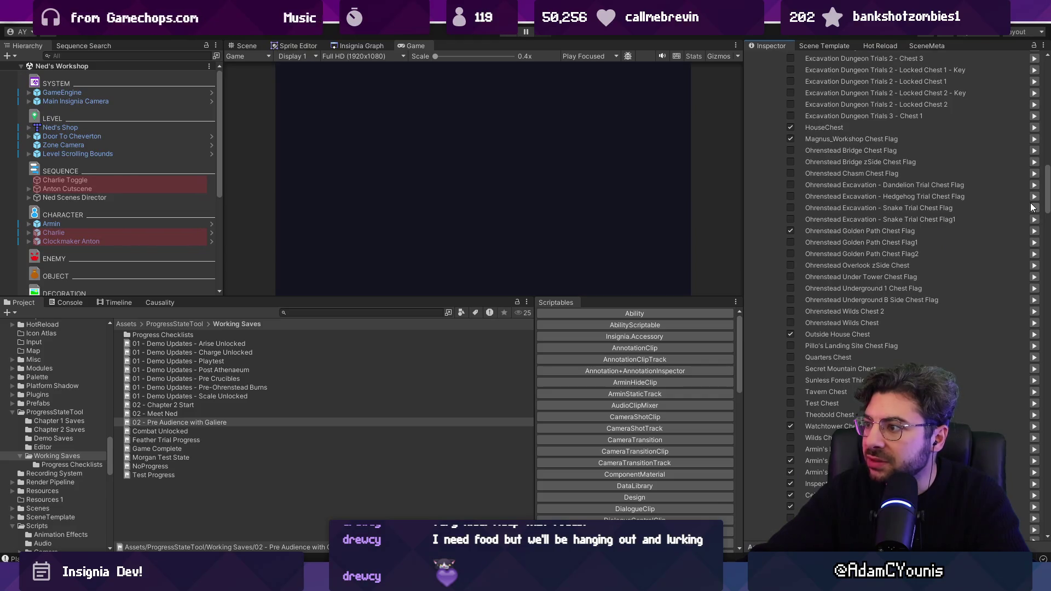
{"action": "mouse_move", "coordinate": [1031, 207]}
{"action": "left_mouse_down"}
{"action": "mouse_move", "coordinate": [1017, 272]}
{"action": "mouse_move", "coordinate": [1029, 318]}
{"action": "left_mouse_up"}
{"action": "scroll", "coordinate": [1029, 319], "scroll_direction": "up", "scroll_amount": 15}
Search the save's flags for 'chapter 2' and 'after ath', then save.
{"action": "left_click", "coordinate": [937, 123]}
{"action": "type", "text": "ch"}
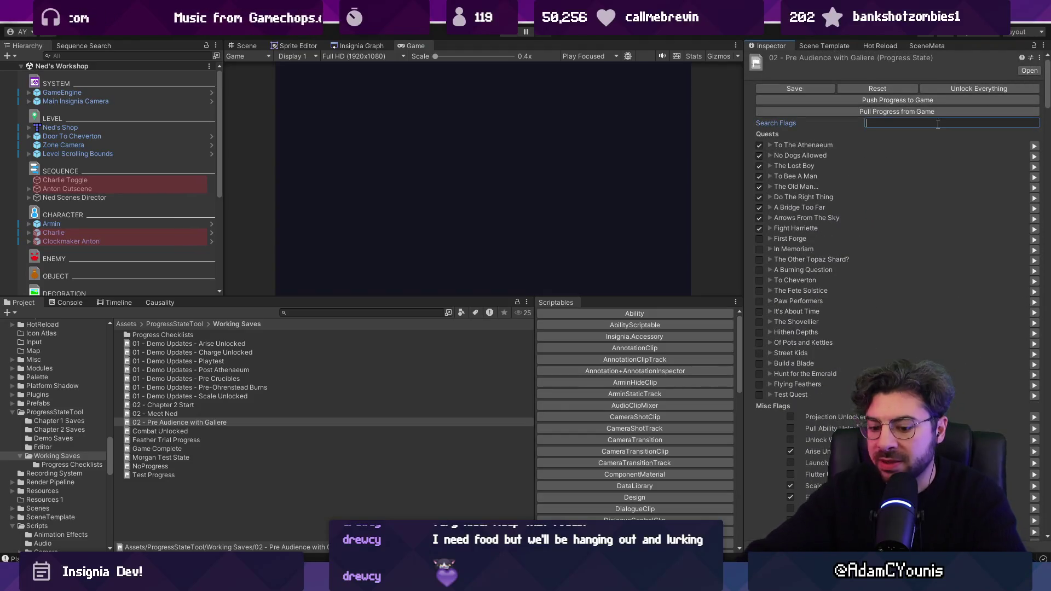
{"action": "type", "text": "apter 2"}
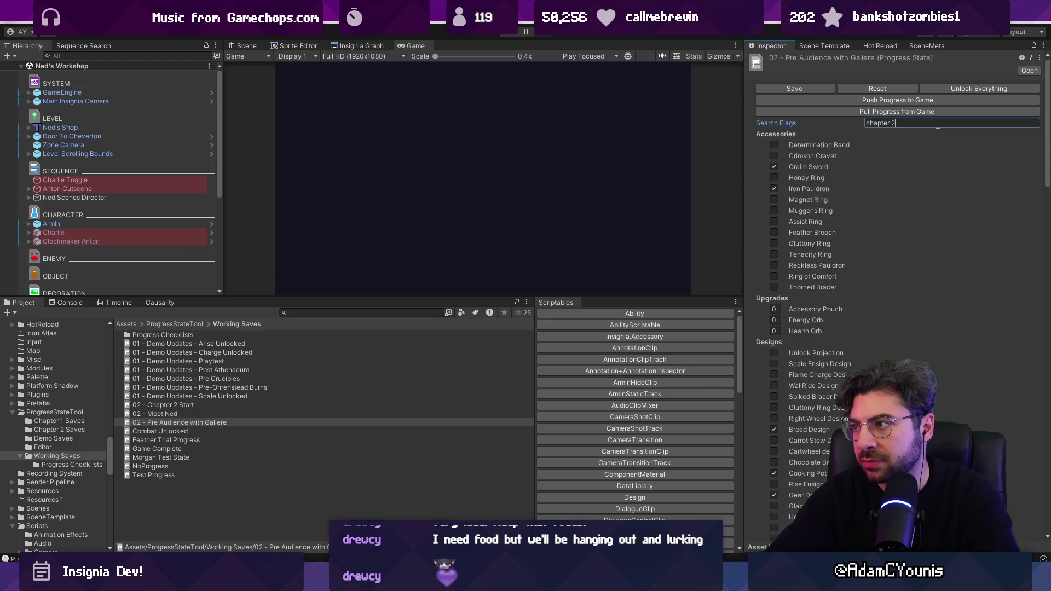
{"action": "key", "text": "ctrl+a"}
{"action": "type", "text": "after ath"}
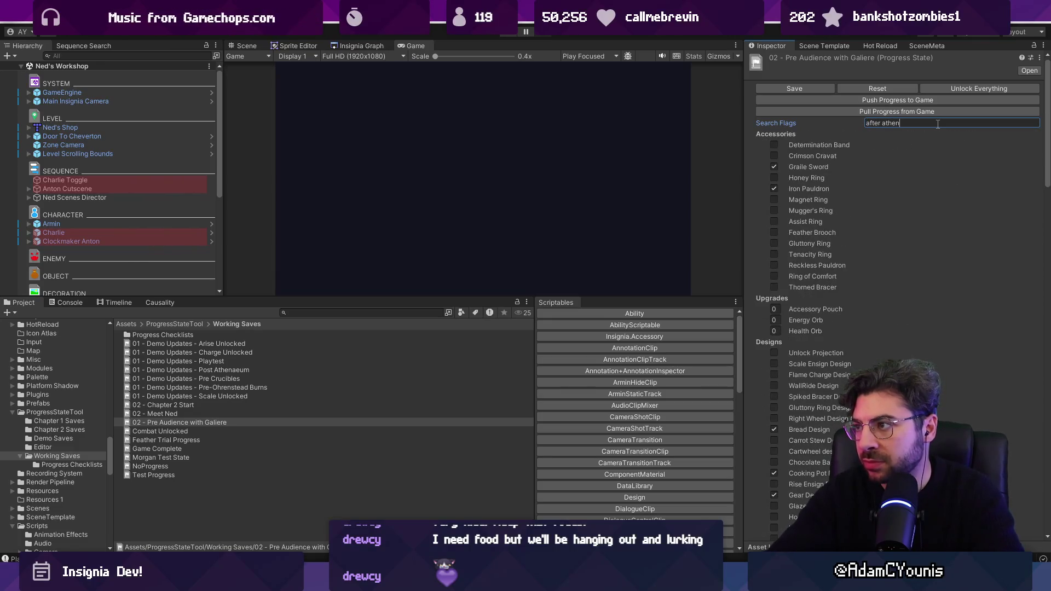
{"action": "key", "text": "ctrl+s"}
{"action": "key", "text": "Escape"}
Turn on the Armin Ridgelands 1, Inspect Ridgelands Camp and Dream Sequence 1 - Prisoner Torture flags.
{"action": "key", "text": "ctrl+a"}
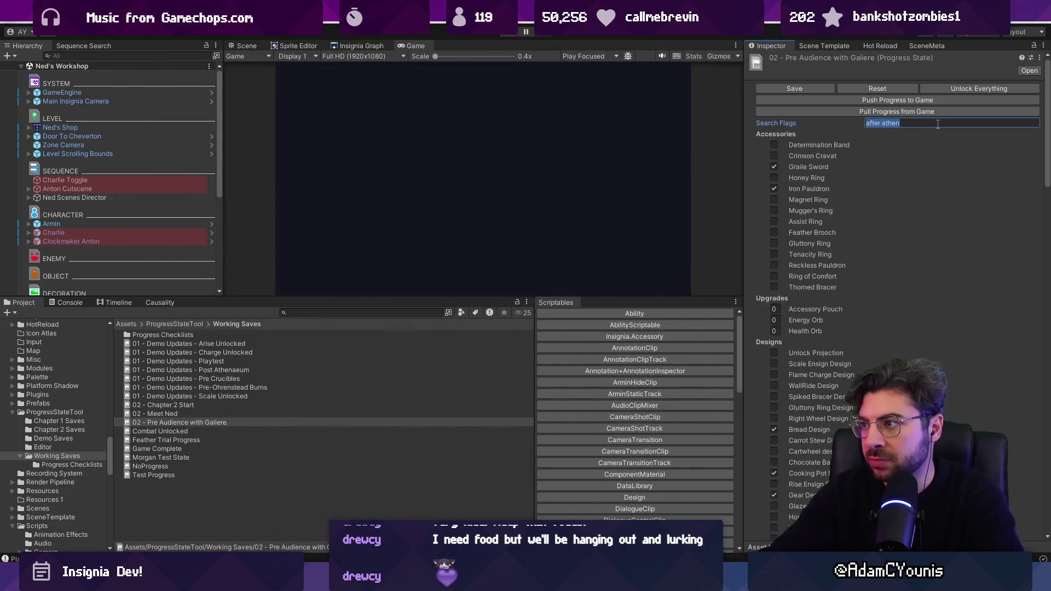
{"action": "type", "text": "ridgelands"}
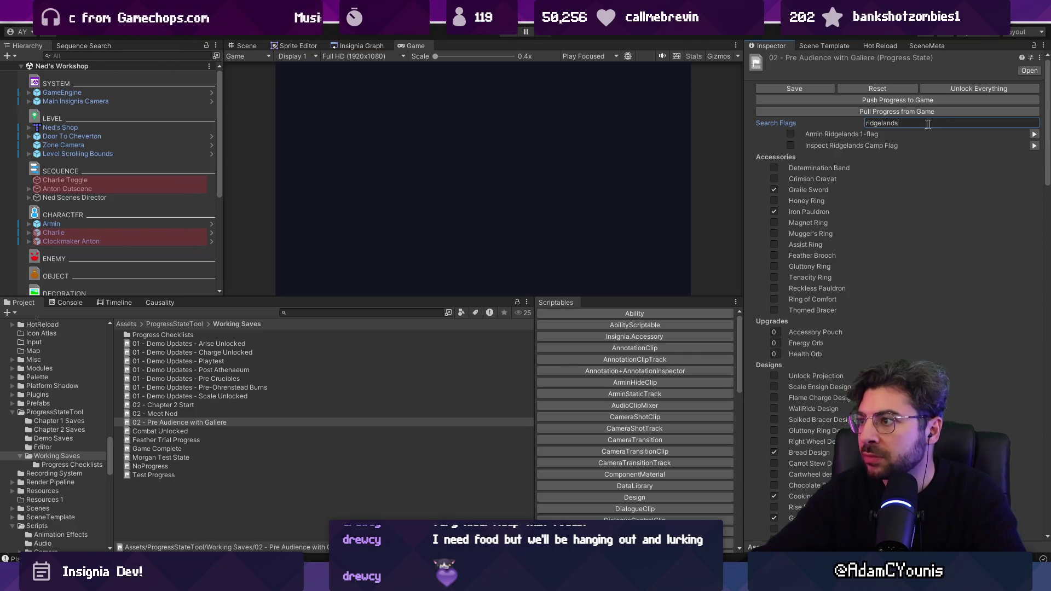
{"action": "left_click", "coordinate": [790, 134]}
{"action": "left_click", "coordinate": [790, 145]}
{"action": "type", "text": "dream"}
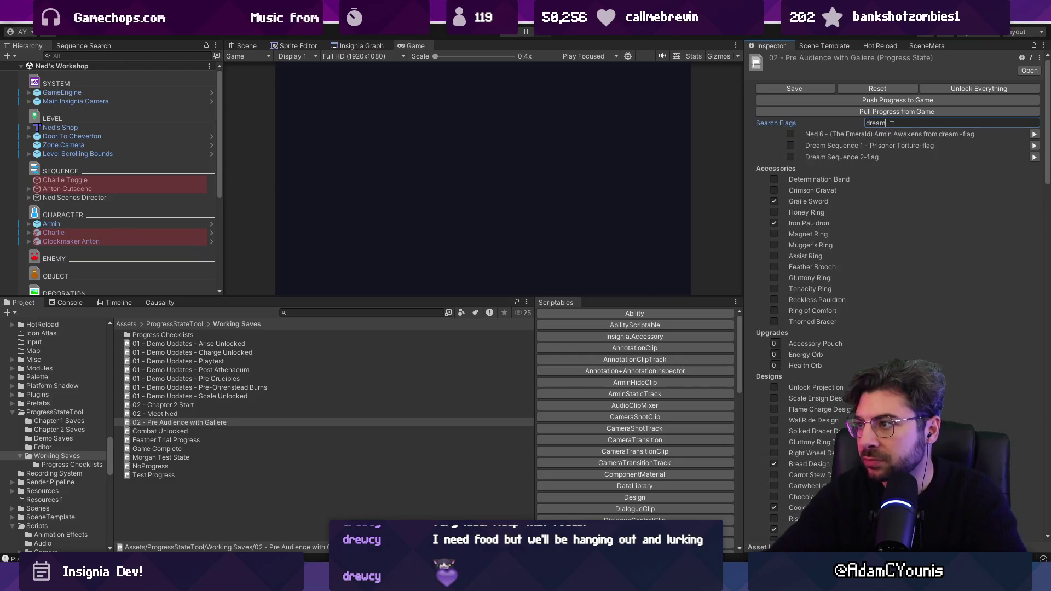
{"action": "double_click", "coordinate": [879, 122]}
{"action": "type", "text": "voices"}
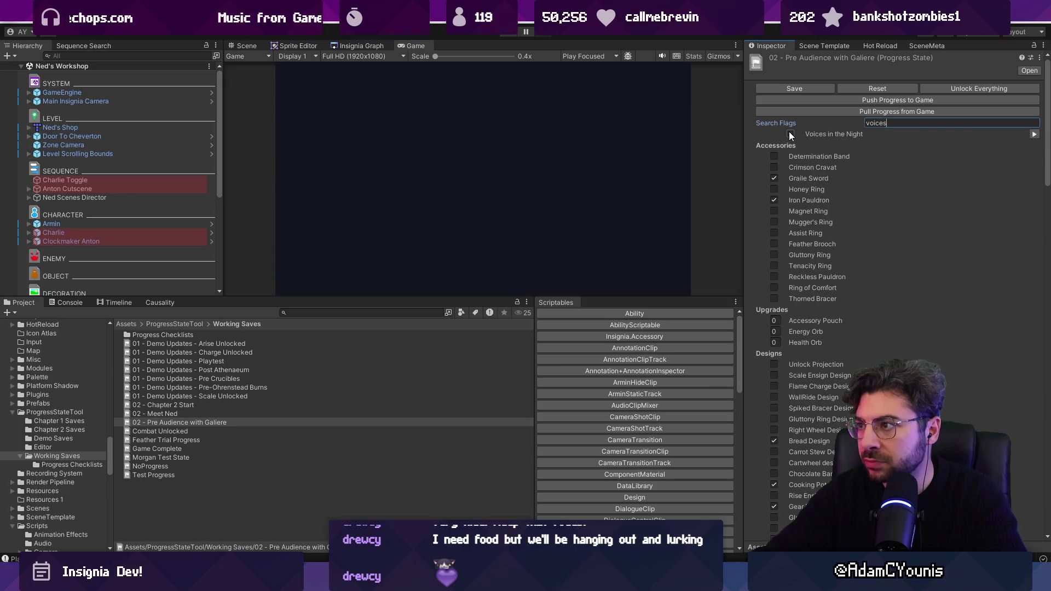
{"action": "double_click", "coordinate": [902, 122]}
{"action": "type", "text": "drea"}
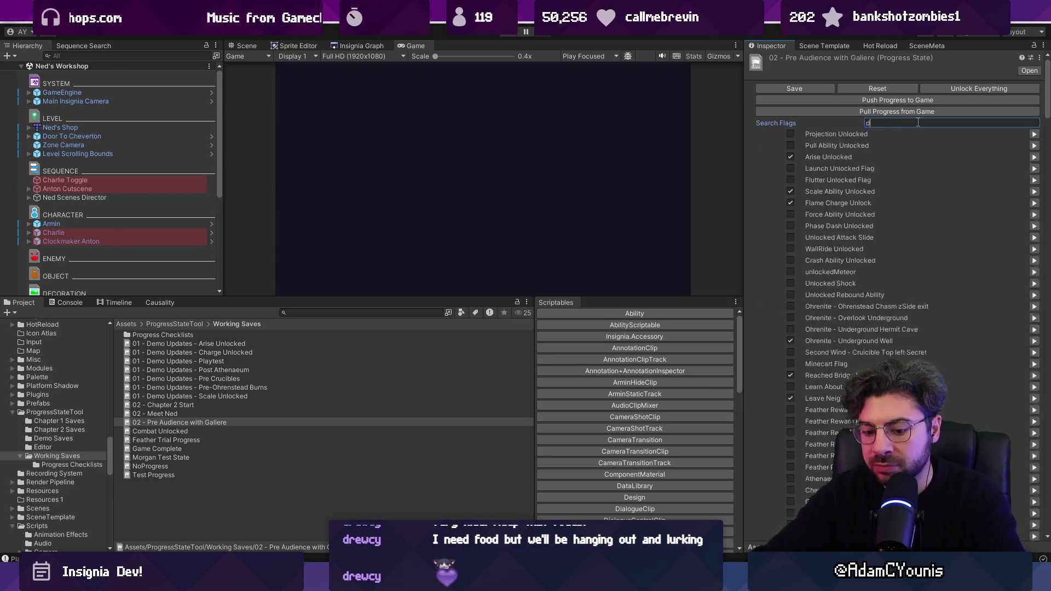
{"action": "left_click", "coordinate": [791, 145]}
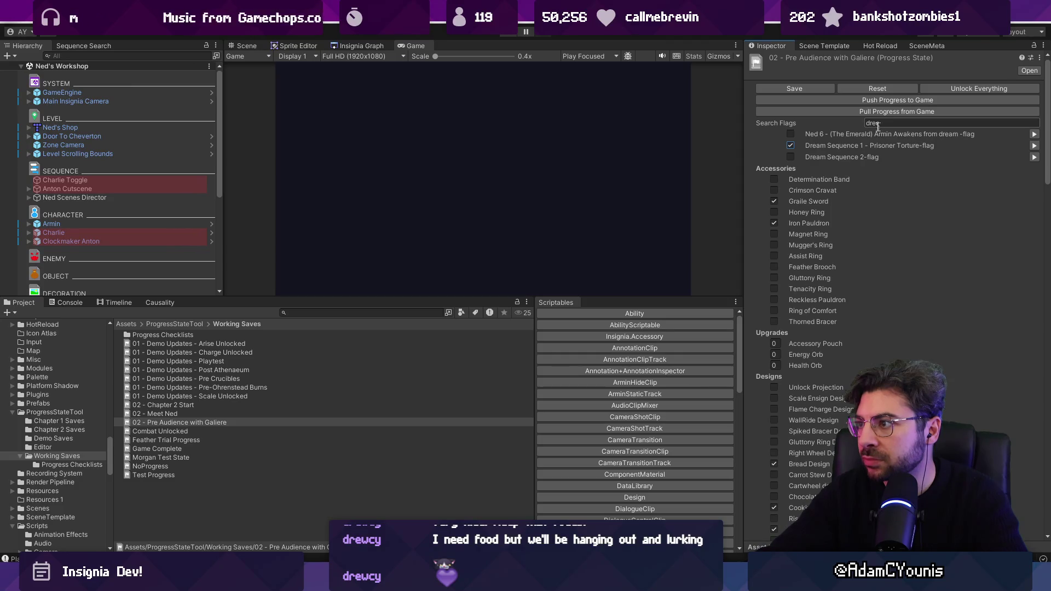
Turn on the Met Gatekeeper flag, then open the 02 - Meet Ned progress state.
{"action": "left_click", "coordinate": [907, 125]}
{"action": "type", "text": "ap"}
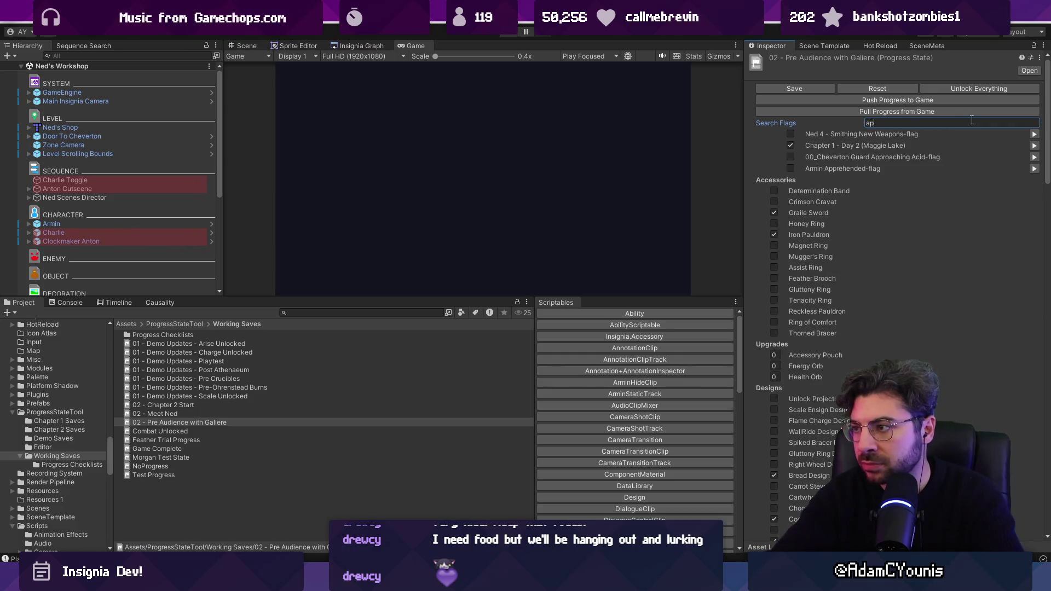
{"action": "key", "text": "BackSpace"}
{"action": "type", "text": "rmin app"}
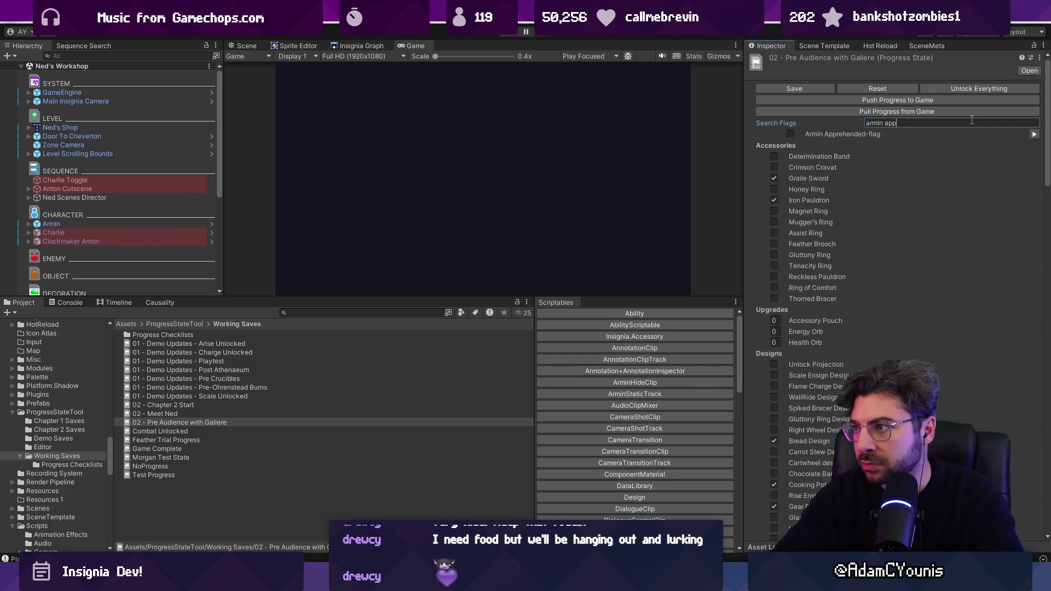
{"action": "key", "text": "BackSpace"}
{"action": "key", "text": "BackSpace"}
{"action": "key", "text": "BackSpace"}
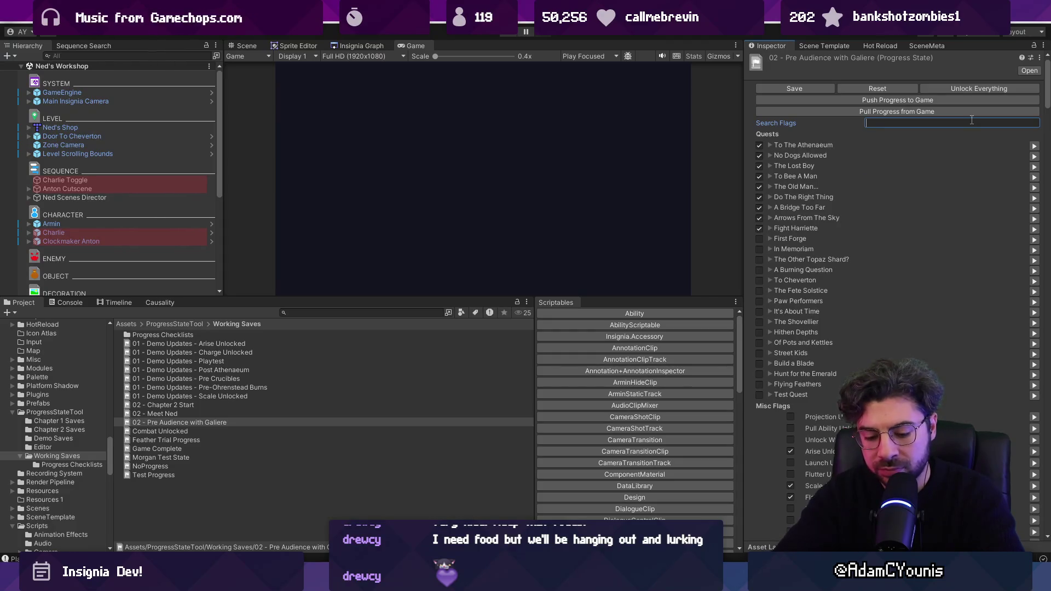
{"action": "type", "text": "gatekeep"}
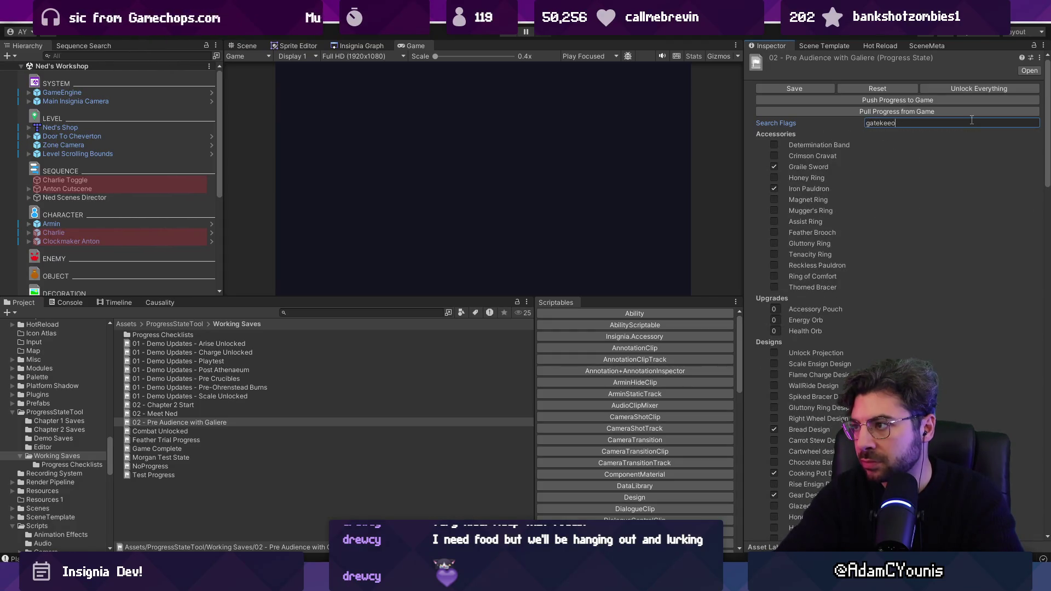
{"action": "key", "text": "BackSpace"}
{"action": "type", "text": "per"}
{"action": "left_click", "coordinate": [791, 145]}
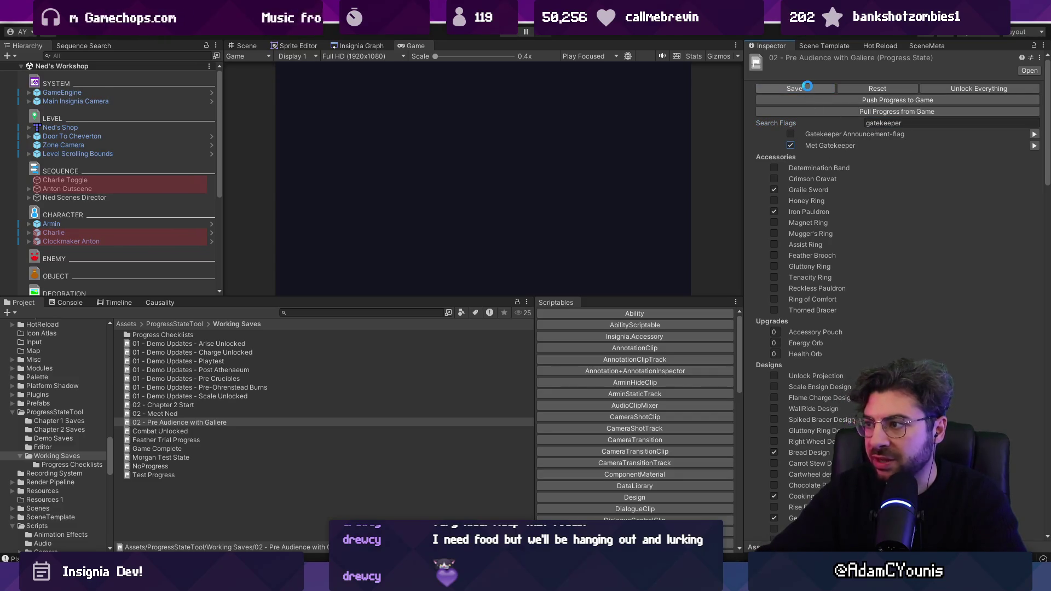
{"action": "left_click", "coordinate": [188, 415]}
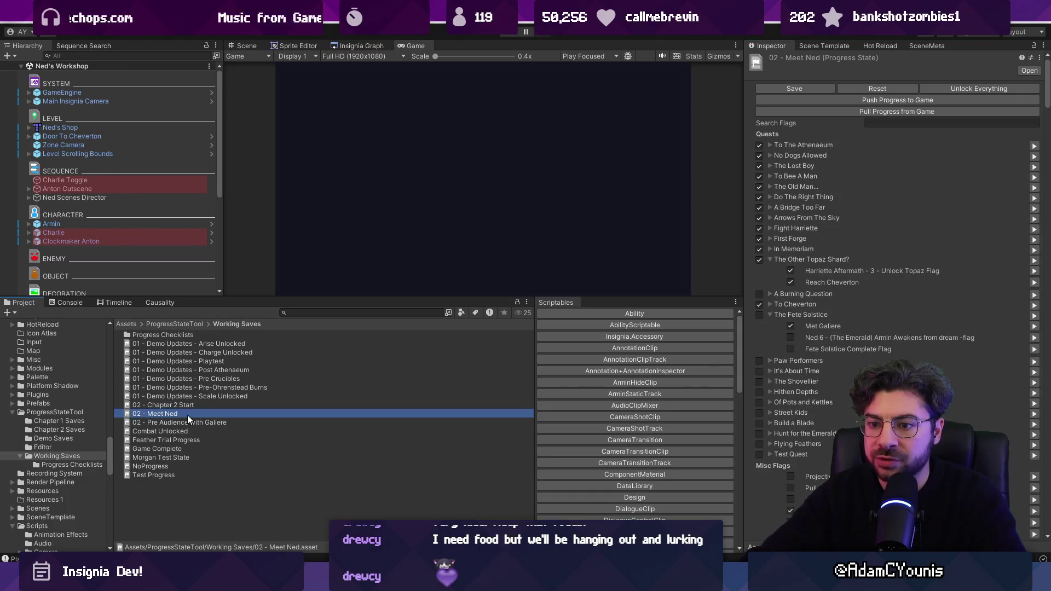
Compare the 02 - Meet Ned and 02 - Chapter 2 Start progress states.
{"action": "left_click", "coordinate": [189, 417]}
{"action": "left_click", "coordinate": [189, 425]}
{"action": "left_click", "coordinate": [189, 416]}
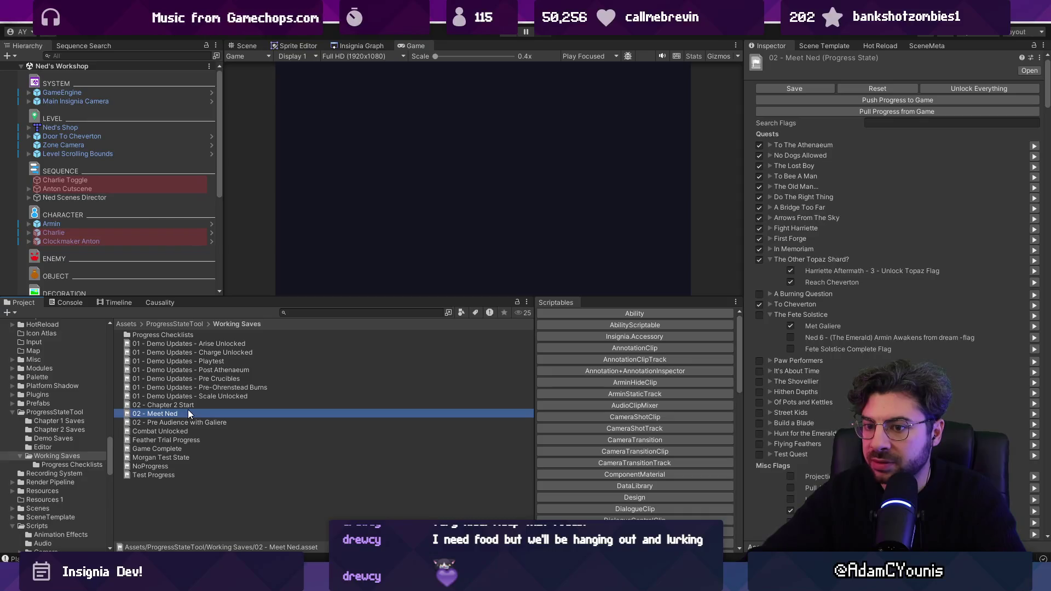
{"action": "left_click", "coordinate": [188, 408]}
{"action": "left_click", "coordinate": [189, 414]}
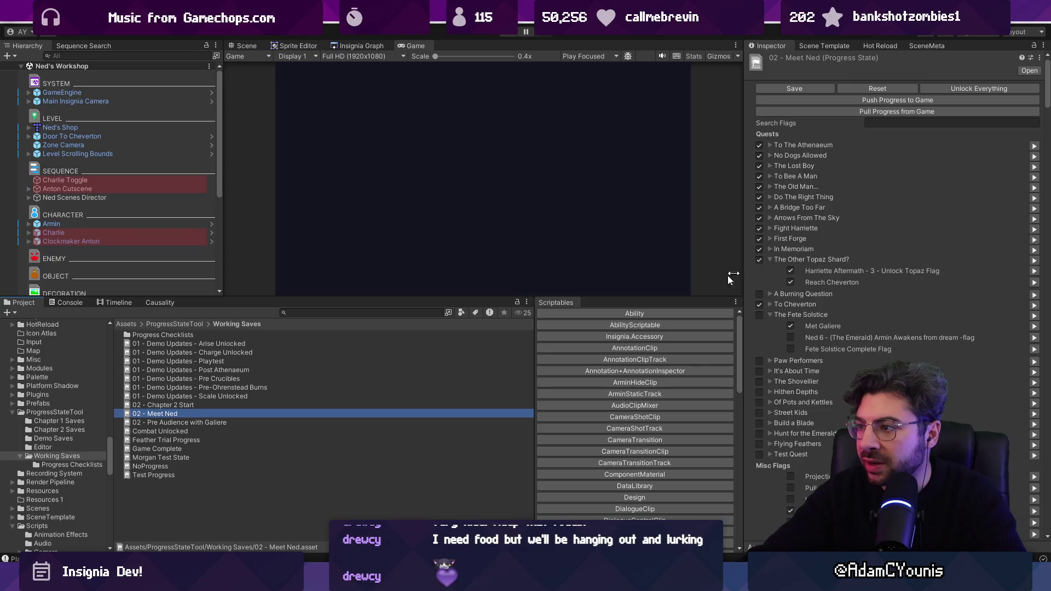
In the Pre Audience with Galiere save, mark First Forge and To Cheverton complete.
{"action": "left_click", "coordinate": [278, 421]}
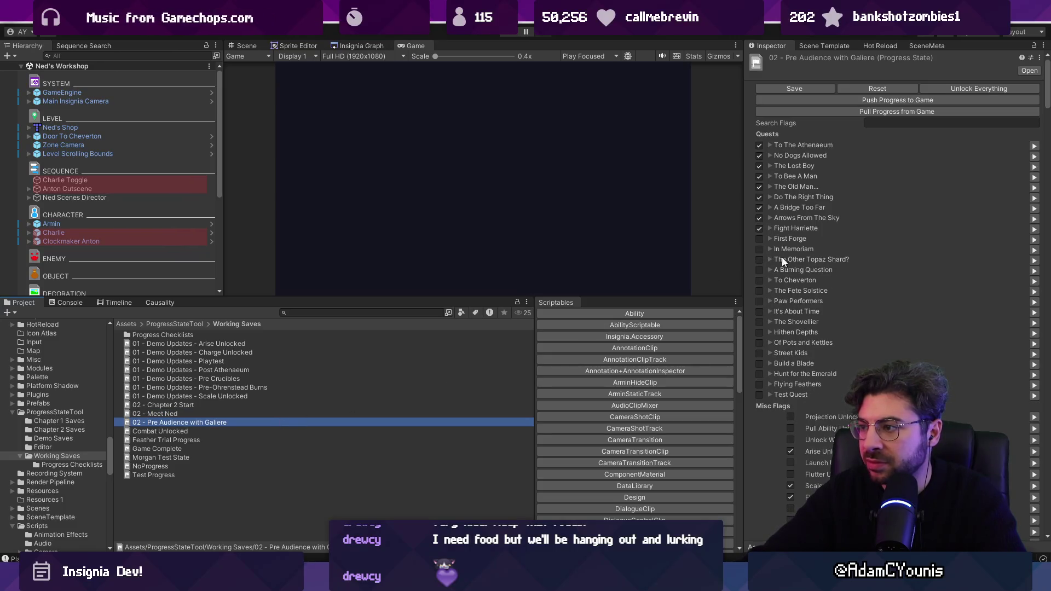
{"action": "left_click", "coordinate": [759, 239]}
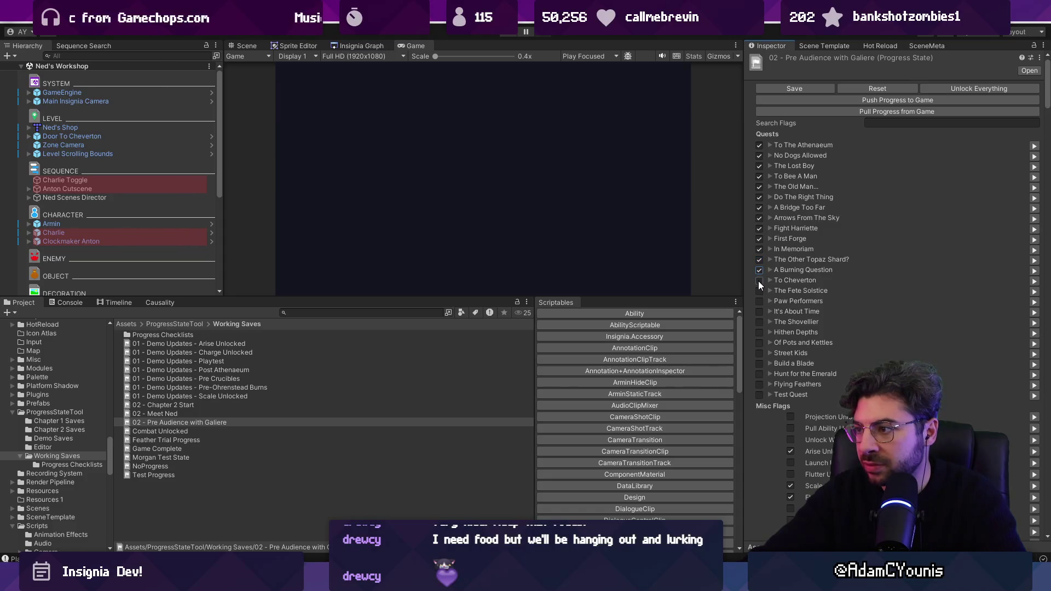
{"action": "left_click", "coordinate": [770, 270]}
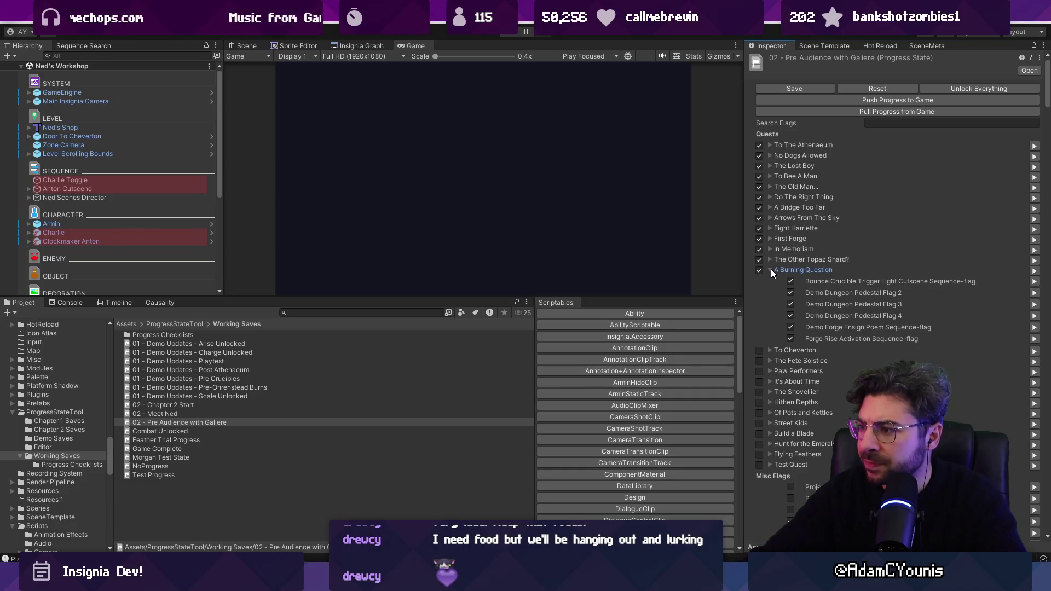
{"action": "left_click", "coordinate": [770, 269]}
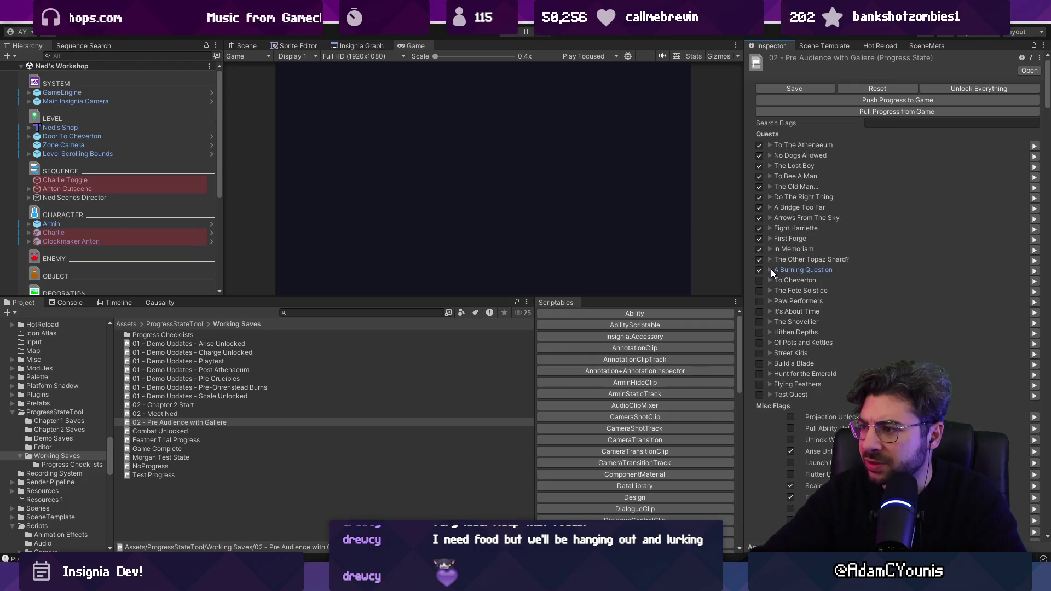
{"action": "left_click", "coordinate": [760, 280]}
{"action": "left_click", "coordinate": [770, 280]}
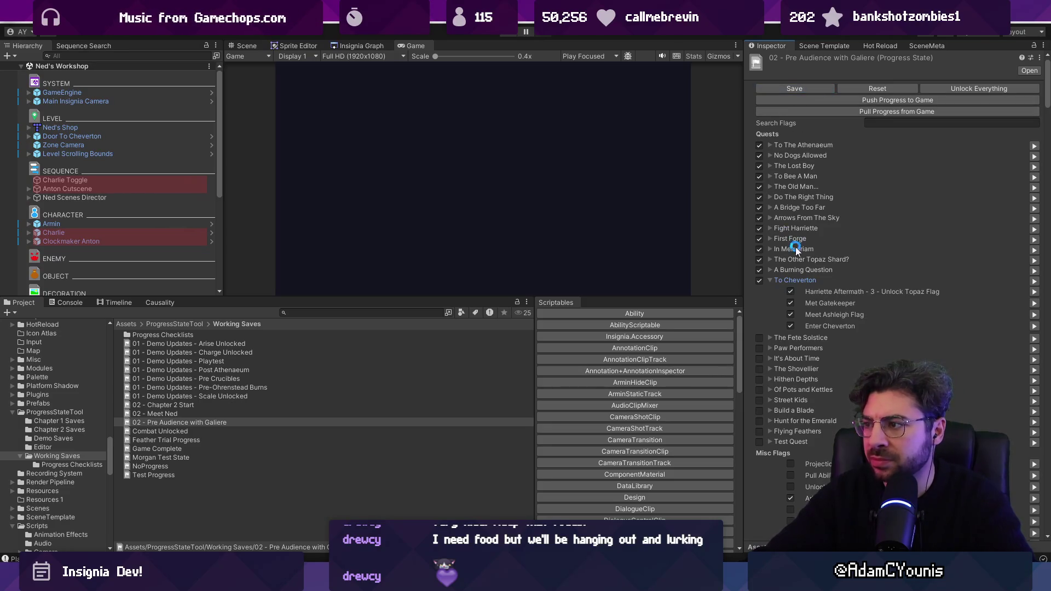
{"action": "left_click", "coordinate": [382, 313]}
{"action": "type", "text": "burning question"}
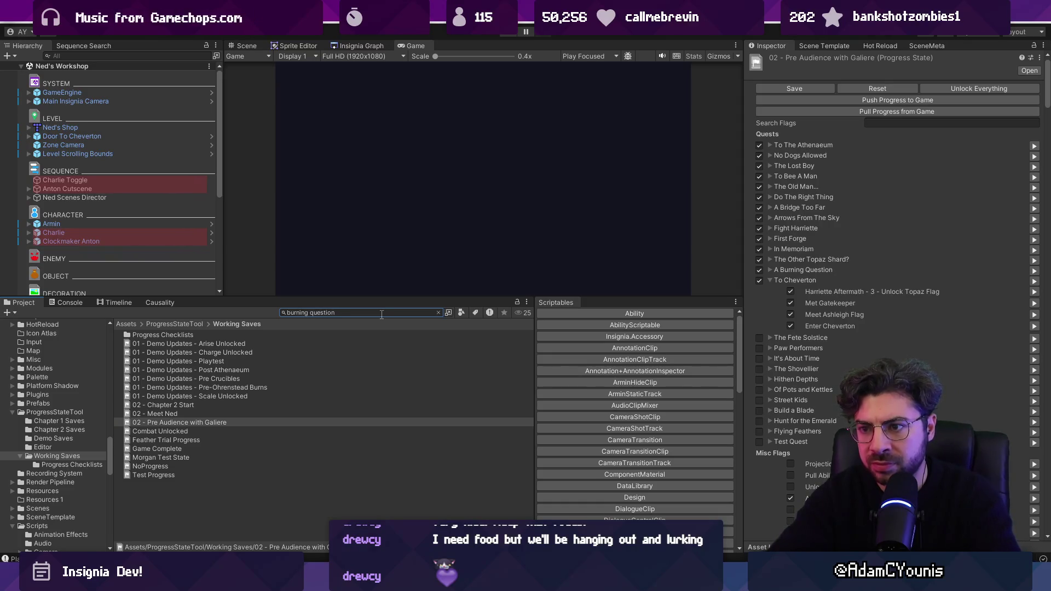
Open the A Burning Question quest asset, review its flag references, and load the Clearing scene.
{"action": "left_click", "coordinate": [303, 332]}
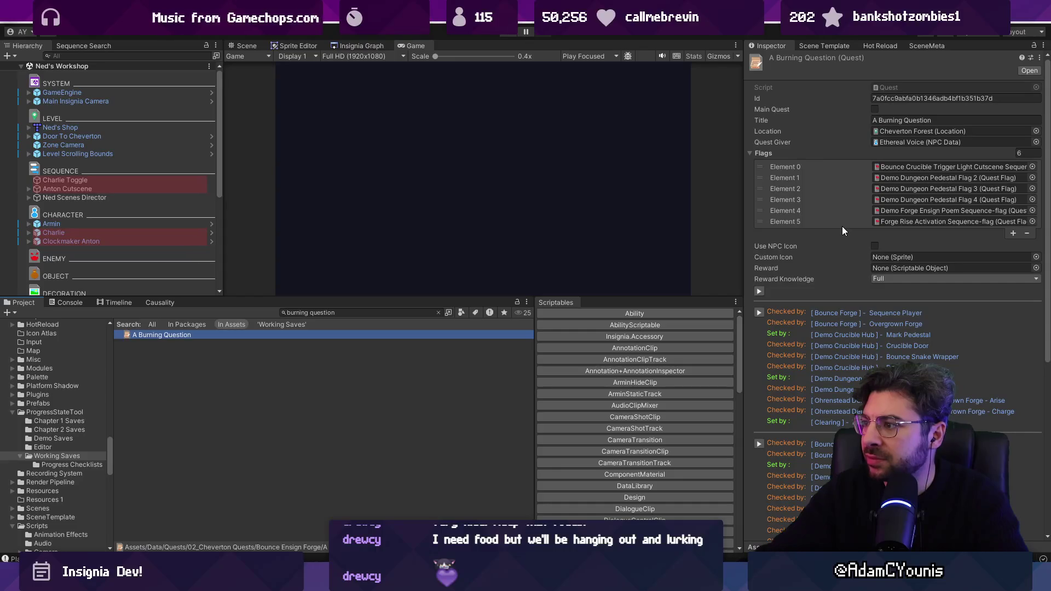
{"action": "scroll", "coordinate": [843, 230], "scroll_direction": "down", "scroll_amount": 10}
{"action": "scroll", "coordinate": [850, 258], "scroll_direction": "up", "scroll_amount": 10}
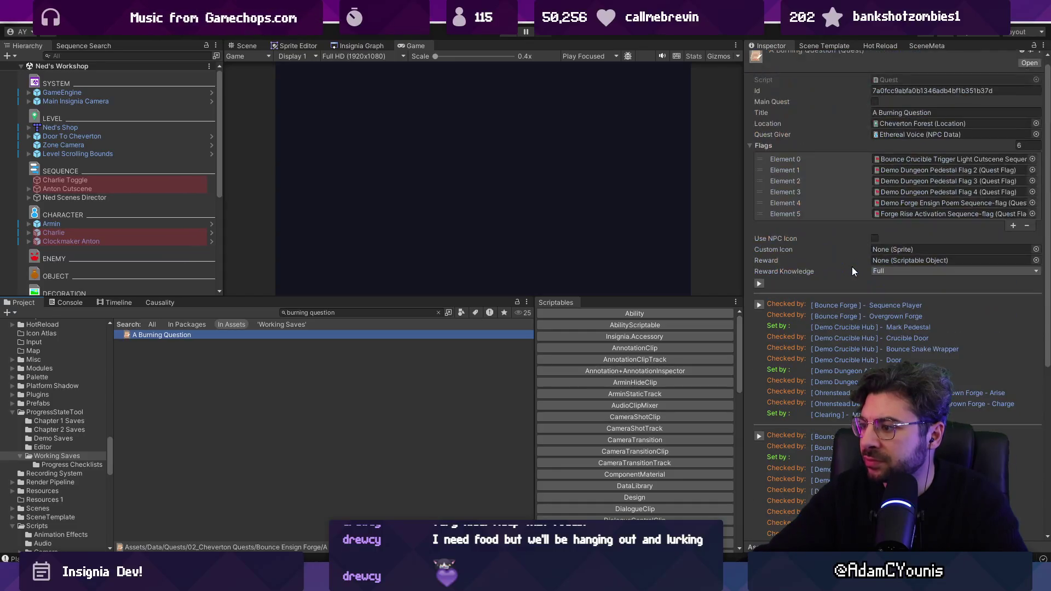
{"action": "scroll", "coordinate": [856, 273], "scroll_direction": "down", "scroll_amount": 10}
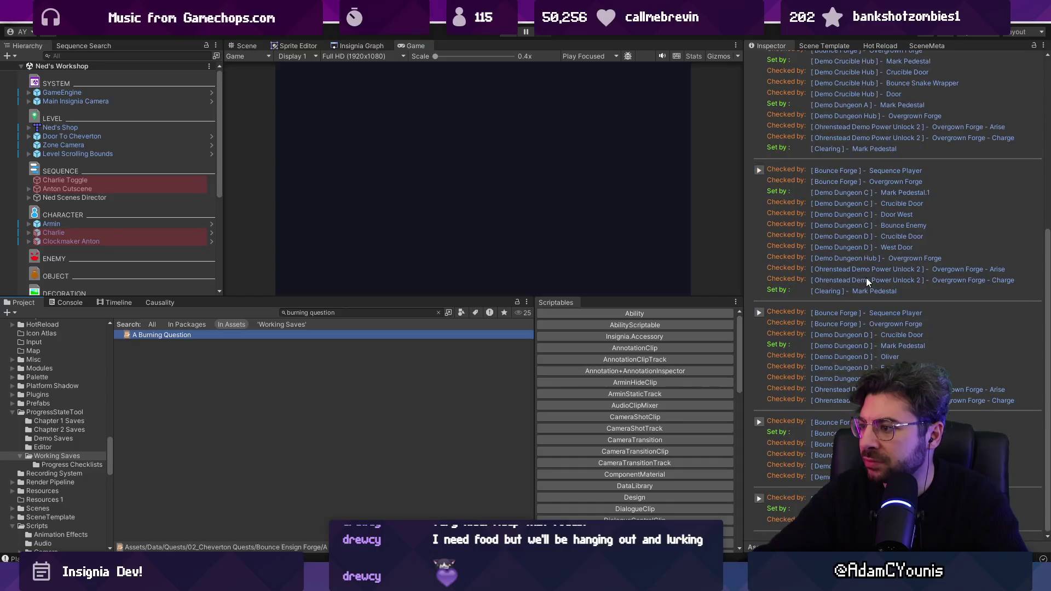
{"action": "scroll", "coordinate": [867, 277], "scroll_direction": "up", "scroll_amount": 3}
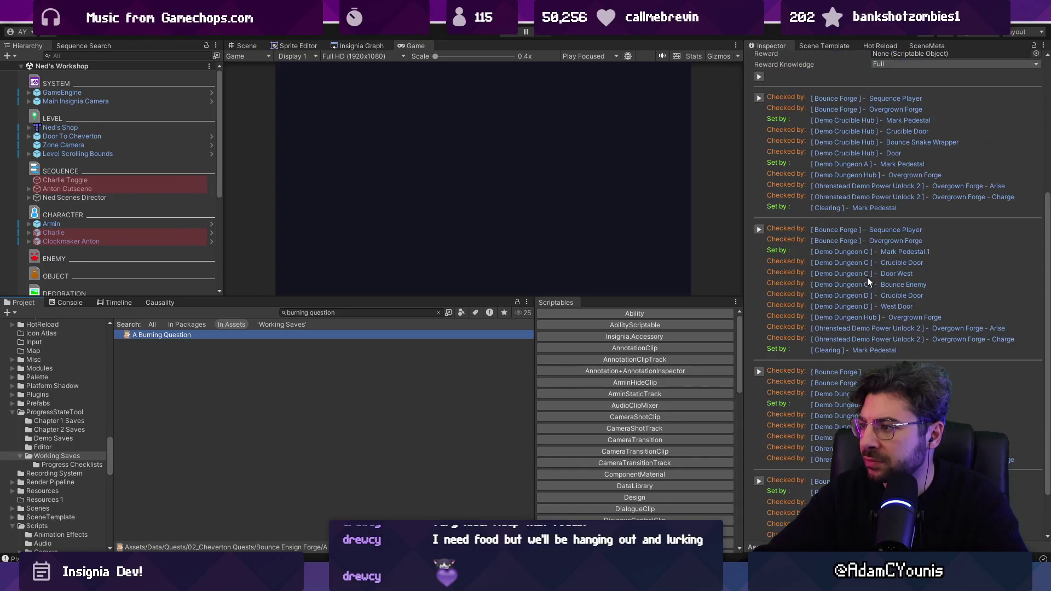
{"action": "left_click", "coordinate": [832, 240]}
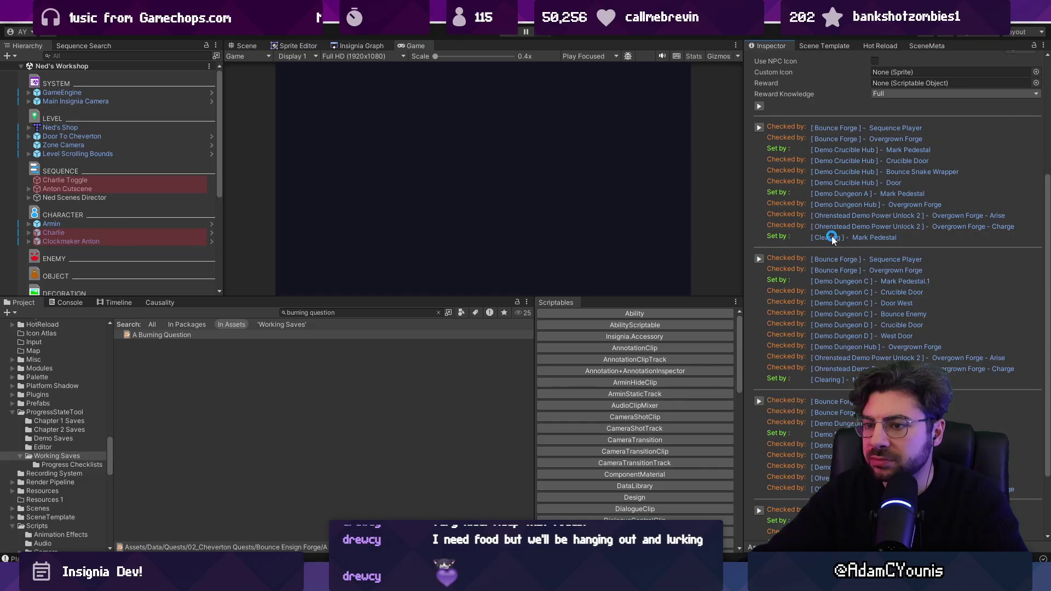
{"action": "left_click", "coordinate": [241, 46]}
{"action": "scroll", "coordinate": [493, 181], "scroll_direction": "down", "scroll_amount": 5}
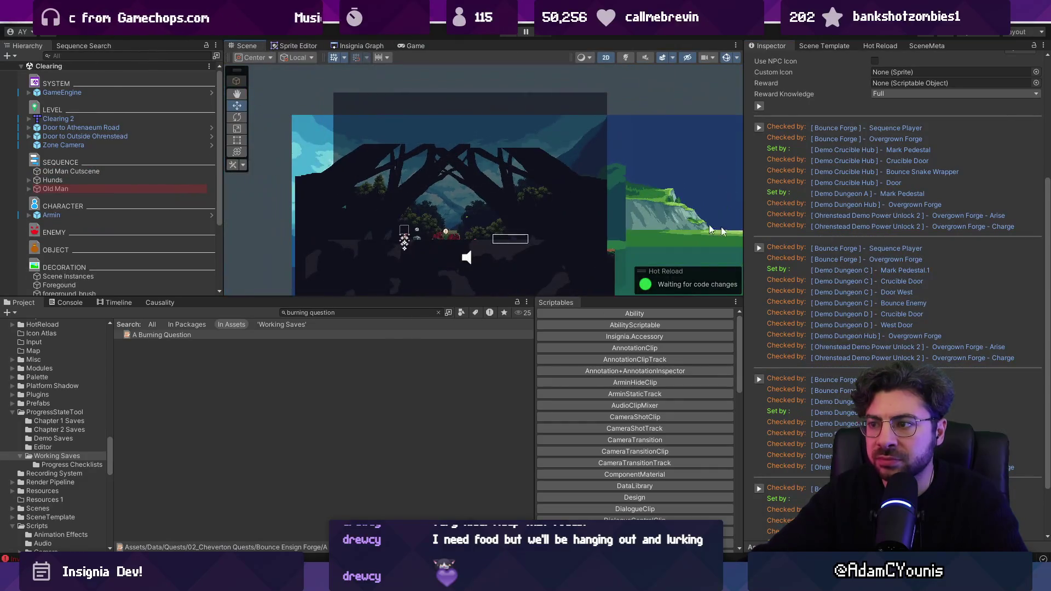
Load Demo Dungeon A, then follow another A Burning Question reference, discarding scene changes.
{"action": "left_click", "coordinate": [856, 193]}
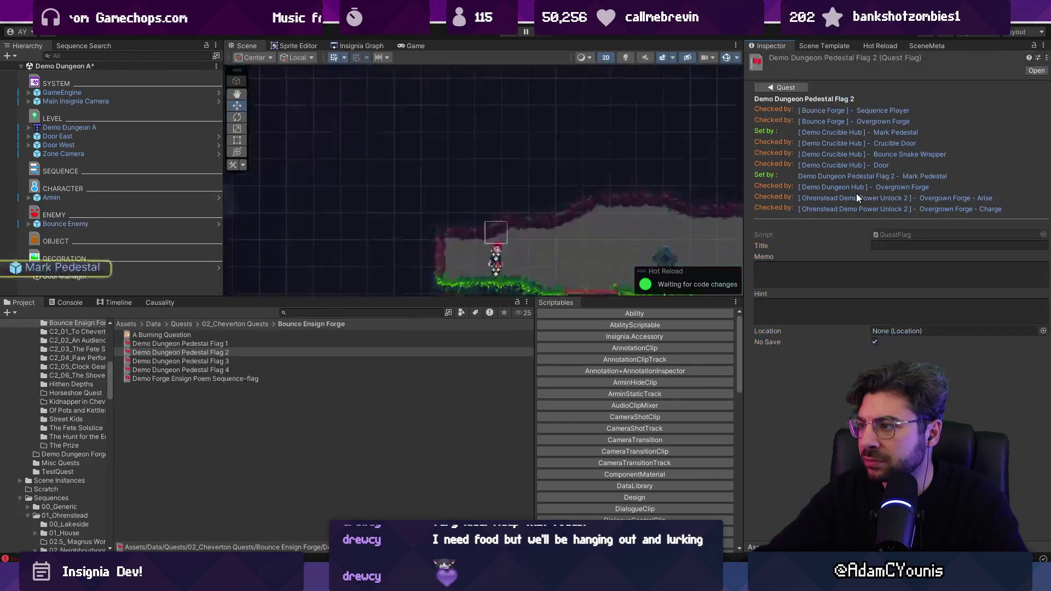
{"action": "scroll", "coordinate": [721, 196], "scroll_direction": "down", "scroll_amount": 5}
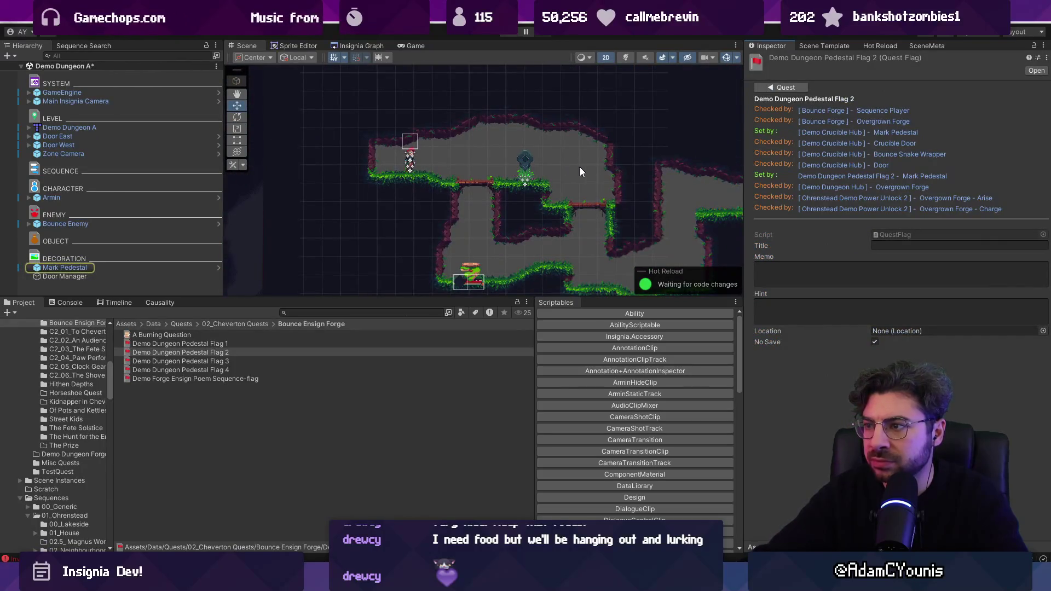
{"action": "left_click", "coordinate": [234, 336]}
{"action": "scroll", "coordinate": [803, 343], "scroll_direction": "down", "scroll_amount": 5}
{"action": "left_click", "coordinate": [784, 507]}
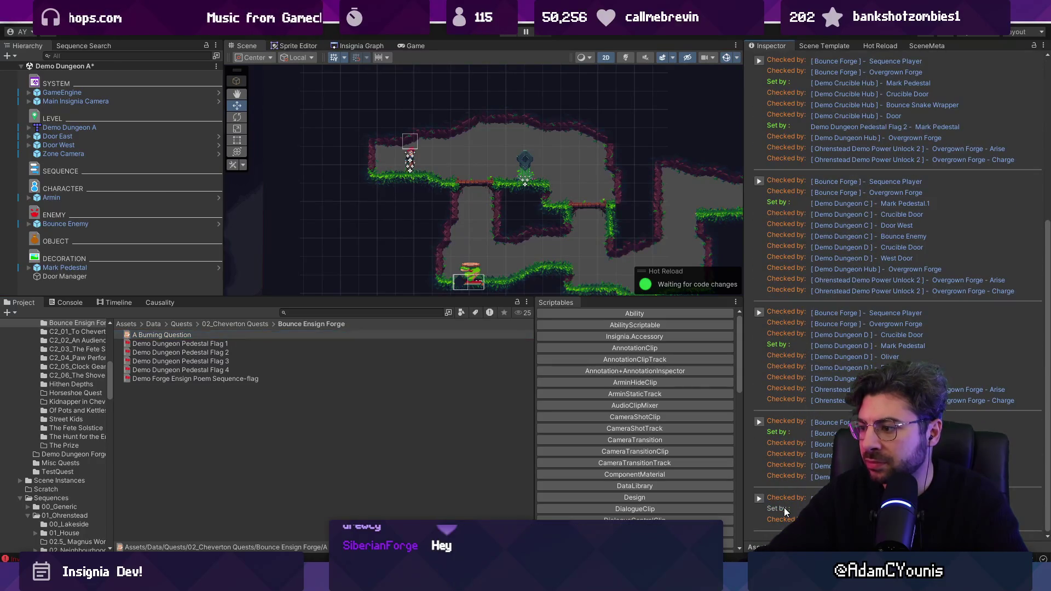
{"action": "left_click", "coordinate": [783, 508]}
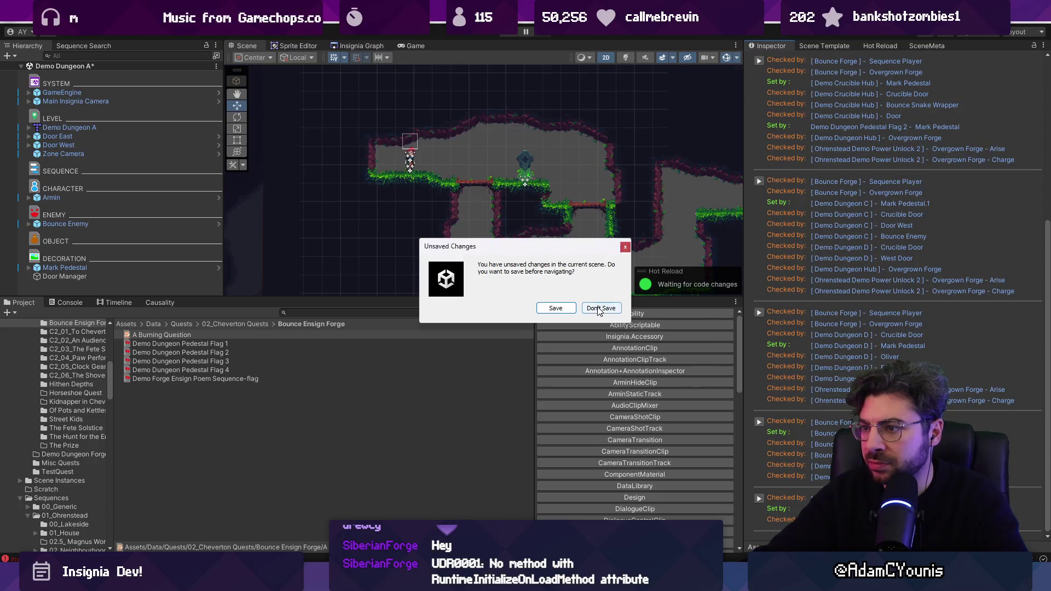
{"action": "left_click", "coordinate": [599, 309]}
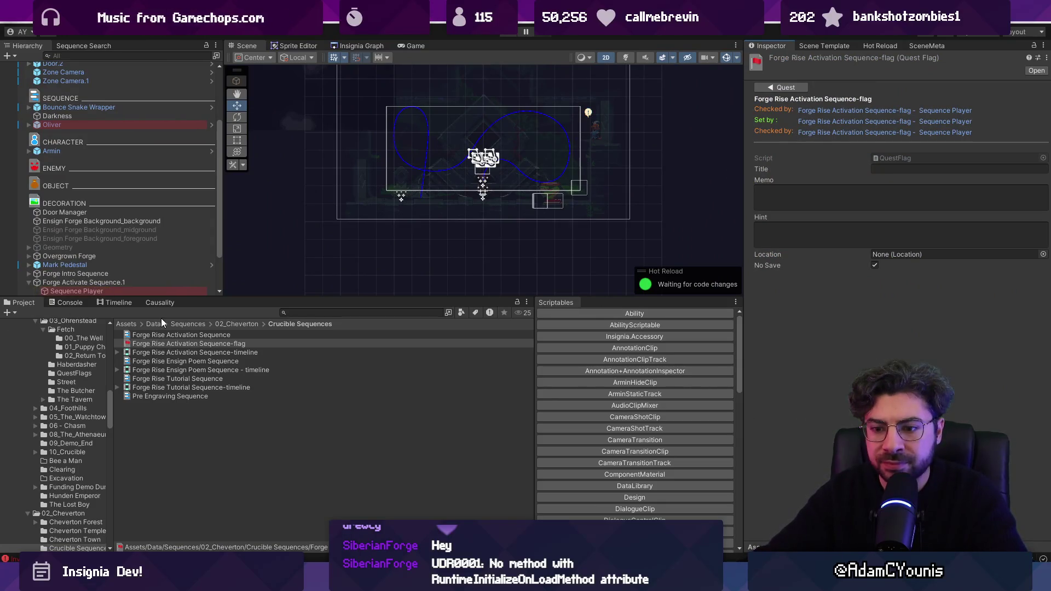
Clear all Console log entries and show the Insignia Graph of game levels.
{"action": "left_click", "coordinate": [70, 302]}
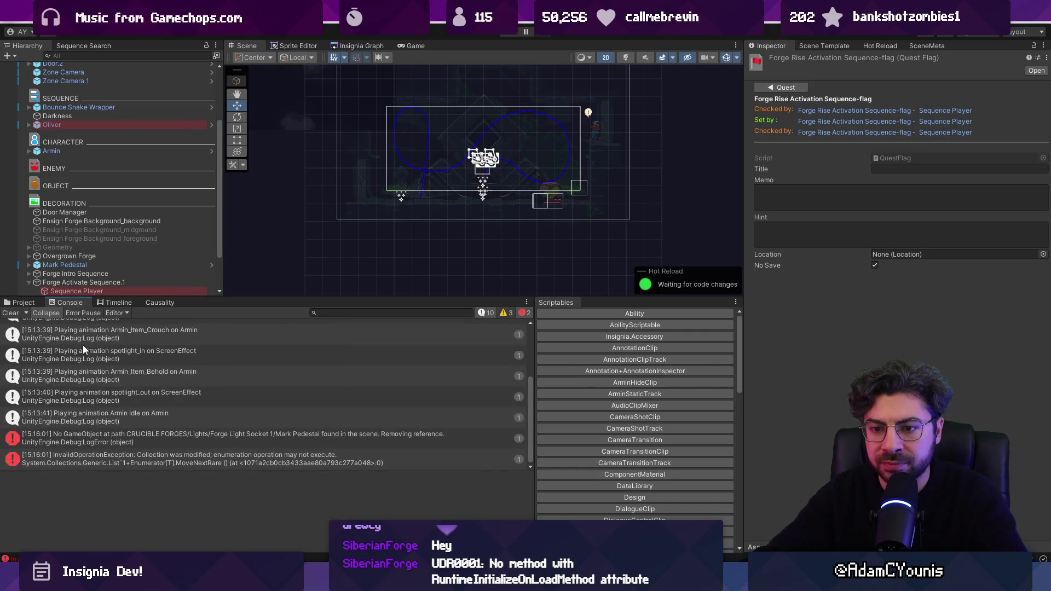
{"action": "left_click", "coordinate": [10, 313]}
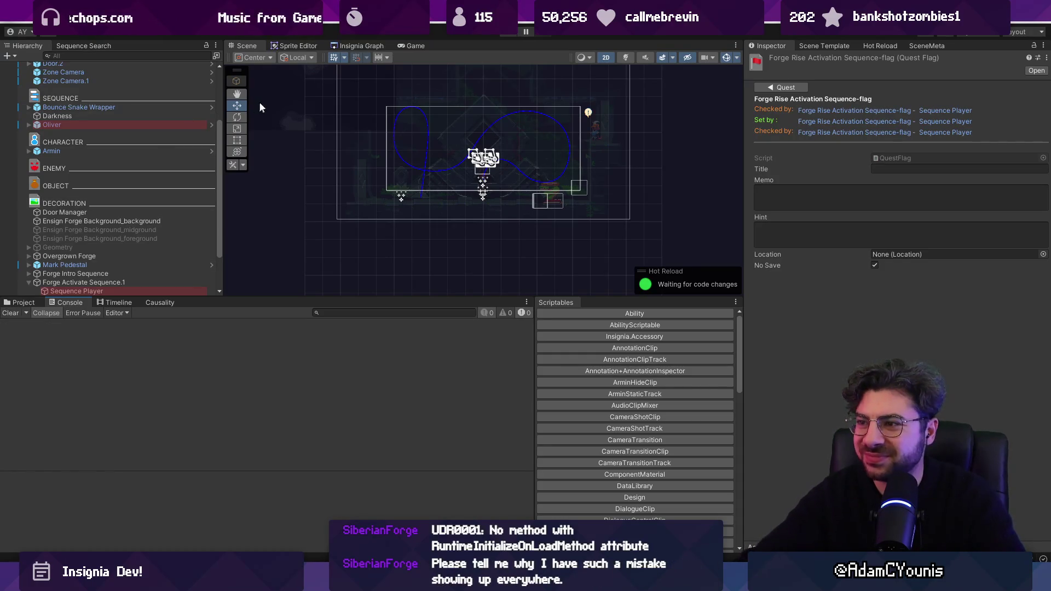
{"action": "scroll", "coordinate": [489, 123], "scroll_direction": "up", "scroll_amount": 3}
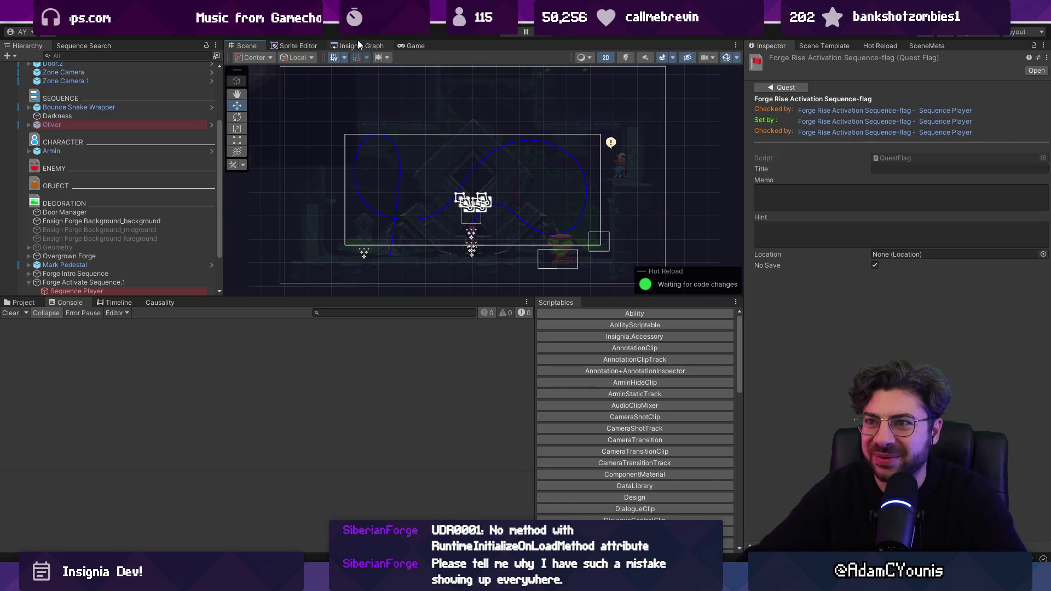
{"action": "left_click", "coordinate": [357, 43]}
{"action": "scroll", "coordinate": [444, 141], "scroll_direction": "down", "scroll_amount": 3}
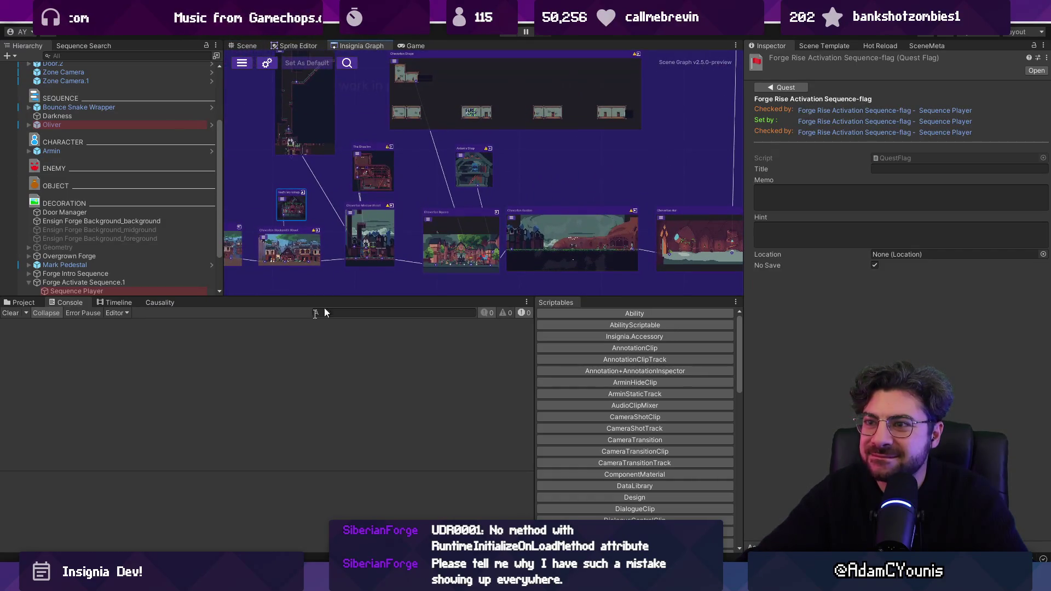
Return to the Project browser and search assets for 'aburion'.
{"action": "left_click", "coordinate": [22, 302]}
{"action": "scroll", "coordinate": [535, 129], "scroll_direction": "down", "scroll_amount": 3}
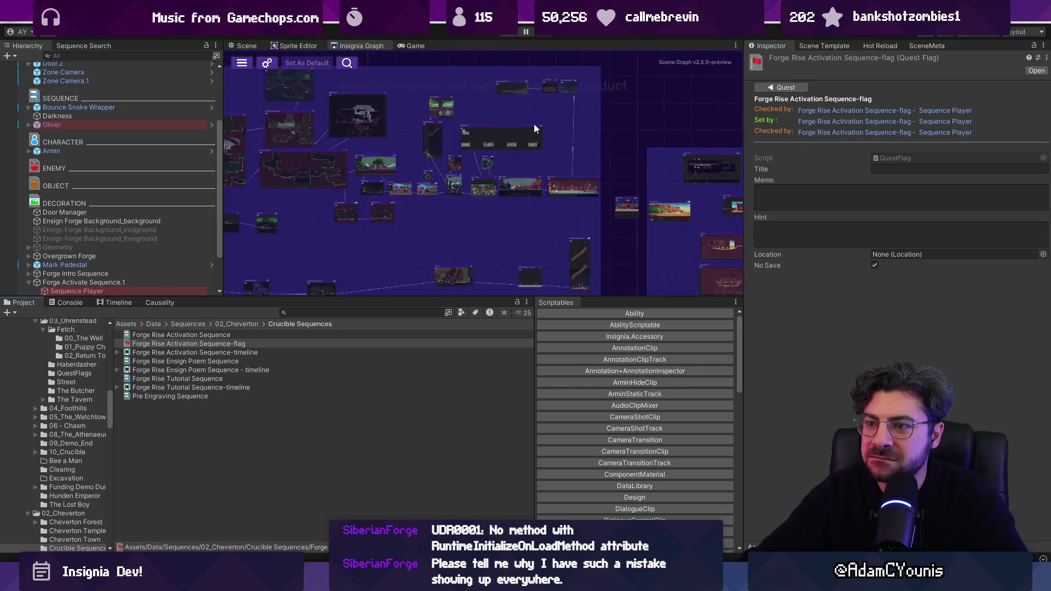
{"action": "scroll", "coordinate": [535, 128], "scroll_direction": "up", "scroll_amount": 5}
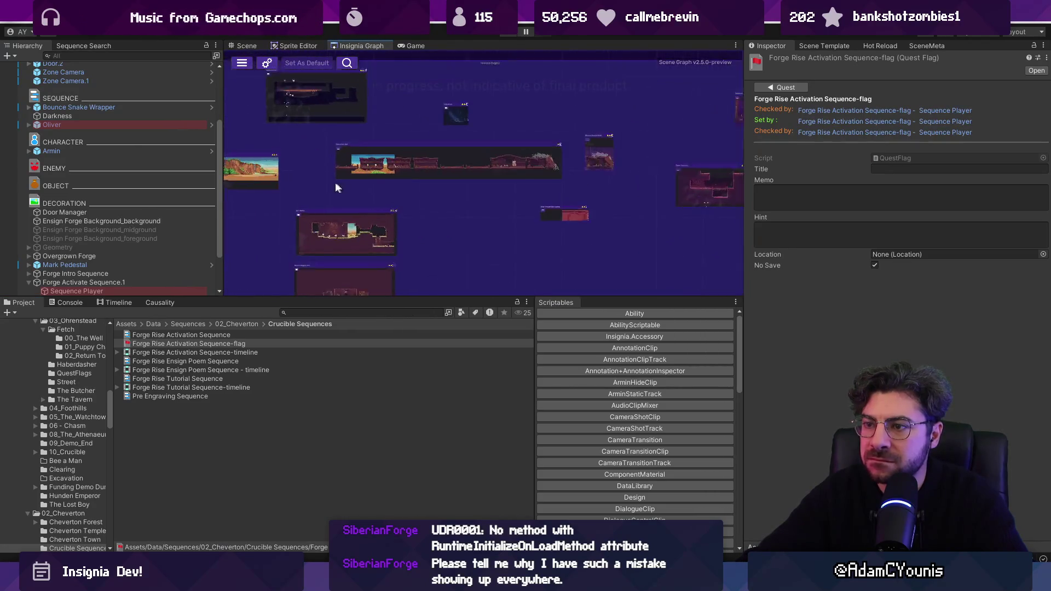
{"action": "scroll", "coordinate": [612, 134], "scroll_direction": "down", "scroll_amount": 3}
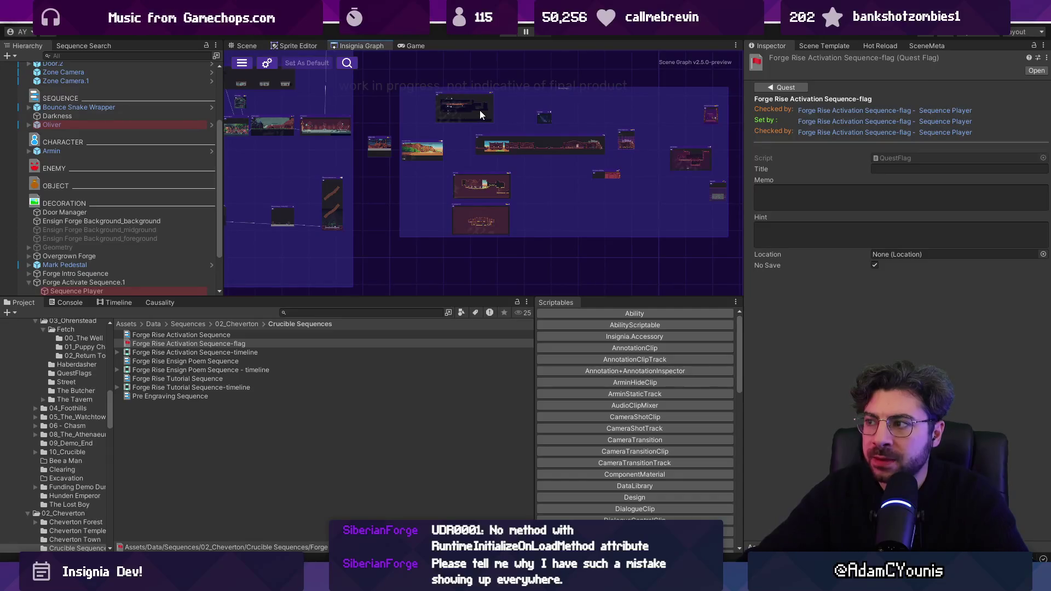
{"action": "left_click", "coordinate": [381, 313]}
{"action": "type", "text": "a"}
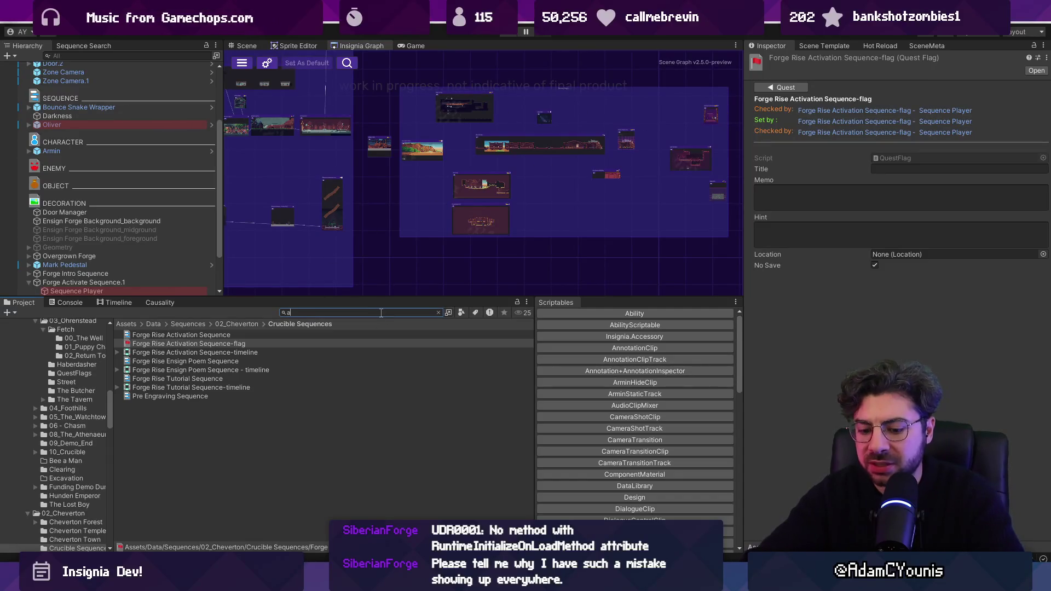
{"action": "type", "text": "burion"}
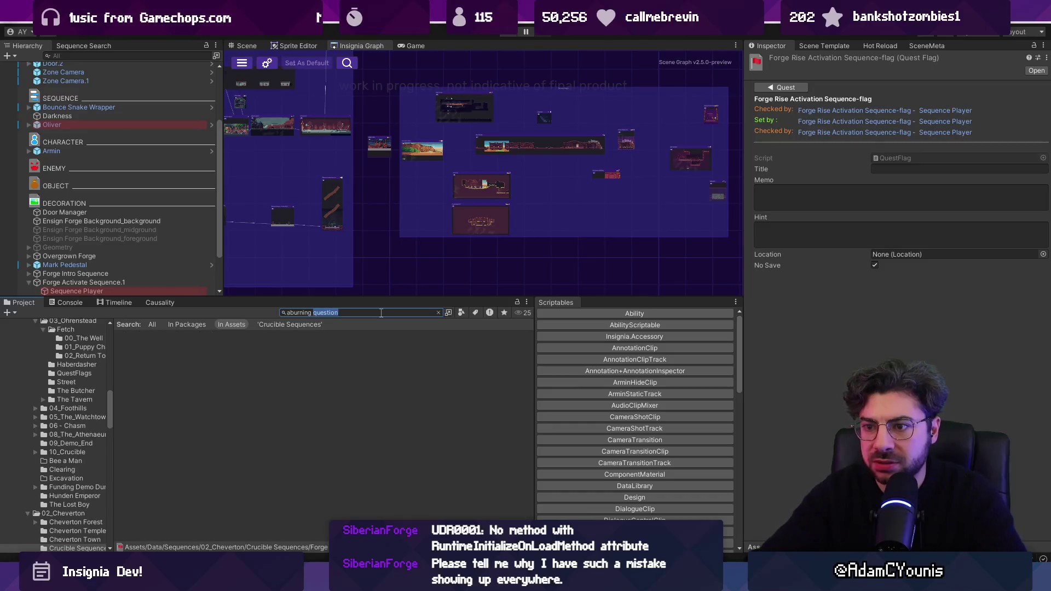
Inspect A Burning Question's flag references and follow the one to Demo Dungeon C.
{"action": "left_click", "coordinate": [204, 336]}
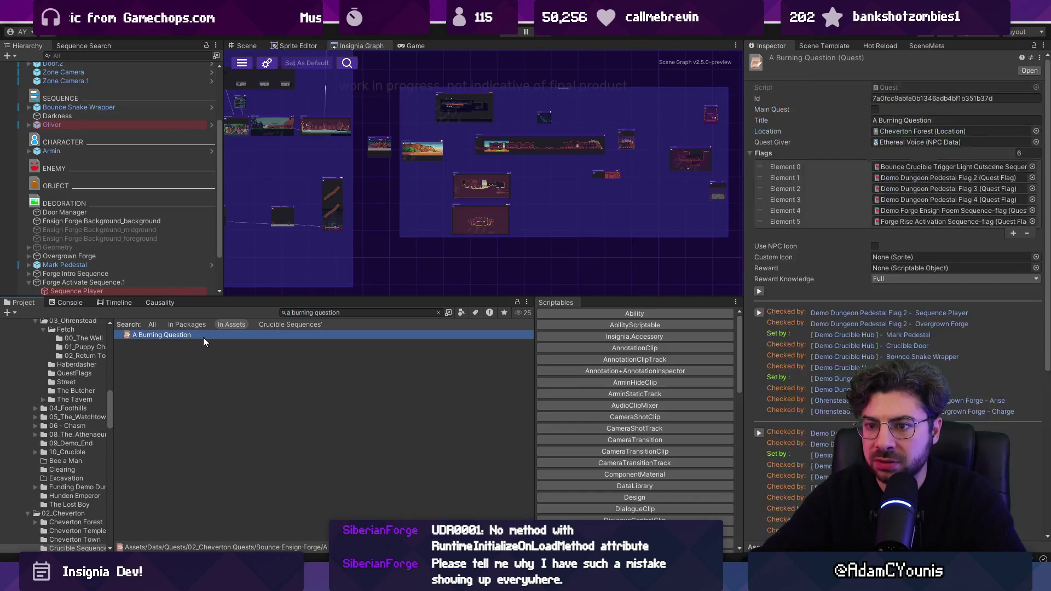
{"action": "left_click", "coordinate": [406, 212]}
{"action": "scroll", "coordinate": [468, 187], "scroll_direction": "up", "scroll_amount": 3}
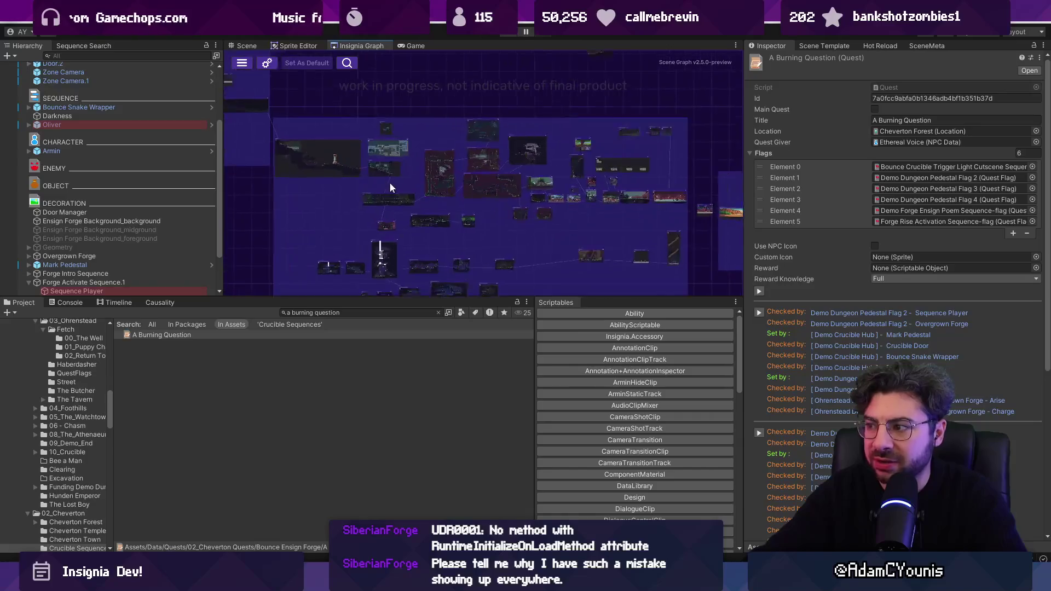
{"action": "scroll", "coordinate": [800, 294], "scroll_direction": "down", "scroll_amount": 2}
{"action": "scroll", "coordinate": [829, 314], "scroll_direction": "down", "scroll_amount": 1}
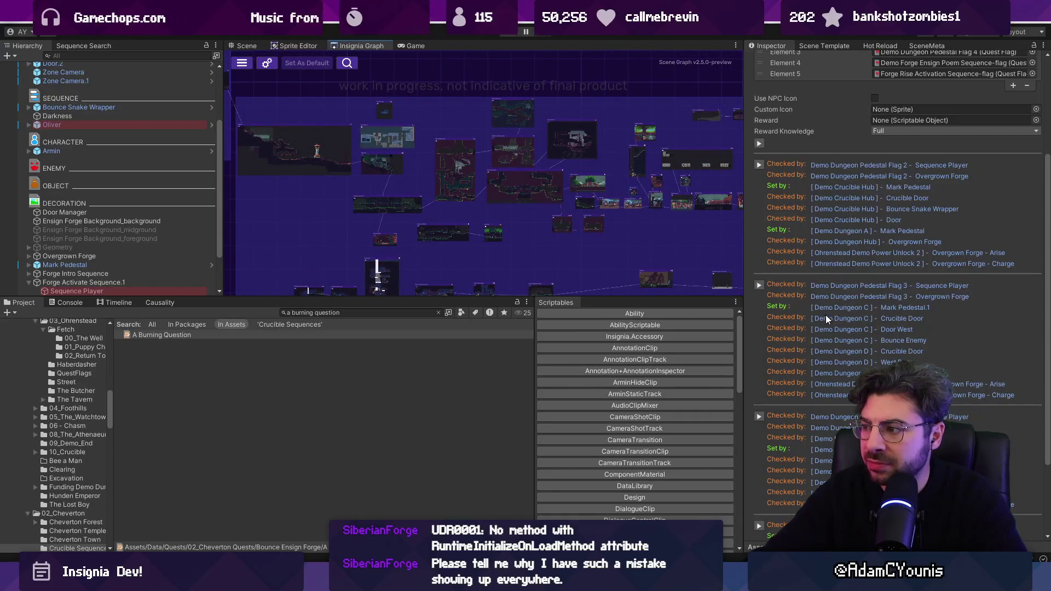
{"action": "left_click", "coordinate": [819, 306]}
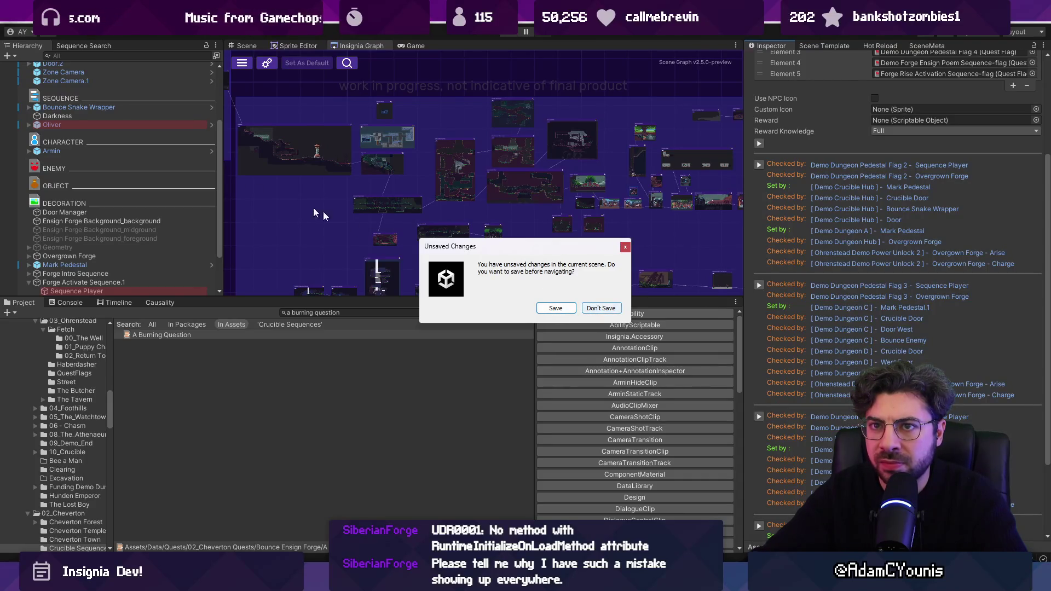
Load Demo Dungeon C with Don't Save, zoom out, and return to the Insignia Graph.
{"action": "left_click", "coordinate": [591, 308]}
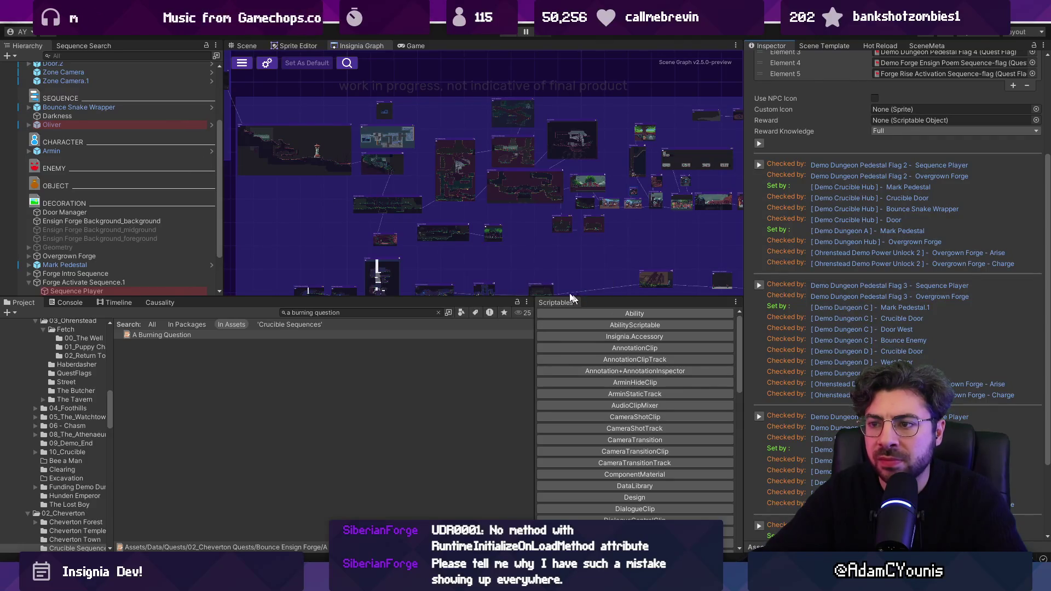
{"action": "left_click", "coordinate": [244, 47]}
{"action": "scroll", "coordinate": [471, 195], "scroll_direction": "down", "scroll_amount": 10}
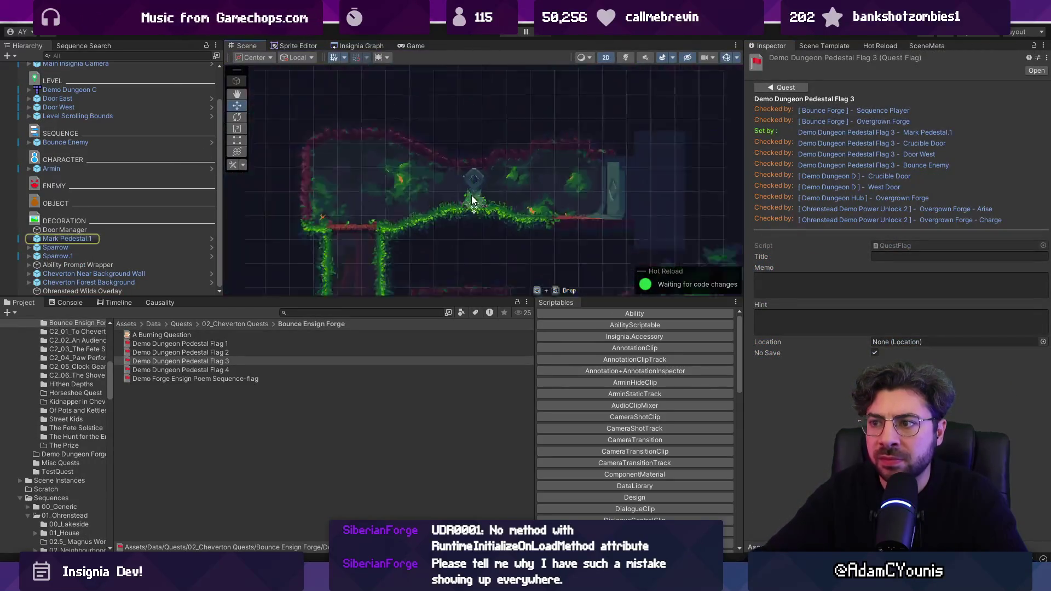
{"action": "left_click", "coordinate": [349, 46]}
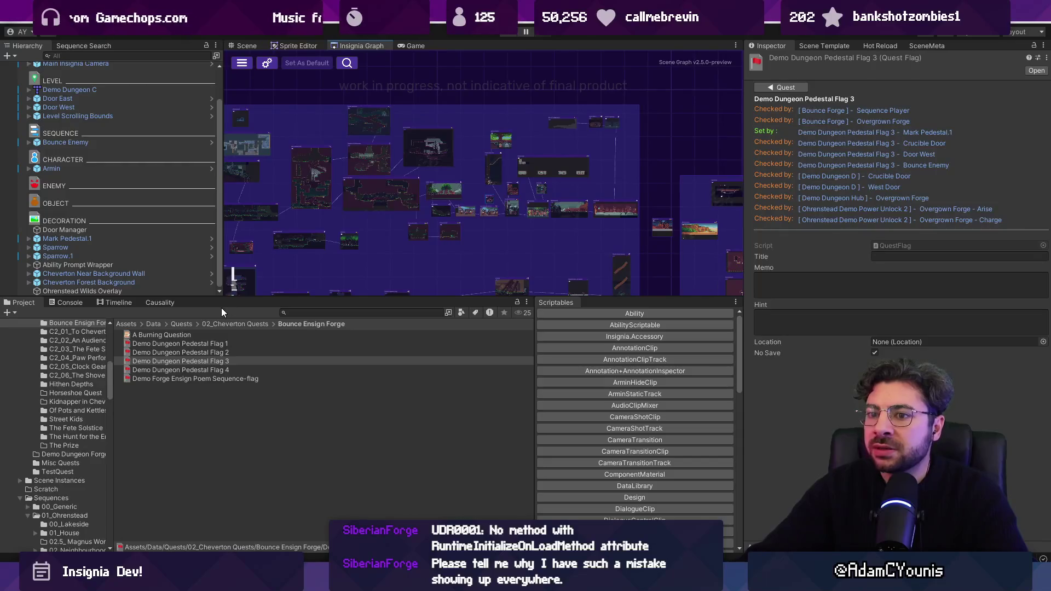
{"action": "left_click", "coordinate": [303, 313]}
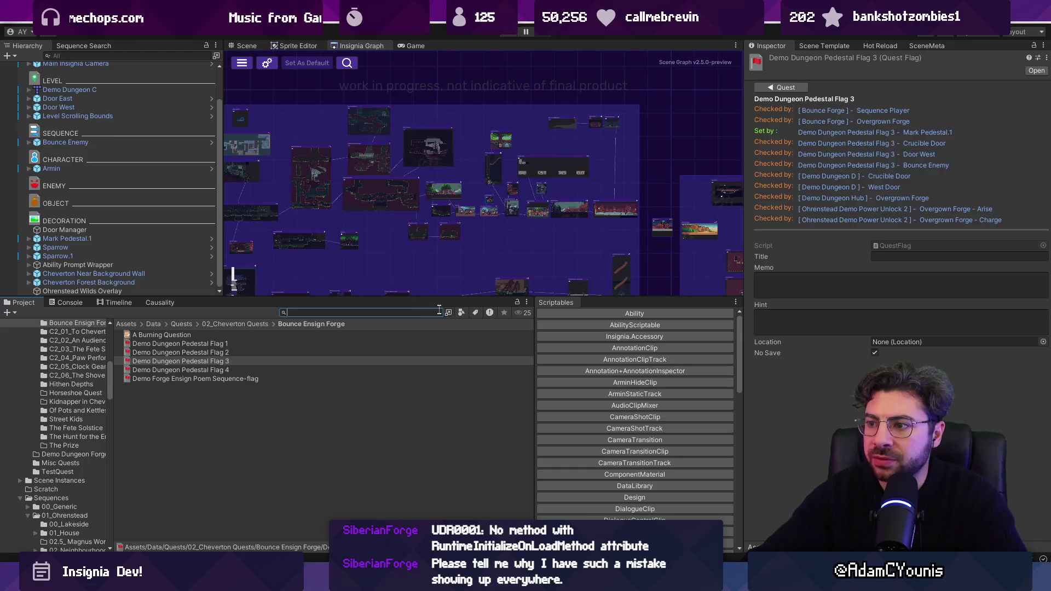
Open the Cheverton Square scene from the level graph without saving the previous scene.
{"action": "left_click", "coordinate": [418, 219]}
{"action": "scroll", "coordinate": [418, 219], "scroll_direction": "up", "scroll_amount": 10}
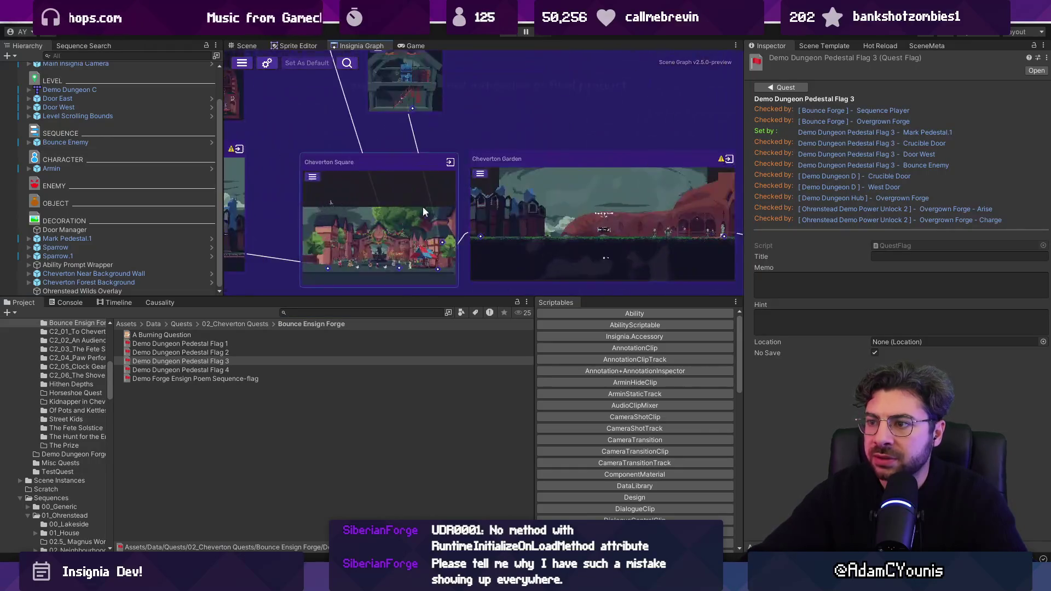
{"action": "double_click", "coordinate": [392, 221]}
{"action": "left_click", "coordinate": [560, 310]}
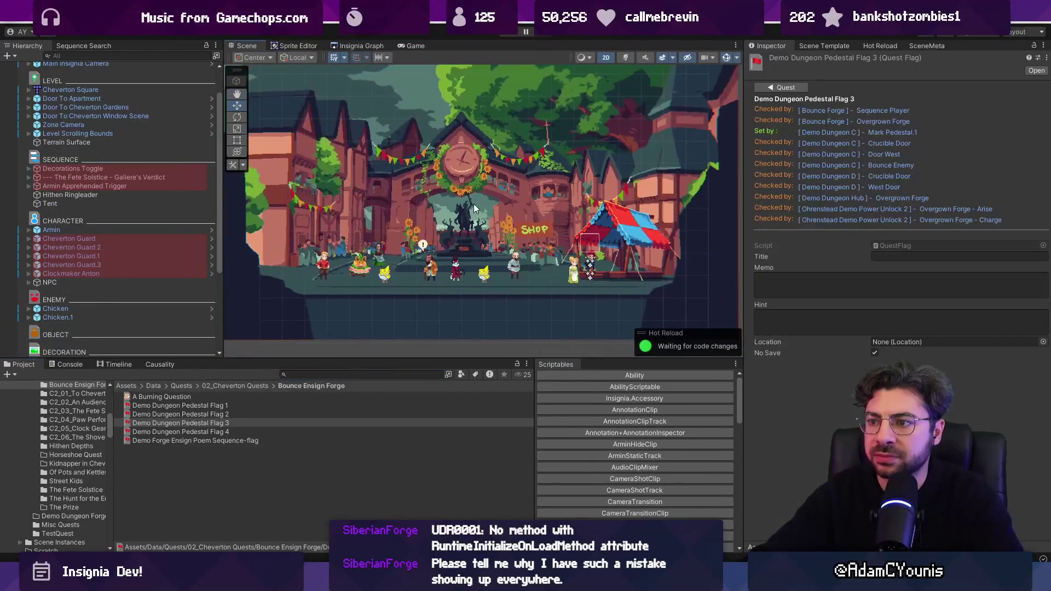
Inspect the Decorations Toggle, Armin Apprehended Trigger and Hithen Ringleader objects.
{"action": "left_click", "coordinate": [103, 169]}
{"action": "left_click", "coordinate": [112, 186]}
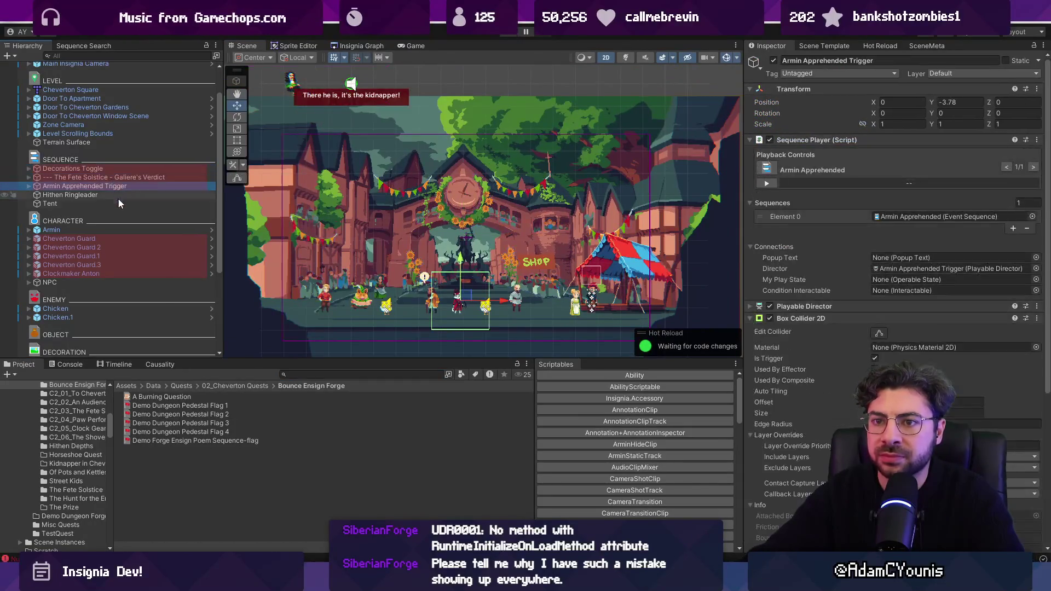
{"action": "left_click", "coordinate": [121, 194]}
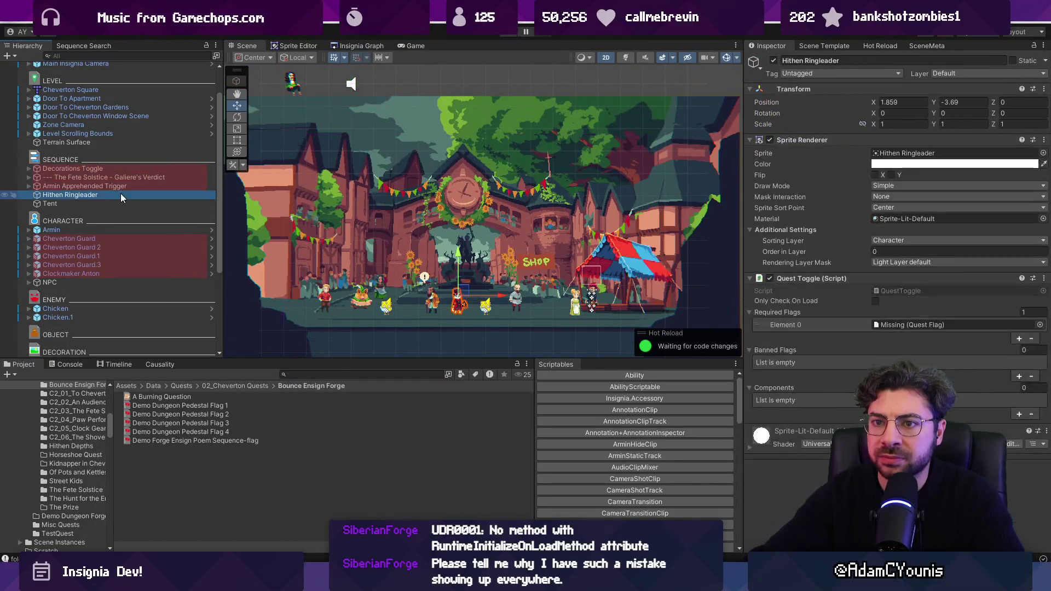
{"action": "left_click", "coordinate": [121, 186]}
{"action": "left_click", "coordinate": [124, 195]}
{"action": "scroll", "coordinate": [136, 196], "scroll_direction": "up", "scroll_amount": 2}
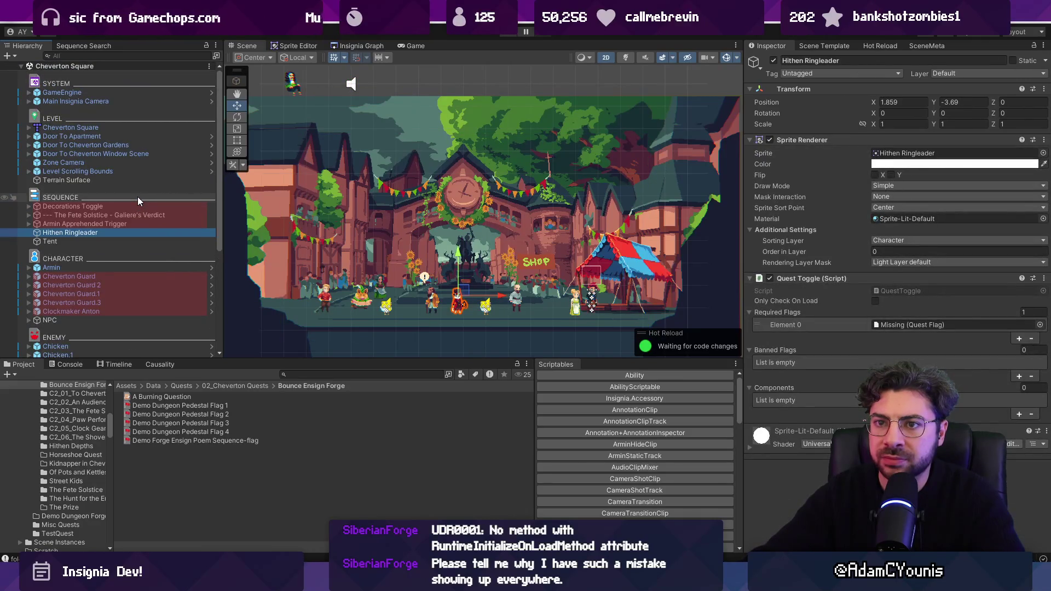
{"action": "scroll", "coordinate": [144, 187], "scroll_direction": "down", "scroll_amount": 9}
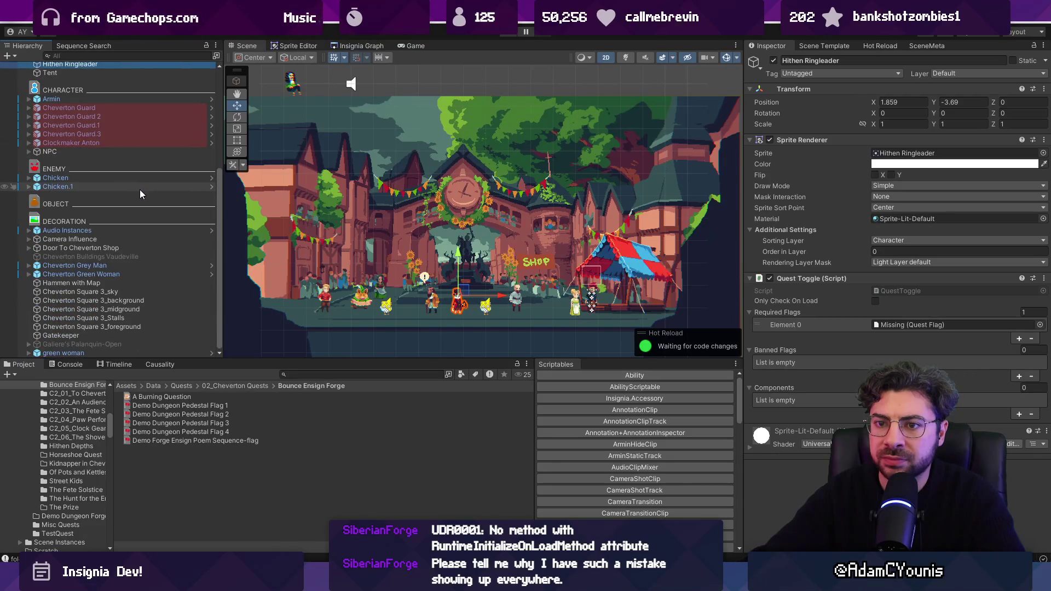
Filter by 'galiere', select Galiere's Verdict and its Galiere child, and enter play mode.
{"action": "left_click", "coordinate": [147, 56]}
{"action": "type", "text": "galiere"}
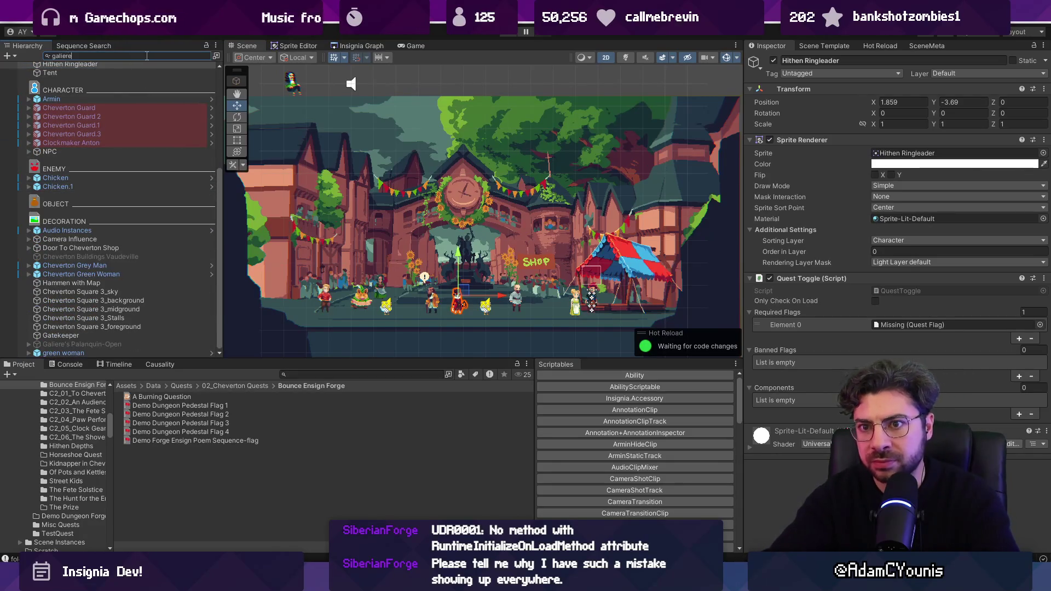
{"action": "left_click", "coordinate": [133, 76]}
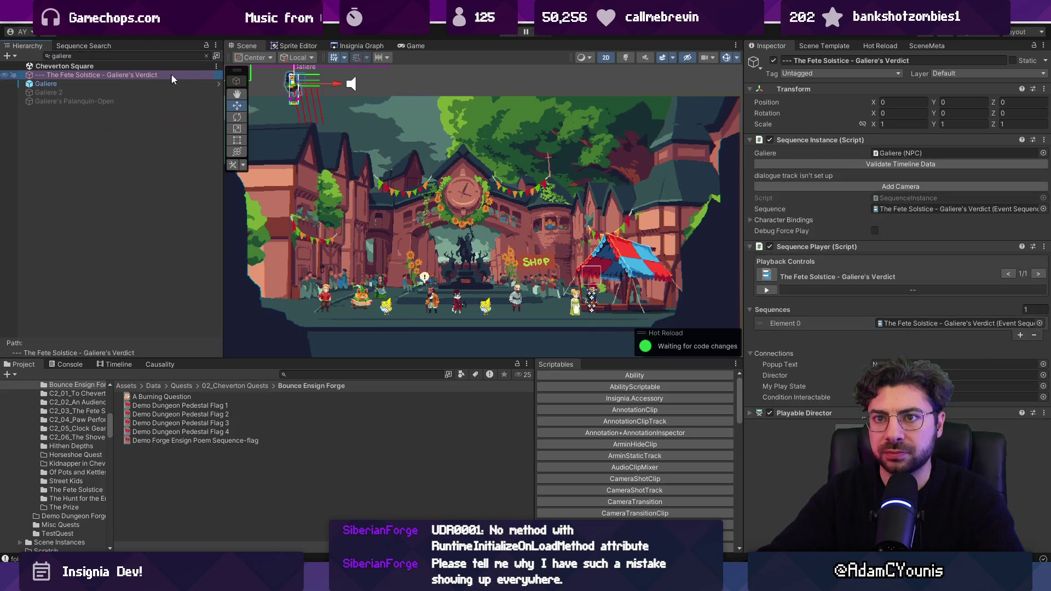
{"action": "left_click", "coordinate": [205, 56]}
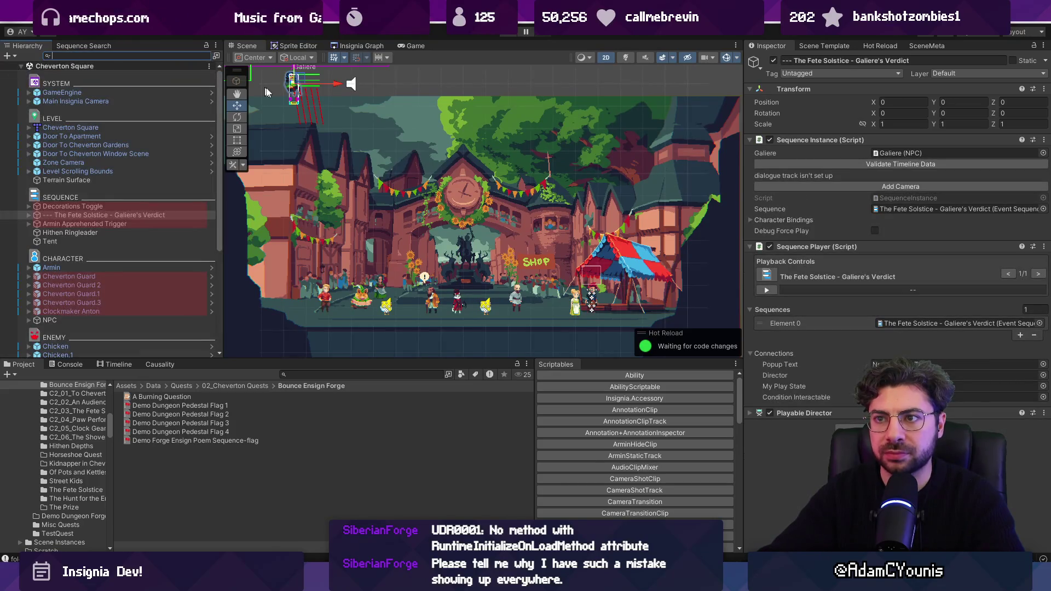
{"action": "left_click", "coordinate": [30, 215]}
{"action": "key", "text": "Down"}
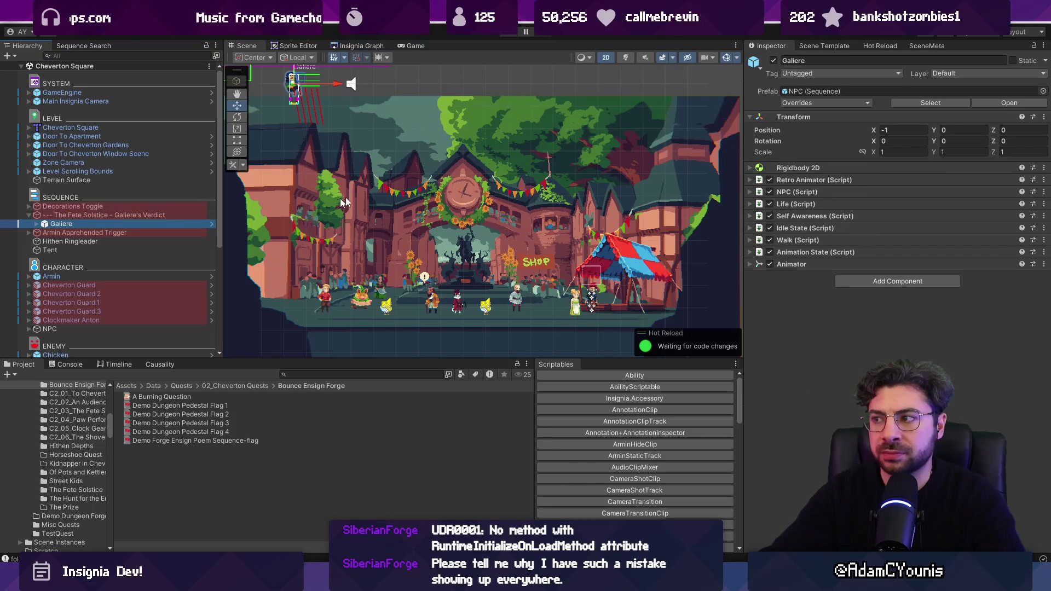
{"action": "left_click", "coordinate": [501, 35]}
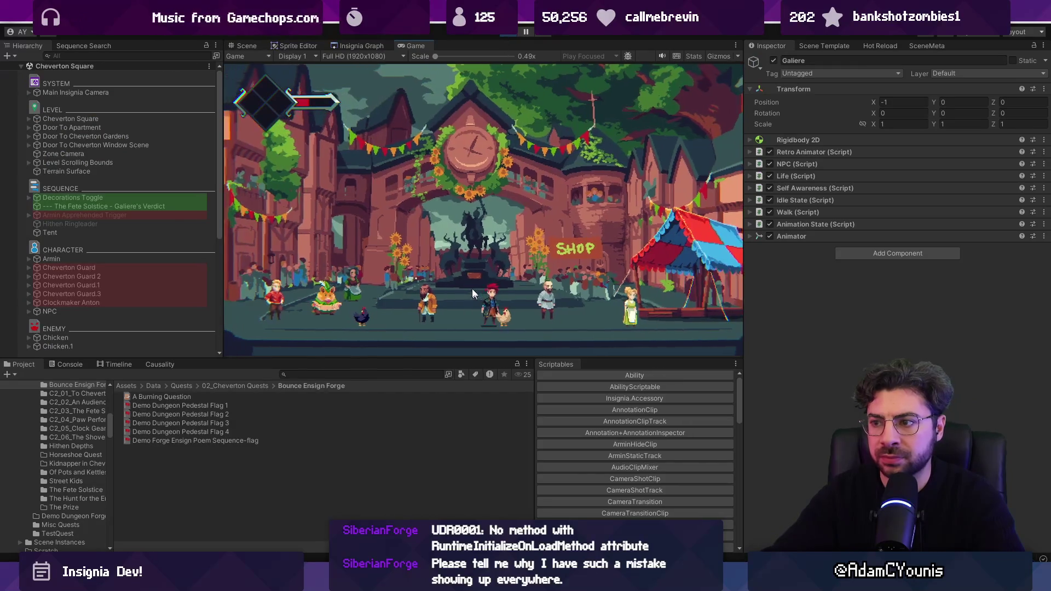
{"action": "left_click", "coordinate": [175, 205]}
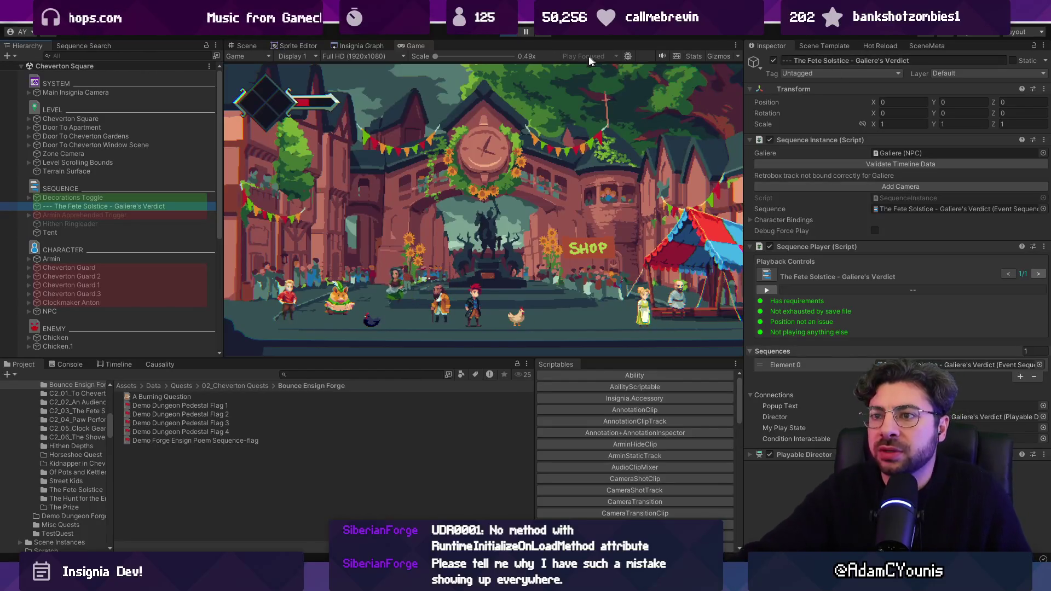
Stop play mode after checking Galiere's Verdict is bound to Galiere (NPC).
{"action": "left_click", "coordinate": [513, 31]}
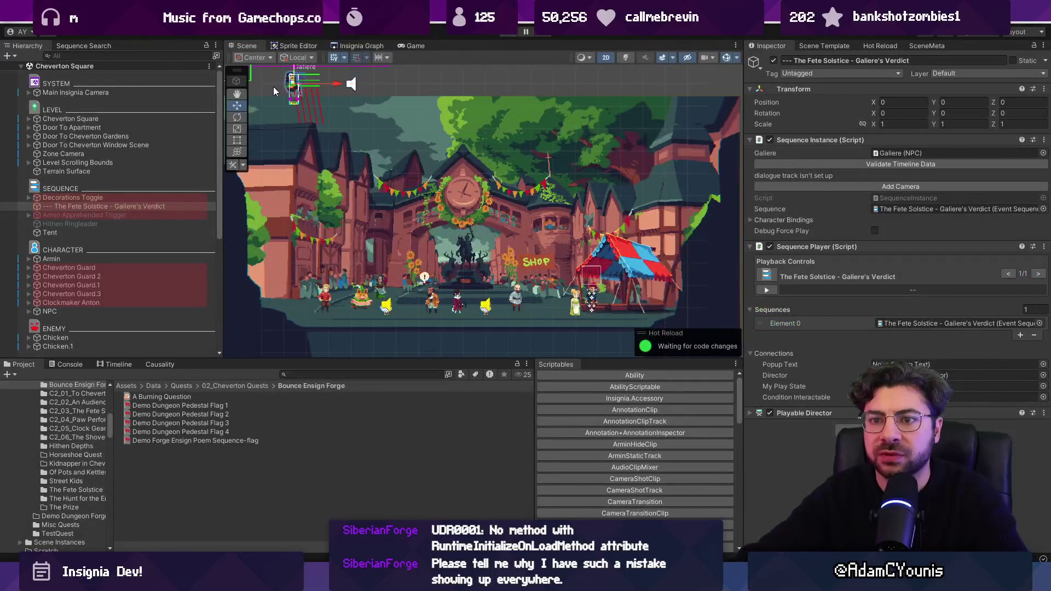
Drag the Galiere's Verdict sequence object into the centre of the square.
{"action": "mouse_move", "coordinate": [295, 85]}
{"action": "left_mouse_down"}
{"action": "mouse_move", "coordinate": [506, 289]}
{"action": "mouse_move", "coordinate": [495, 268]}
{"action": "left_mouse_up"}
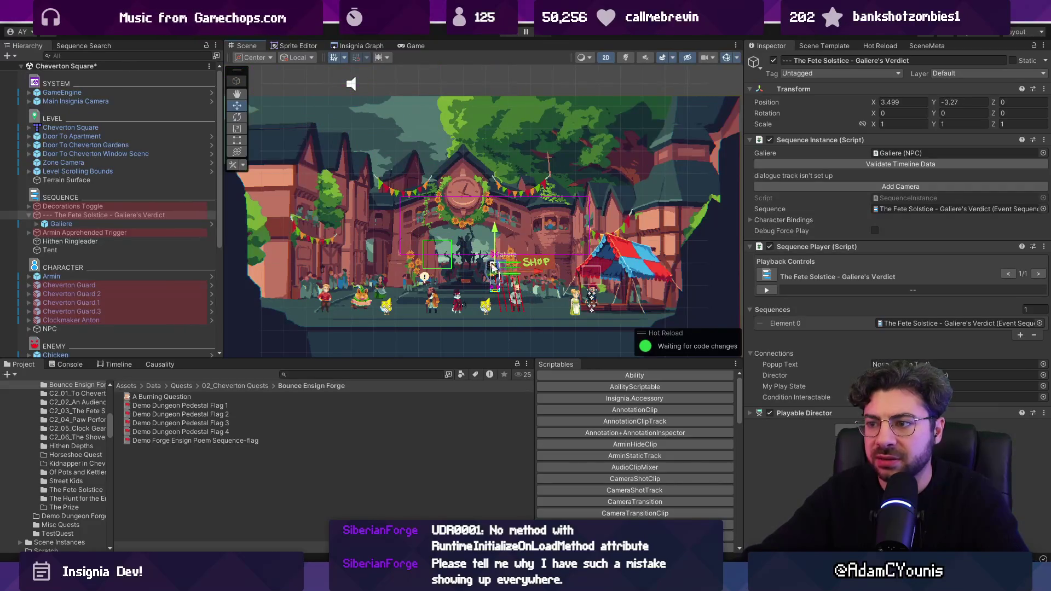
{"action": "scroll", "coordinate": [497, 268], "scroll_direction": "up", "scroll_amount": 5}
{"action": "left_click", "coordinate": [890, 124]}
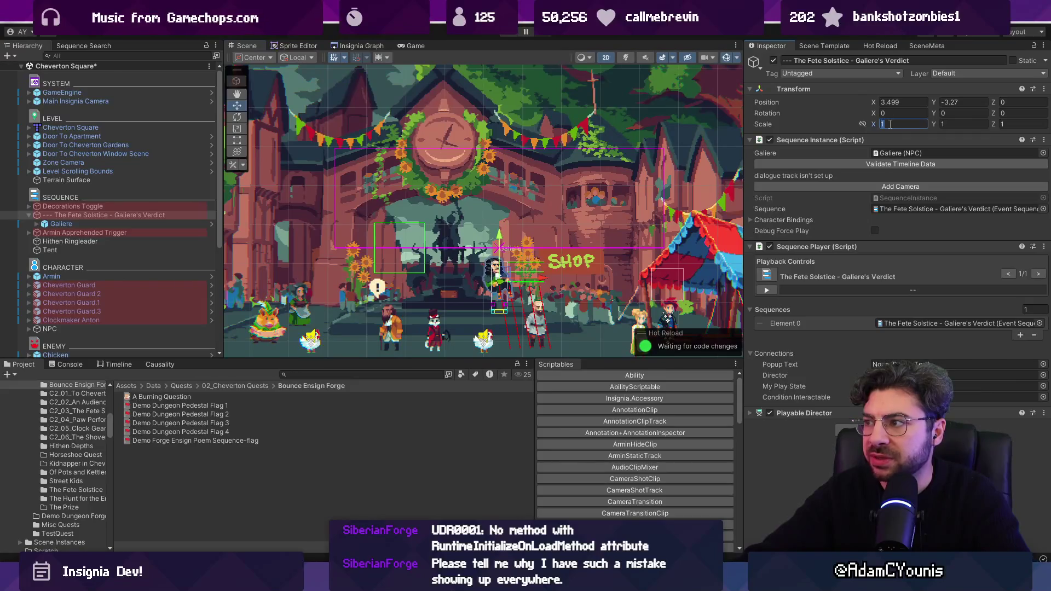
Mirror the Galiere child with Scale X -1, keeping Position X at -1.
{"action": "left_click", "coordinate": [80, 222]}
{"action": "left_click", "coordinate": [885, 129]}
{"action": "type", "text": "1"}
{"action": "key", "text": "Return"}
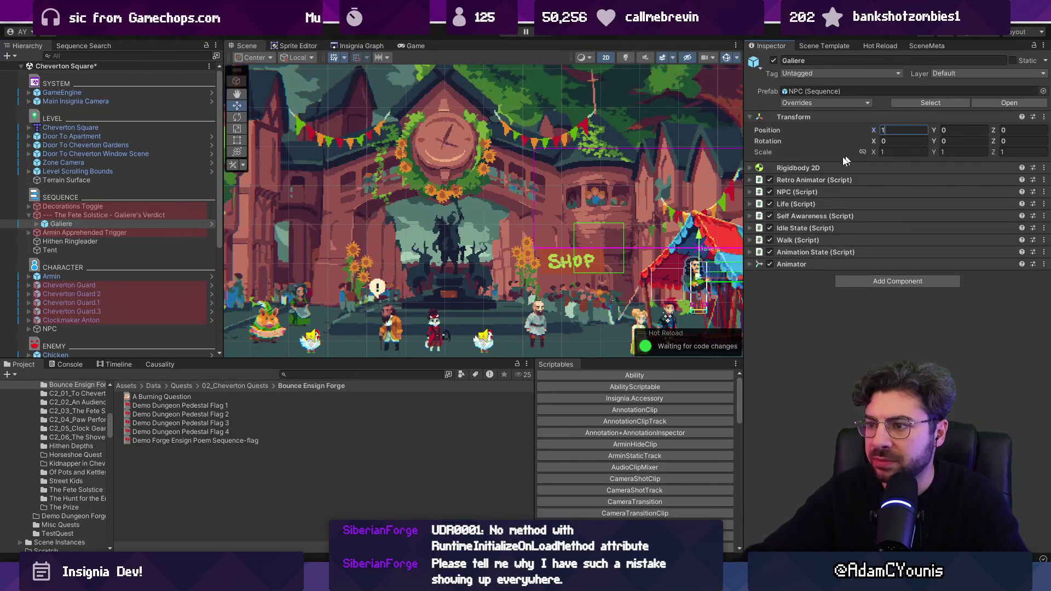
{"action": "scroll", "coordinate": [624, 201], "scroll_direction": "down", "scroll_amount": 2}
{"action": "key", "text": "ctrl+z"}
{"action": "left_click", "coordinate": [891, 152]}
{"action": "type", "text": "-1"}
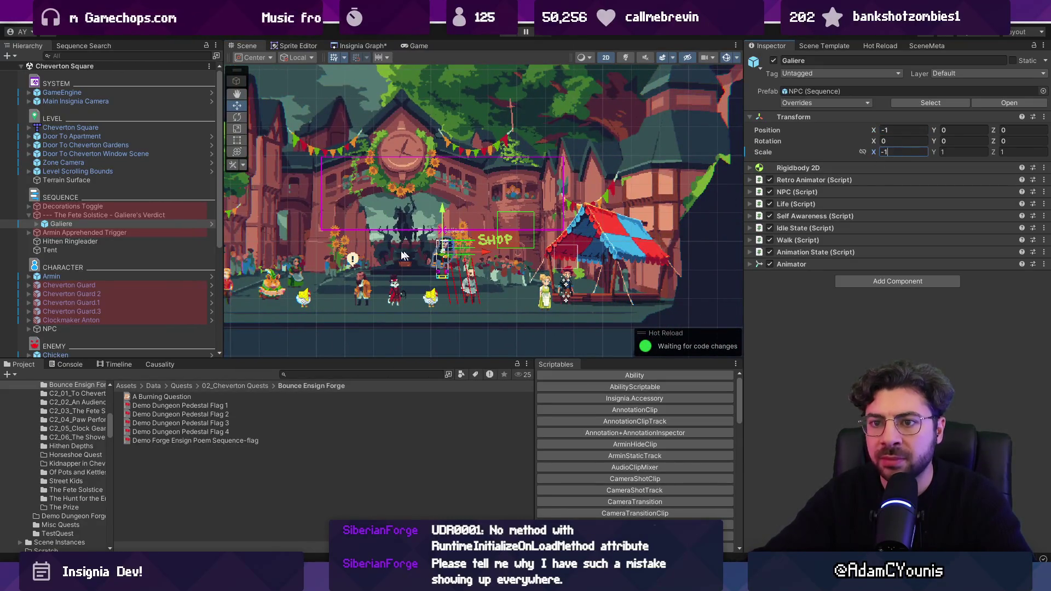
Reselect the Galiere's Verdict sequence and collapse it in the Hierarchy.
{"action": "left_click", "coordinate": [114, 215]}
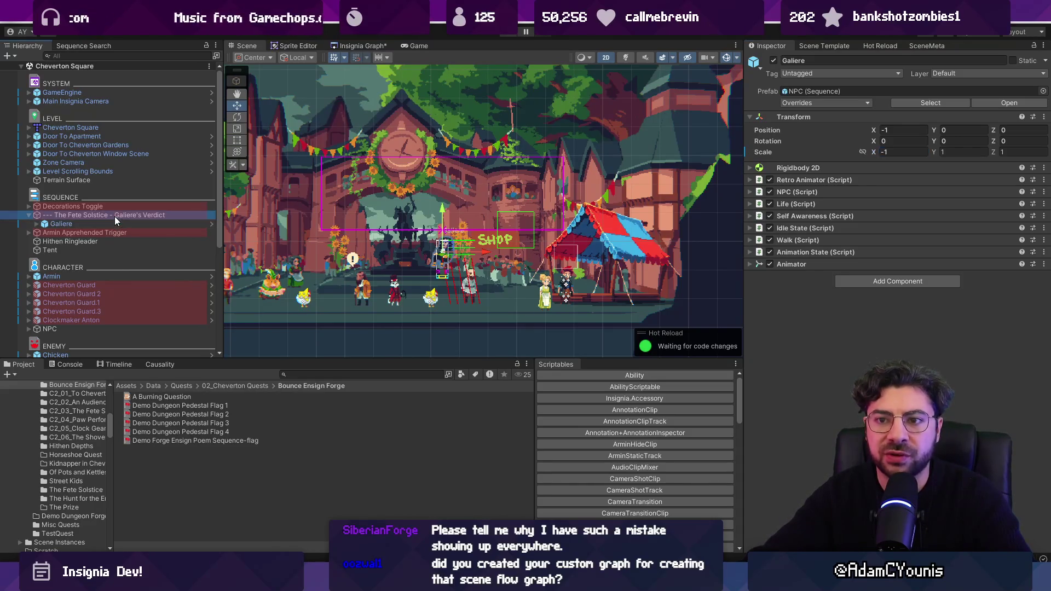
{"action": "left_click", "coordinate": [29, 233]}
{"action": "left_click", "coordinate": [29, 232]}
{"action": "left_click", "coordinate": [28, 216]}
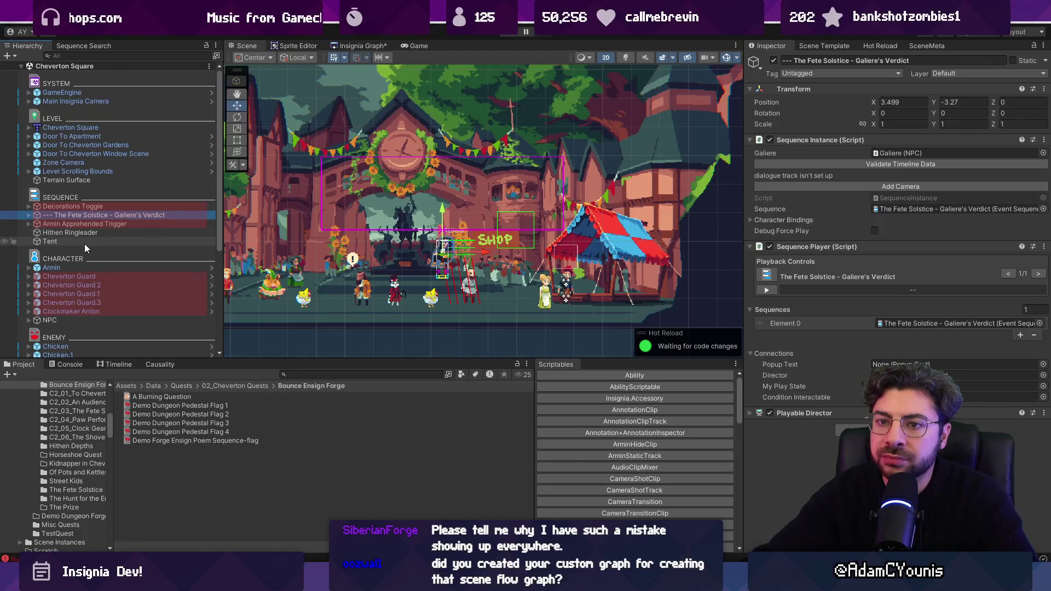
{"action": "scroll", "coordinate": [83, 228], "scroll_direction": "down", "scroll_amount": 3}
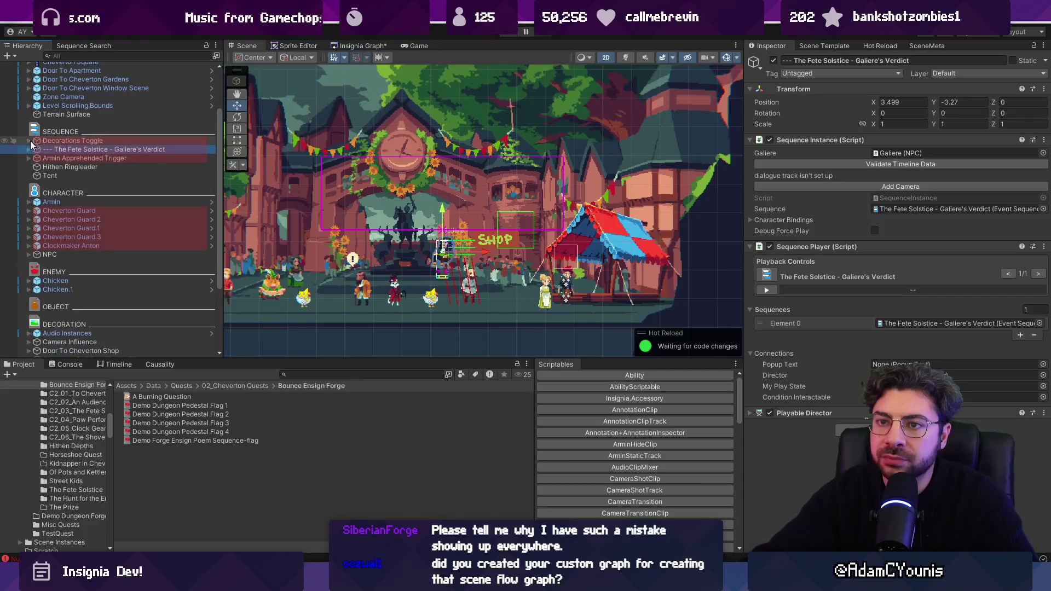
Rename the trigger to '01 - Armin Apprehended Trigger'.
{"action": "left_click", "coordinate": [85, 141]}
{"action": "left_click", "coordinate": [77, 149]}
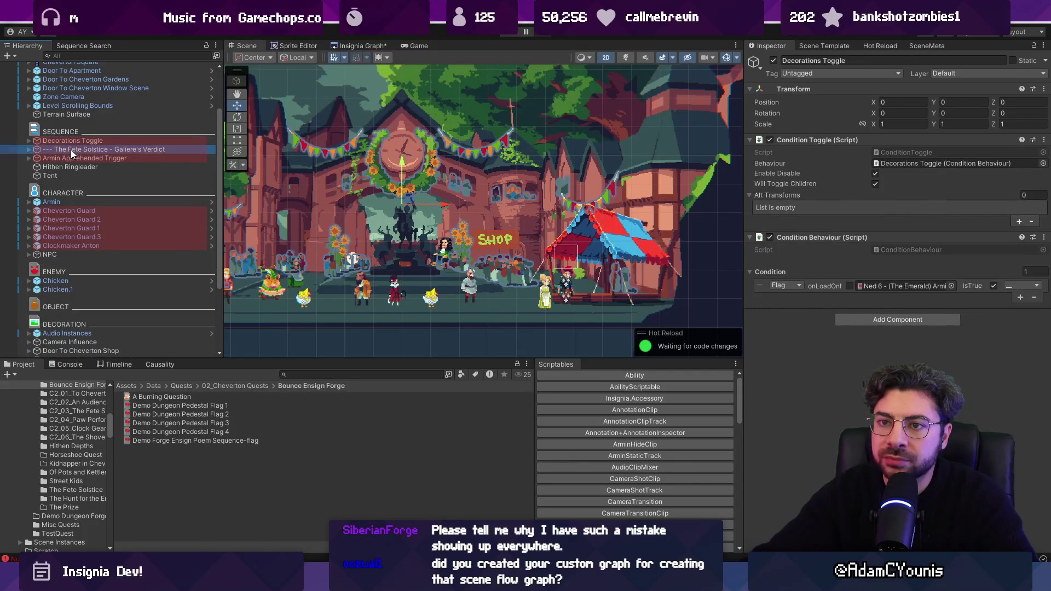
{"action": "left_click", "coordinate": [63, 159]}
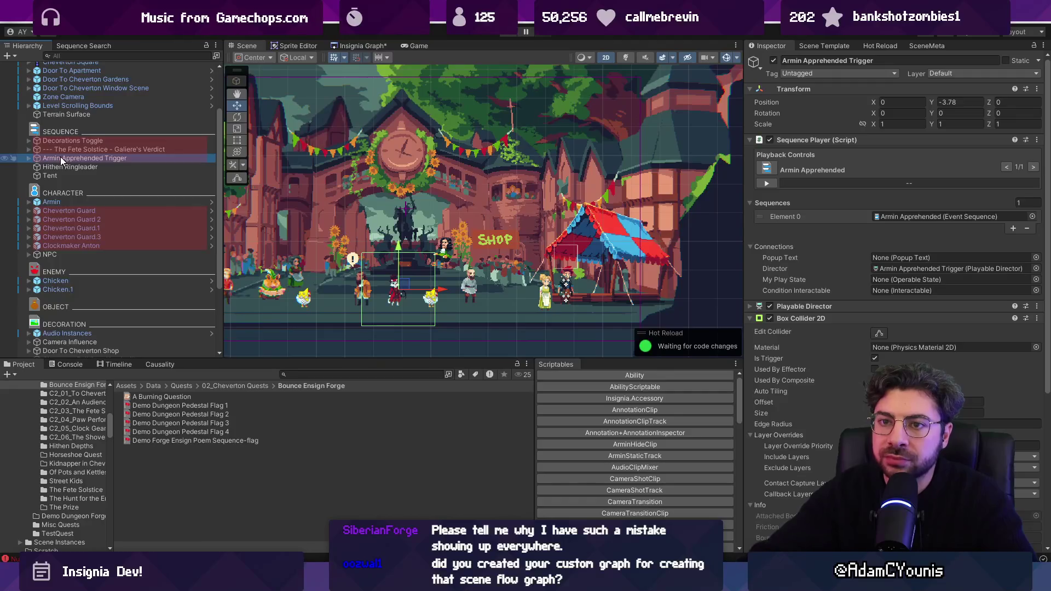
{"action": "left_click", "coordinate": [61, 158]}
{"action": "type", "text": "01 -"}
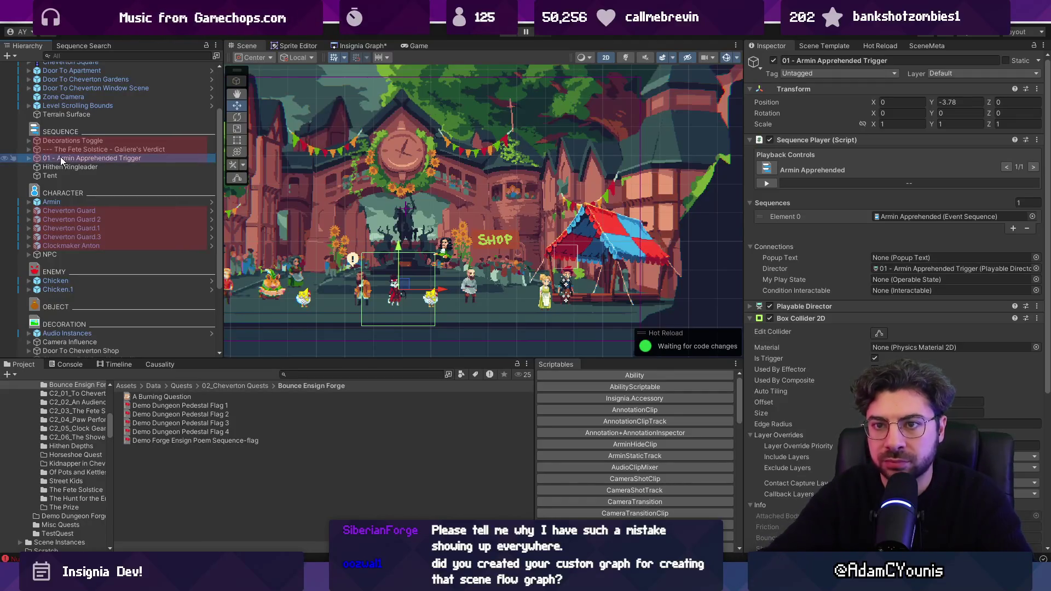
{"action": "left_click", "coordinate": [56, 151]}
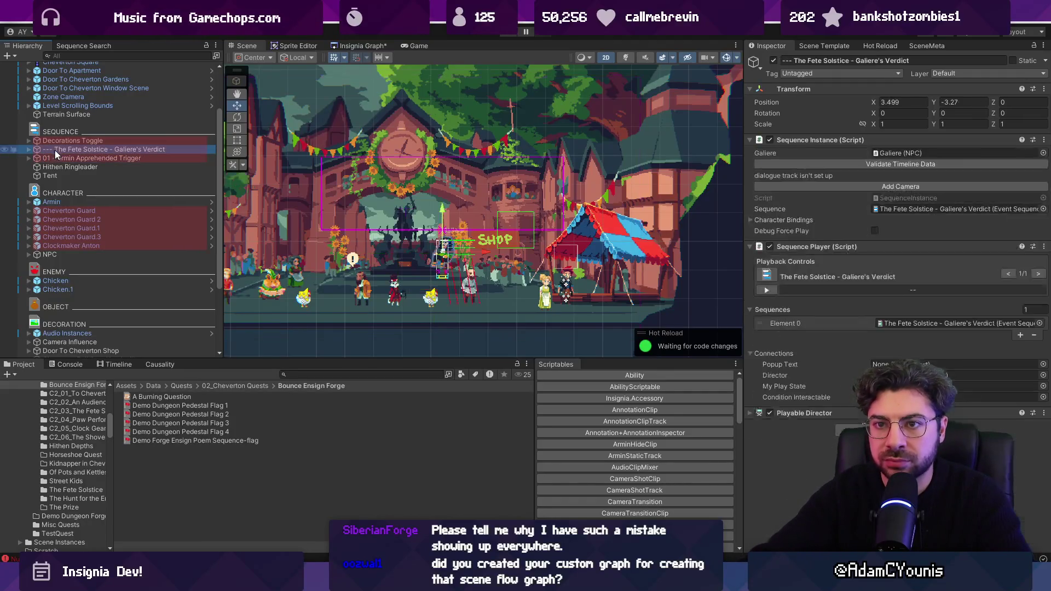
Create an empty parent around the Fete Solstice Galiere's Verdict sequence.
{"action": "right_click", "coordinate": [121, 151]}
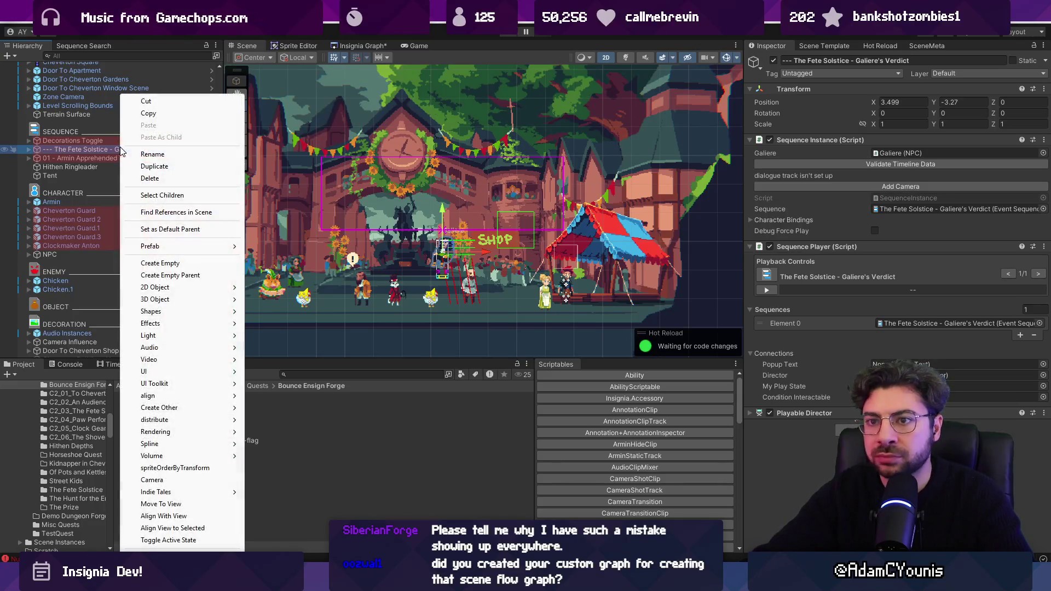
{"action": "left_click", "coordinate": [193, 272]}
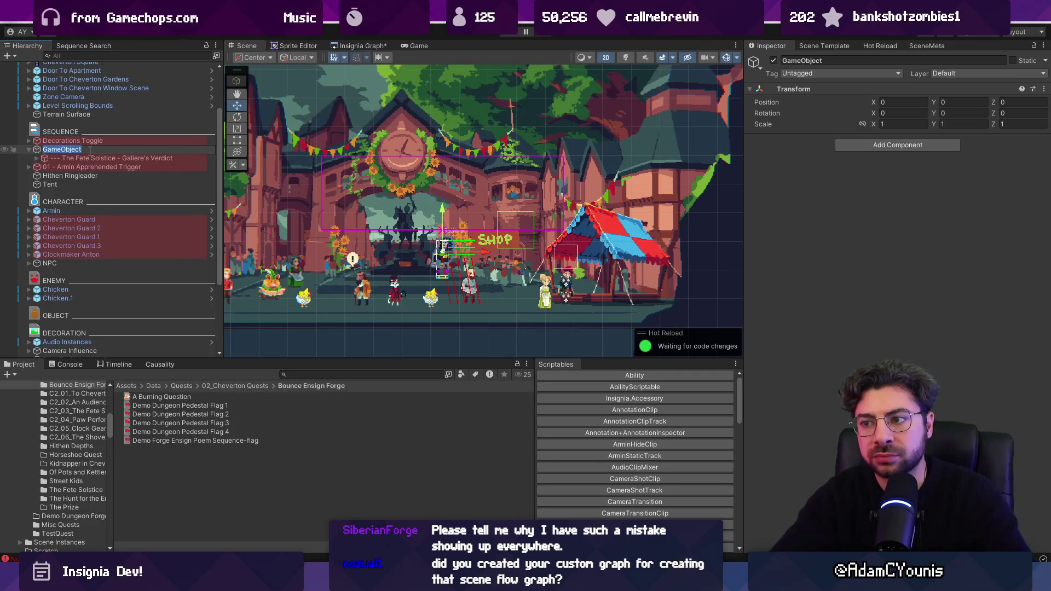
{"action": "left_click", "coordinate": [85, 158]}
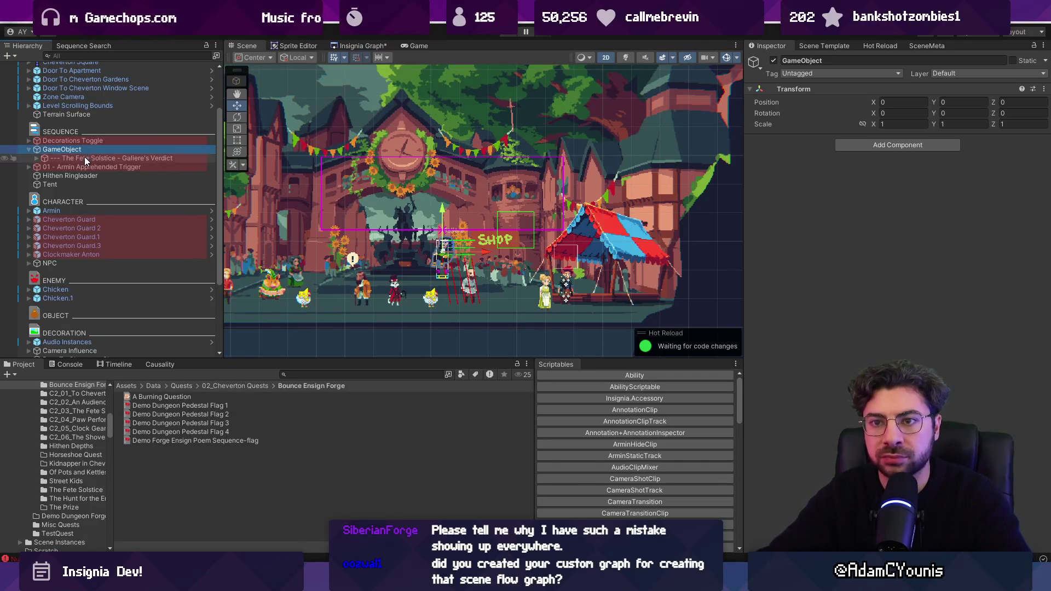
{"action": "left_click", "coordinate": [78, 151]}
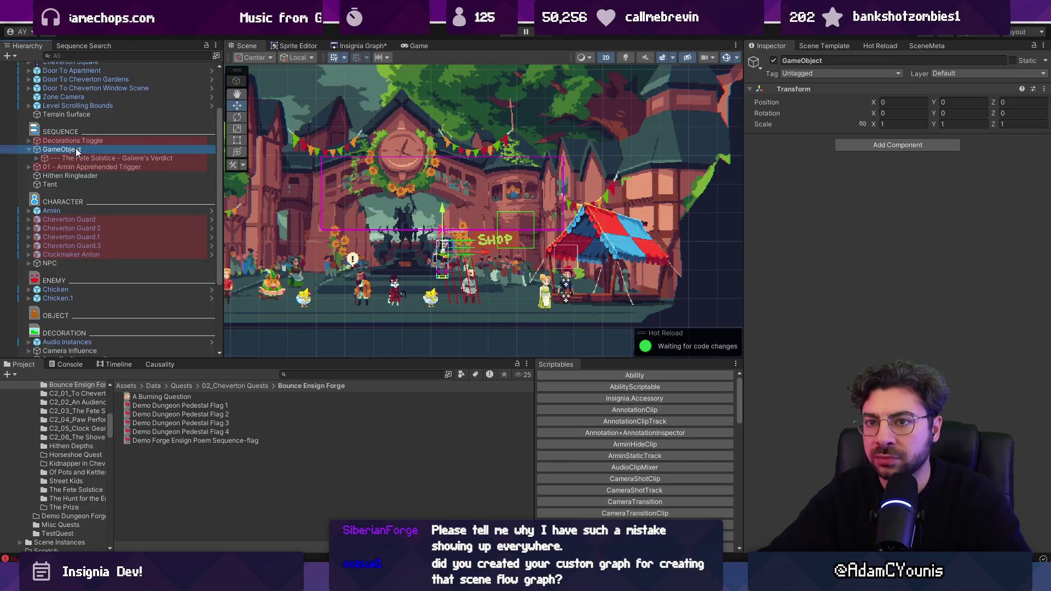
{"action": "left_click", "coordinate": [61, 157]}
{"action": "key", "text": "Right"}
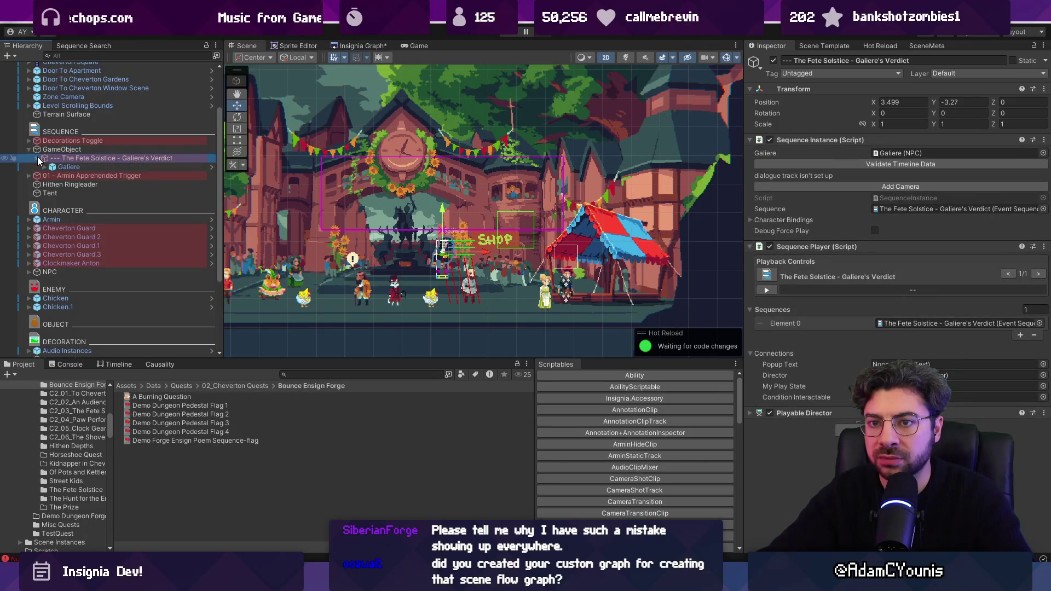
Rename the new parent '02 -Fete Solstice Galiere Toggle' and drag it below Tent.
{"action": "left_click", "coordinate": [69, 150]}
{"action": "left_click", "coordinate": [125, 150]}
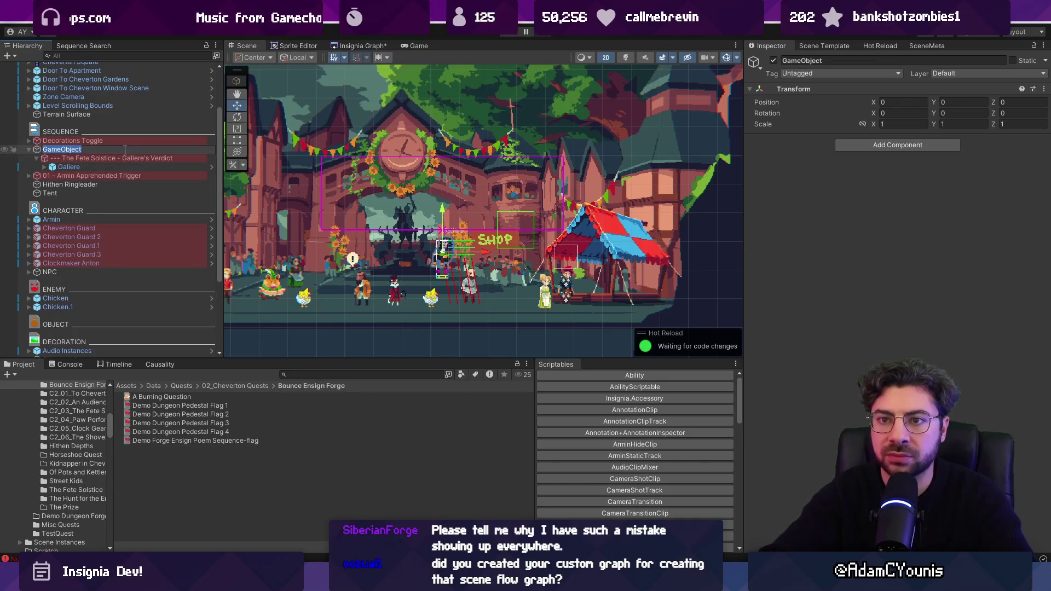
{"action": "type", "text": "FeteSolstice Galiere Toggle"}
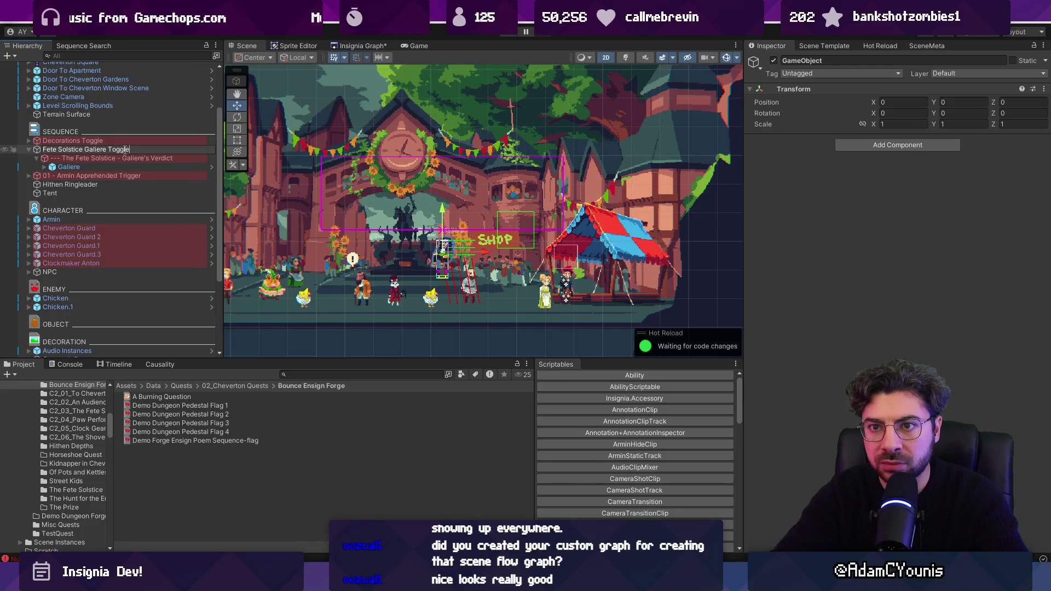
{"action": "key", "text": "Return"}
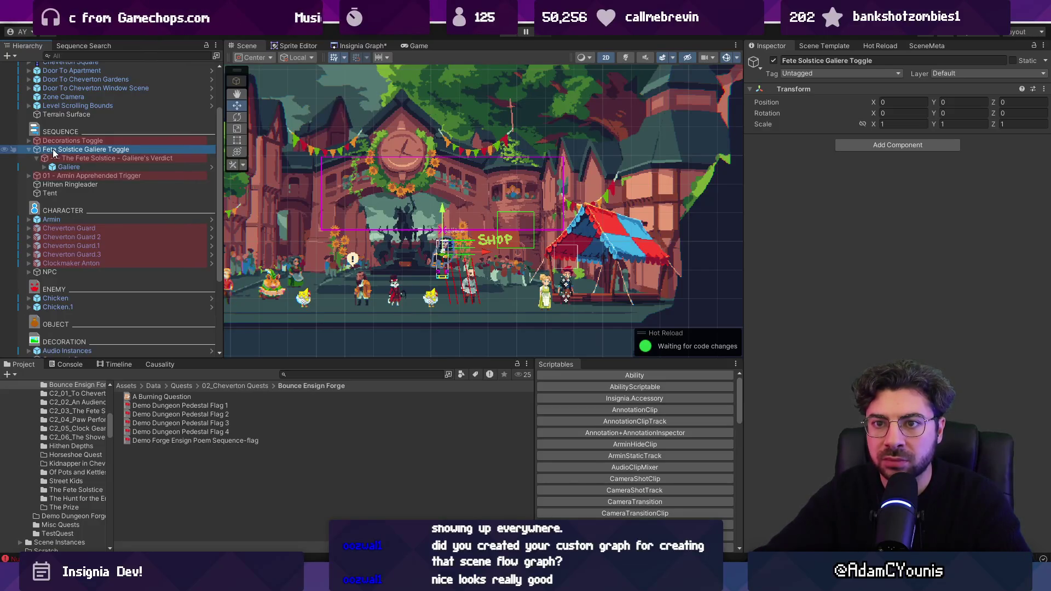
{"action": "left_click", "coordinate": [96, 149]}
{"action": "type", "text": "02 -"}
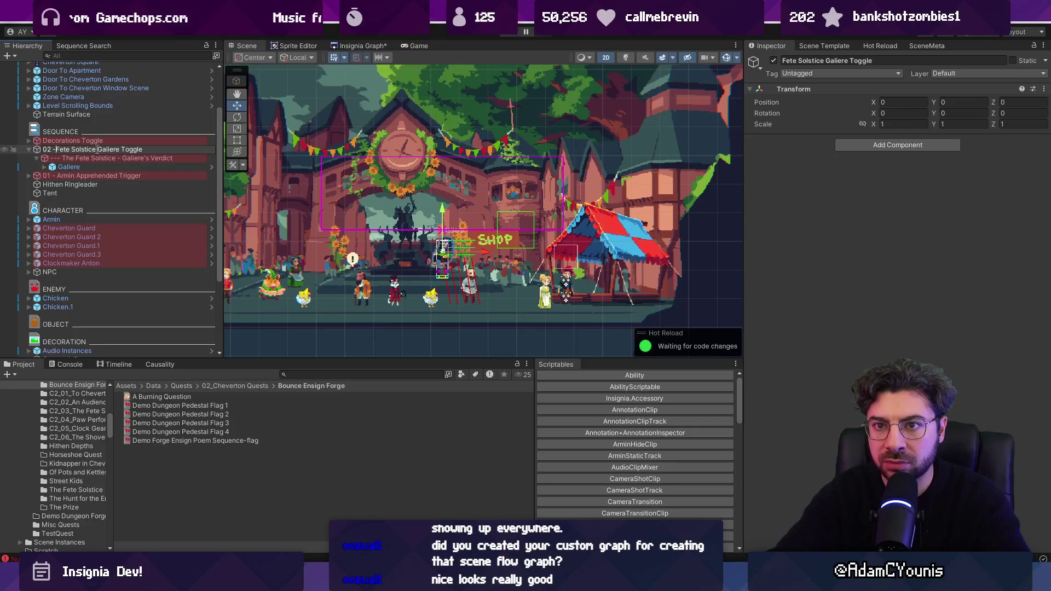
{"action": "key", "text": "Return"}
{"action": "mouse_move", "coordinate": [51, 163]}
{"action": "left_mouse_down"}
{"action": "mouse_move", "coordinate": [49, 263]}
{"action": "mouse_move", "coordinate": [49, 177]}
{"action": "left_mouse_up"}
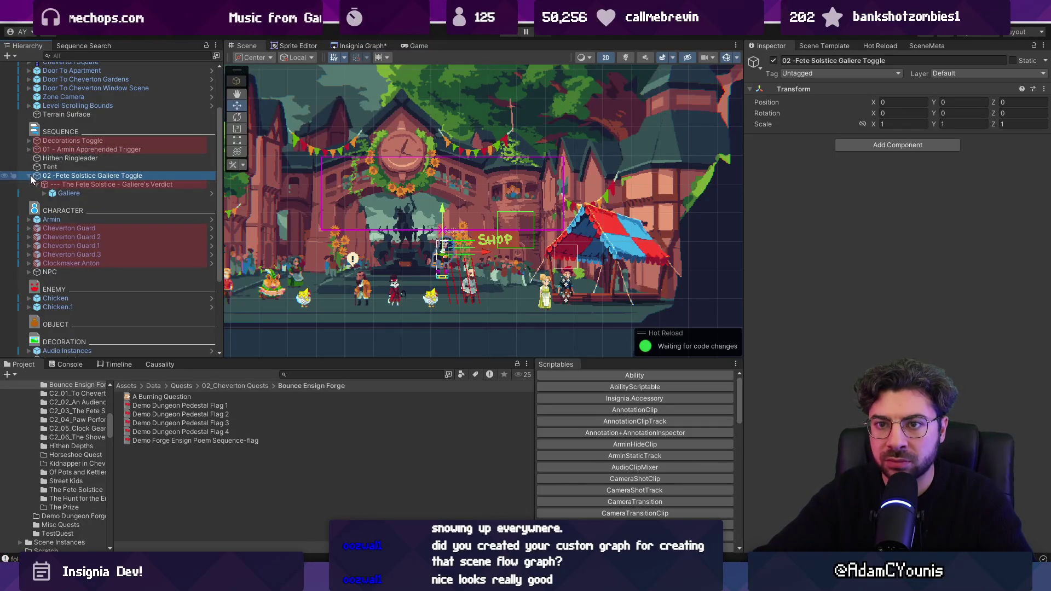
Collapse the 02 group, ping the Armin Apprehended sequence asset, expand the 01 trigger, and play.
{"action": "left_click", "coordinate": [29, 176]}
{"action": "left_click", "coordinate": [88, 149]}
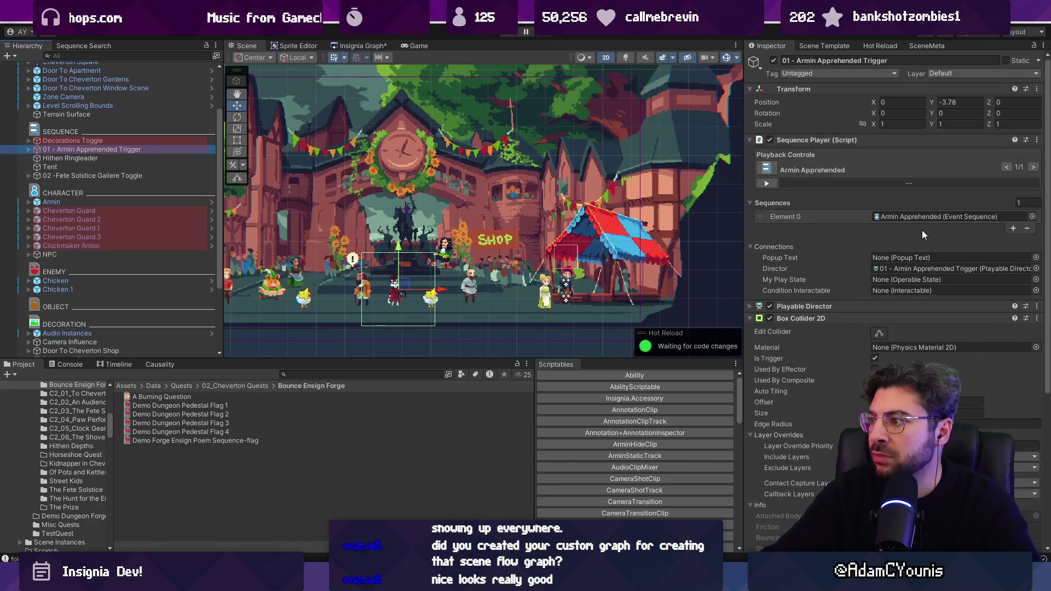
{"action": "left_click", "coordinate": [924, 218]}
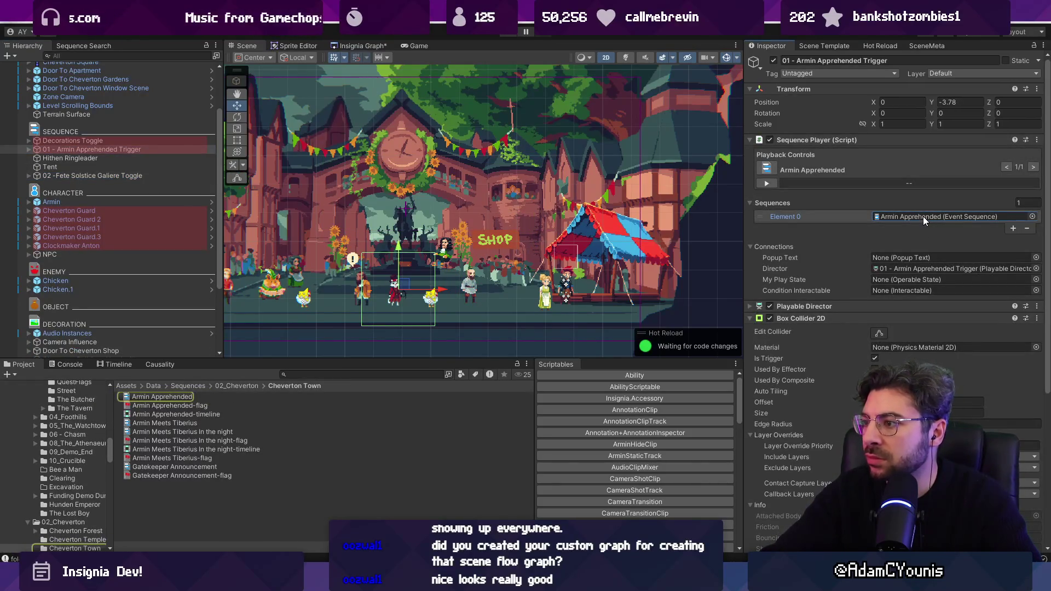
{"action": "left_click", "coordinate": [158, 176]}
{"action": "left_click", "coordinate": [31, 149]}
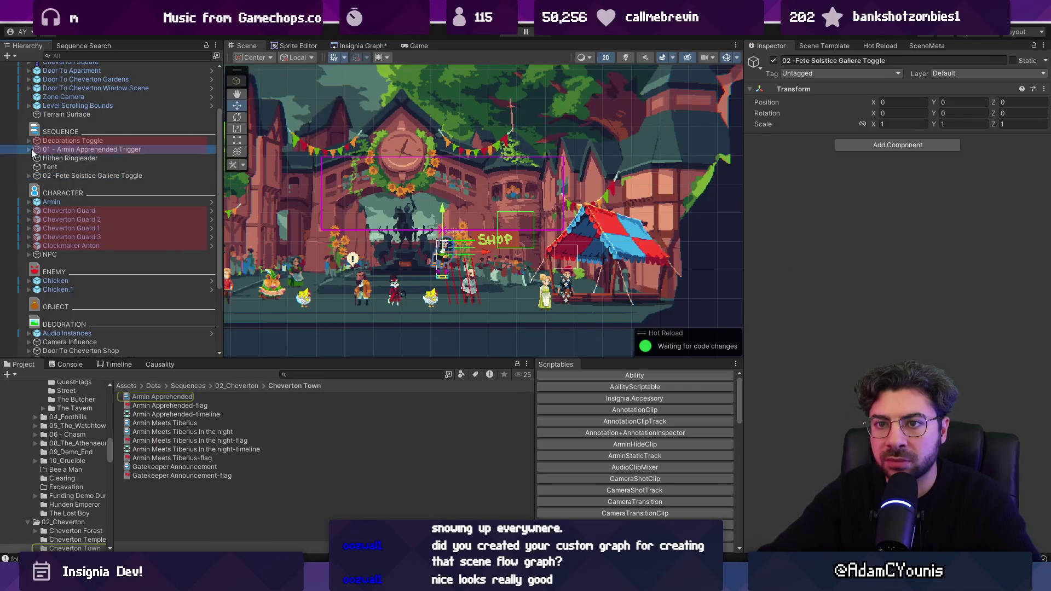
{"action": "left_click", "coordinate": [29, 149]}
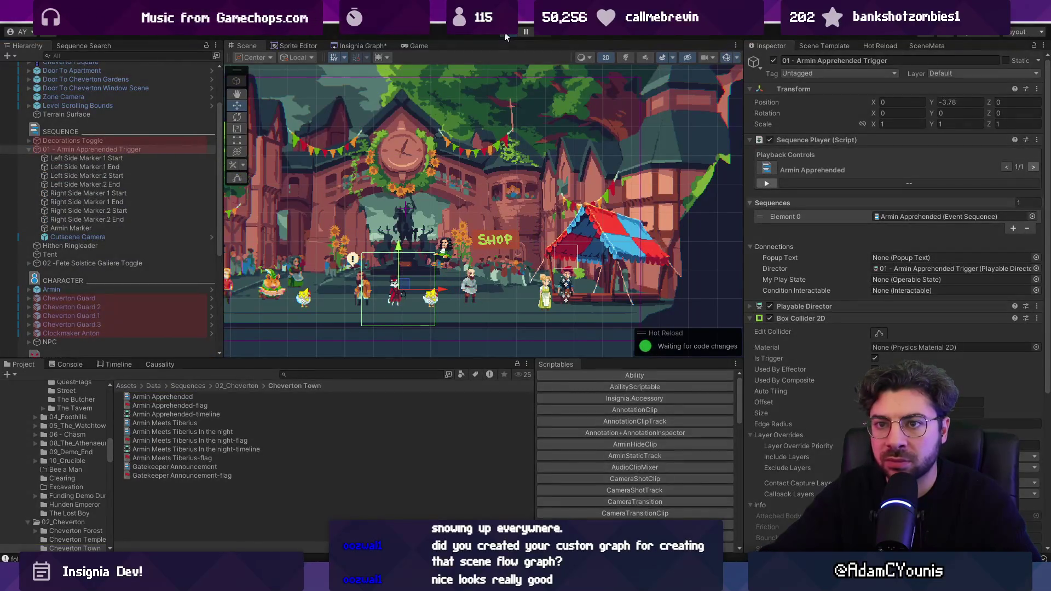
{"action": "left_click", "coordinate": [504, 34]}
{"action": "left_click", "coordinate": [160, 142]}
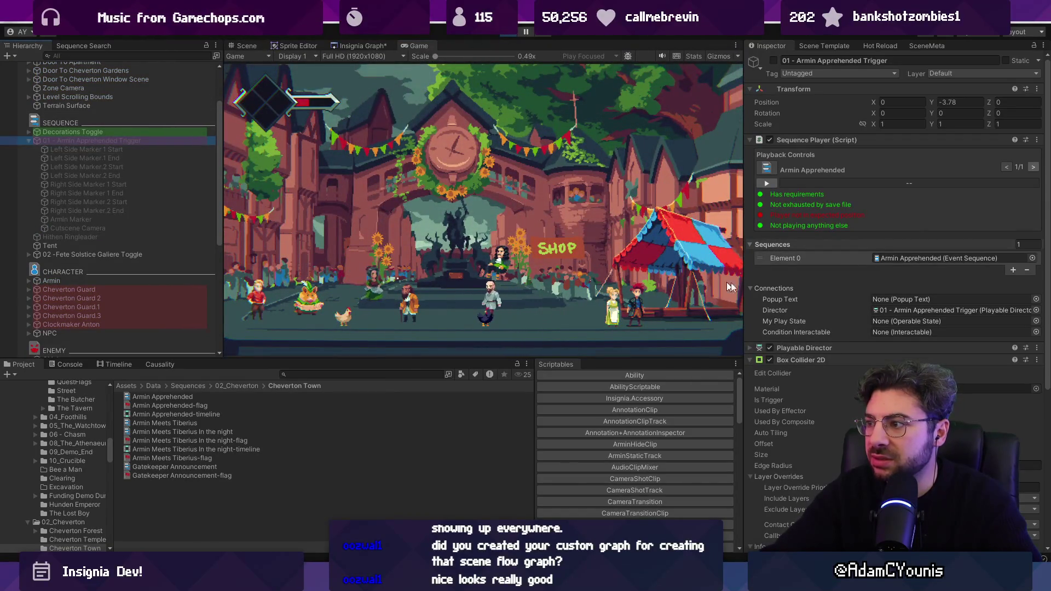
Stop Play mode, select 01 - Armin Apprehended Trigger, and open its SequencePlayer.cs script via Edit Script.
{"action": "scroll", "coordinate": [902, 254], "scroll_direction": "down", "scroll_amount": 5}
{"action": "scroll", "coordinate": [901, 256], "scroll_direction": "up", "scroll_amount": 5}
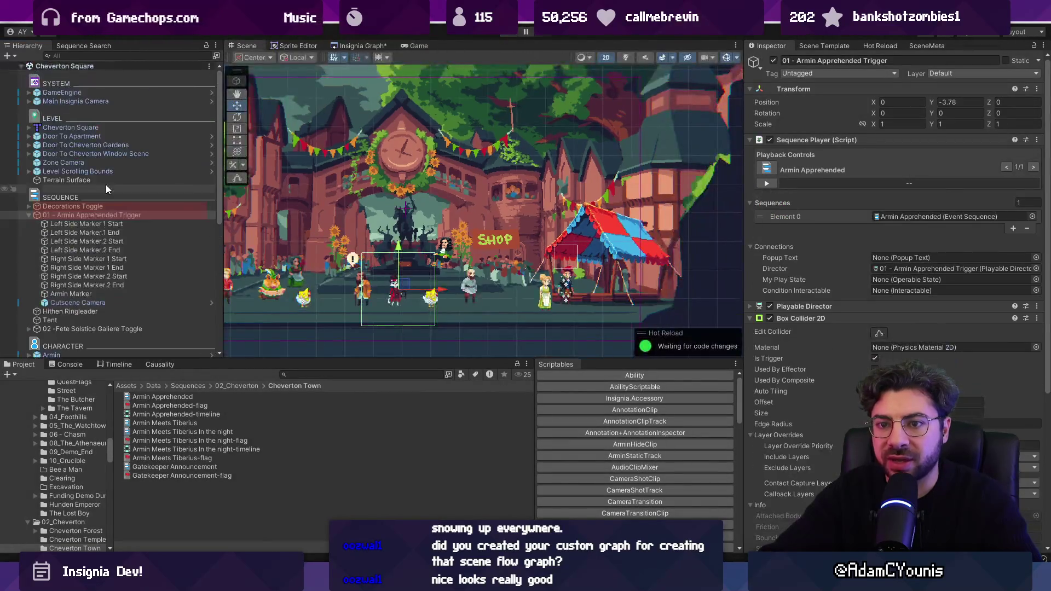
{"action": "left_click", "coordinate": [28, 204]}
{"action": "left_click", "coordinate": [40, 206]}
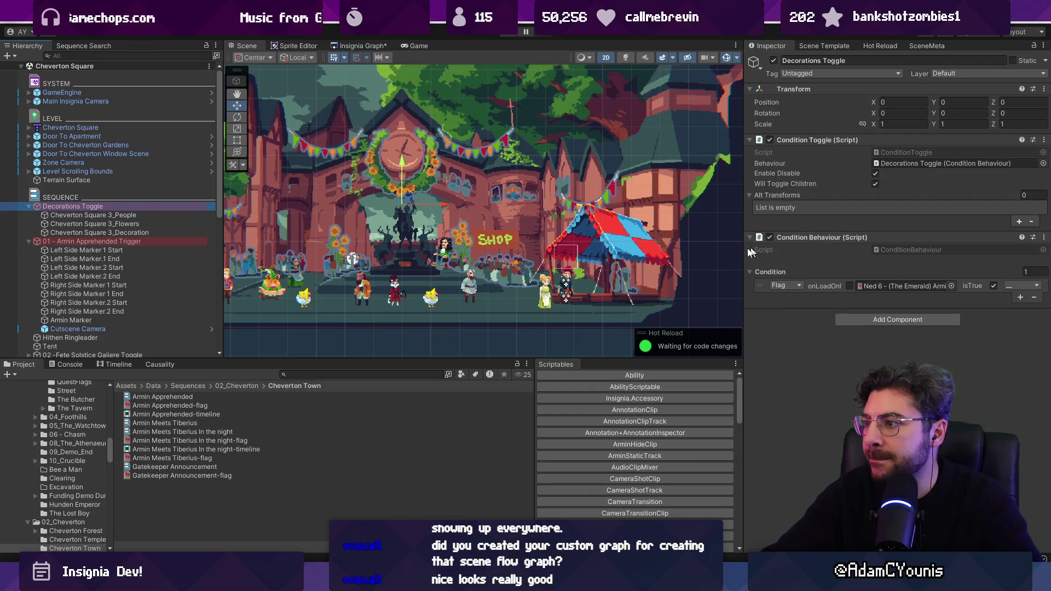
{"action": "left_click", "coordinate": [95, 241]}
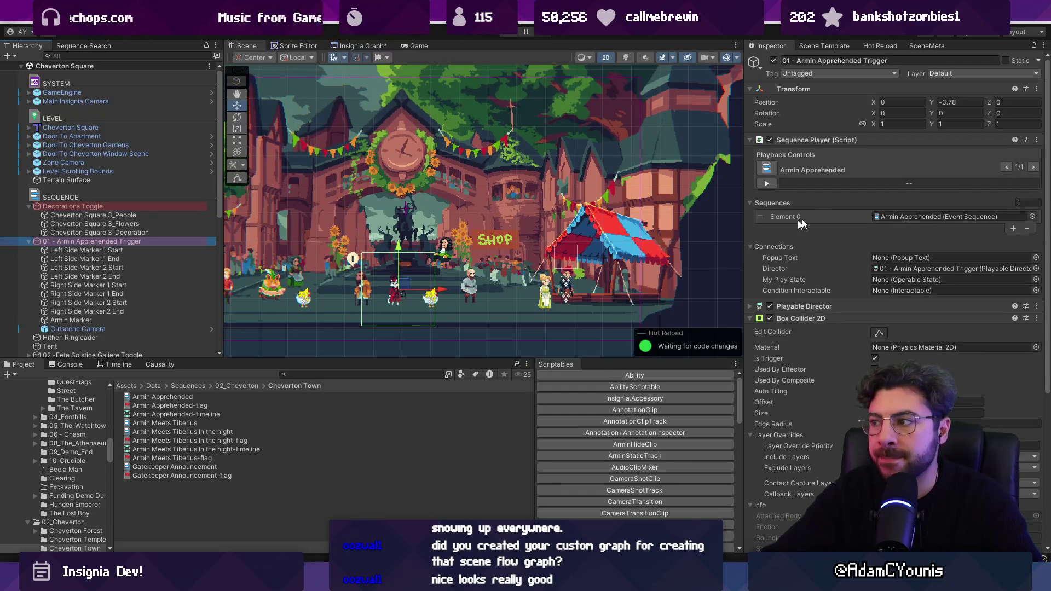
{"action": "left_click", "coordinate": [1036, 140]}
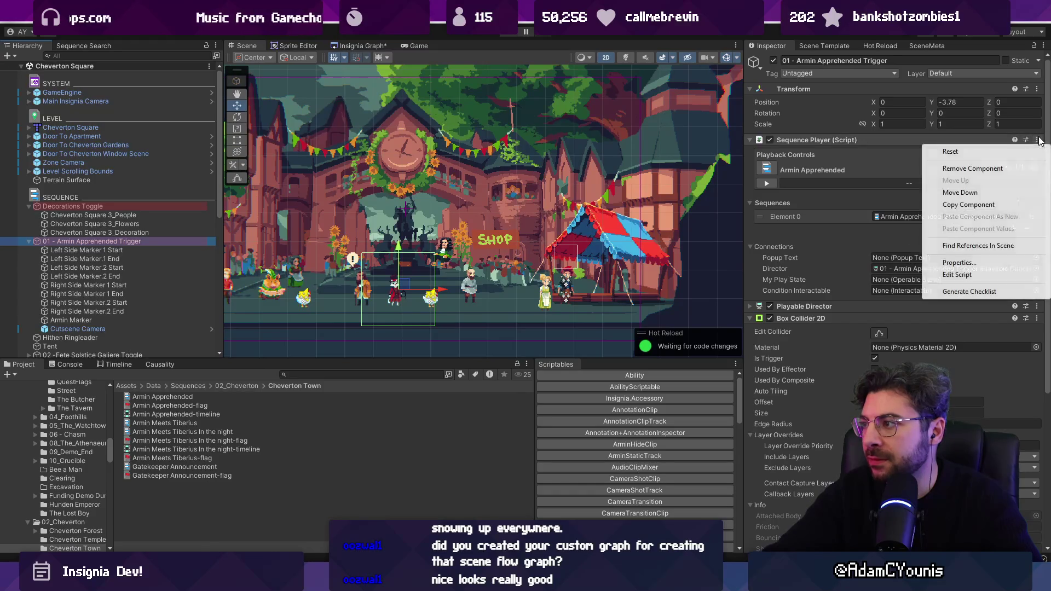
{"action": "left_click", "coordinate": [948, 274]}
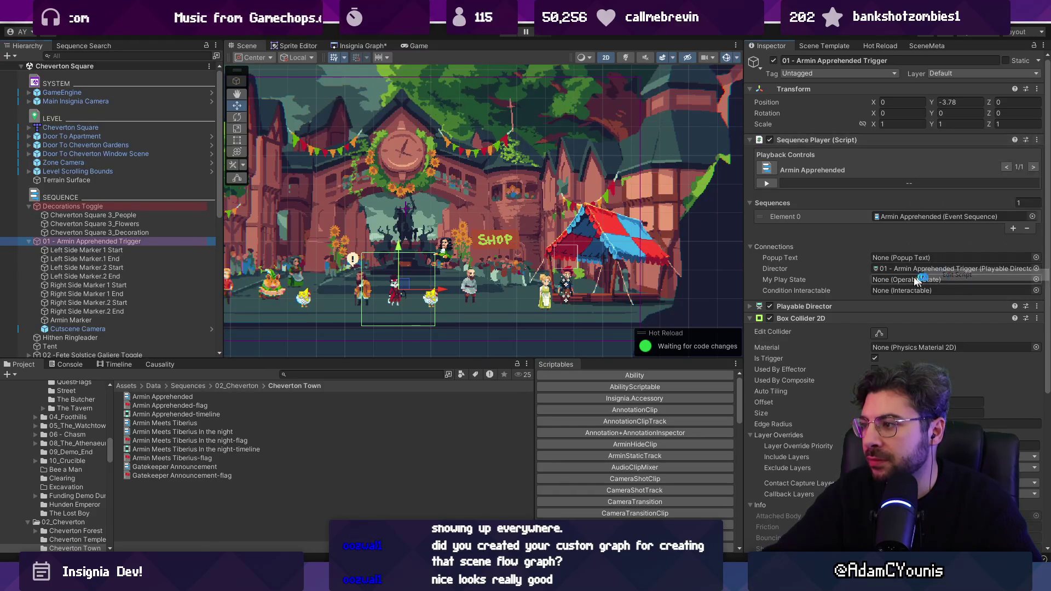
Search SequencePlayer.cs for setactive, gameobj and 'enabled -=', glance at HierarchyIcons.cs, then return to Unity.
{"action": "key", "text": "ctrl+f"}
{"action": "type", "text": "setactive"}
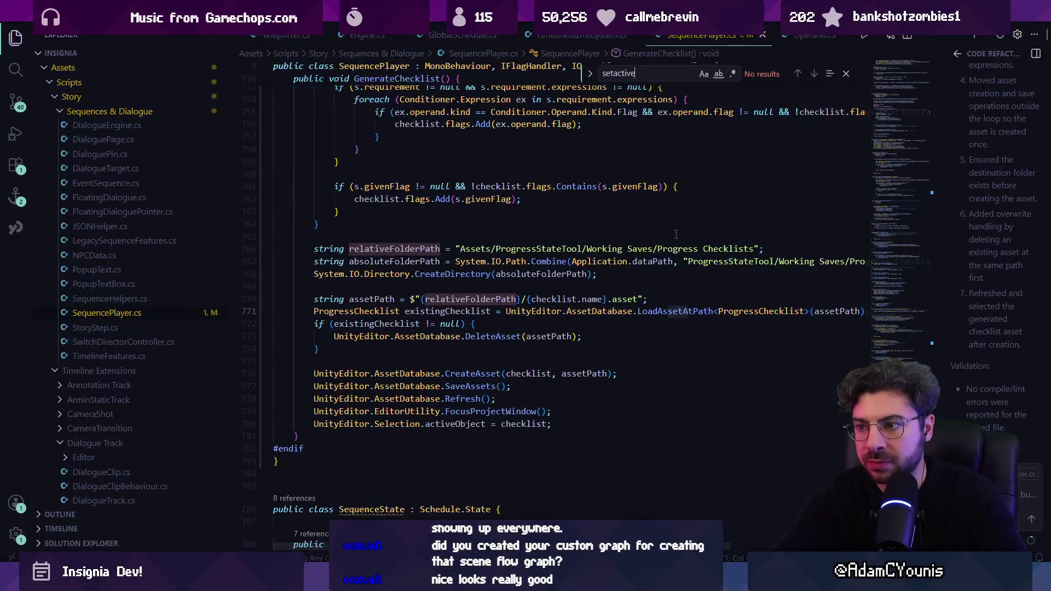
{"action": "key", "text": "BackSpace"}
{"action": "key", "text": "BackSpace"}
{"action": "key", "text": "BackSpace"}
{"action": "type", "text": "gameobj"}
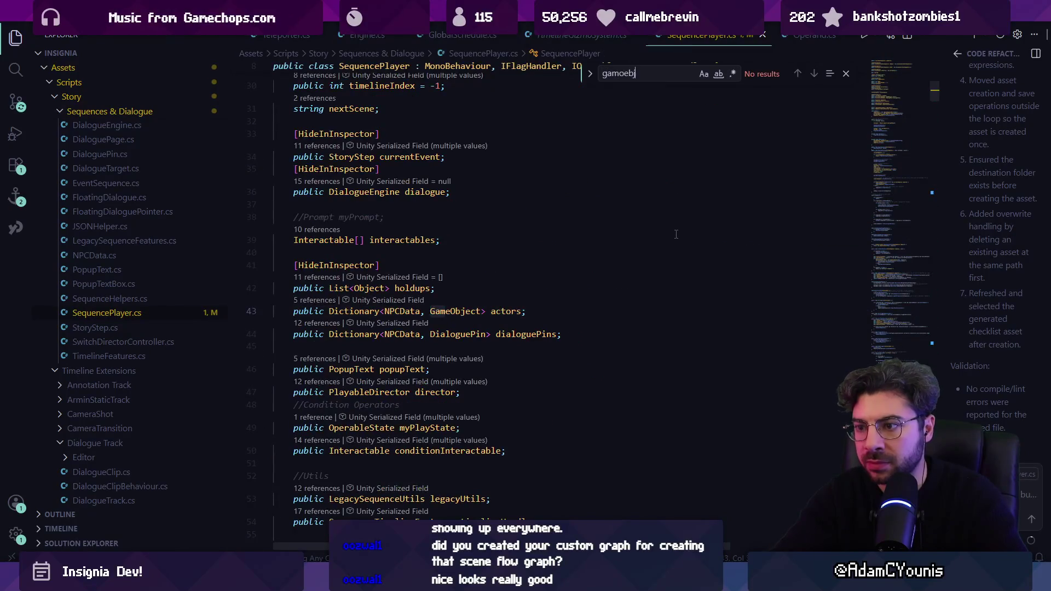
{"action": "key", "text": "BackSpace"}
{"action": "key", "text": "BackSpace"}
{"action": "key", "text": "BackSpace"}
{"action": "type", "text": "setac"}
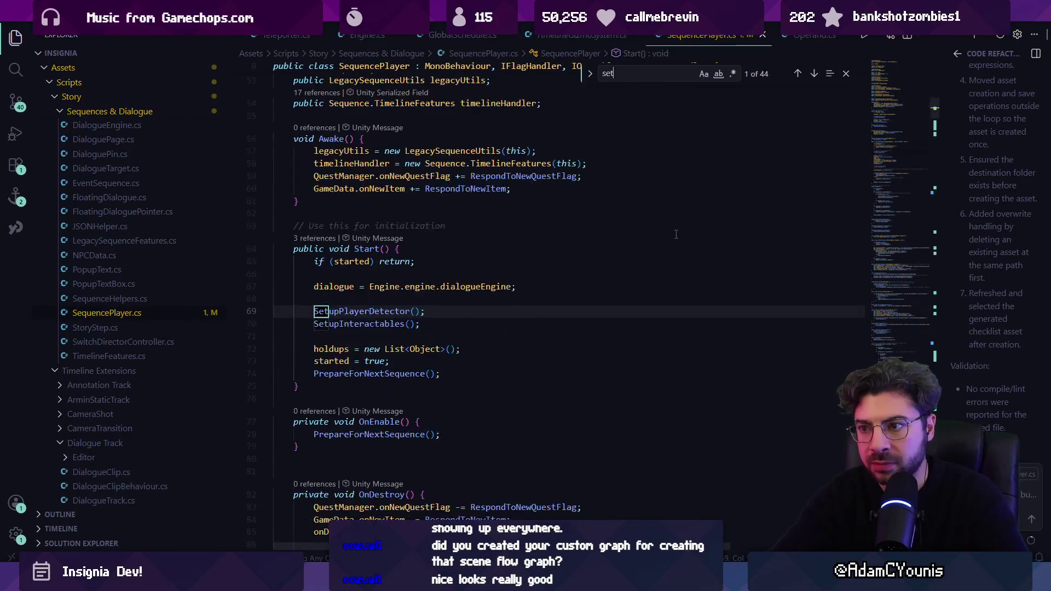
{"action": "key", "text": "BackSpace"}
{"action": "key", "text": "BackSpace"}
{"action": "key", "text": "BackSpace"}
{"action": "type", "text": "enabled -="}
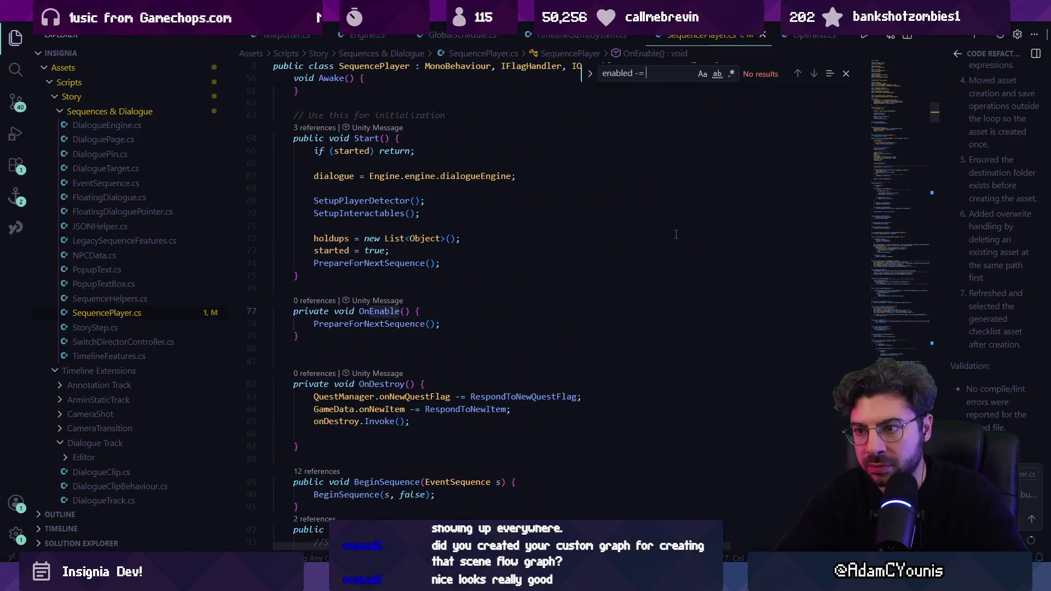
{"action": "key", "text": "Escape"}
{"action": "key", "text": "ctrl+Tab"}
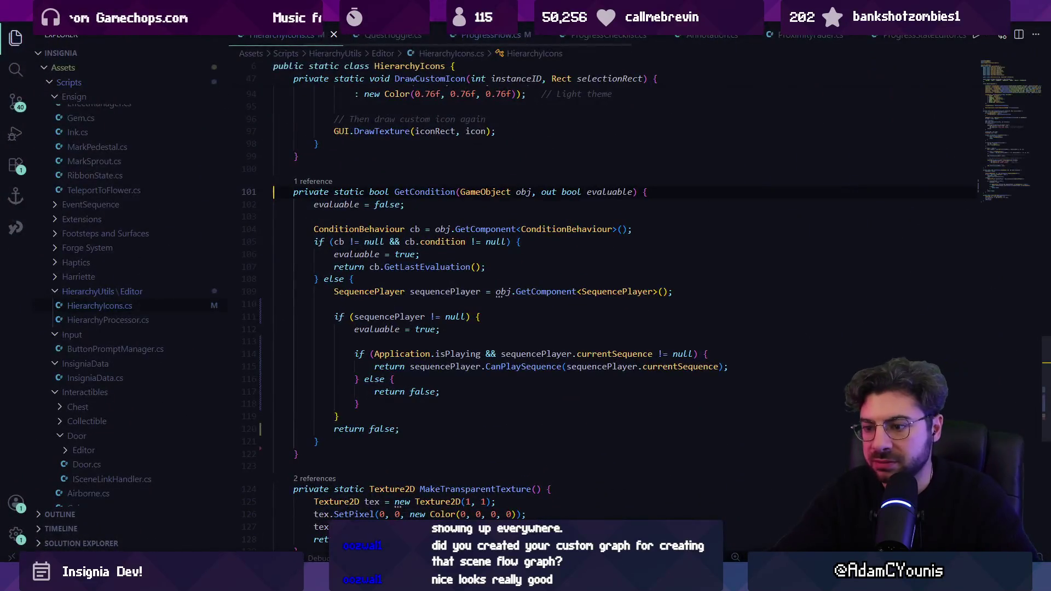
{"action": "key", "text": "alt+Tab"}
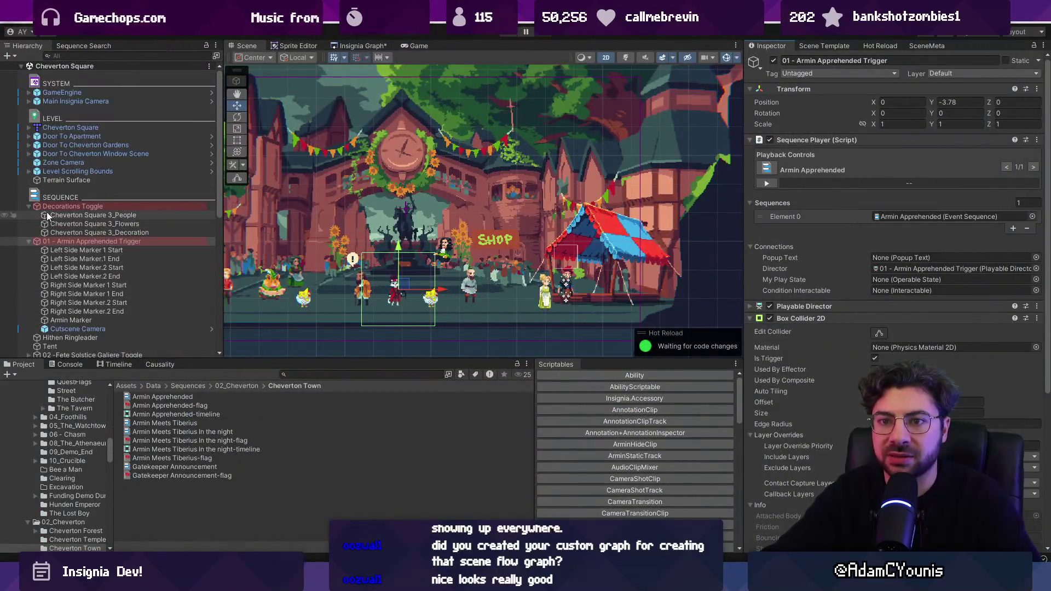
Collapse Decorations Toggle, 01 - Armin Apprehended Trigger and 02 -Fete Solstice Galiere Toggle in the Hierarchy.
{"action": "left_click", "coordinate": [45, 207]}
{"action": "left_click", "coordinate": [28, 206]}
{"action": "left_click", "coordinate": [33, 215]}
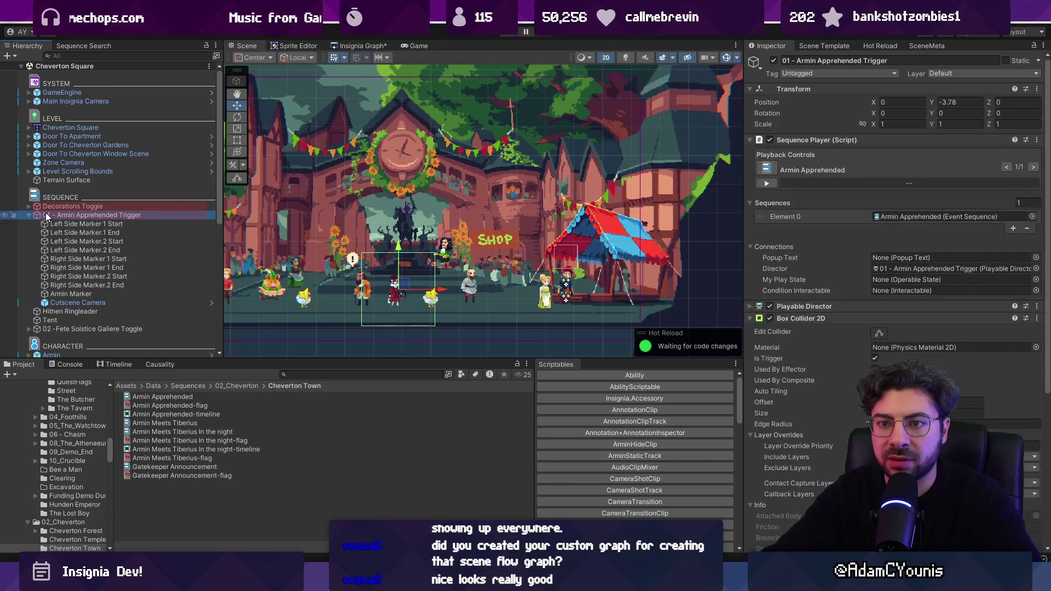
{"action": "left_click", "coordinate": [31, 215]}
{"action": "left_click", "coordinate": [79, 242]}
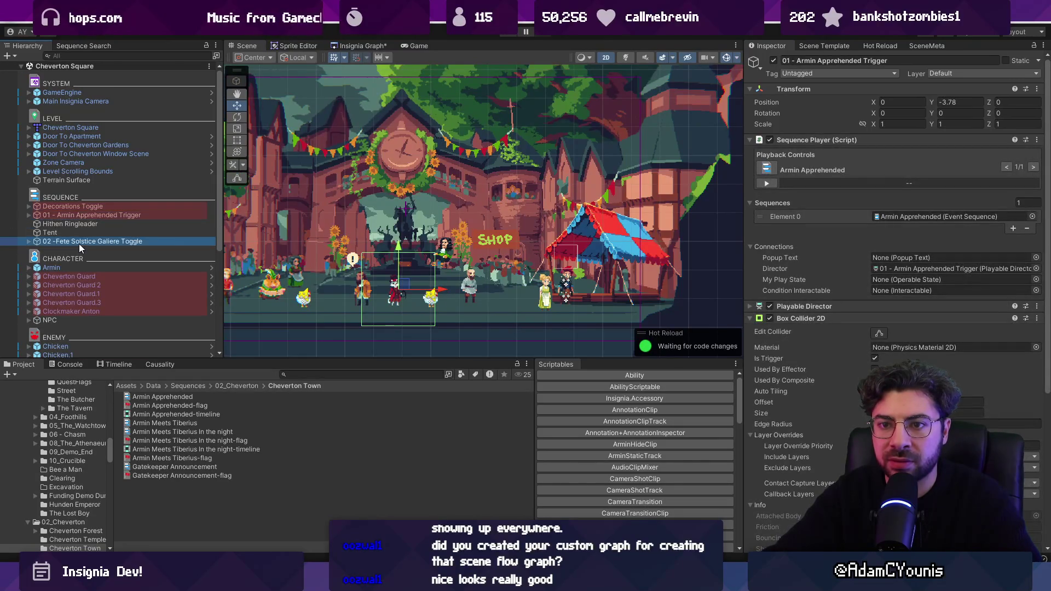
{"action": "left_click", "coordinate": [28, 241]}
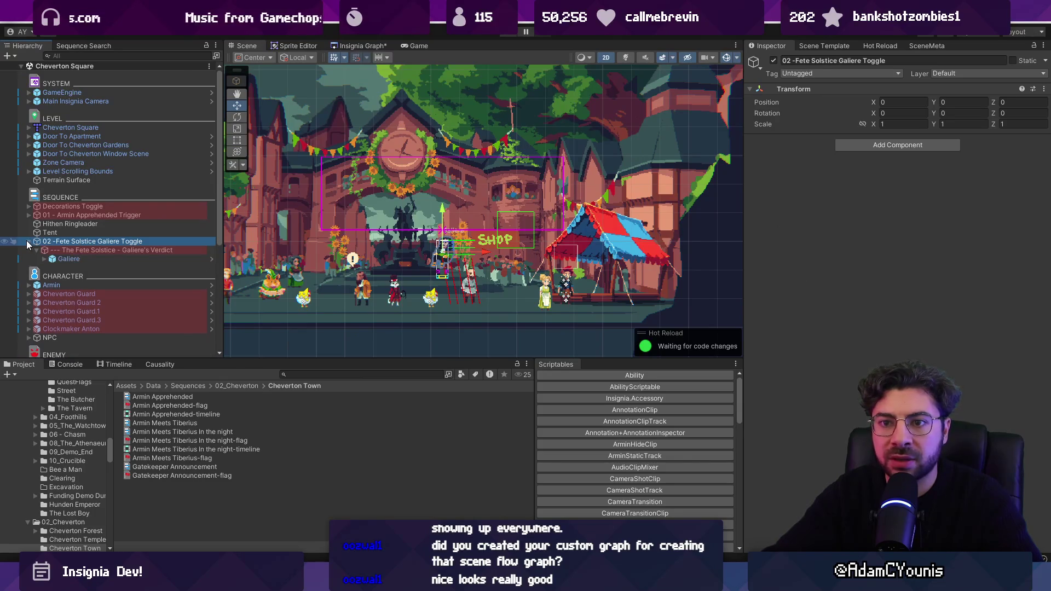
{"action": "left_click", "coordinate": [30, 241]}
Toggle Galiere's Palanquin-Open off and on, then nest it under 02 -Fete Solstice Galiere Toggle.
{"action": "scroll", "coordinate": [52, 234], "scroll_direction": "down", "scroll_amount": 5}
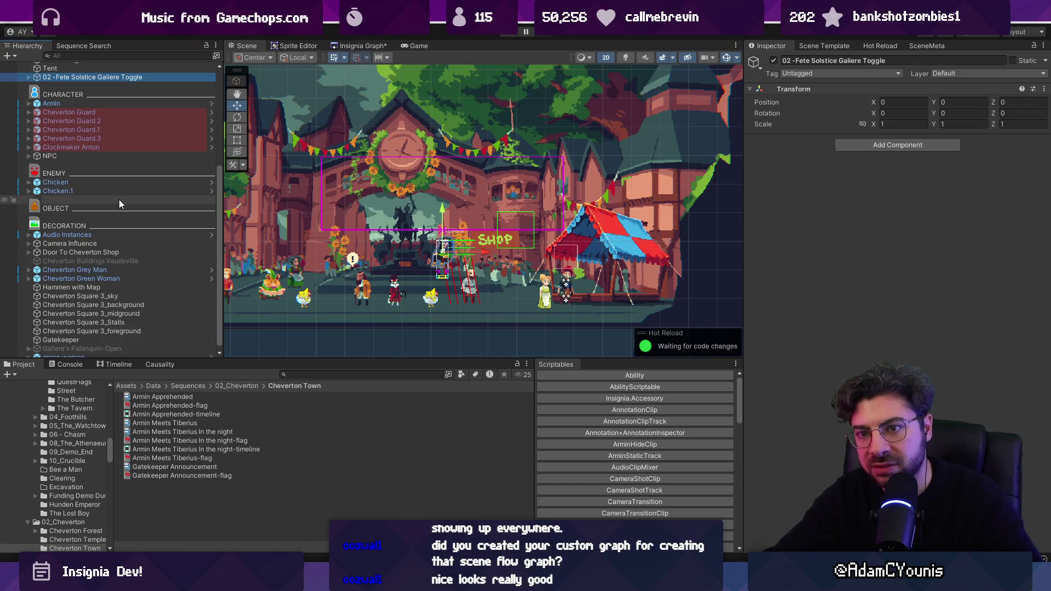
{"action": "scroll", "coordinate": [125, 207], "scroll_direction": "down", "scroll_amount": 1}
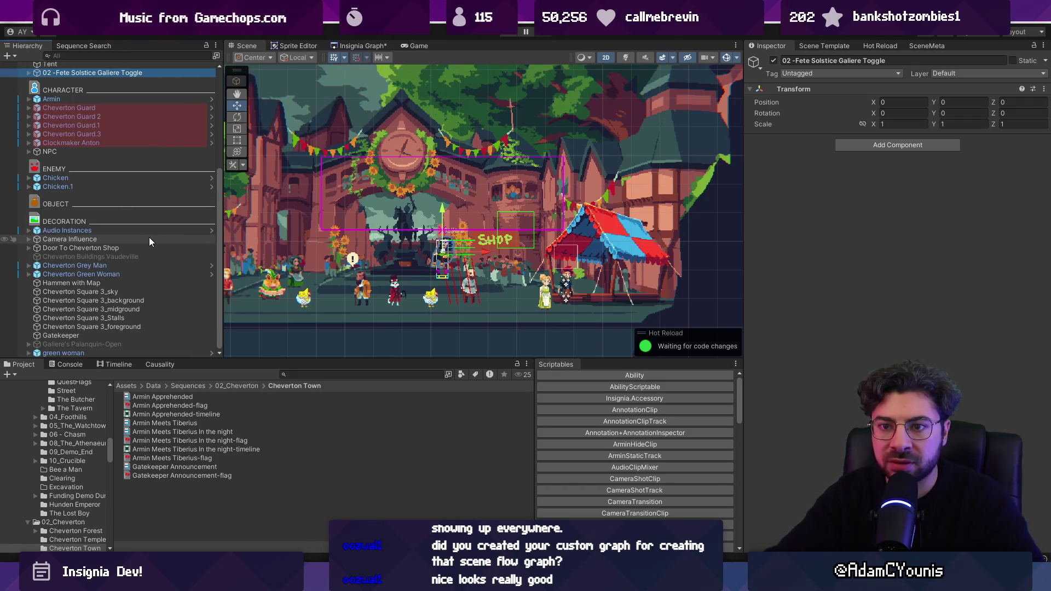
{"action": "left_click", "coordinate": [113, 343]}
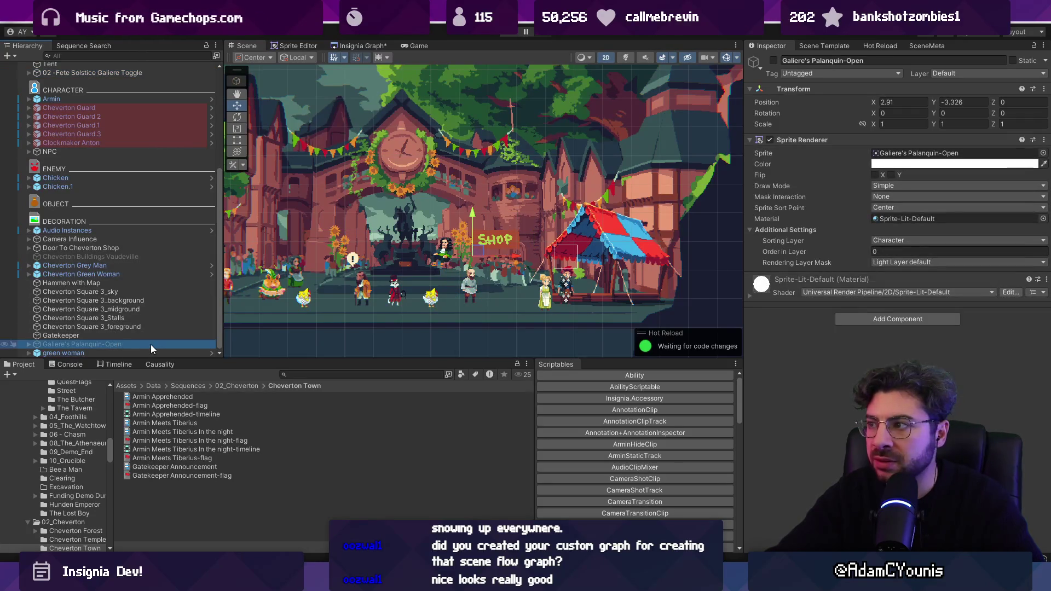
{"action": "key", "text": "Right"}
{"action": "left_click", "coordinate": [773, 60]}
{"action": "left_click", "coordinate": [773, 61]}
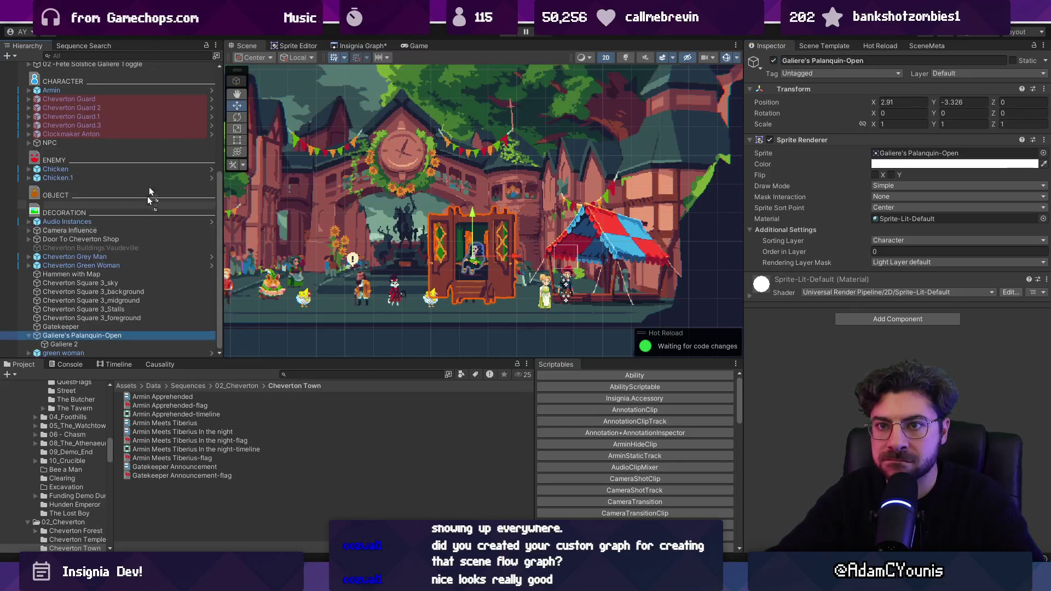
{"action": "mouse_move", "coordinate": [150, 70]}
{"action": "left_mouse_down"}
{"action": "mouse_move", "coordinate": [152, 62]}
{"action": "mouse_move", "coordinate": [153, 238]}
{"action": "left_mouse_up"}
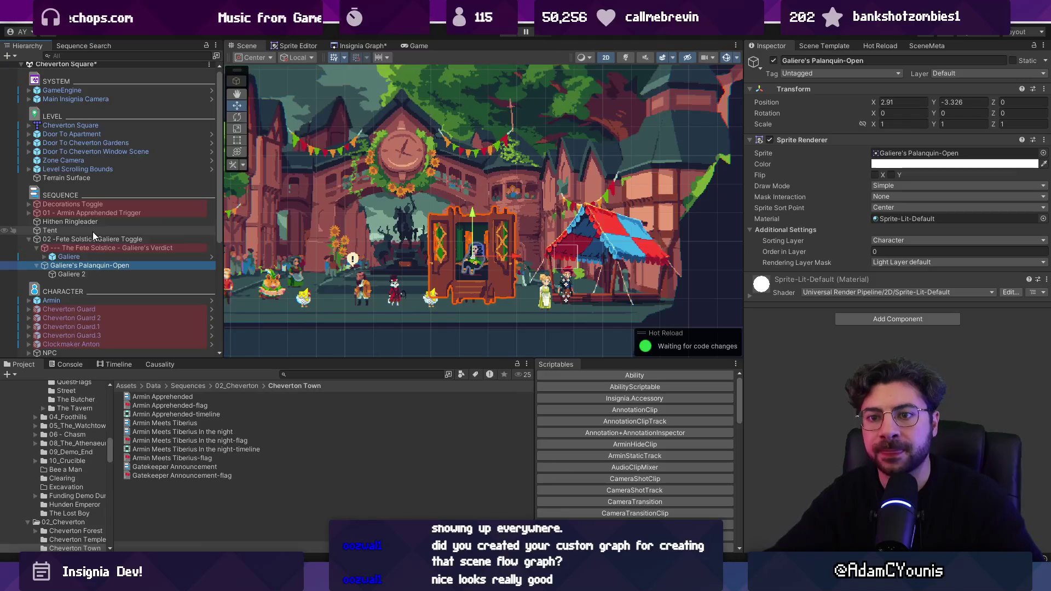
Nudge Galiere's Verdict right and down to X 3.911, Y -3.347 over the palanquin.
{"action": "left_click", "coordinate": [99, 249]}
{"action": "scroll", "coordinate": [462, 243], "scroll_direction": "up", "scroll_amount": 3}
{"action": "scroll", "coordinate": [462, 244], "scroll_direction": "up", "scroll_amount": 2}
{"action": "left_click_drag", "start_coordinate": [482, 265], "coordinate": [528, 268]}
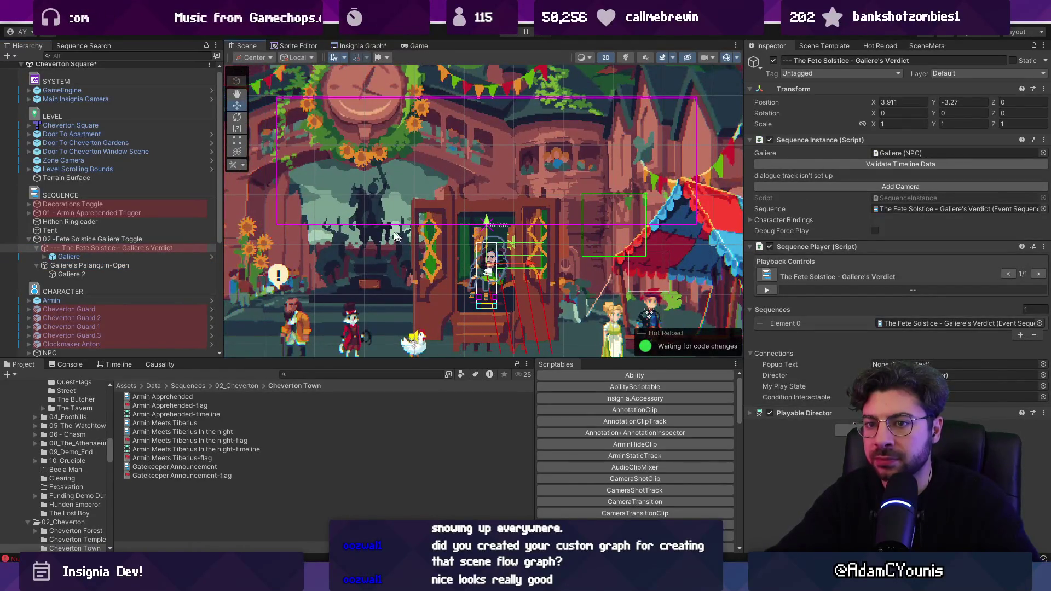
{"action": "left_click_drag", "start_coordinate": [489, 227], "coordinate": [488, 237]}
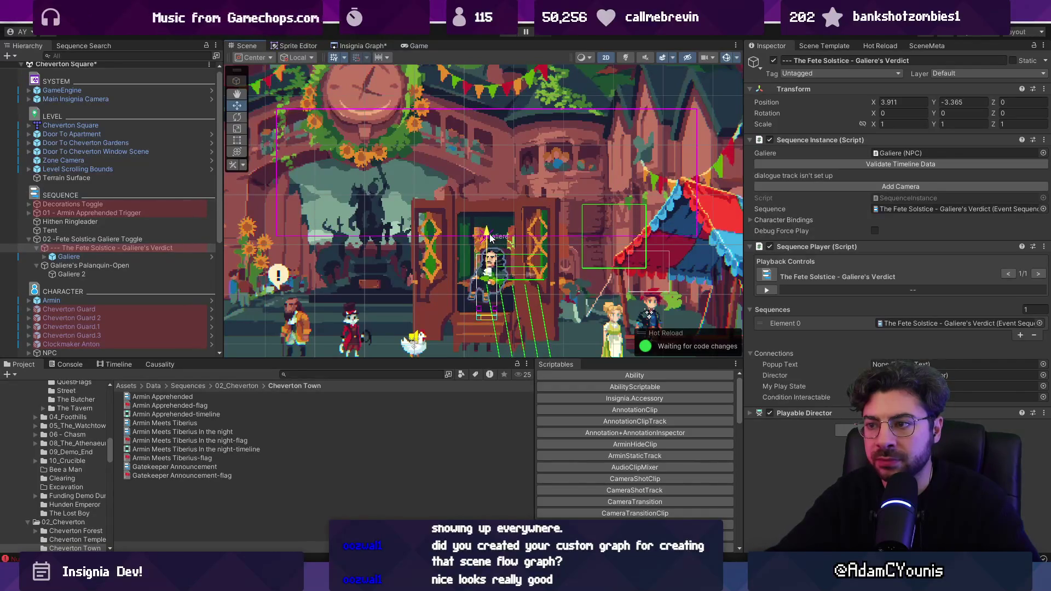
{"action": "left_click", "coordinate": [29, 241]}
{"action": "left_click", "coordinate": [57, 232]}
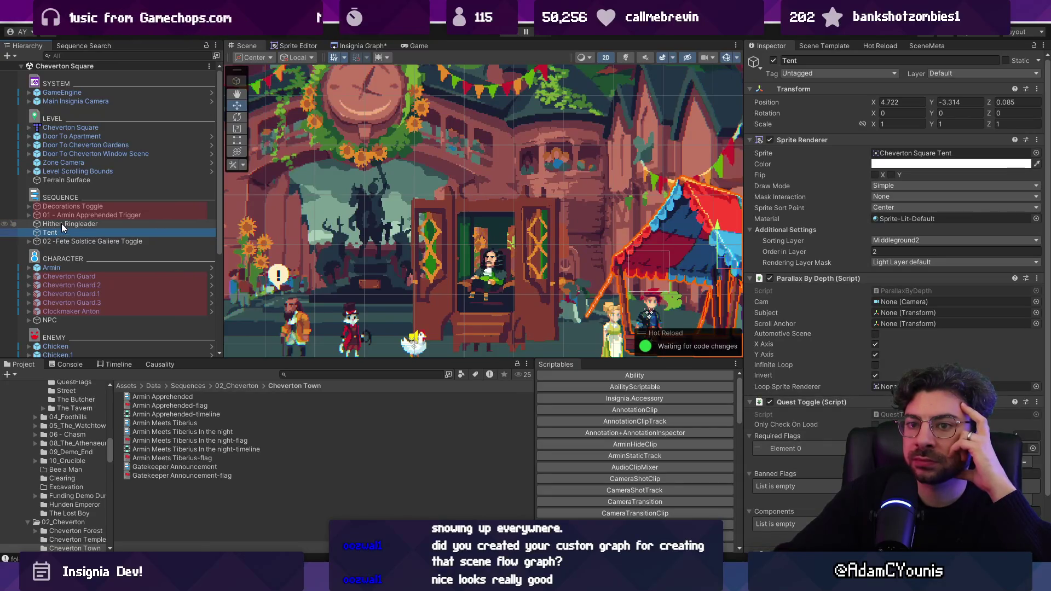
Nest Tent and Hithen Ringleader as children of Decorations Toggle, then collapse that group.
{"action": "left_click_drag", "start_coordinate": [63, 205], "coordinate": [64, 205]}
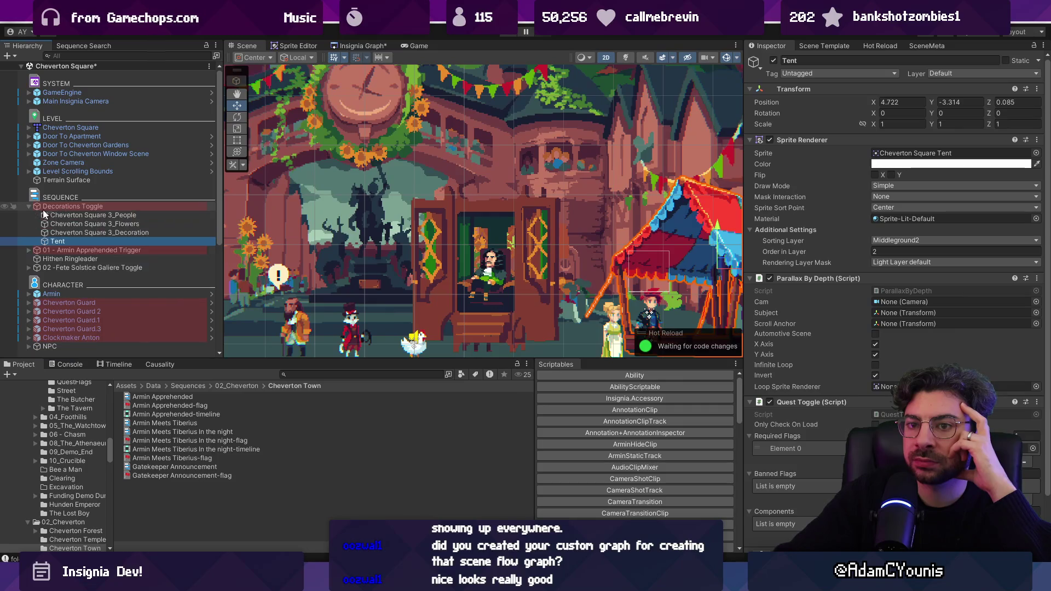
{"action": "left_click", "coordinate": [82, 259]}
{"action": "left_click_drag", "start_coordinate": [68, 261], "coordinate": [74, 242]}
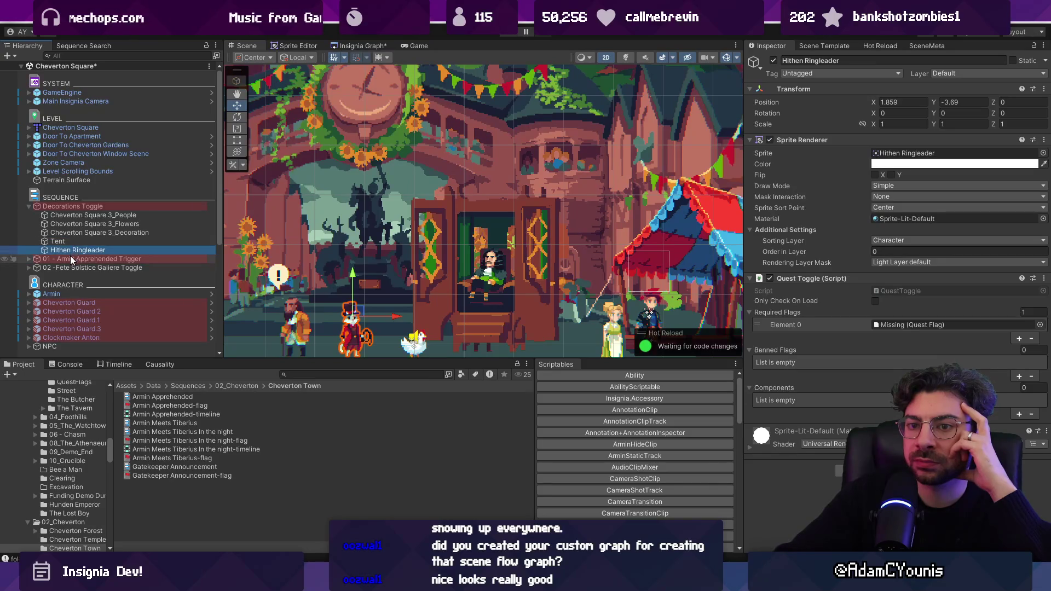
{"action": "left_click", "coordinate": [28, 206]}
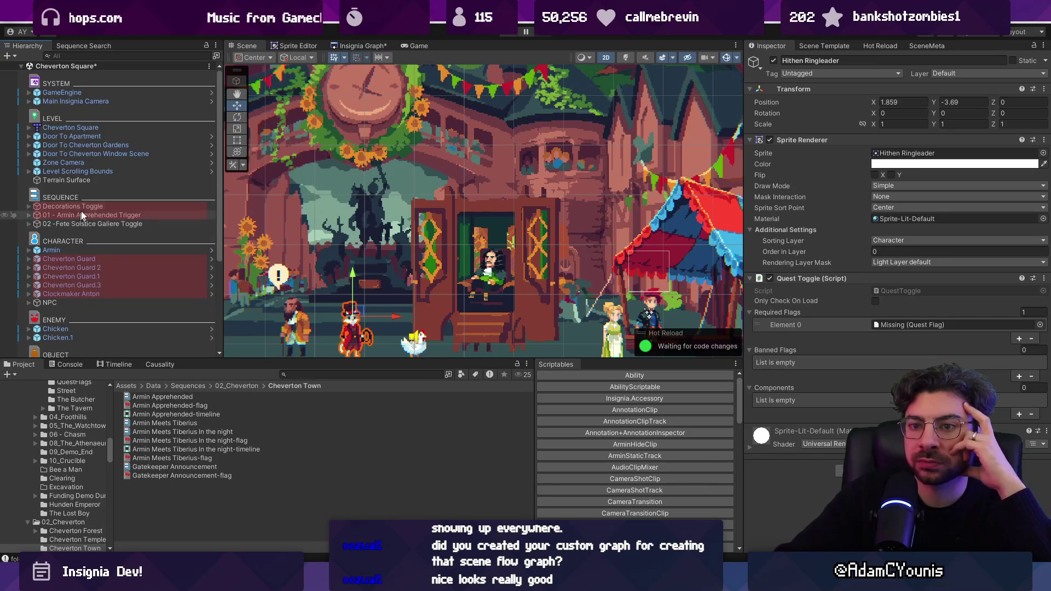
{"action": "scroll", "coordinate": [87, 213], "scroll_direction": "down", "scroll_amount": 5}
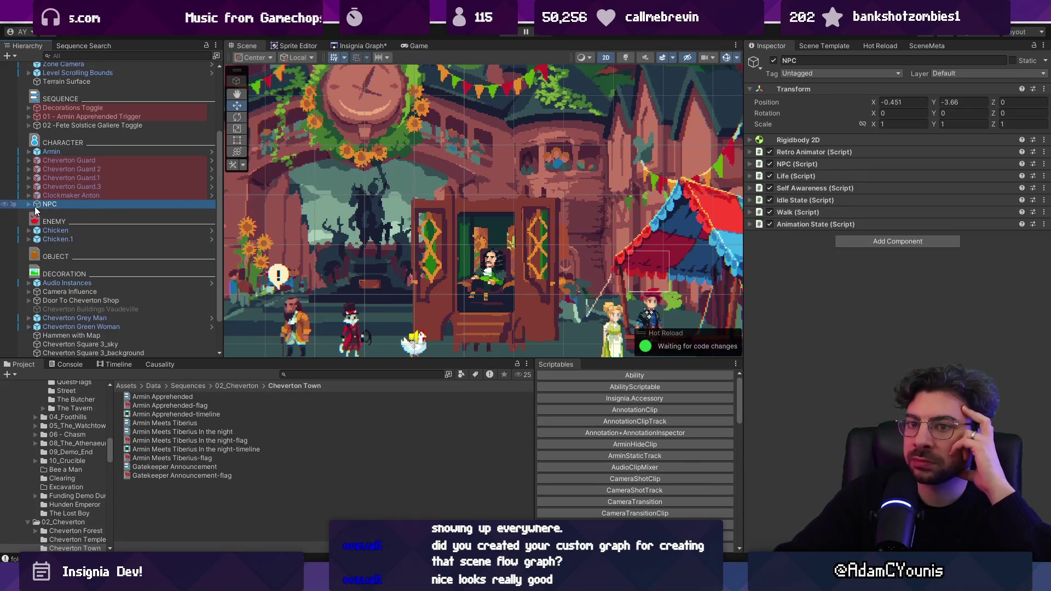
Inspect NPC's Sprite child, Camera Influence and Door To Cheverton Shop in the Hierarchy.
{"action": "left_click", "coordinate": [28, 204]}
{"action": "left_click", "coordinate": [47, 210]}
{"action": "double_click", "coordinate": [47, 205]}
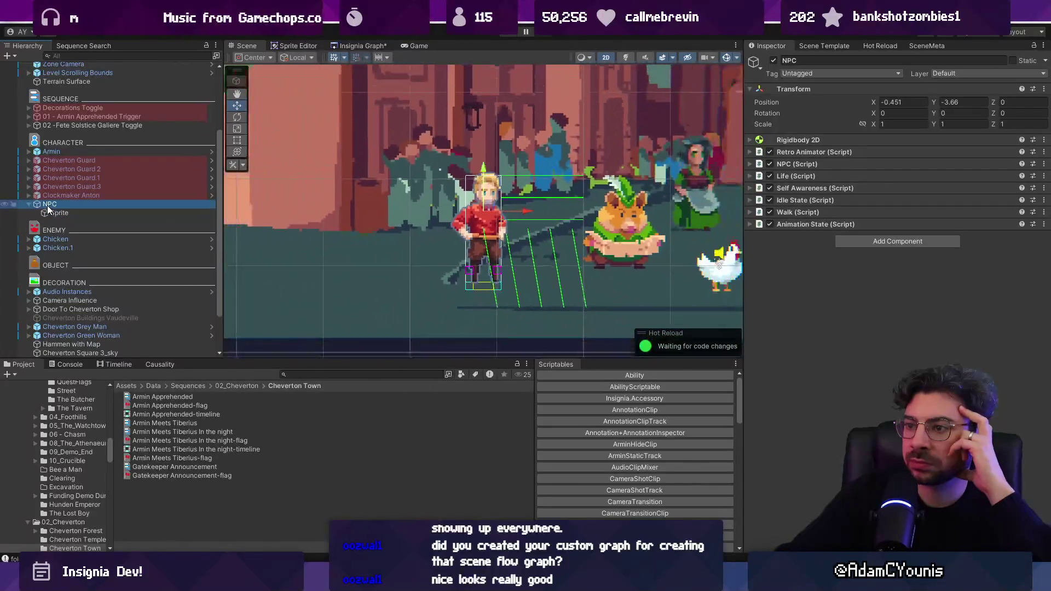
{"action": "scroll", "coordinate": [126, 211], "scroll_direction": "down", "scroll_amount": 2}
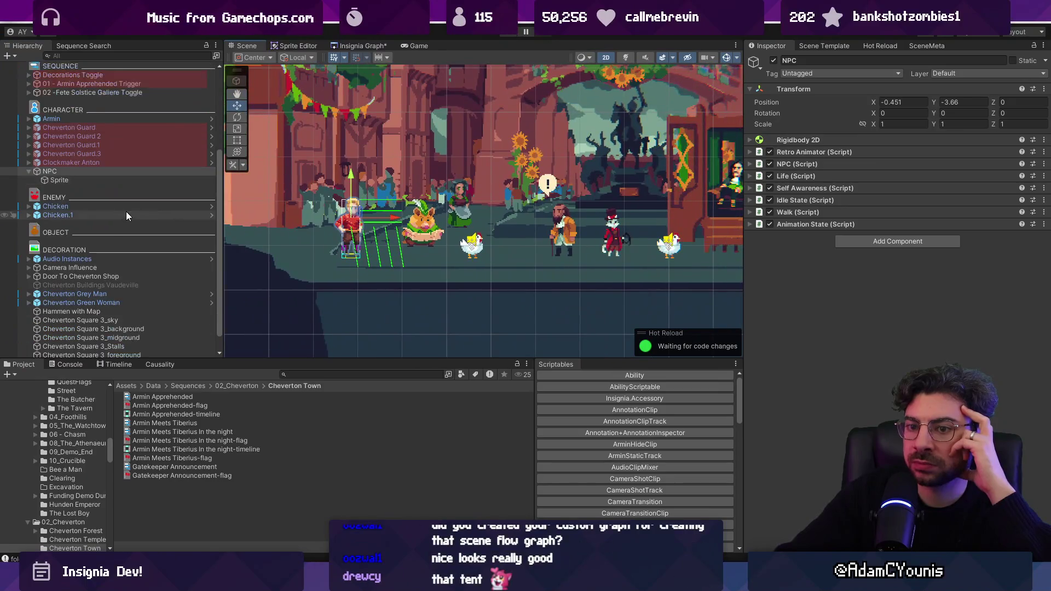
{"action": "left_click", "coordinate": [125, 258]}
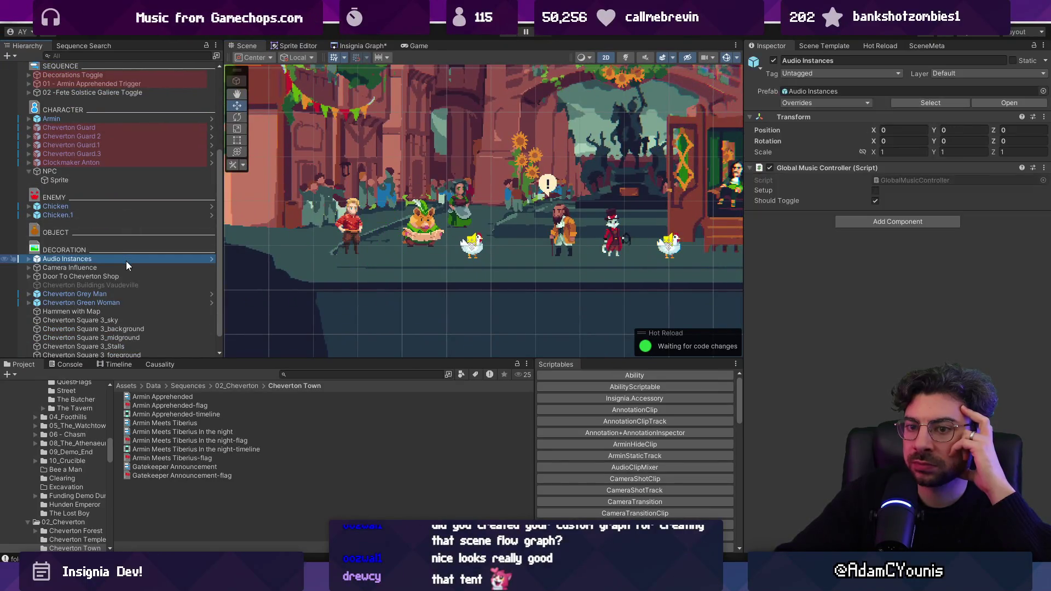
{"action": "left_click", "coordinate": [101, 275]}
{"action": "scroll", "coordinate": [109, 267], "scroll_direction": "down", "scroll_amount": 2}
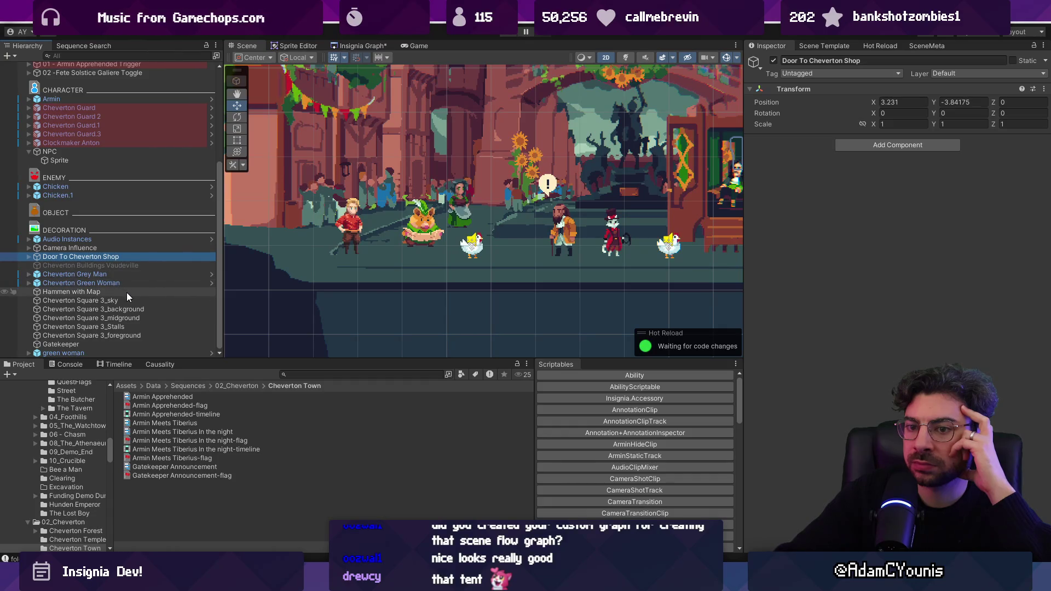
Frame the Cheverton Square backdrop and step through its layers to 3_foreground.
{"action": "double_click", "coordinate": [130, 310]}
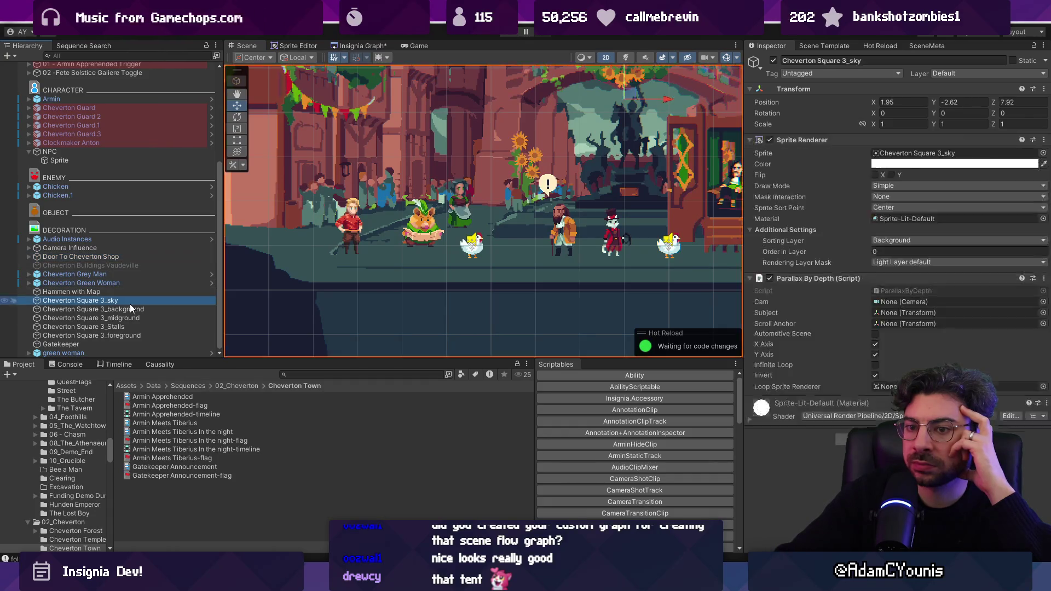
{"action": "key", "text": "Down"}
{"action": "key", "text": "Down"}
{"action": "key", "text": "Down"}
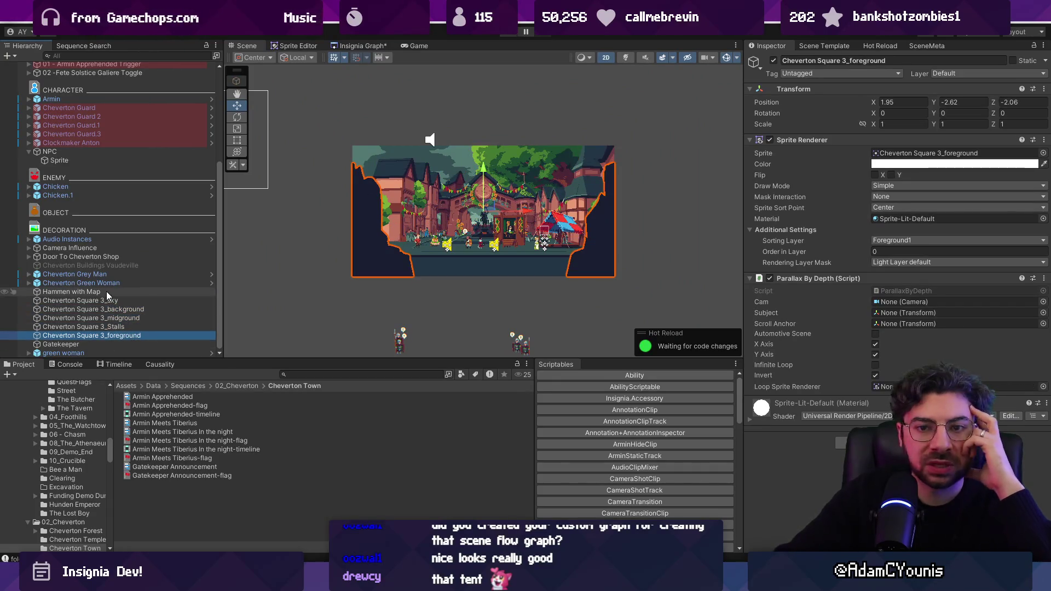
{"action": "scroll", "coordinate": [484, 219], "scroll_direction": "up", "scroll_amount": 5}
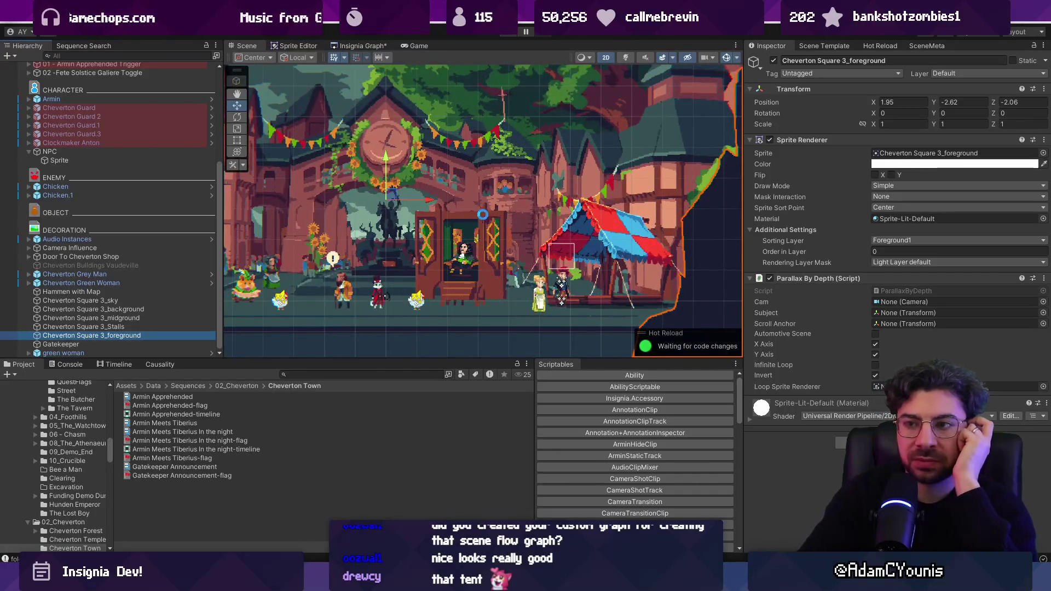
{"action": "scroll", "coordinate": [119, 150], "scroll_direction": "up", "scroll_amount": 5}
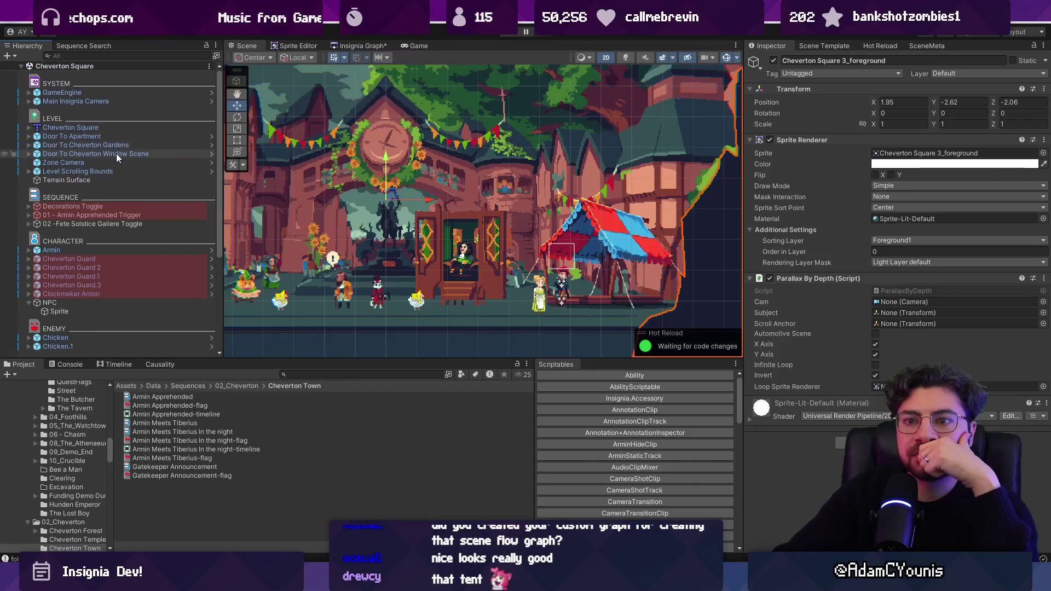
{"action": "left_click", "coordinate": [122, 221]}
Expand the Fete Solstice toggle and inspect Galiere's Verdict and Galiere's Palanquin-Open.
{"action": "left_click", "coordinate": [28, 223]}
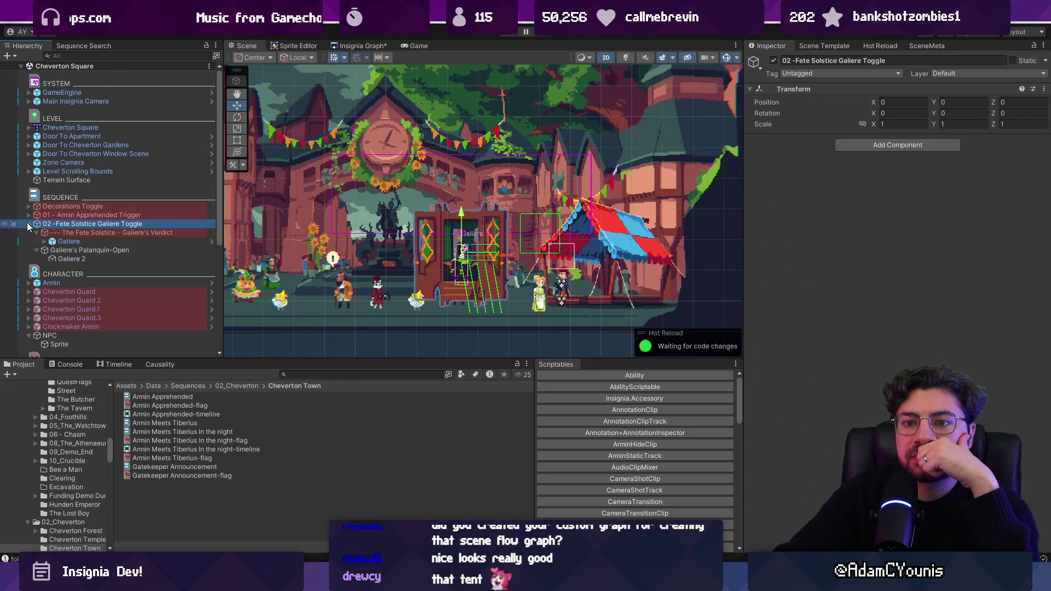
{"action": "left_click", "coordinate": [61, 233]}
{"action": "left_click", "coordinate": [38, 233]}
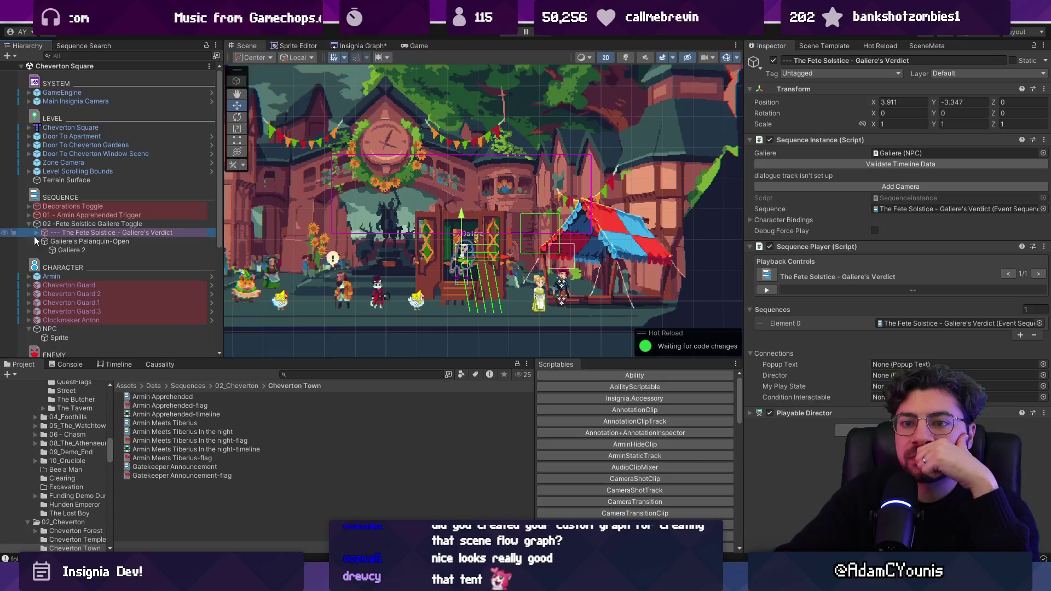
{"action": "left_click", "coordinate": [37, 242]}
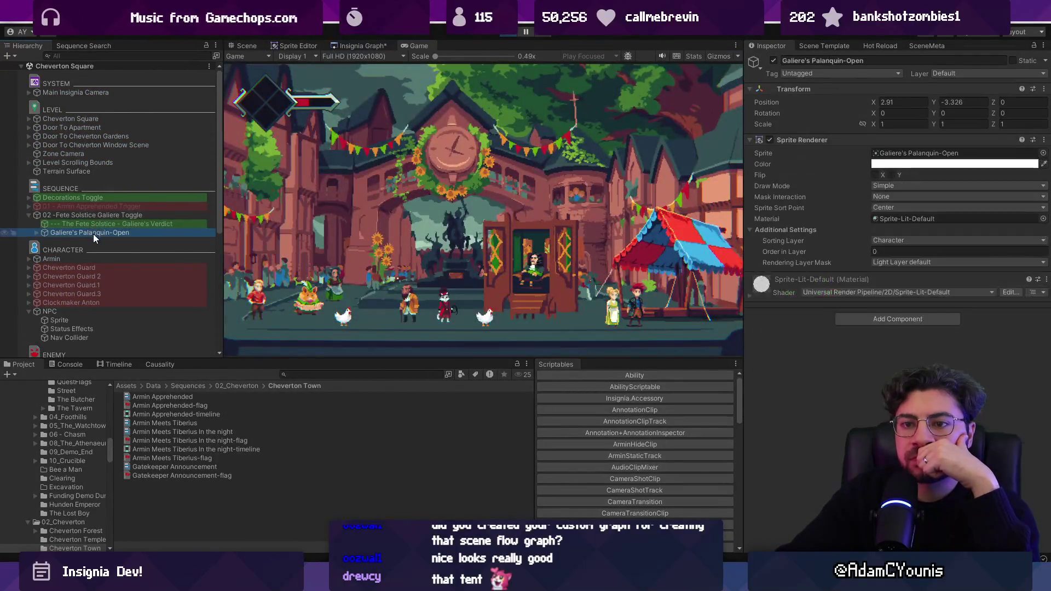
Playtest the scene while inspecting 01 - Armin Apprehended Trigger, then stop Play.
{"action": "left_click", "coordinate": [87, 225]}
{"action": "left_click", "coordinate": [36, 233]}
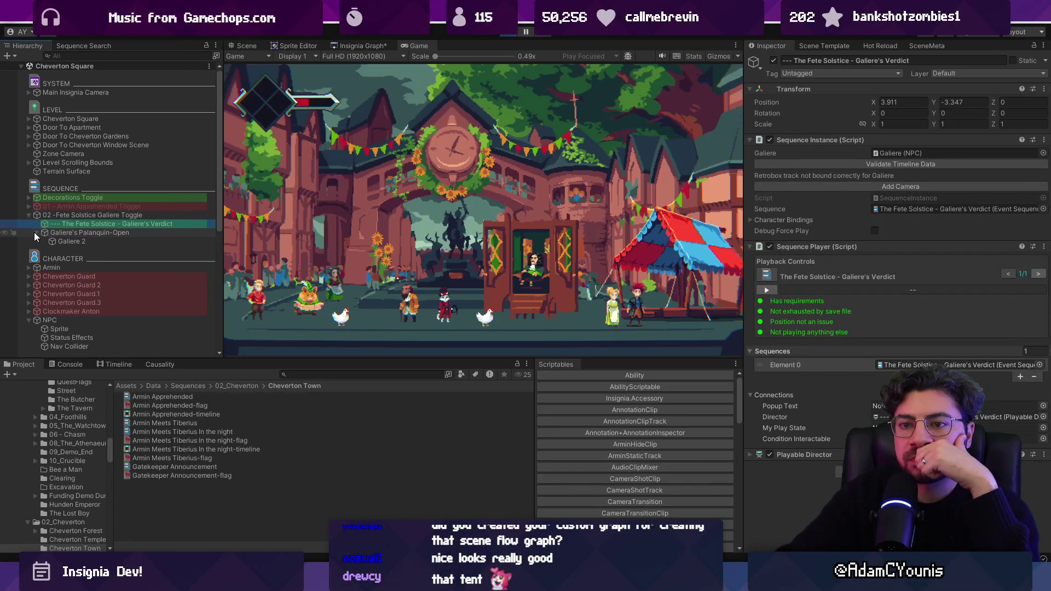
{"action": "left_click", "coordinate": [31, 206]}
{"action": "left_click", "coordinate": [59, 207]}
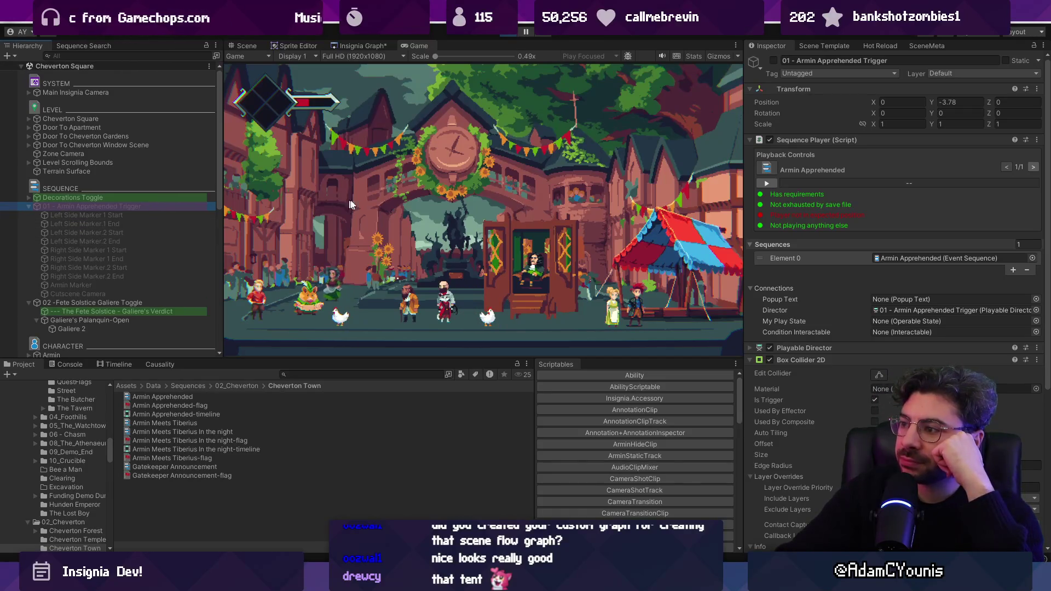
{"action": "scroll", "coordinate": [898, 301], "scroll_direction": "down", "scroll_amount": 5}
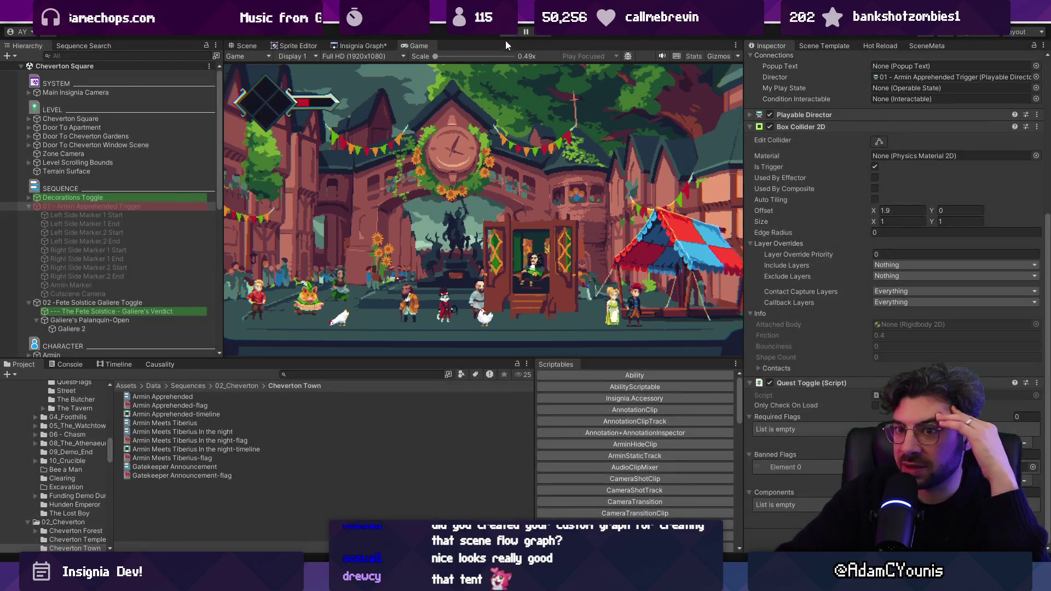
{"action": "left_click", "coordinate": [512, 32]}
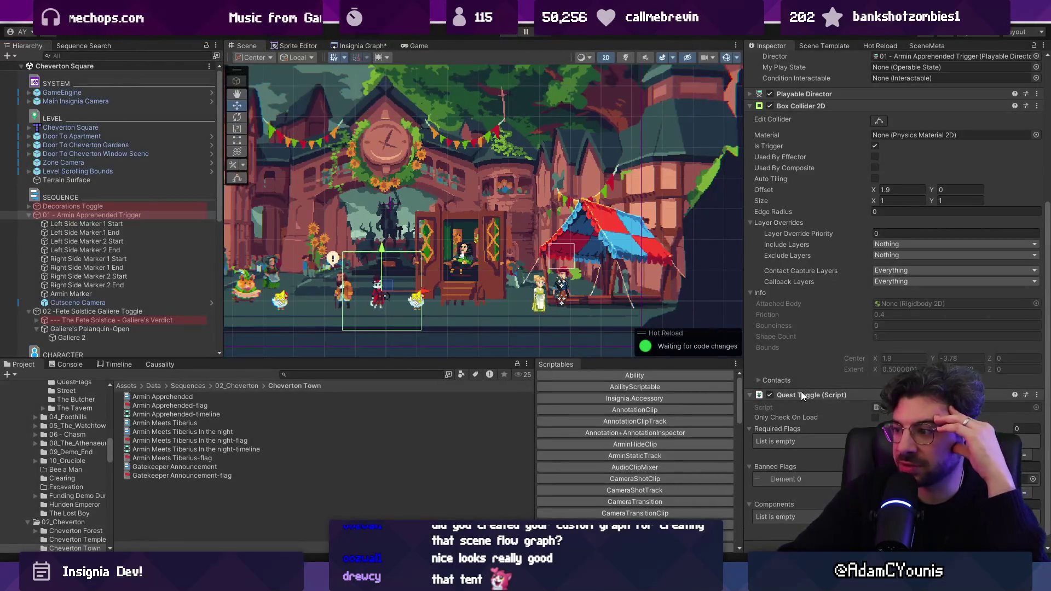
Reselect 01 - Armin Apprehended Trigger and collapse its Box Collider 2D details.
{"action": "left_click", "coordinate": [110, 218]}
{"action": "scroll", "coordinate": [797, 383], "scroll_direction": "down", "scroll_amount": 1}
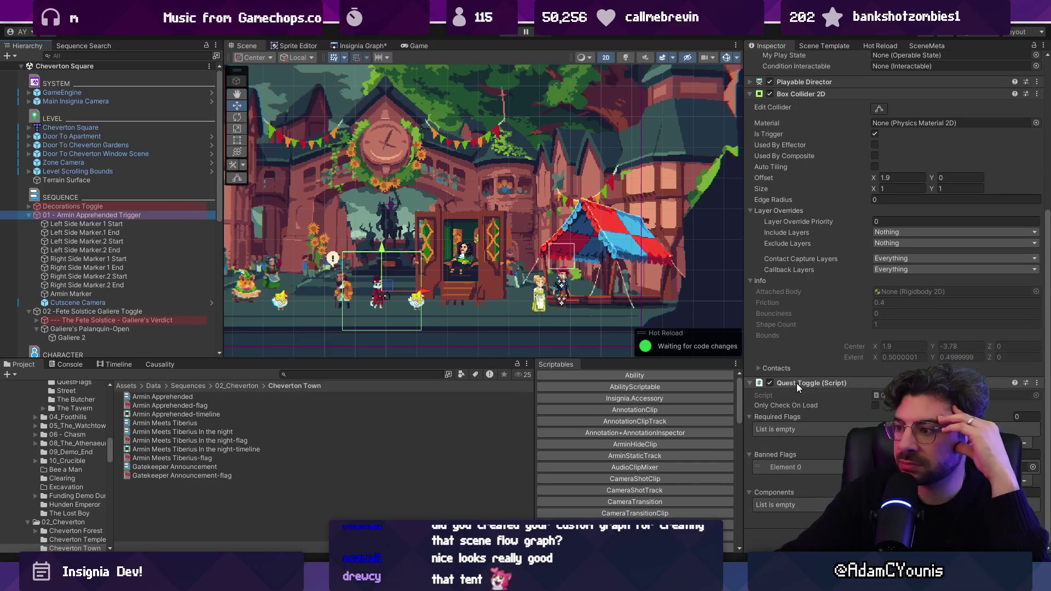
{"action": "scroll", "coordinate": [790, 380], "scroll_direction": "up", "scroll_amount": 5}
{"action": "left_click", "coordinate": [796, 273]}
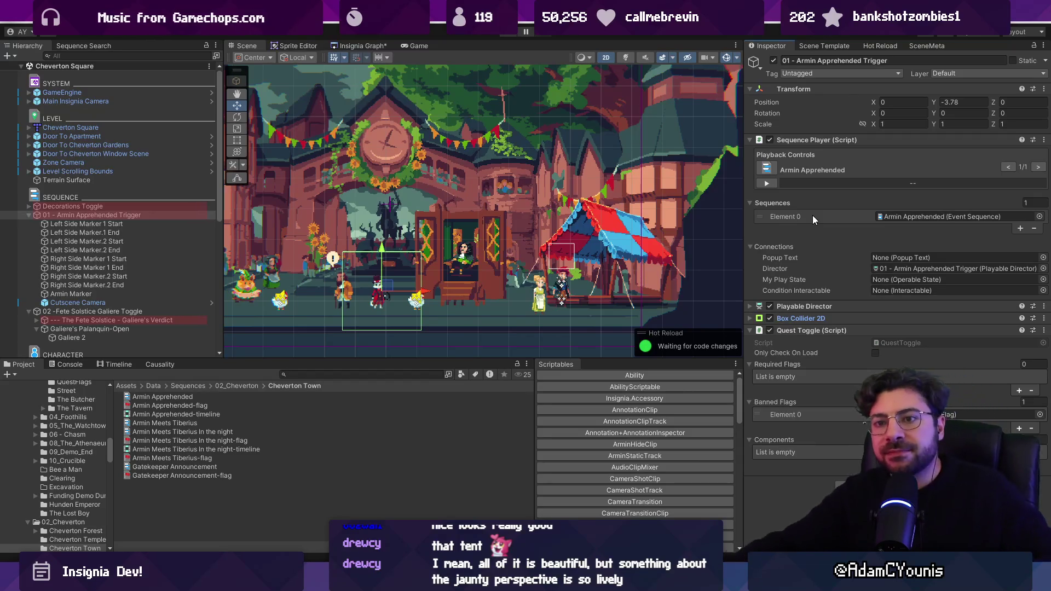
{"action": "right_click", "coordinate": [153, 215]}
Create an empty parent for the trigger named '01 - Armin Apprehended'.
{"action": "left_click", "coordinate": [219, 275]}
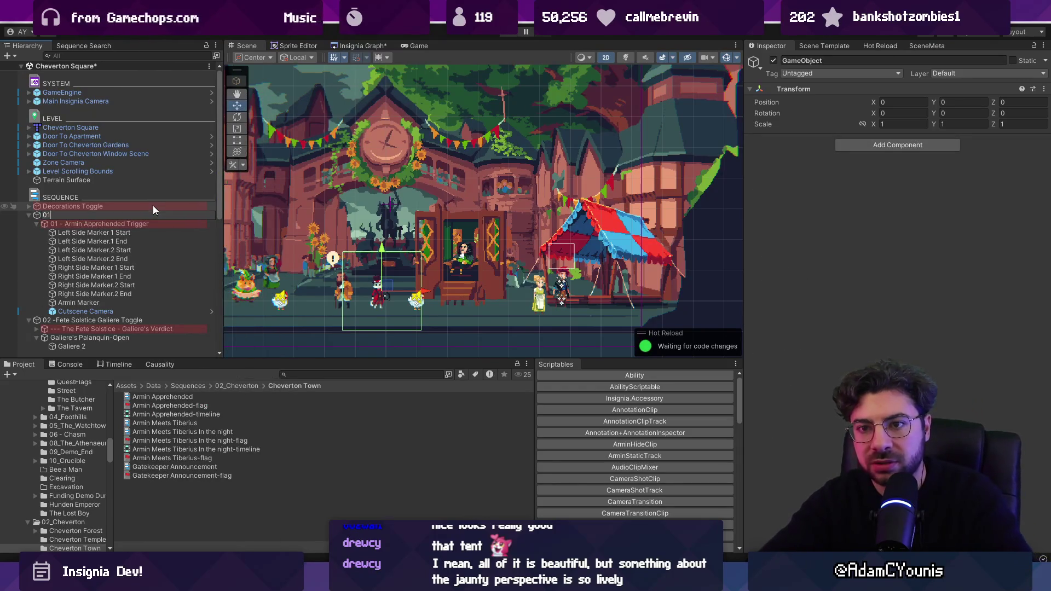
{"action": "type", "text": "01 - Ammu"}
{"action": "key", "text": "BackSpace"}
{"action": "key", "text": "BackSpace"}
{"action": "key", "text": "BackSpace"}
{"action": "type", "text": "rmin Apprehended"}
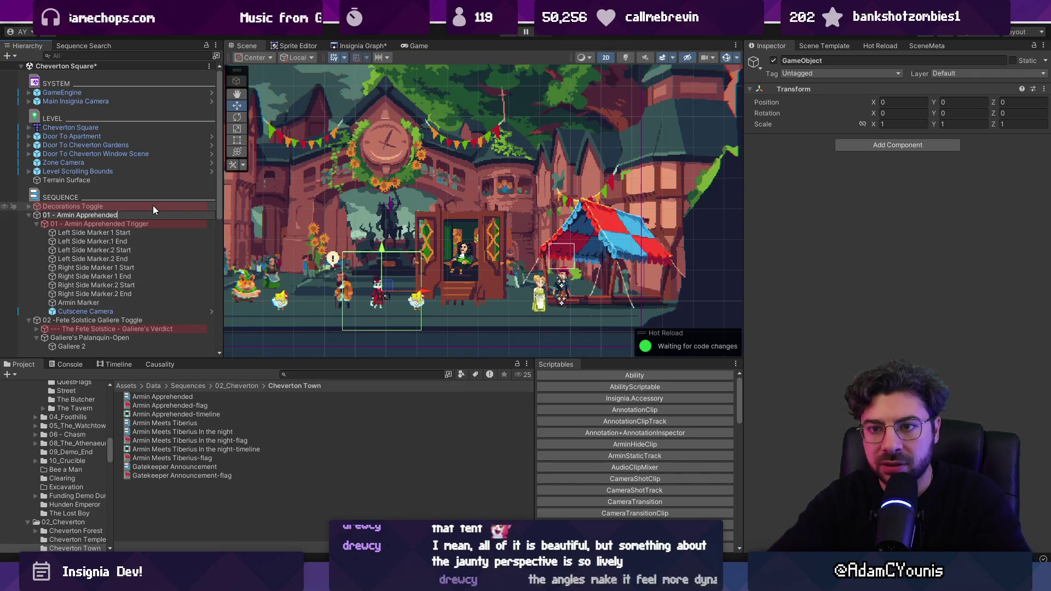
{"action": "key", "text": "Return"}
Add a Sequence Instance component to the trigger and move it above Sequence Player.
{"action": "left_click", "coordinate": [150, 228]}
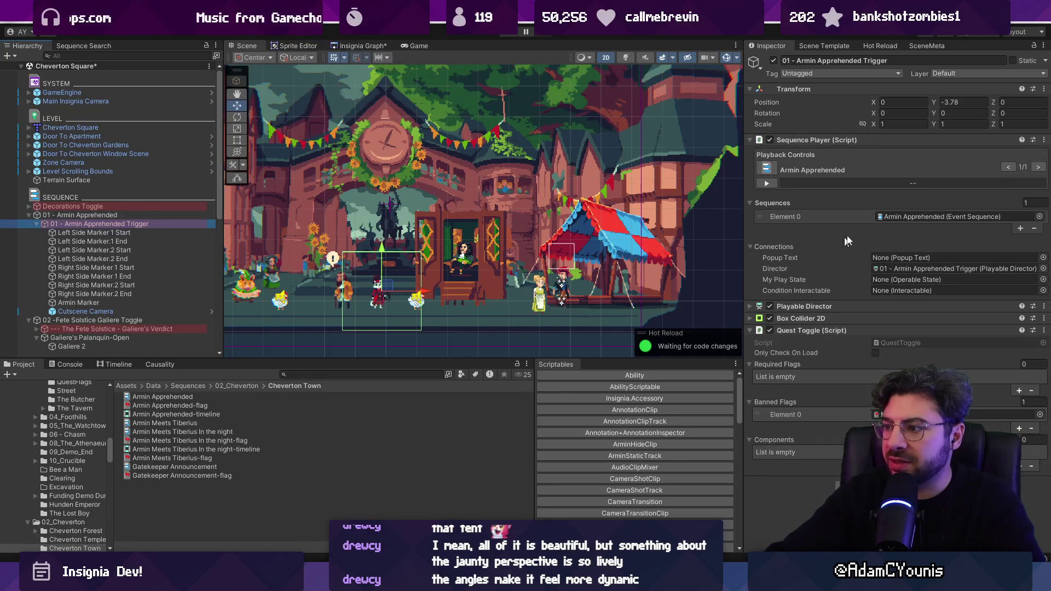
{"action": "left_click", "coordinate": [105, 216]}
{"action": "left_click", "coordinate": [111, 222]}
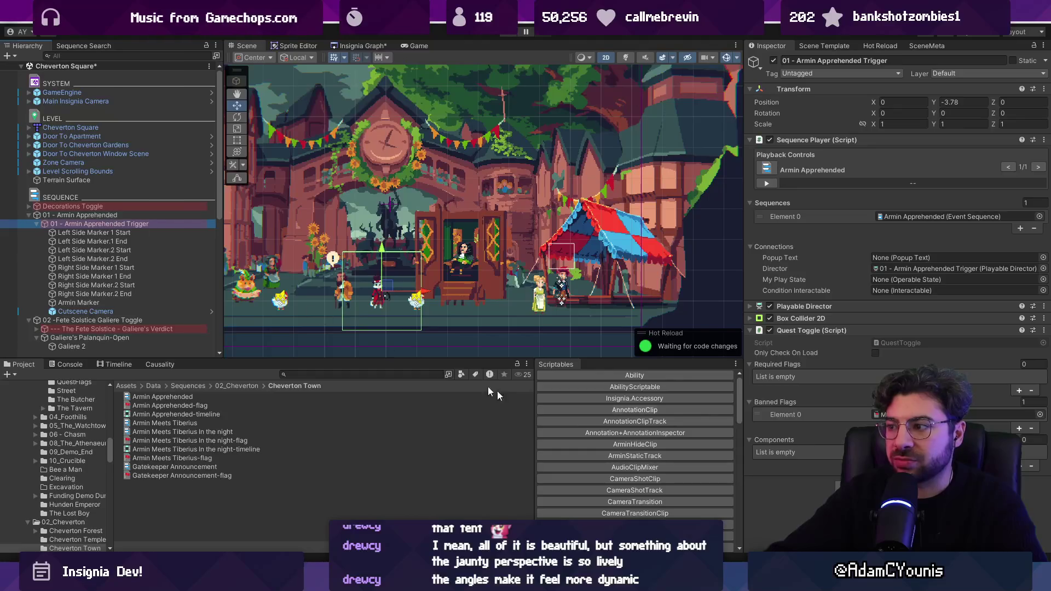
{"action": "key", "text": "BackSpace"}
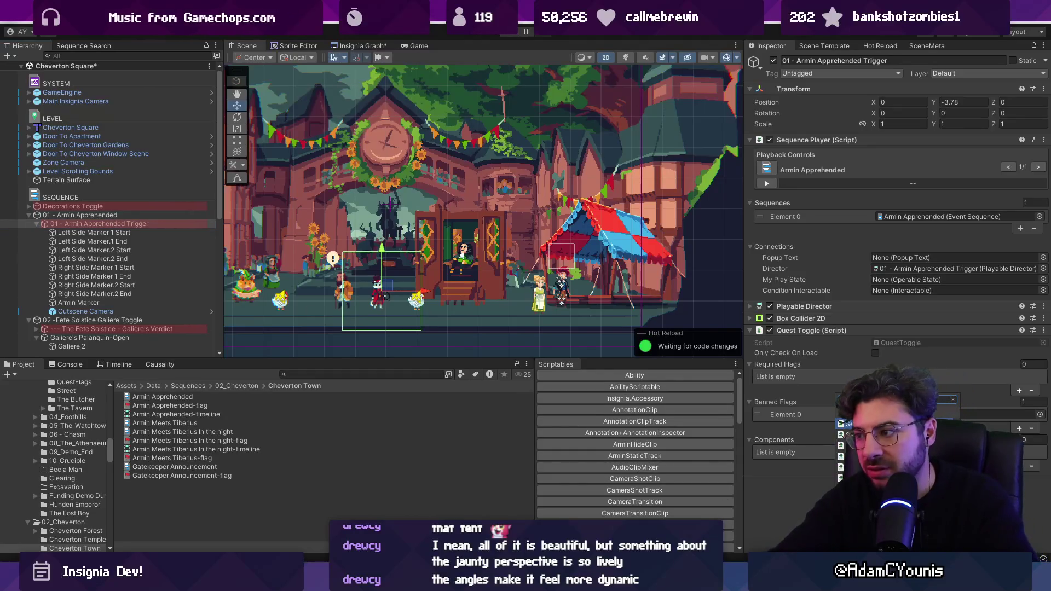
{"action": "key", "text": "Return"}
{"action": "left_click_drag", "start_coordinate": [804, 482], "coordinate": [826, 133]}
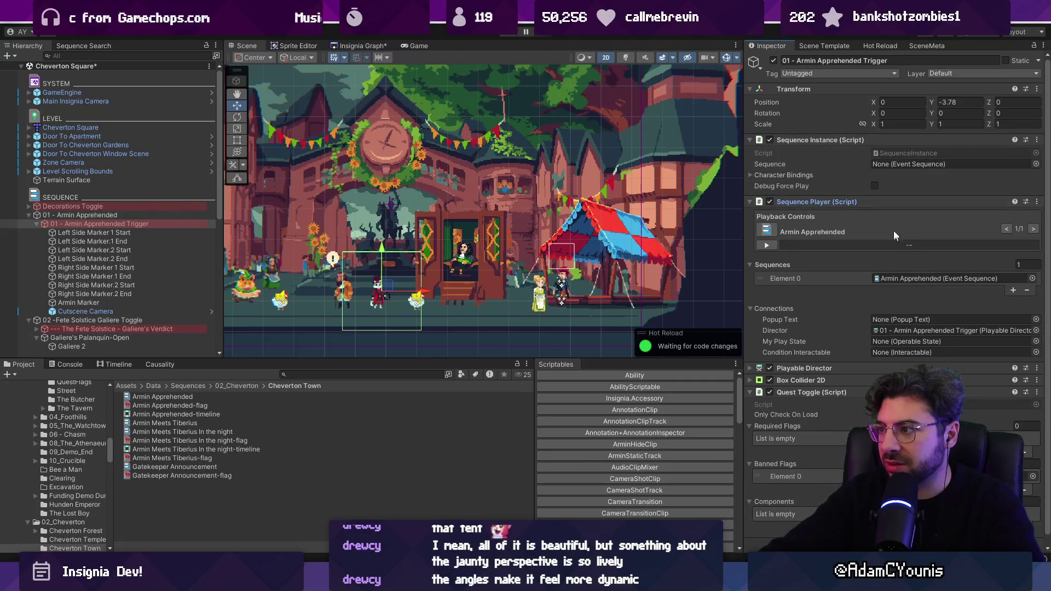
Set Sequence Instance's sequence to Armin Apprehended and remove the Quest Toggle component.
{"action": "left_click", "coordinate": [1036, 164]}
{"action": "type", "text": "apprehen"}
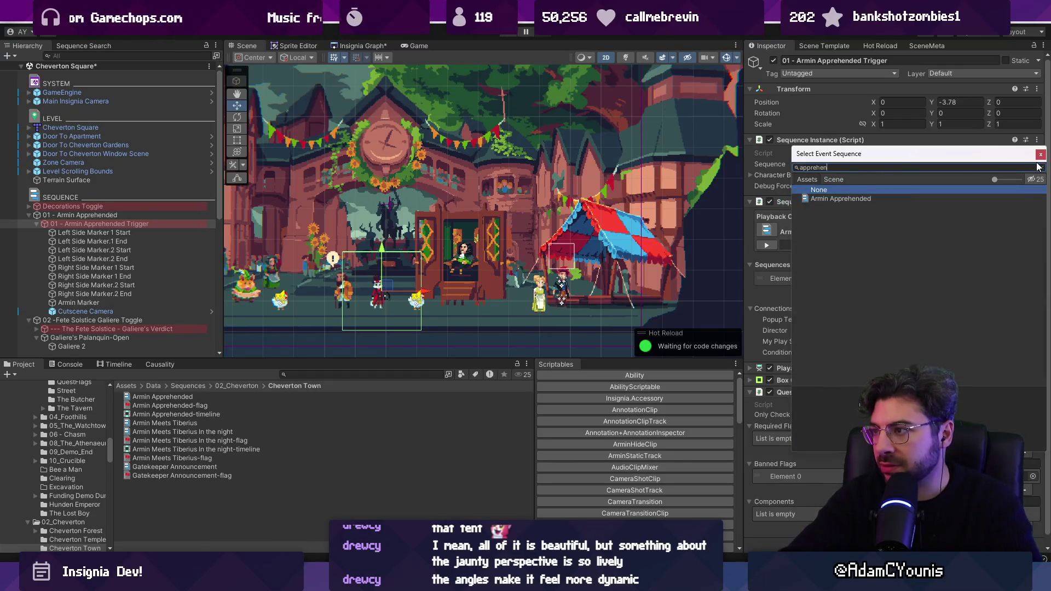
{"action": "key", "text": "Down"}
{"action": "key", "text": "Return"}
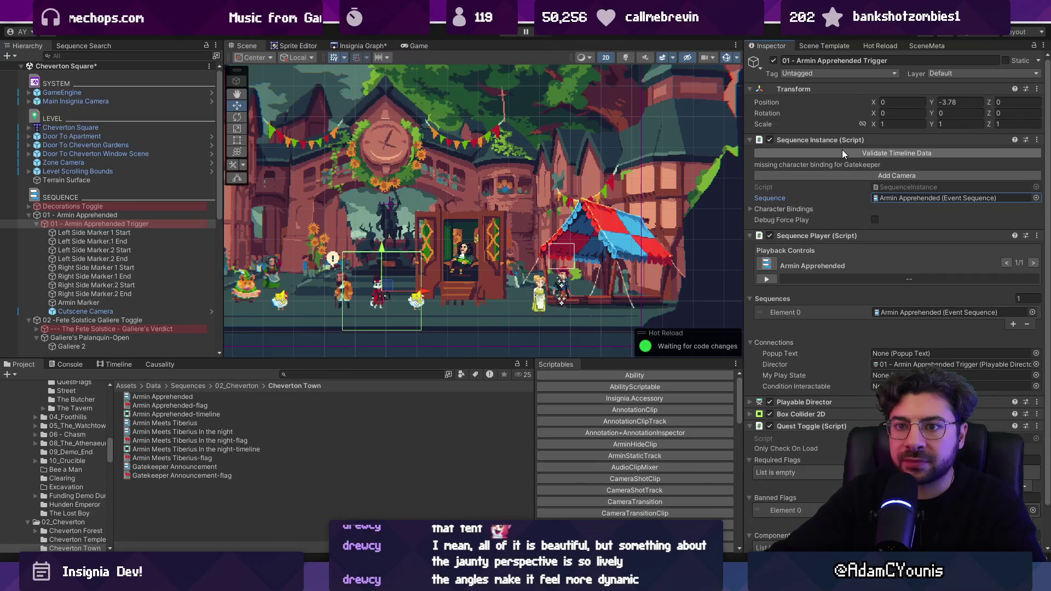
{"action": "scroll", "coordinate": [832, 324], "scroll_direction": "down", "scroll_amount": 2}
{"action": "right_click", "coordinate": [830, 382]}
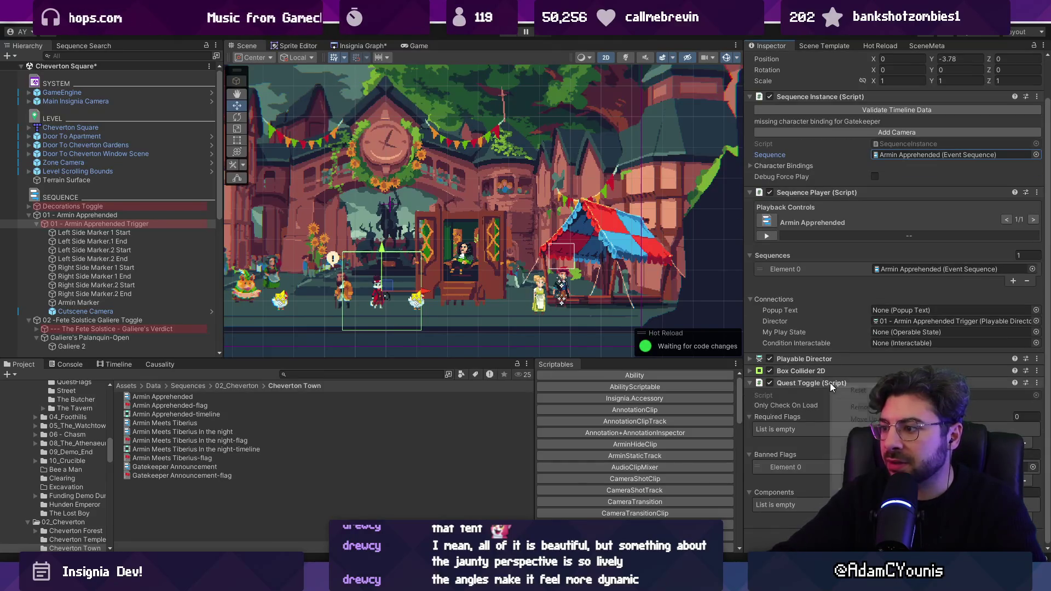
{"action": "left_click", "coordinate": [858, 406]}
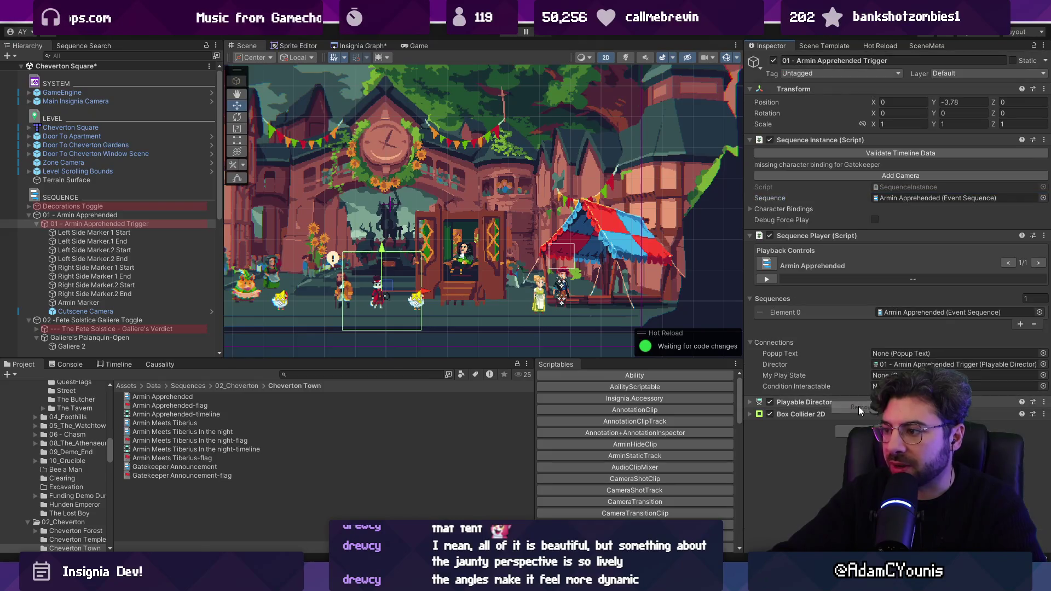
Validate the timeline data, check Gatekeeper and Cheverton Guard bindings, then undo the validation.
{"action": "left_click", "coordinate": [839, 153]}
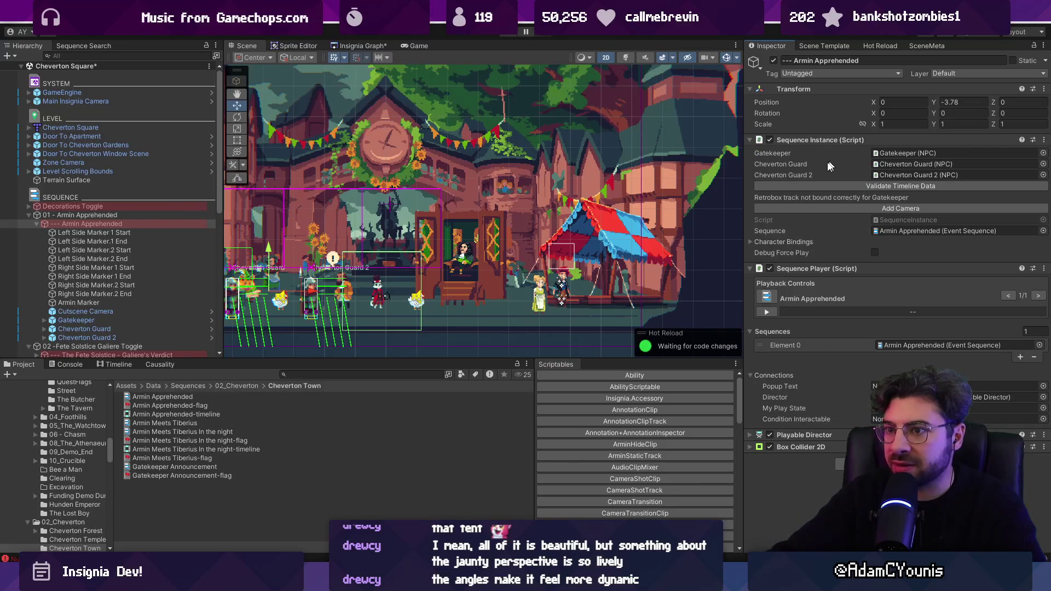
{"action": "scroll", "coordinate": [594, 230], "scroll_direction": "down", "scroll_amount": 2}
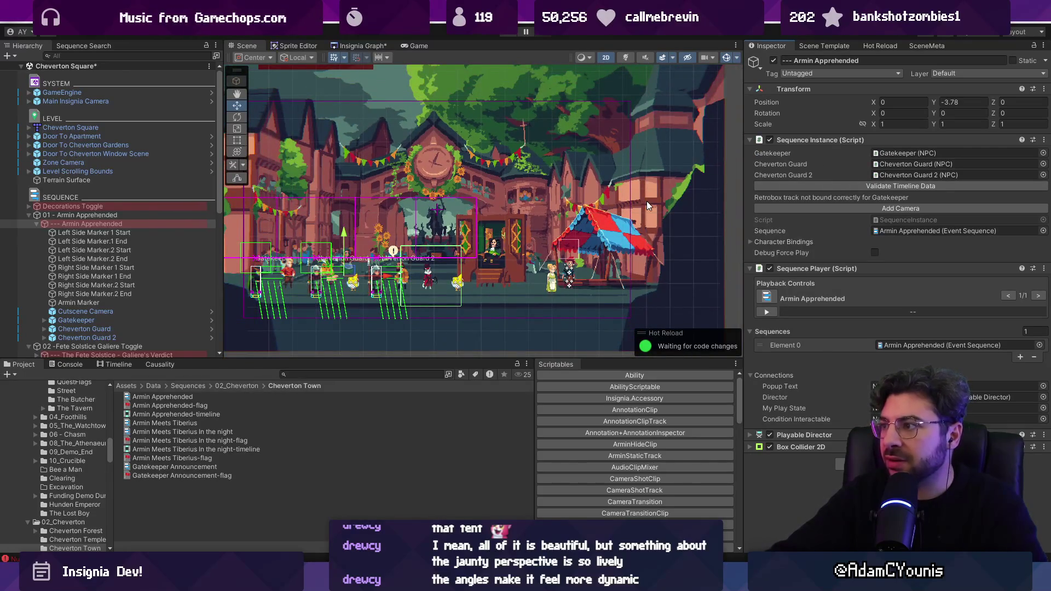
{"action": "left_click", "coordinate": [894, 153]}
{"action": "left_click", "coordinate": [896, 165]}
{"action": "left_click", "coordinate": [895, 175]}
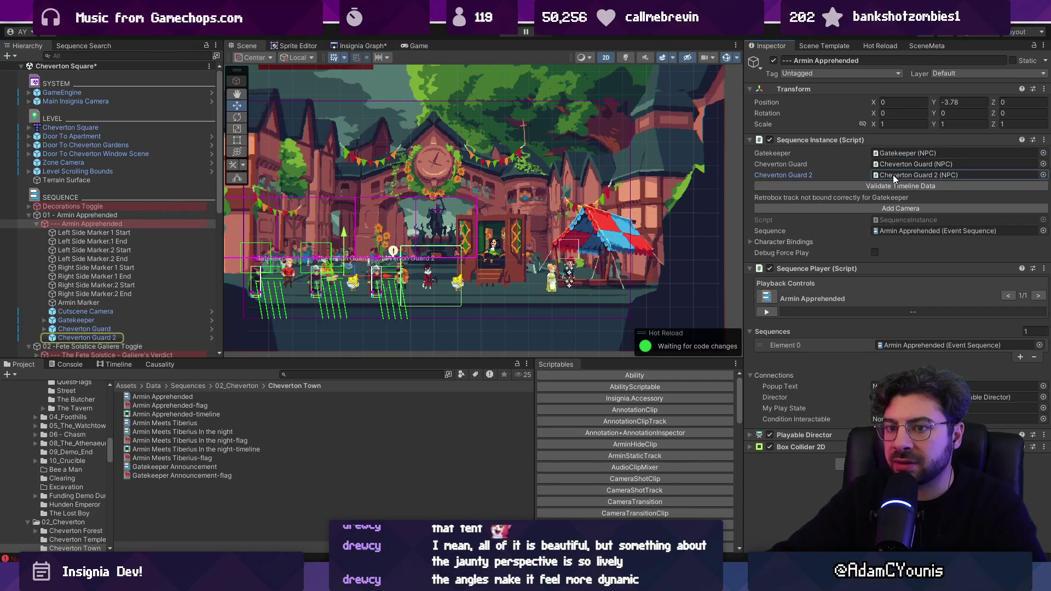
{"action": "scroll", "coordinate": [179, 230], "scroll_direction": "down", "scroll_amount": 3}
{"action": "key", "text": "ctrl+z"}
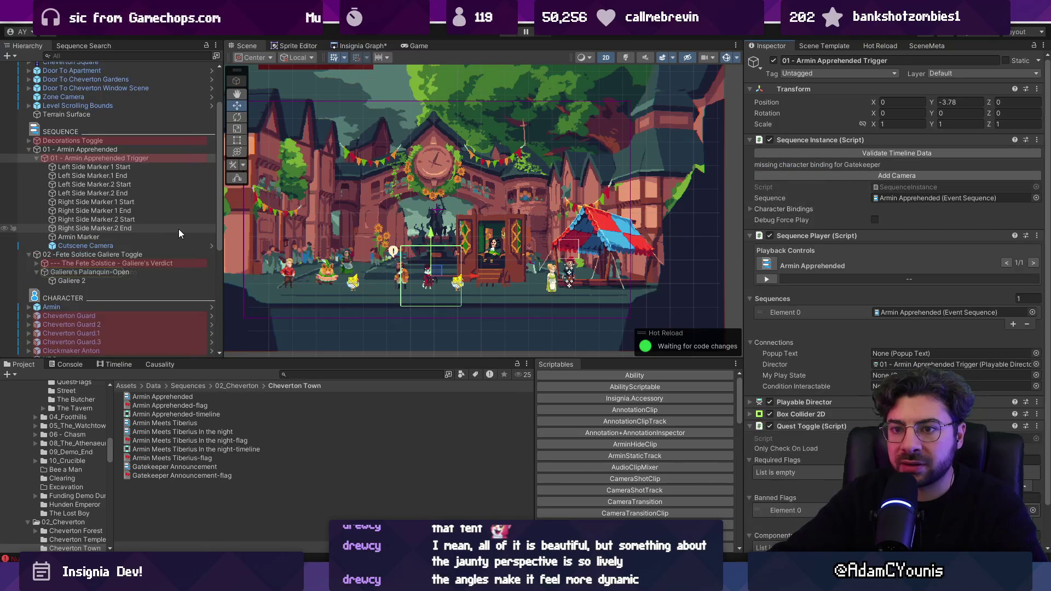
{"action": "scroll", "coordinate": [178, 230], "scroll_direction": "down", "scroll_amount": 3}
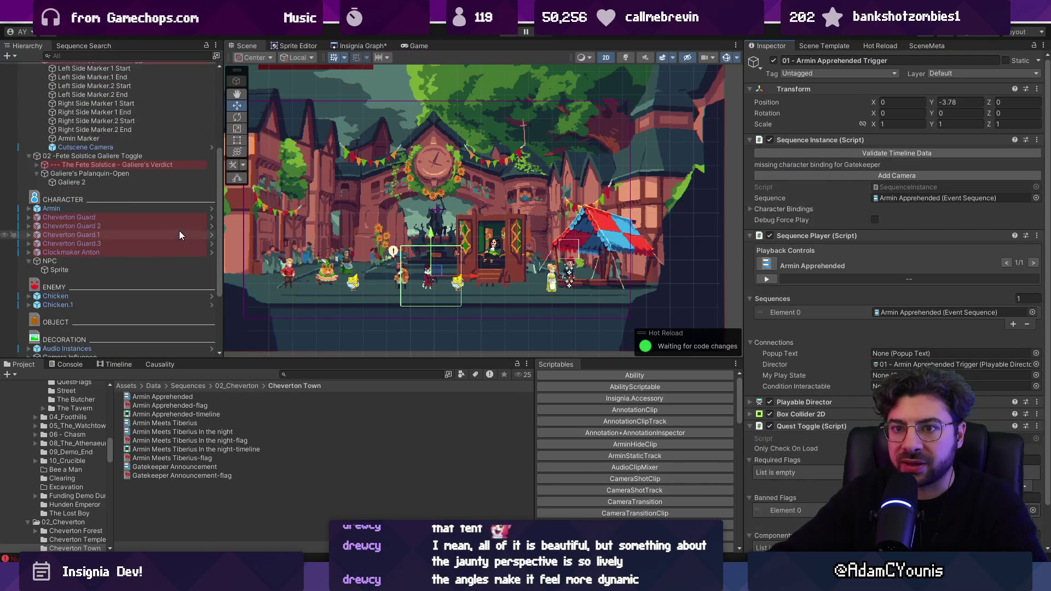
{"action": "left_click", "coordinate": [99, 250]}
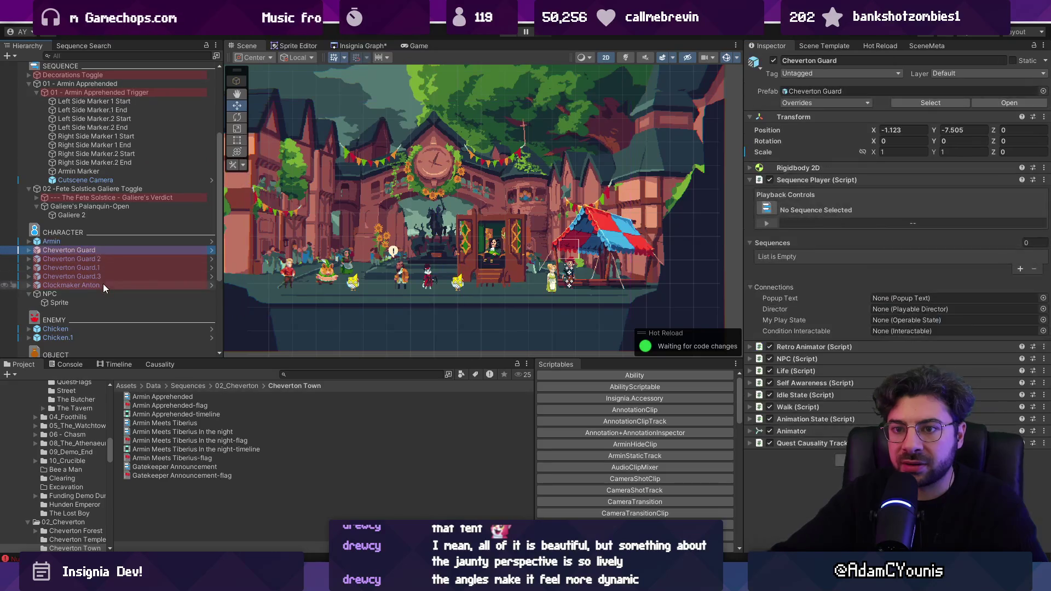
Move the selected characters, down through Clockmaker Anton, into the 01 - Armin Apprehended group.
{"action": "left_click", "coordinate": [103, 284], "text": "shift"}
{"action": "left_click_drag", "start_coordinate": [113, 180], "coordinate": [114, 176]}
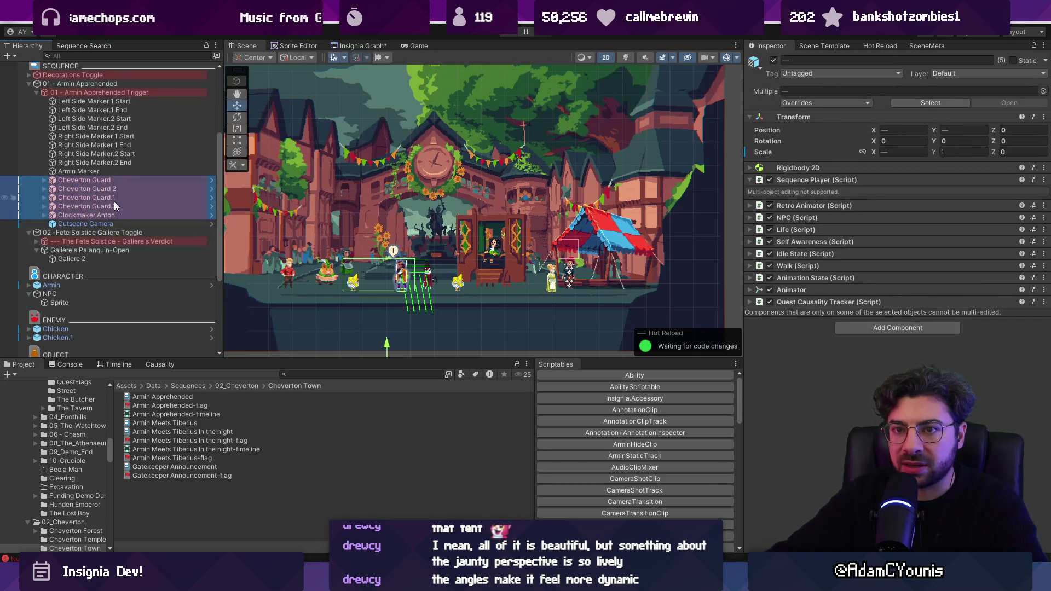
{"action": "scroll", "coordinate": [113, 209], "scroll_direction": "down", "scroll_amount": 3}
{"action": "scroll", "coordinate": [114, 209], "scroll_direction": "down", "scroll_amount": 3}
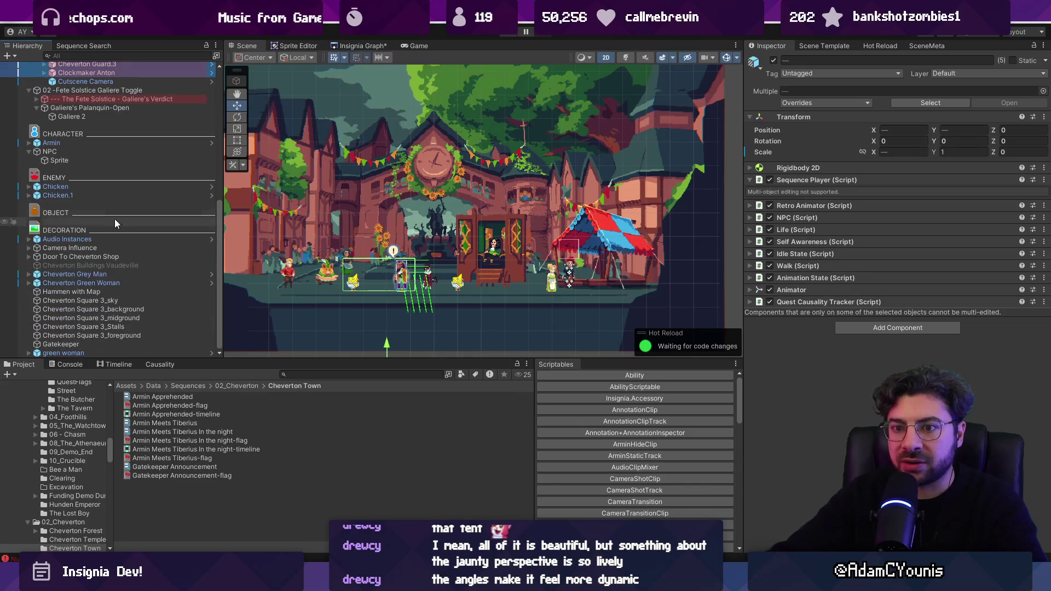
{"action": "mouse_move", "coordinate": [100, 343]}
{"action": "left_mouse_down"}
{"action": "mouse_move", "coordinate": [91, 81]}
{"action": "mouse_move", "coordinate": [88, 171]}
{"action": "left_mouse_up"}
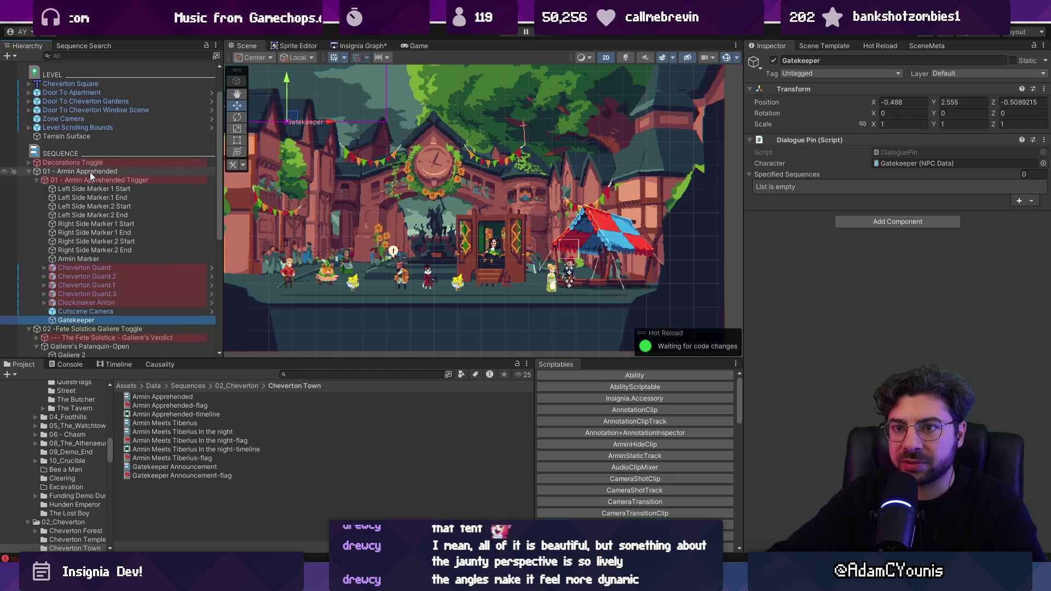
Re-validate the 01 - Armin Apprehended Trigger's sequence character bindings.
{"action": "left_click", "coordinate": [89, 171]}
{"action": "left_click", "coordinate": [96, 180]}
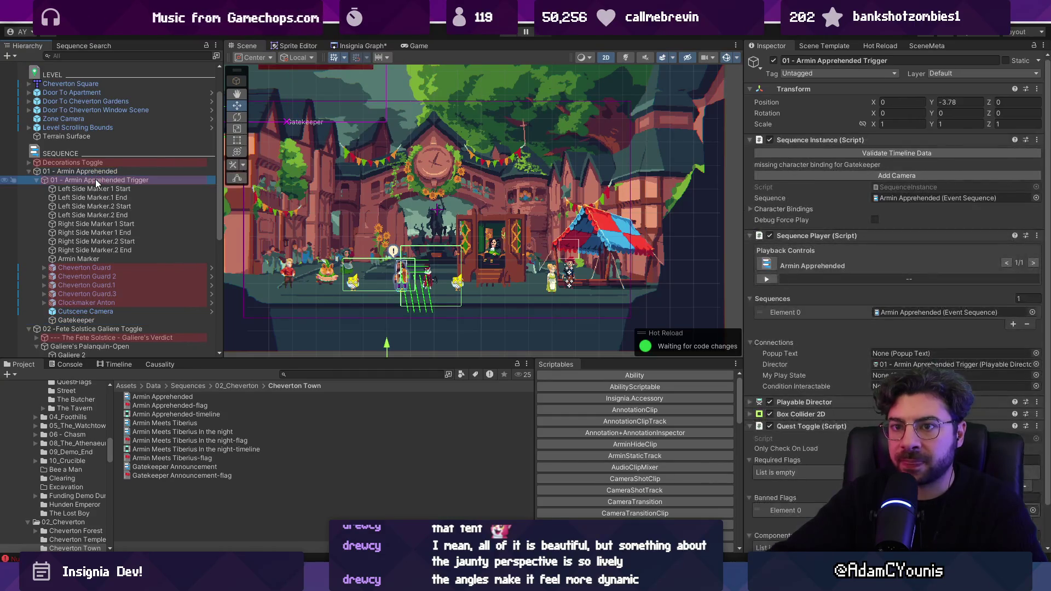
{"action": "left_click", "coordinate": [827, 154]}
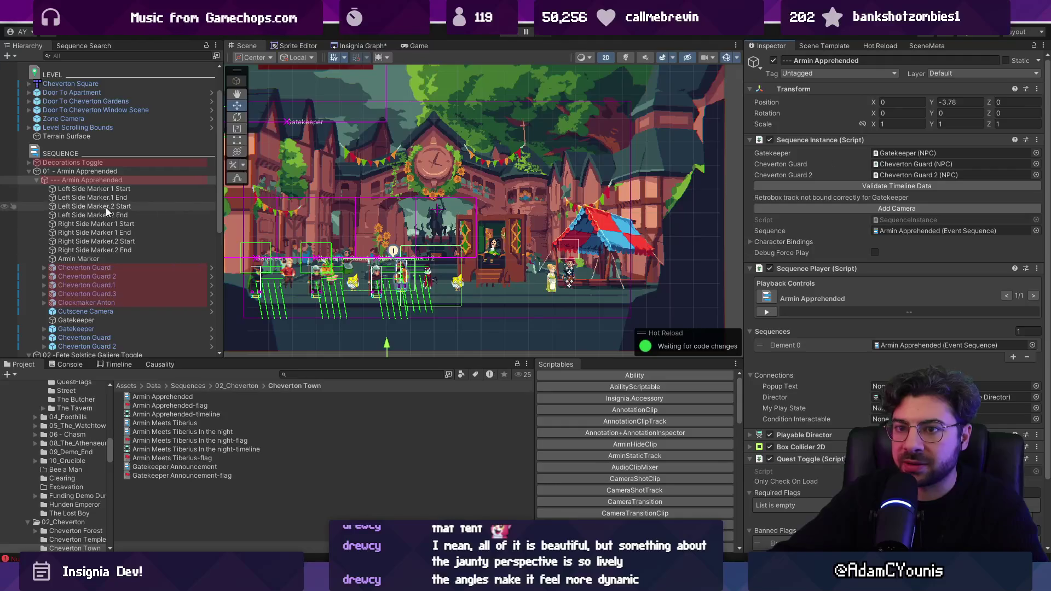
{"action": "scroll", "coordinate": [141, 213], "scroll_direction": "down", "scroll_amount": 4}
{"action": "scroll", "coordinate": [146, 211], "scroll_direction": "up", "scroll_amount": 3}
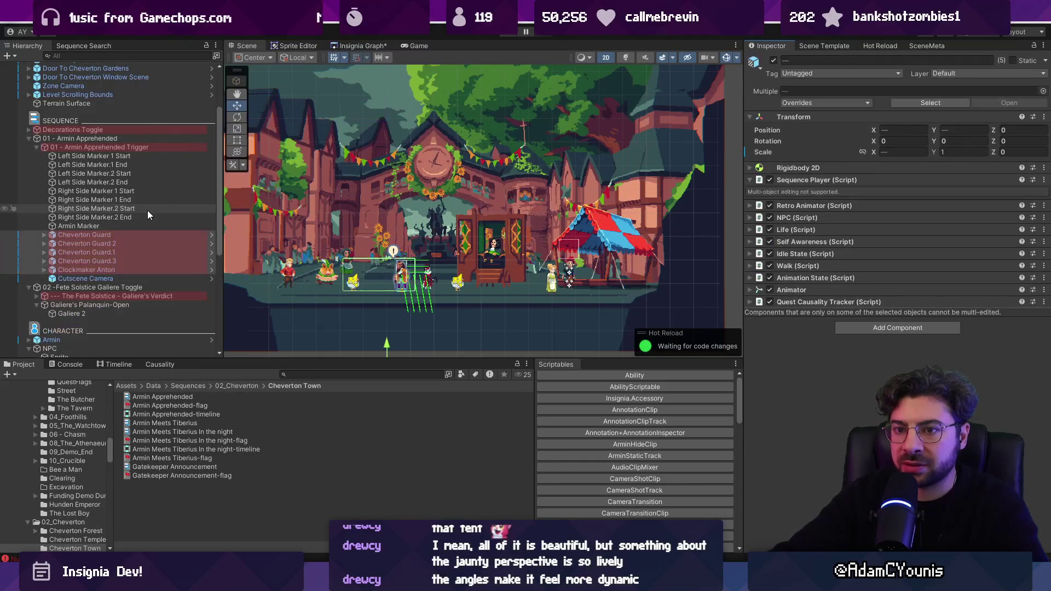
Move Gatekeeper into the 01 - Armin Apprehended group alongside the guards.
{"action": "left_click", "coordinate": [116, 139]}
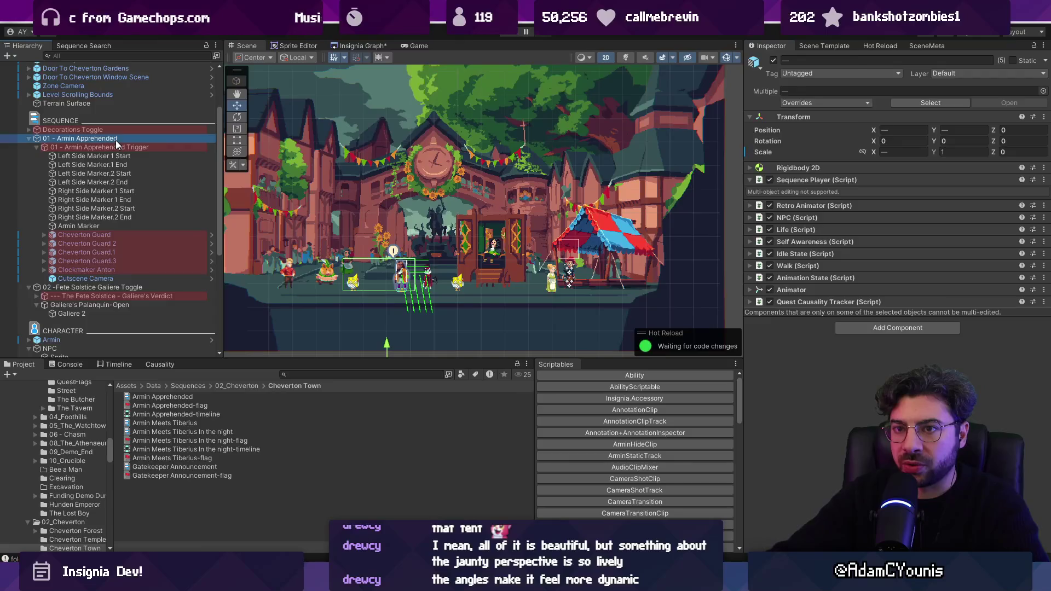
{"action": "left_click", "coordinate": [113, 147]}
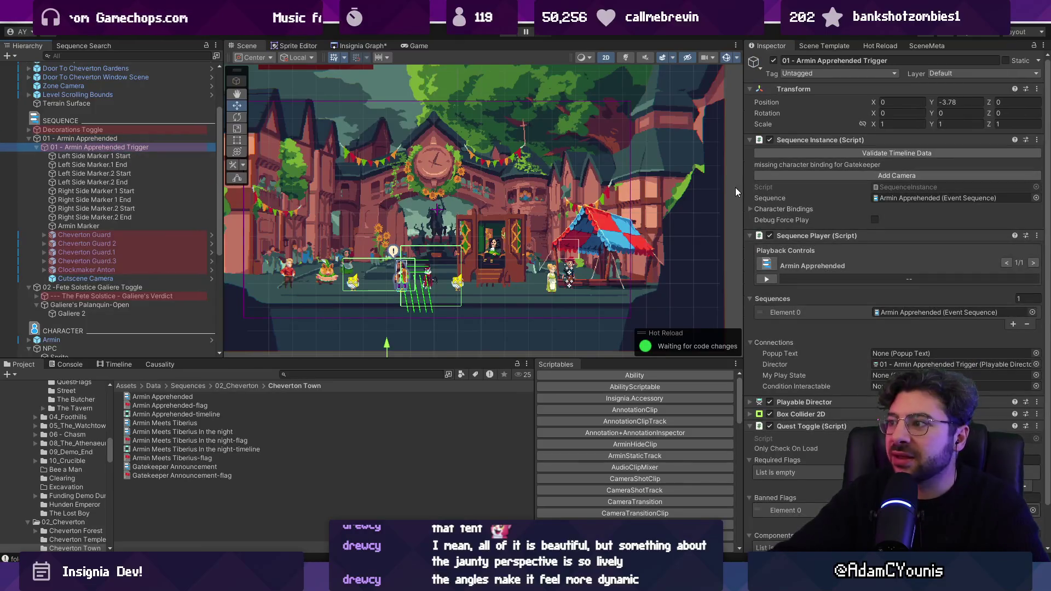
{"action": "left_click", "coordinate": [798, 166]}
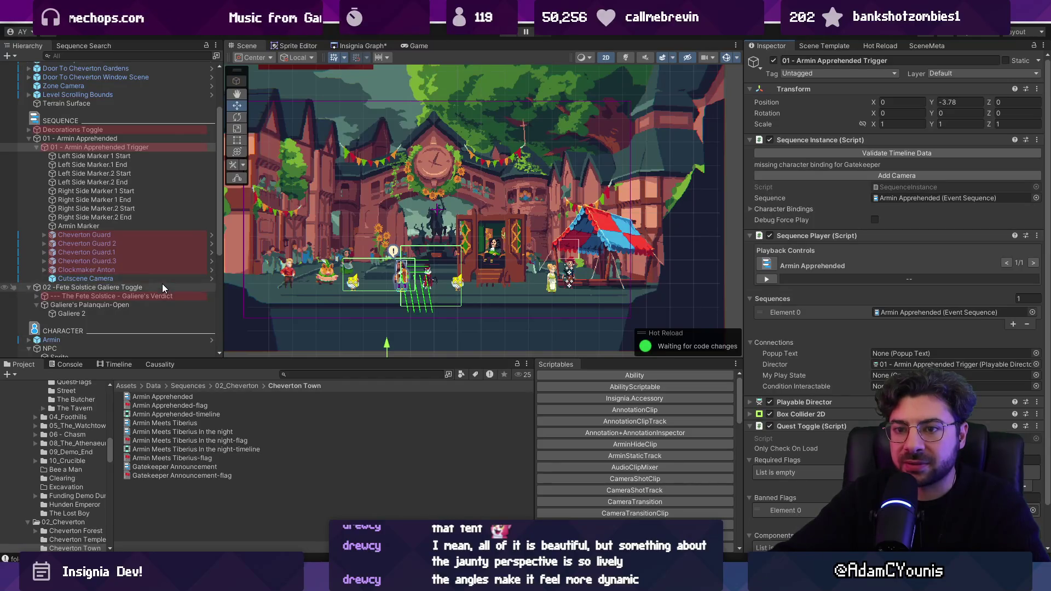
{"action": "scroll", "coordinate": [154, 286], "scroll_direction": "down", "scroll_amount": 6}
{"action": "left_click_drag", "start_coordinate": [136, 344], "coordinate": [143, 85]}
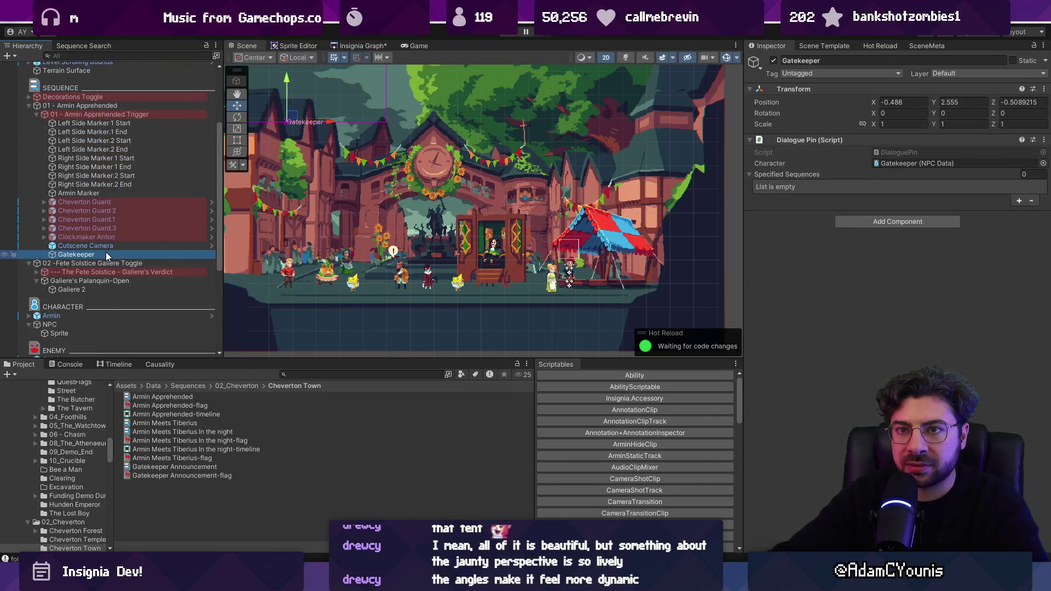
Move Clockmaker Anton out of the trigger into the CHARACTER section.
{"action": "left_click", "coordinate": [94, 242]}
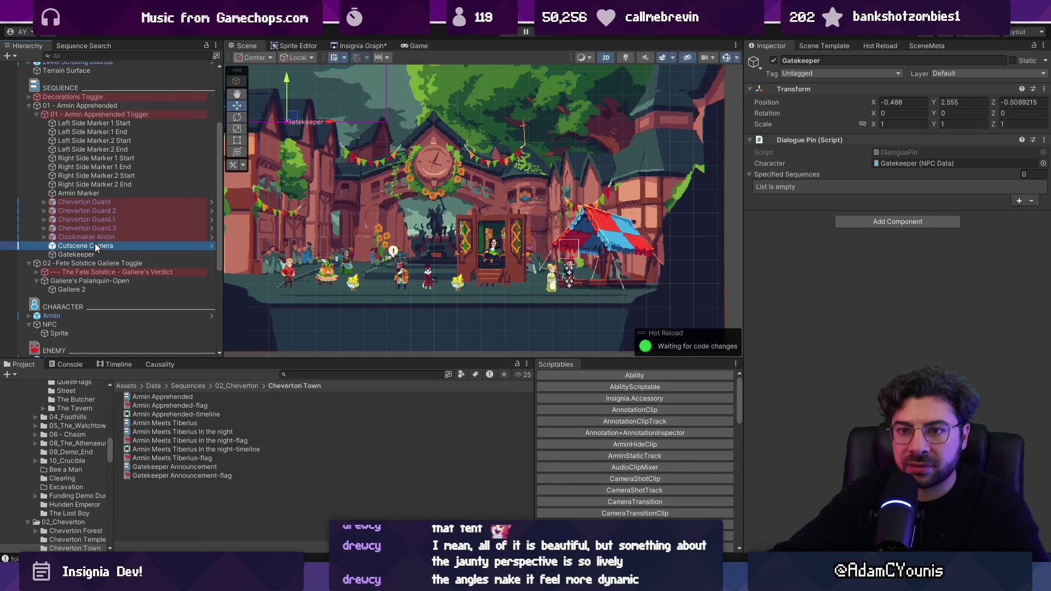
{"action": "left_click", "coordinate": [99, 236]}
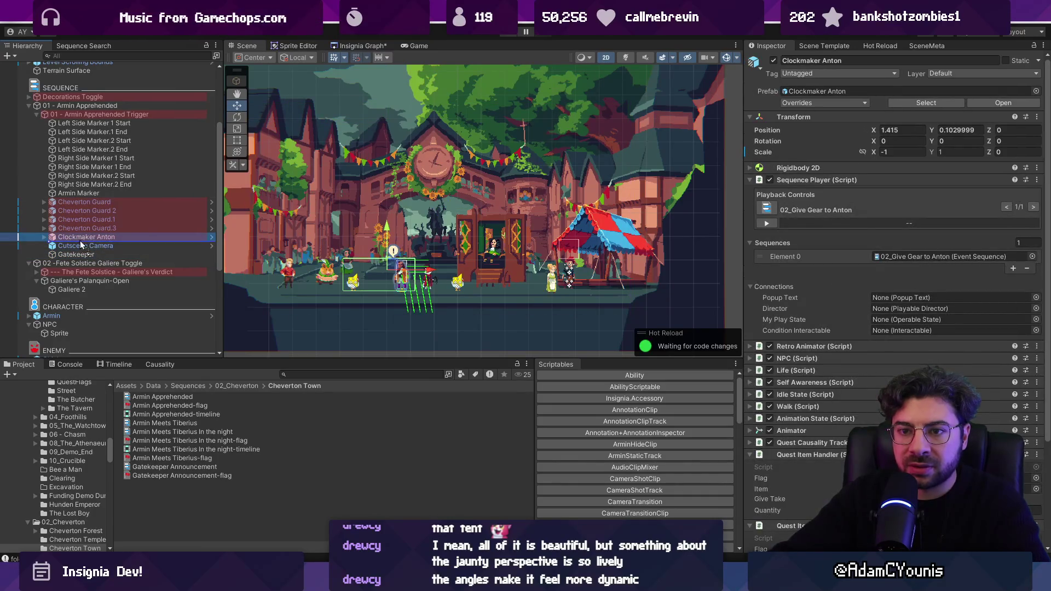
{"action": "left_click_drag", "start_coordinate": [63, 102], "coordinate": [74, 310]}
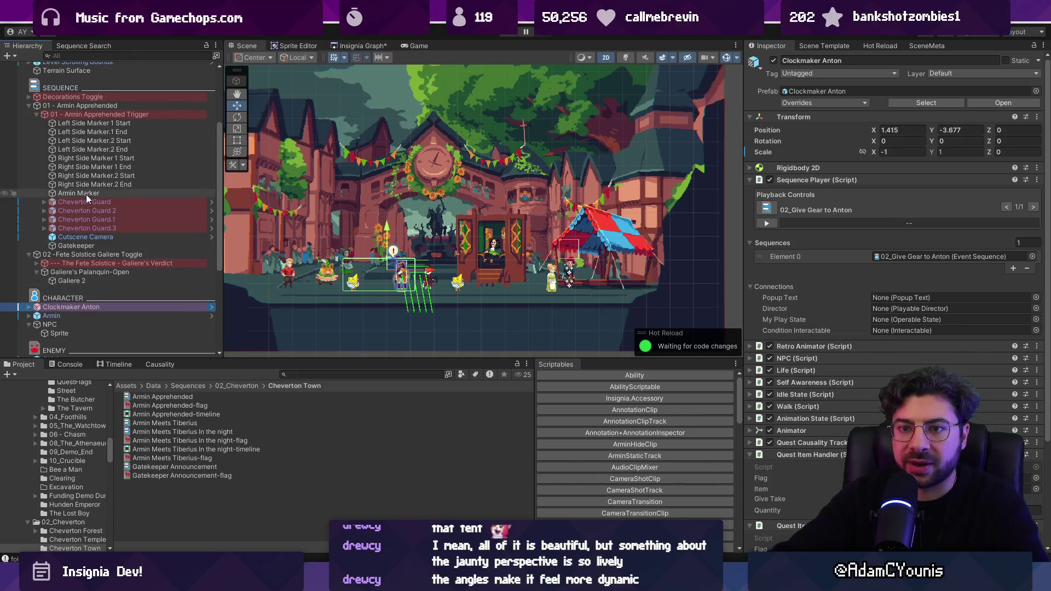
Place Gatekeeper directly above Cutscene Camera, after the Cheverton Guards.
{"action": "left_click", "coordinate": [120, 209]}
{"action": "left_click", "coordinate": [122, 219]}
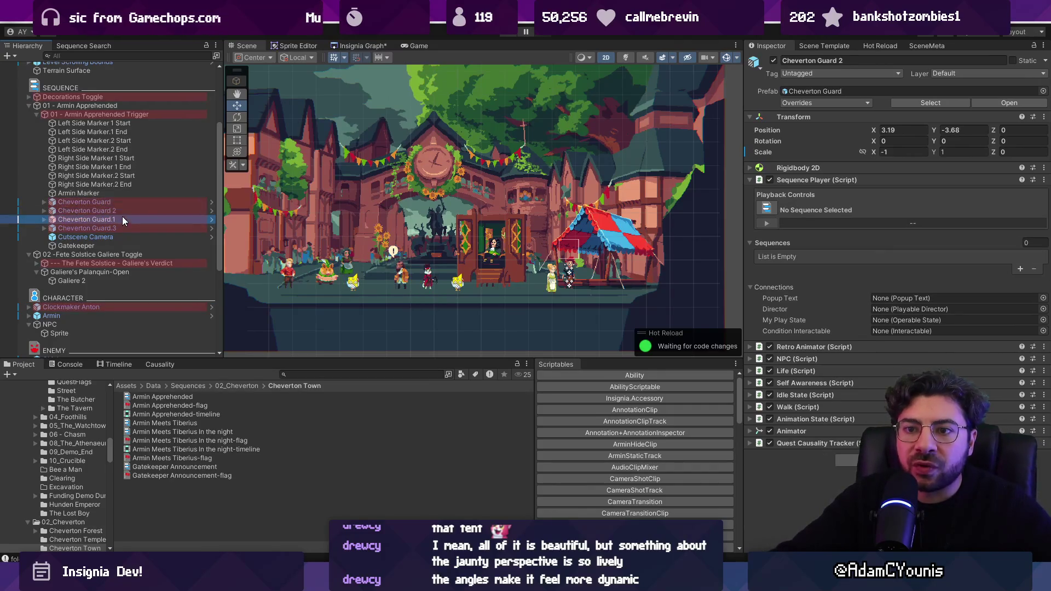
{"action": "left_click", "coordinate": [121, 236]}
{"action": "mouse_move", "coordinate": [97, 244]}
{"action": "left_mouse_down"}
{"action": "mouse_move", "coordinate": [97, 235]}
{"action": "mouse_move", "coordinate": [129, 235]}
{"action": "left_mouse_up"}
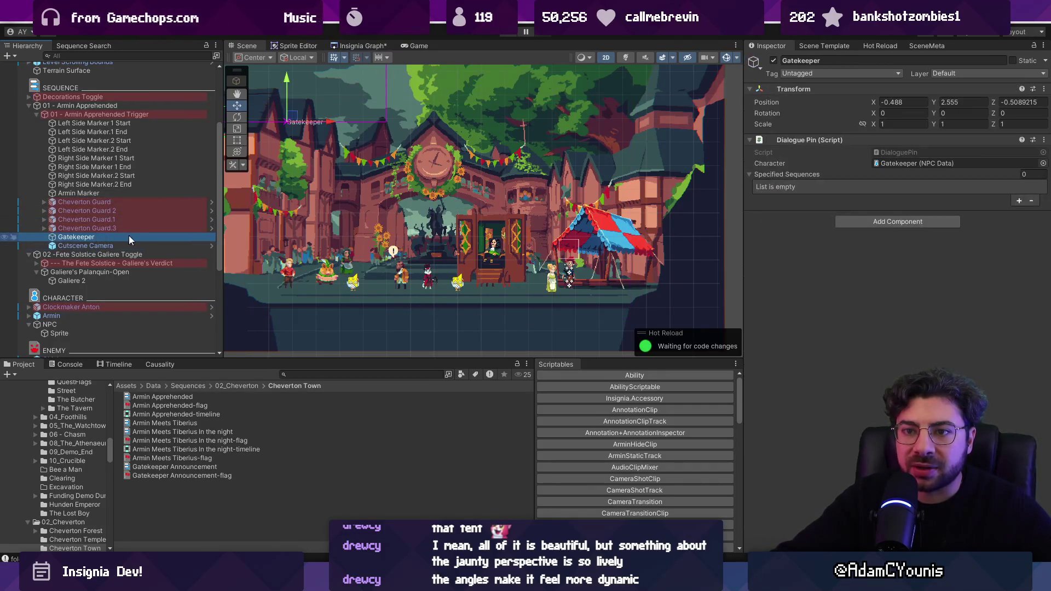
Select the four Cheverton Guards and expand their Quest Causality Tracker details, then narrow back to Guard.3.
{"action": "left_click", "coordinate": [117, 227]}
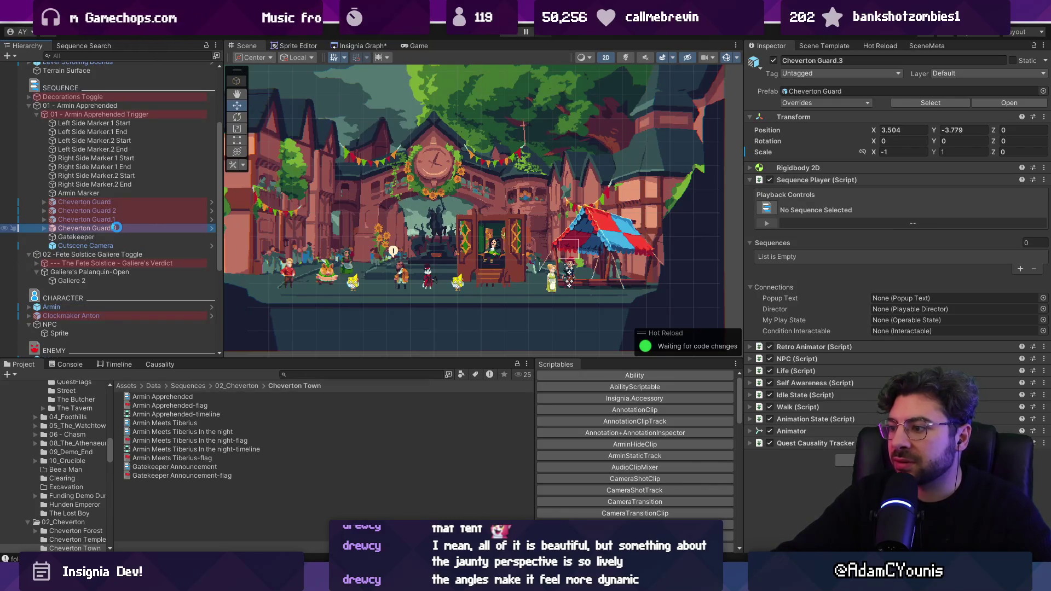
{"action": "left_click", "coordinate": [130, 202], "text": "shift"}
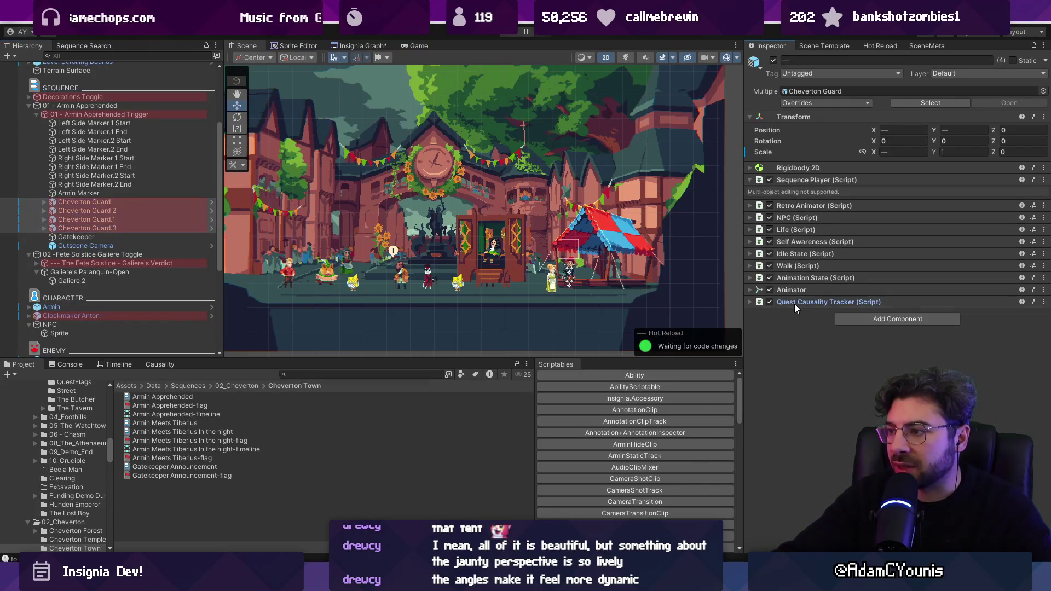
{"action": "left_click", "coordinate": [794, 303]}
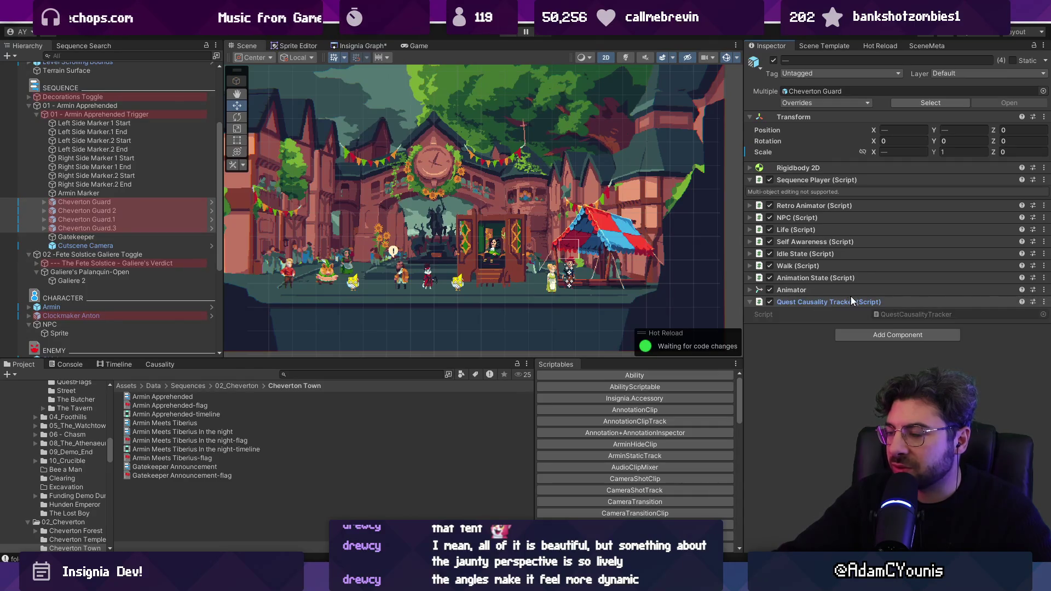
{"action": "key", "text": "ctrl+z"}
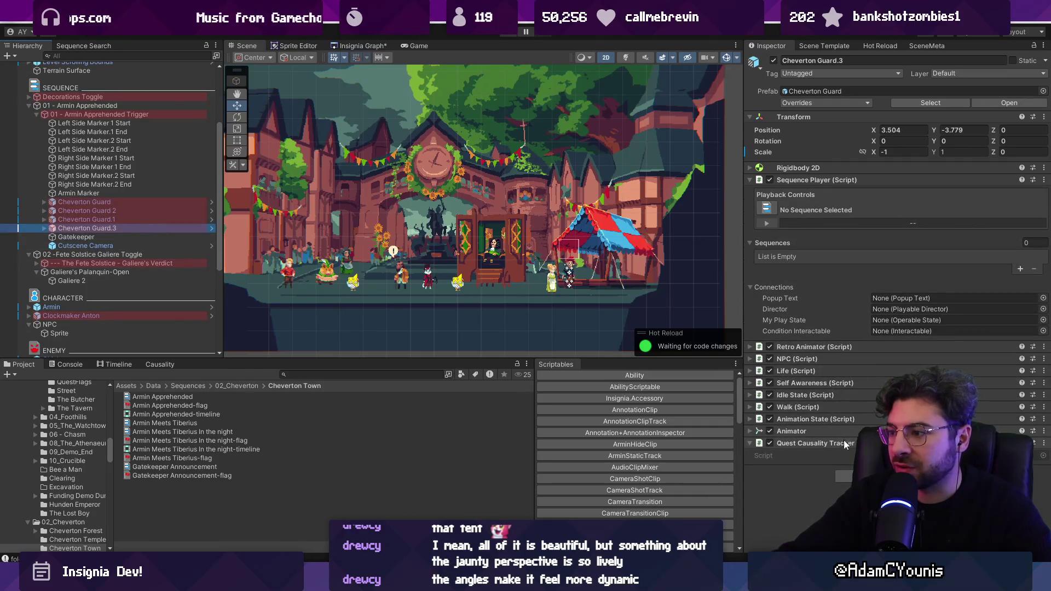
{"action": "double_click", "coordinate": [876, 455]}
{"action": "scroll", "coordinate": [525, 263], "scroll_direction": "down", "scroll_amount": 2}
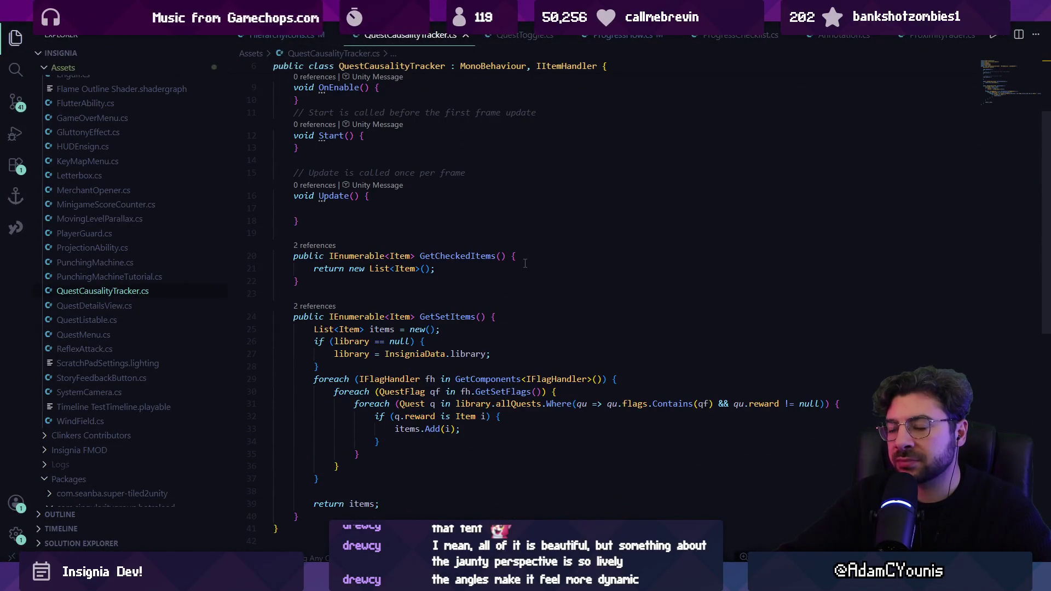
{"action": "scroll", "coordinate": [524, 263], "scroll_direction": "down", "scroll_amount": 2}
{"action": "key", "text": "alt+Tab"}
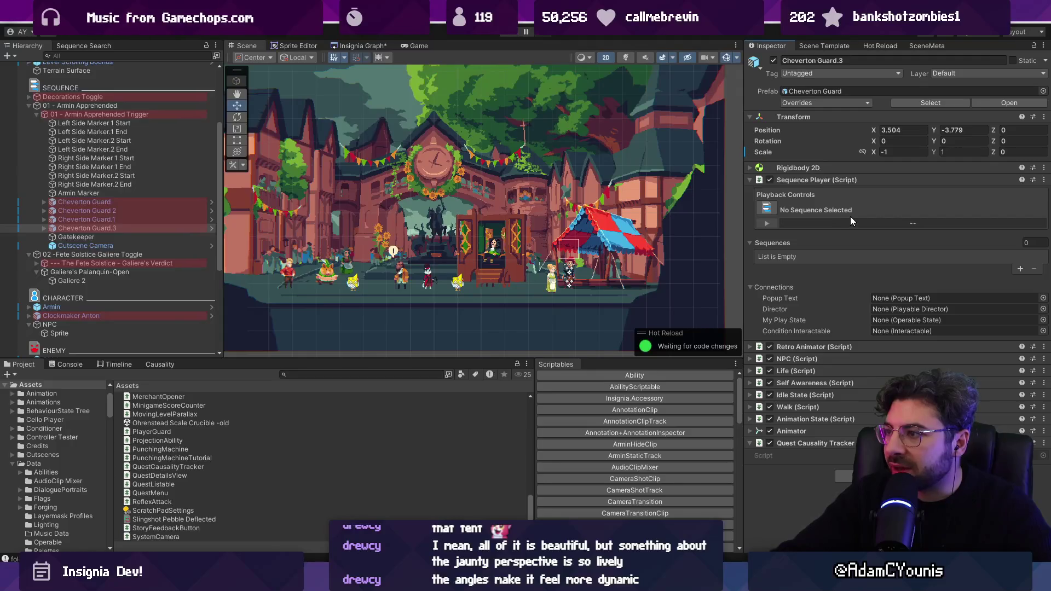
Locate and open the Cheverton Guard prefab in Prefabs/Character/NPCs, then return to Cheverton Square.
{"action": "left_click", "coordinate": [188, 205], "text": "shift"}
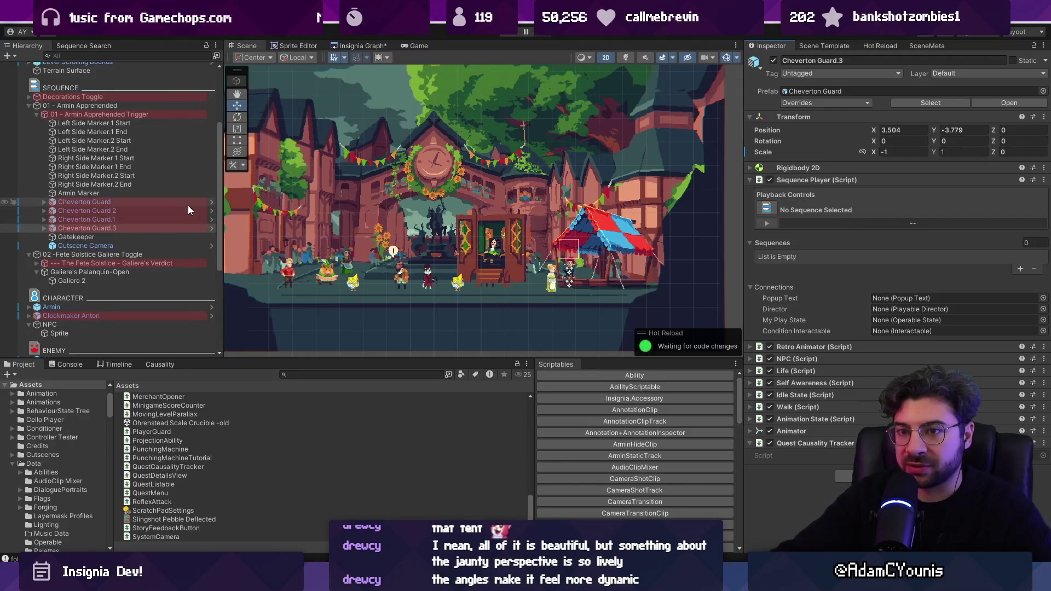
{"action": "left_click", "coordinate": [166, 206]}
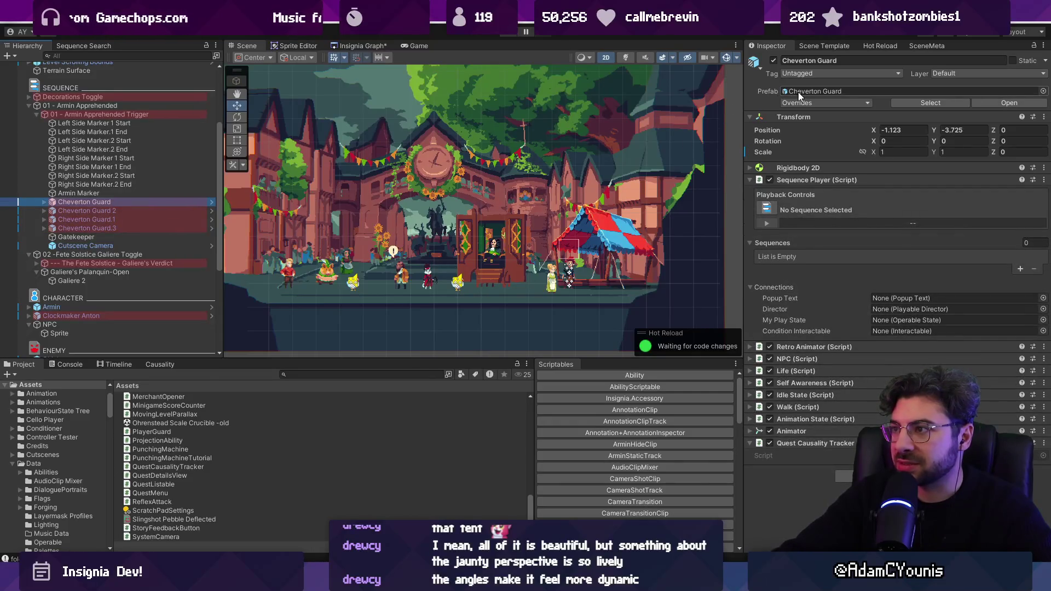
{"action": "left_click", "coordinate": [815, 91]}
{"action": "left_click", "coordinate": [177, 466]}
{"action": "double_click", "coordinate": [178, 466]}
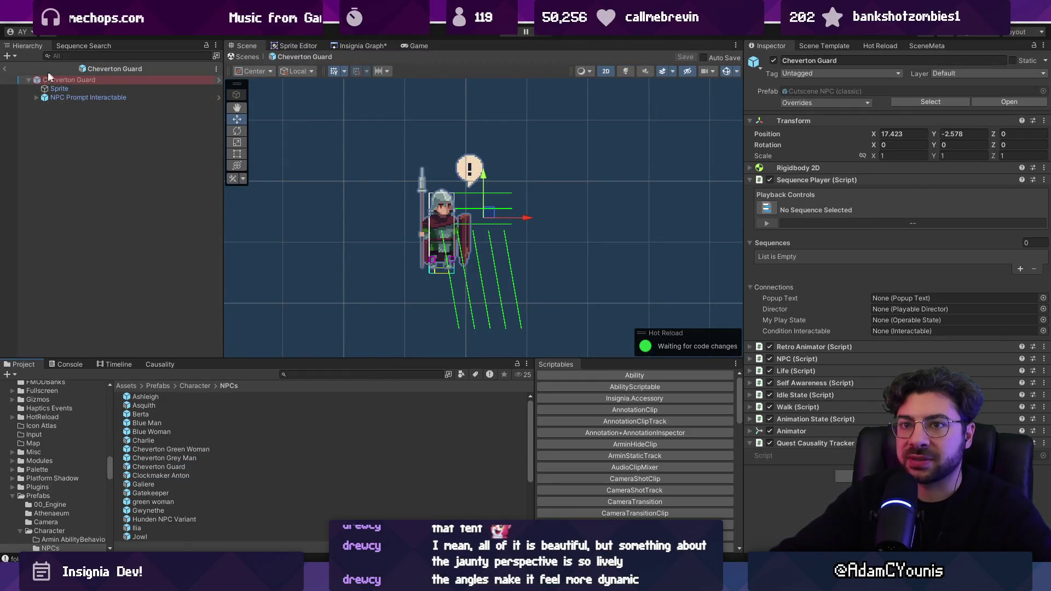
{"action": "left_click", "coordinate": [6, 69]}
Disable the Sequence Player component on all four Cheverton Guards and verify the first is off.
{"action": "left_click", "coordinate": [124, 229]}
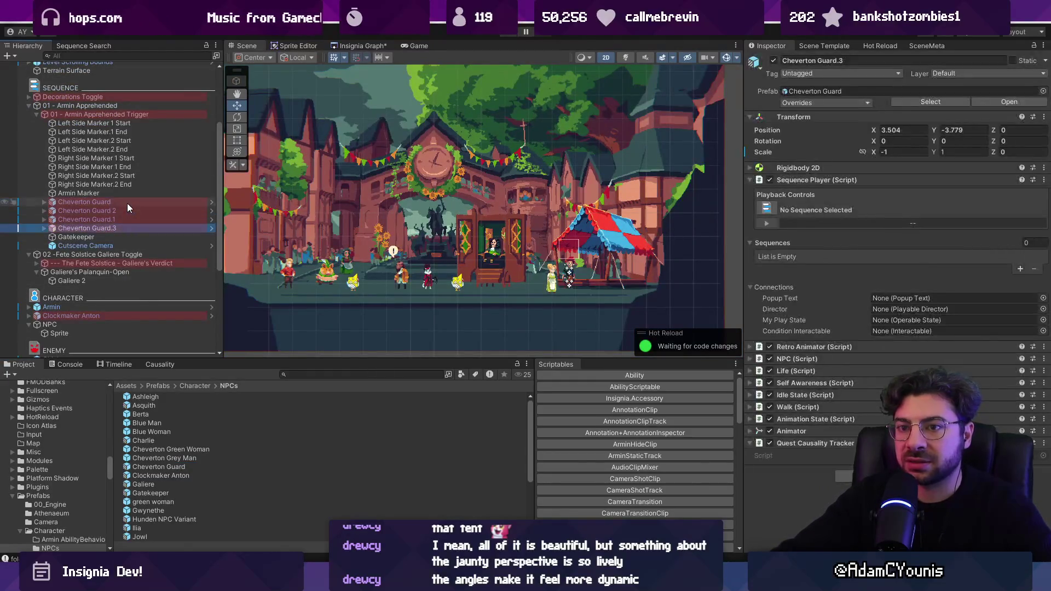
{"action": "left_click", "coordinate": [127, 202], "text": "shift"}
{"action": "left_click", "coordinate": [770, 179]}
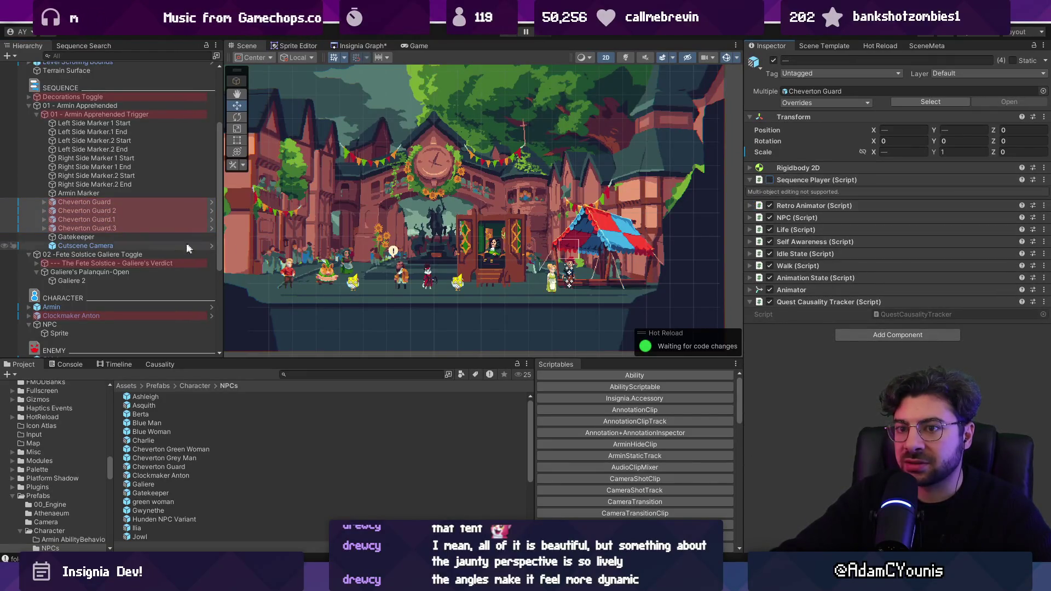
{"action": "left_click", "coordinate": [151, 202]}
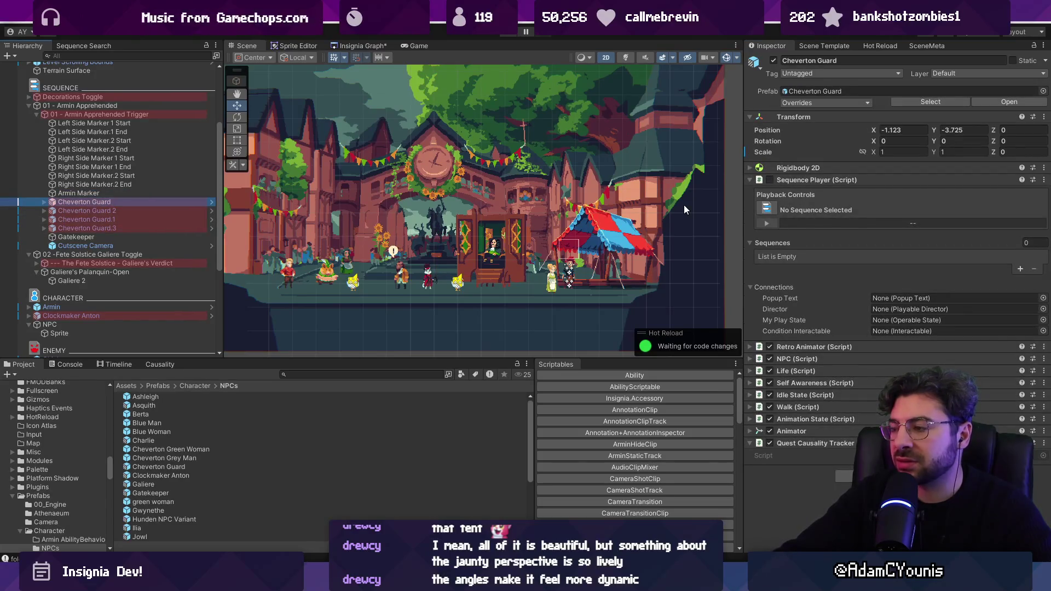
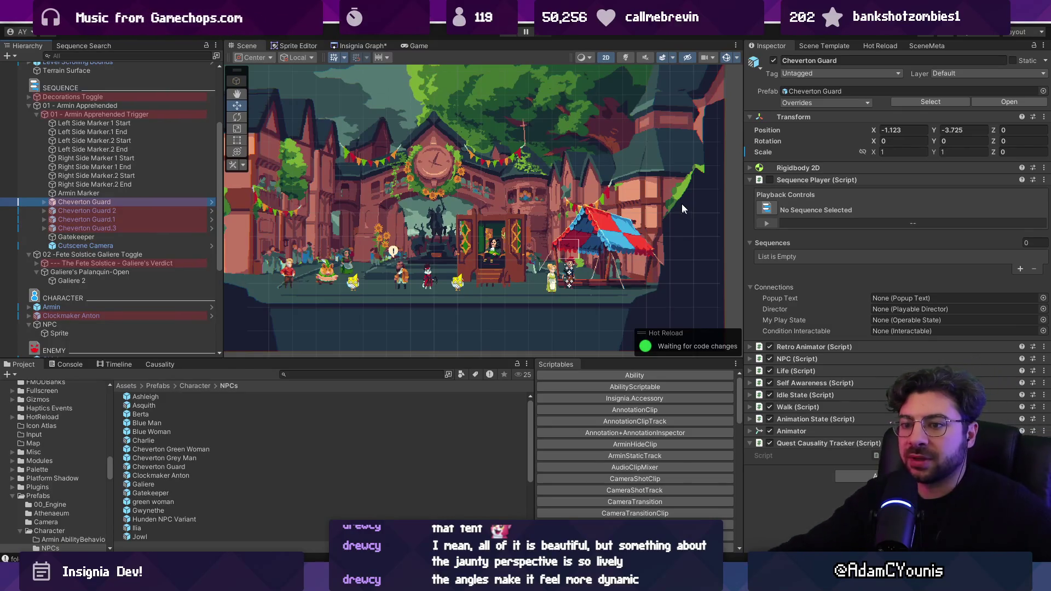
Search the Project assets for 'npc' and scroll through the NPC prefab, data and icon results.
{"action": "left_click", "coordinate": [315, 375]}
{"action": "type", "text": "npc"}
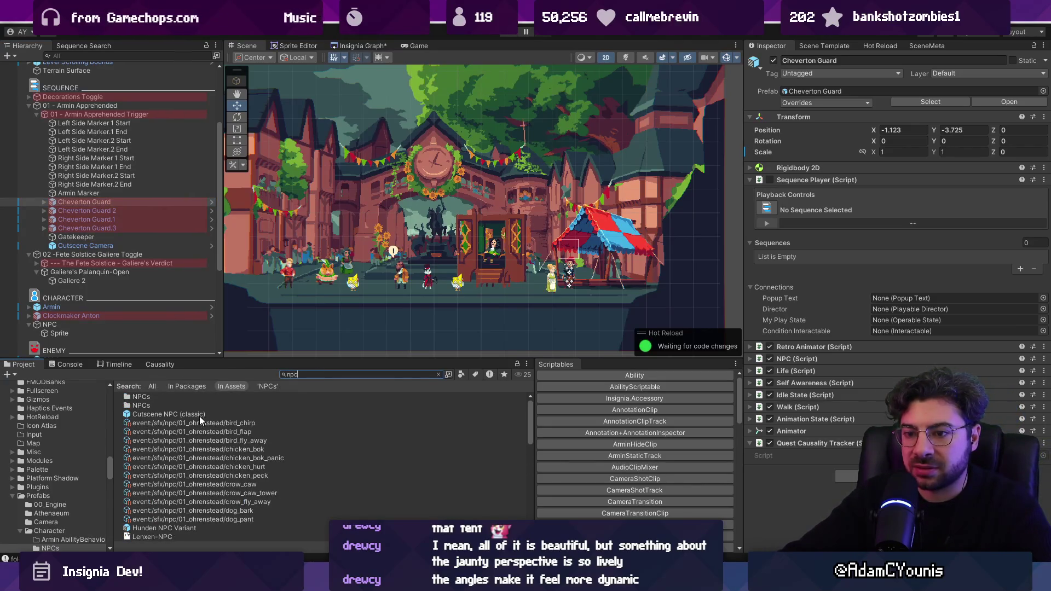
{"action": "scroll", "coordinate": [204, 420], "scroll_direction": "down", "scroll_amount": 10}
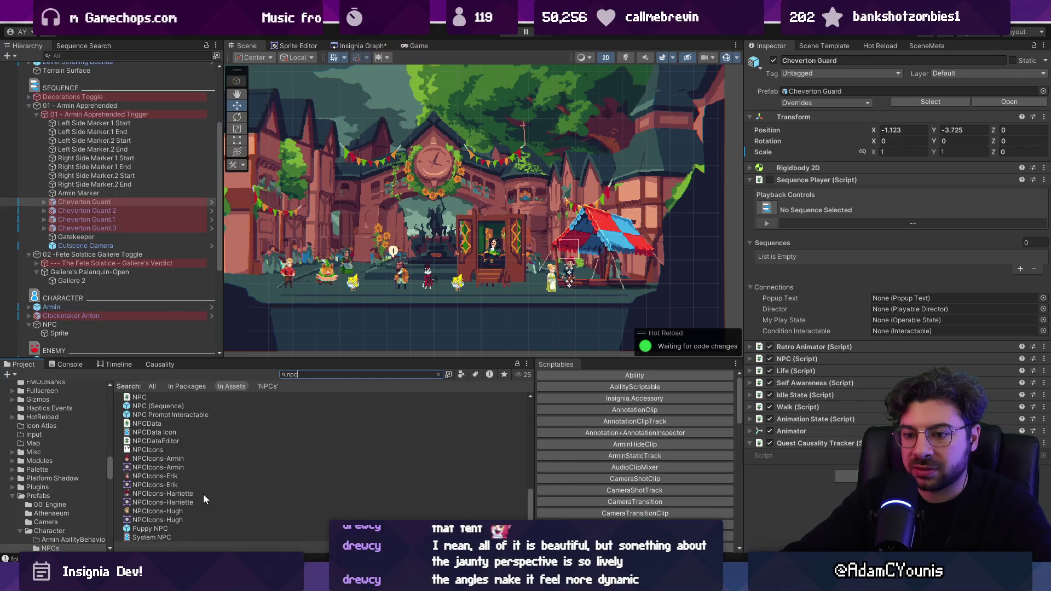
{"action": "scroll", "coordinate": [192, 501], "scroll_direction": "up", "scroll_amount": 2}
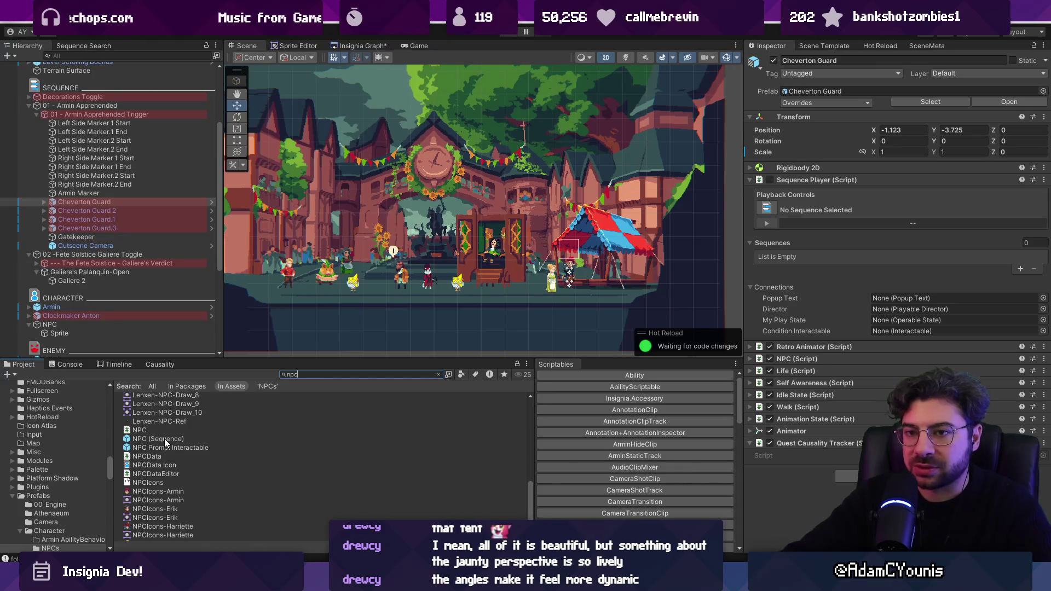
{"action": "scroll", "coordinate": [110, 180], "scroll_direction": "down", "scroll_amount": 2}
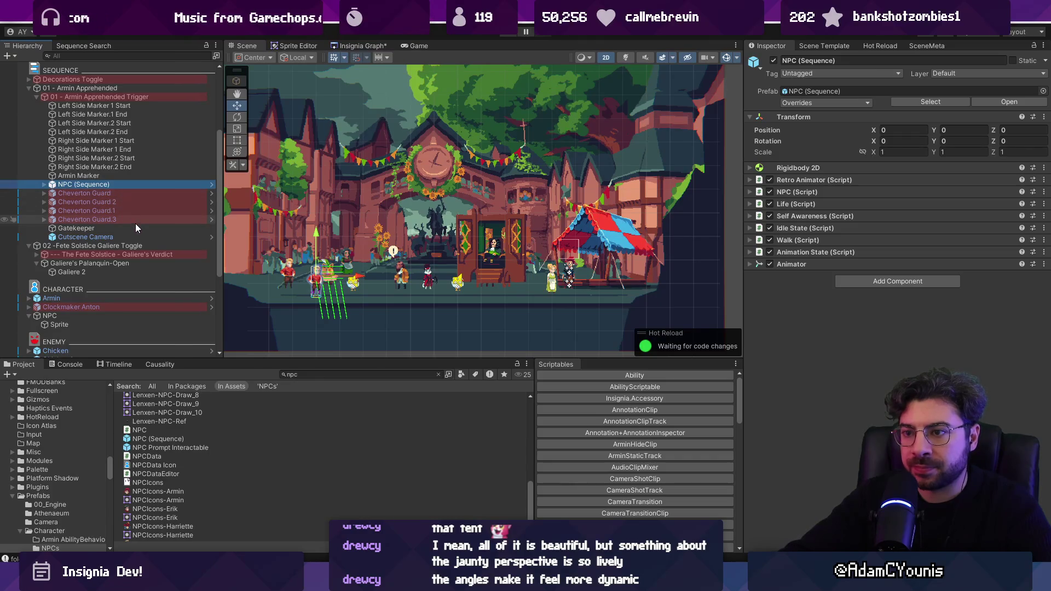
Leave Cheverton Guard's name unchanged and select the 01 - Armin Apprehended Trigger object.
{"action": "left_click", "coordinate": [100, 185]}
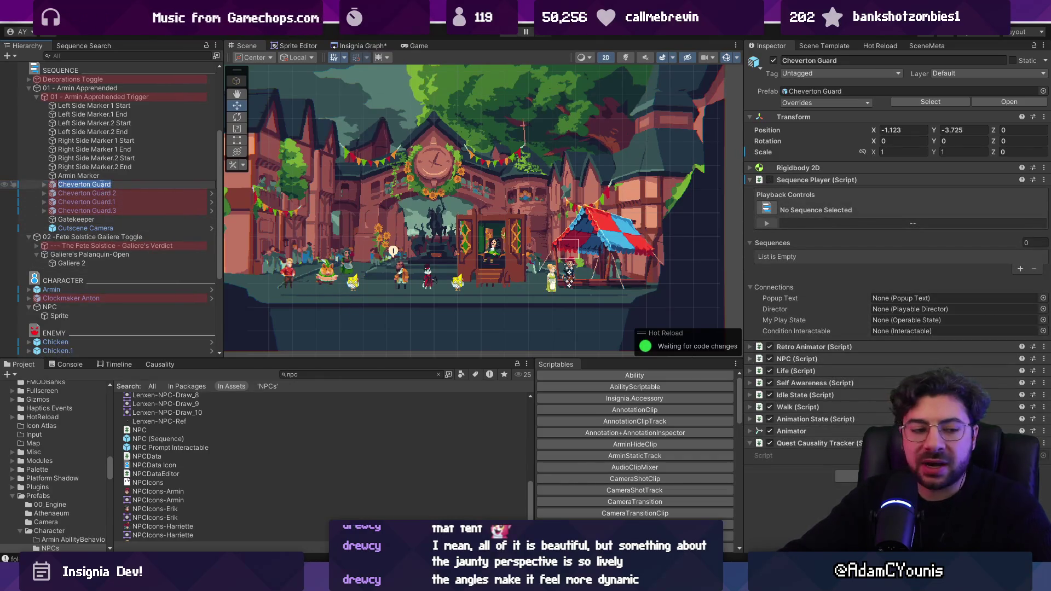
{"action": "key", "text": "Escape"}
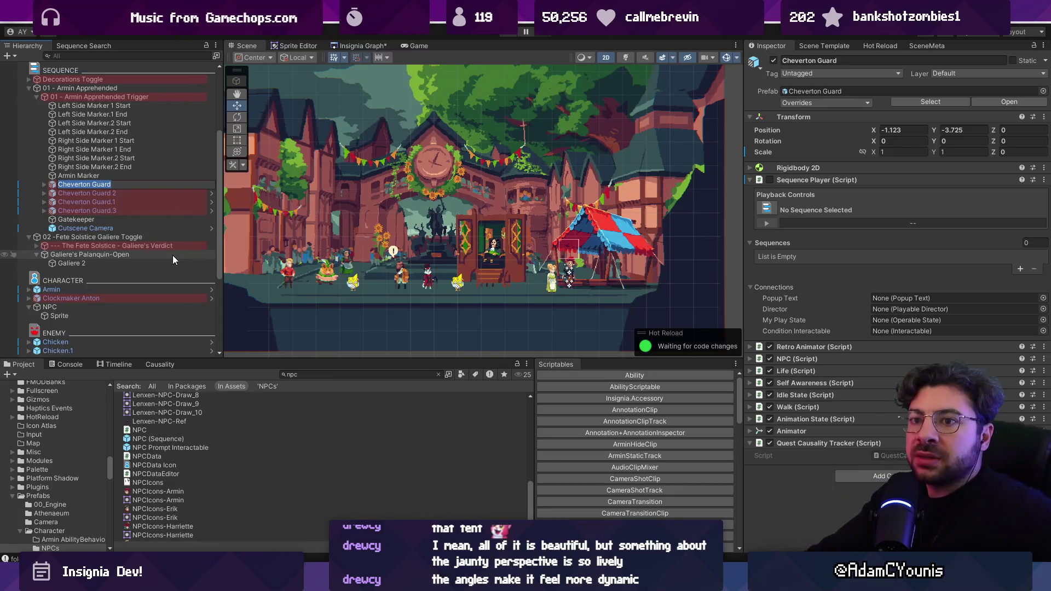
{"action": "scroll", "coordinate": [133, 86], "scroll_direction": "up", "scroll_amount": 2}
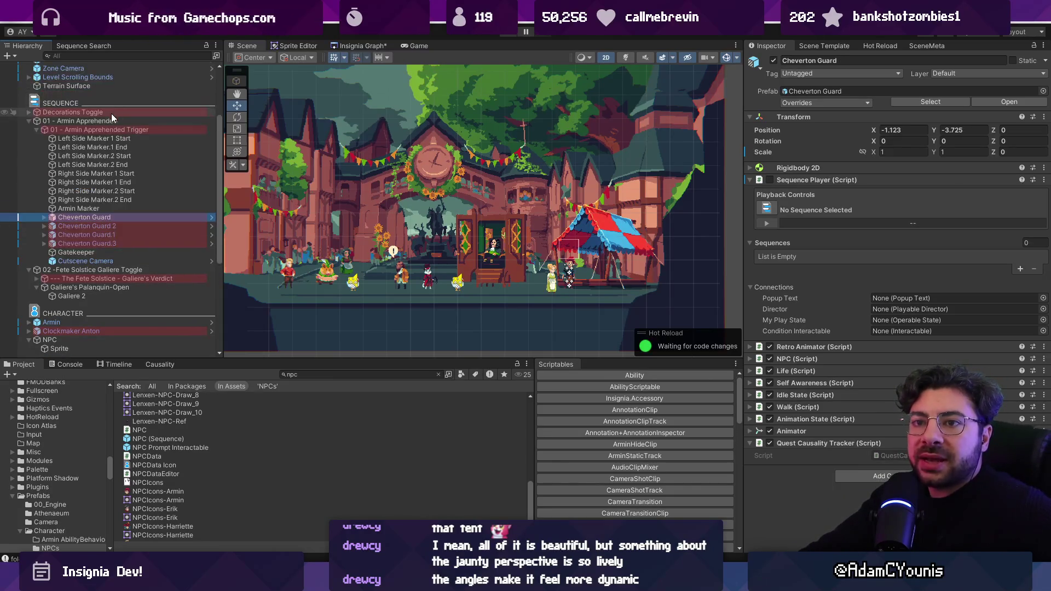
{"action": "left_click", "coordinate": [107, 120]}
{"action": "left_click", "coordinate": [142, 130]}
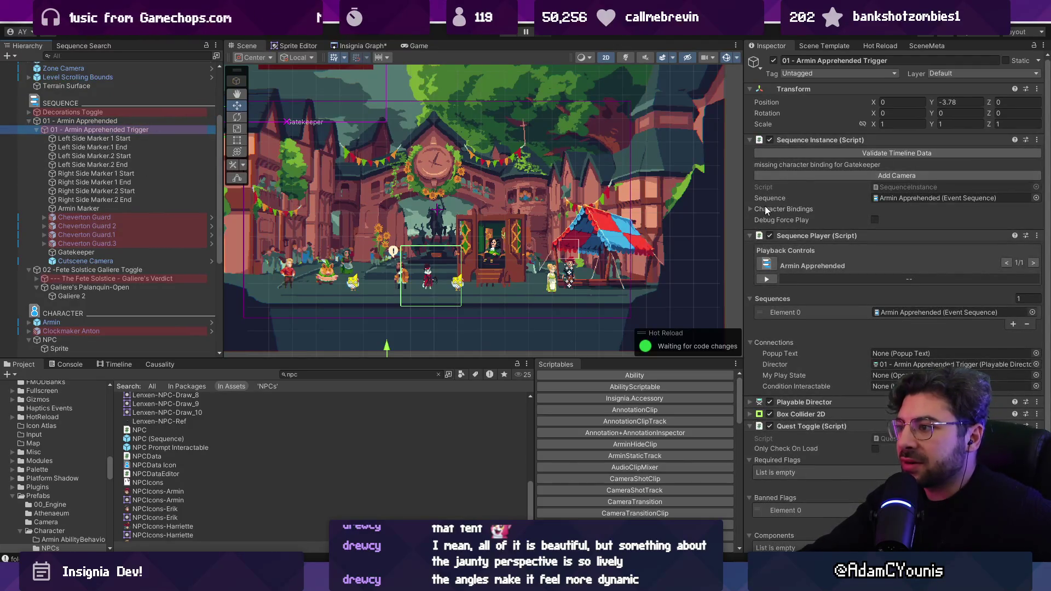
Inspect the trigger's Character Bindings, expanding the Keys, Values and O_keys lists without keeping changes.
{"action": "left_click", "coordinate": [779, 210]}
{"action": "left_click", "coordinate": [789, 220]}
{"action": "left_click", "coordinate": [789, 258]}
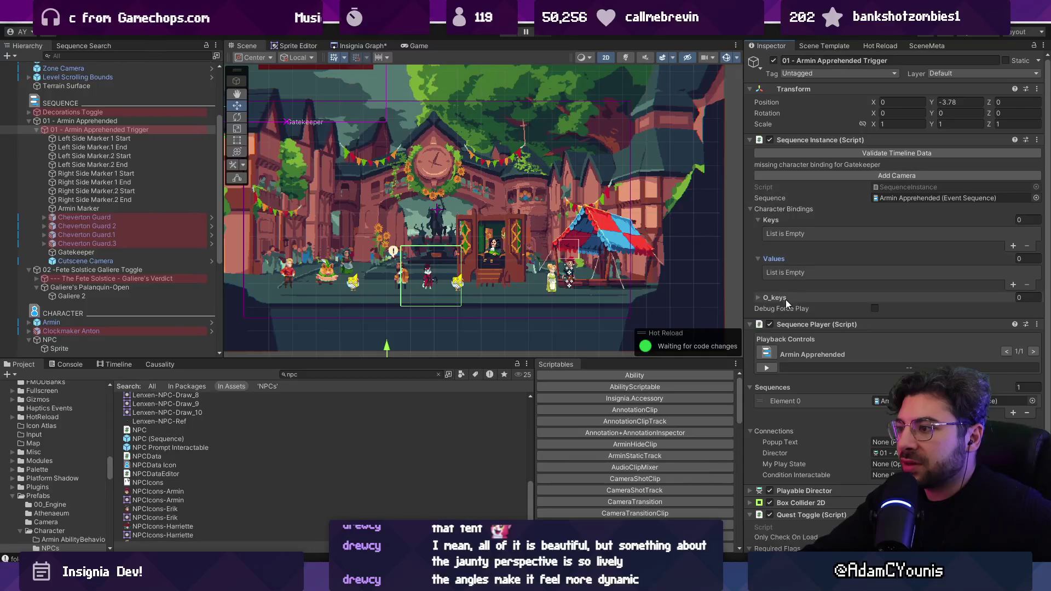
{"action": "left_click", "coordinate": [785, 297]}
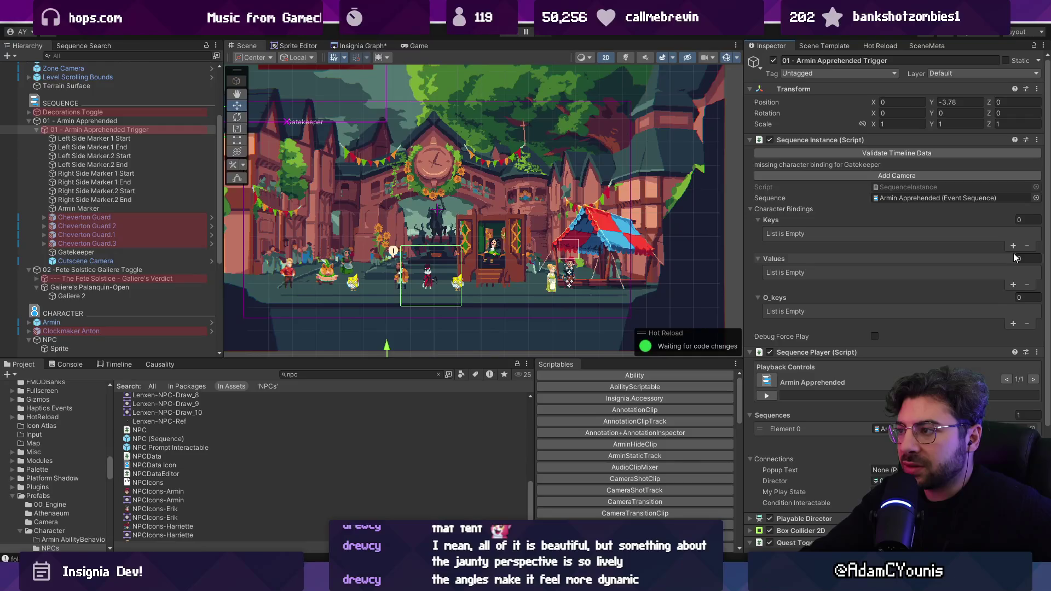
{"action": "left_click", "coordinate": [1012, 324]}
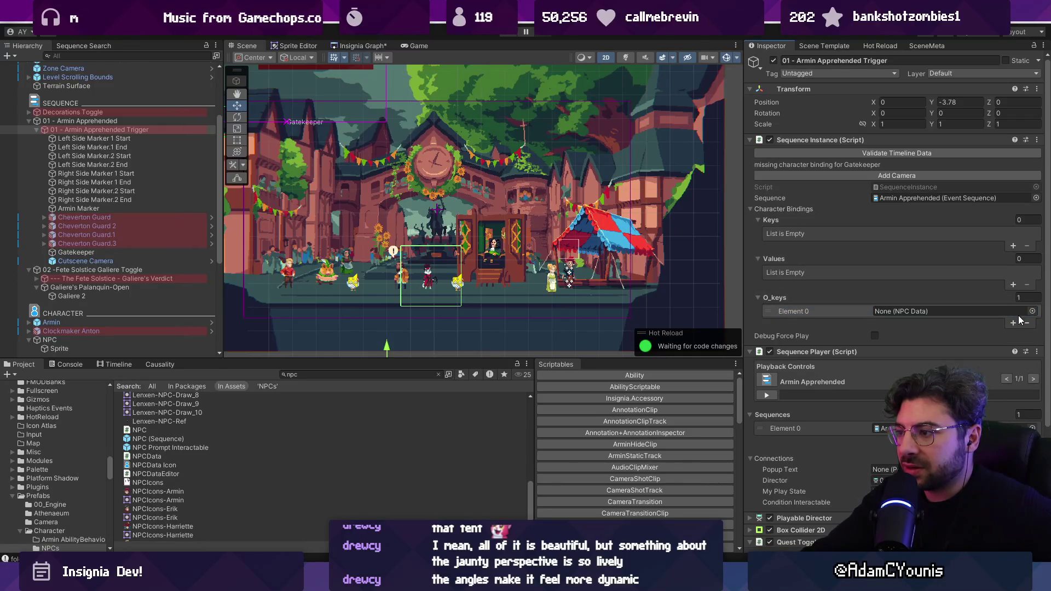
{"action": "left_click", "coordinate": [1026, 324]}
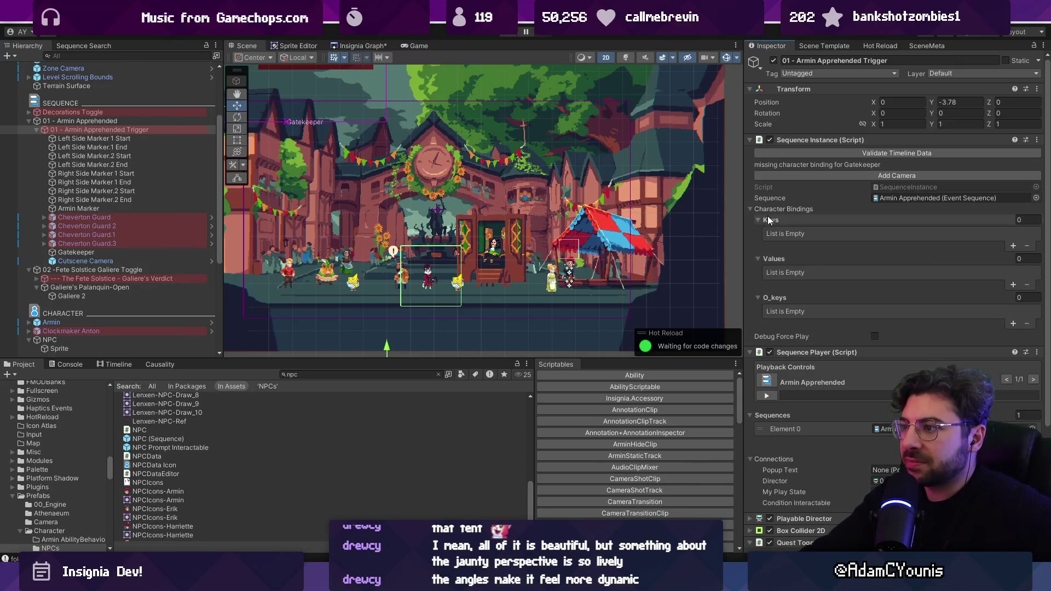
{"action": "left_click", "coordinate": [751, 213]}
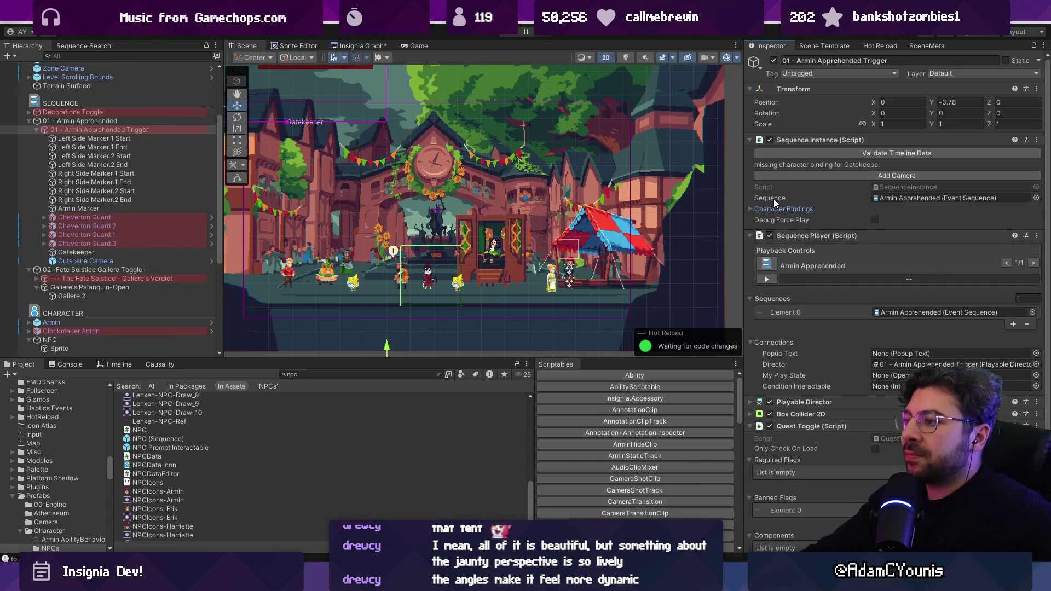
Remove the Sequence Instance component from the trigger and deselect it.
{"action": "right_click", "coordinate": [803, 139]}
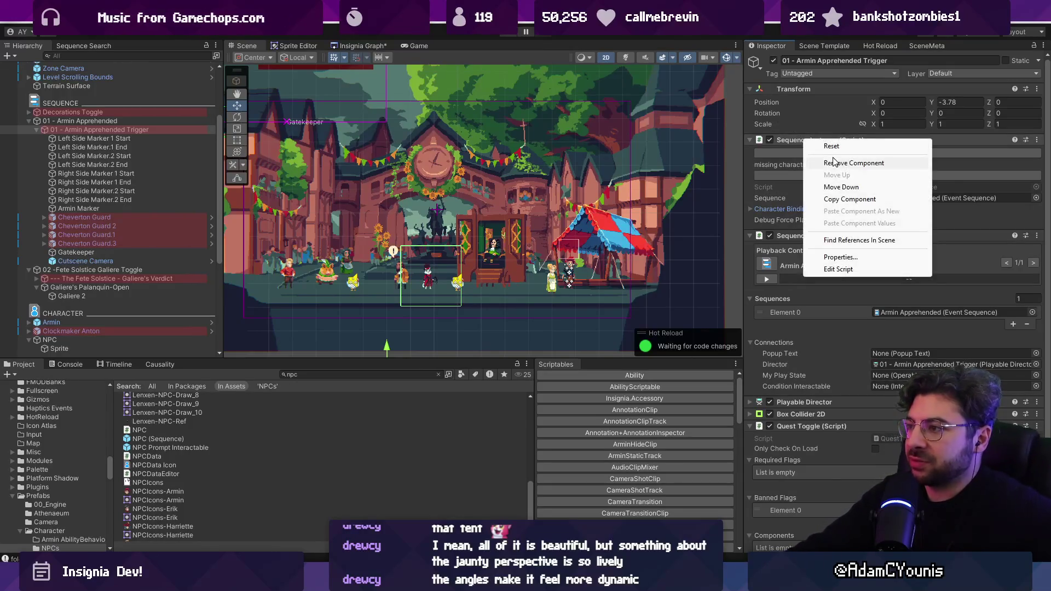
{"action": "left_click", "coordinate": [836, 159]}
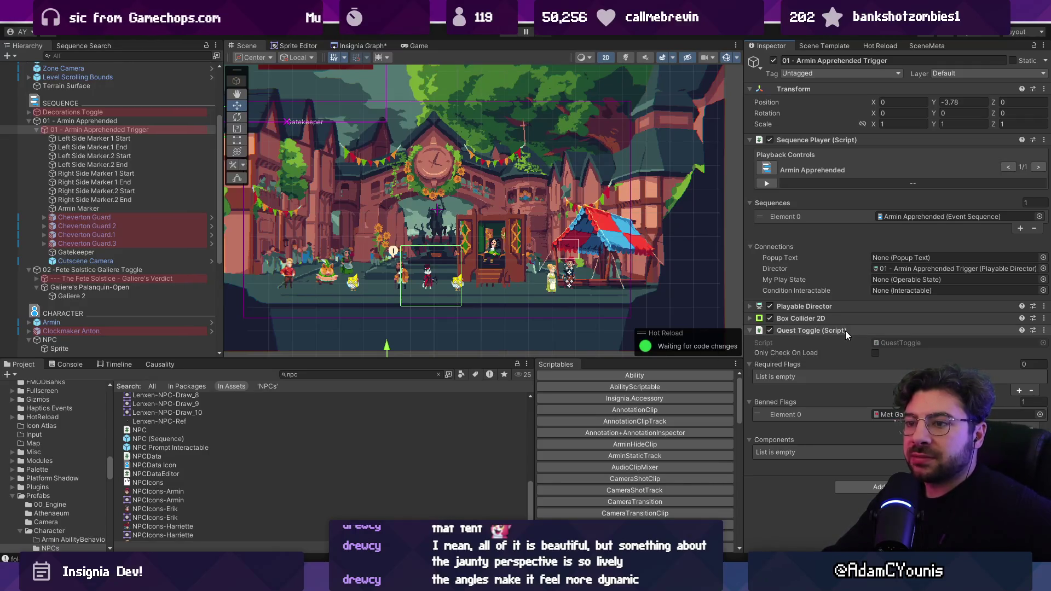
{"action": "left_click", "coordinate": [106, 130]}
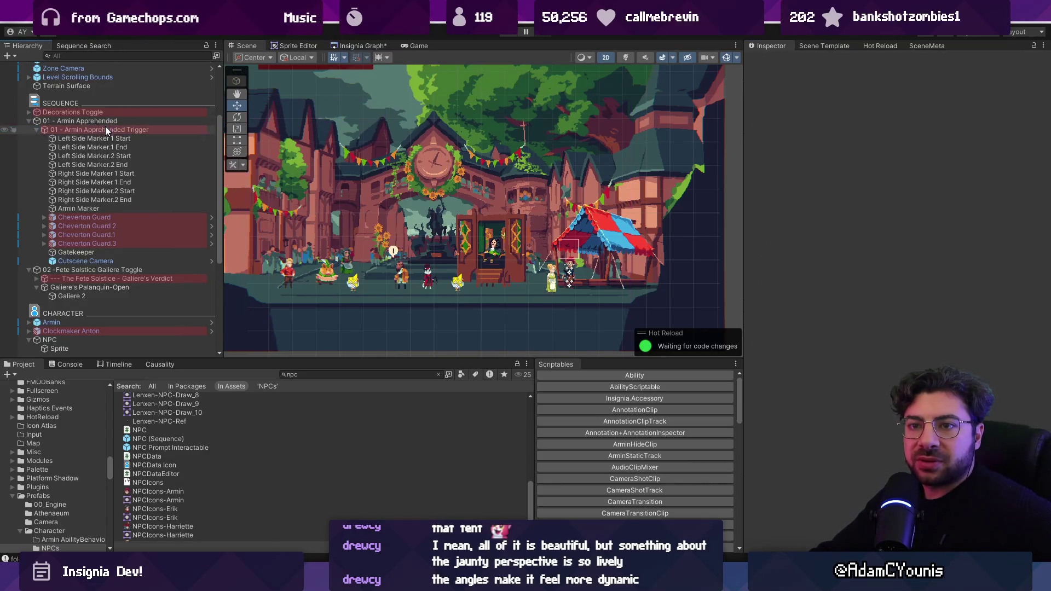
Add Condition Behaviour and Condition Toggle to 01 - Armin Apprehended, linking the behaviour into the toggle.
{"action": "left_click", "coordinate": [112, 121]}
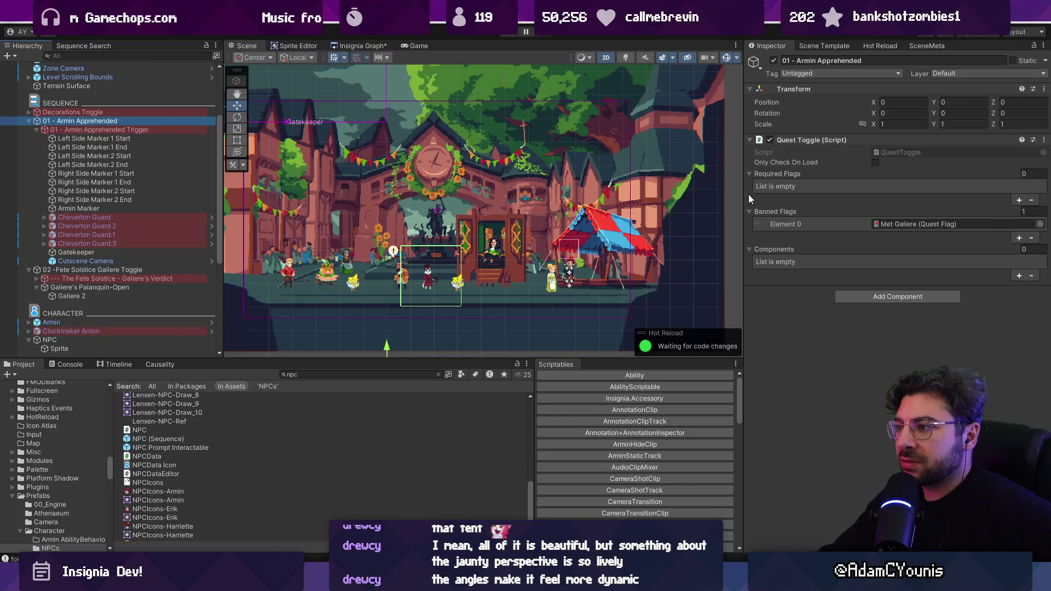
{"action": "left_click", "coordinate": [868, 297]}
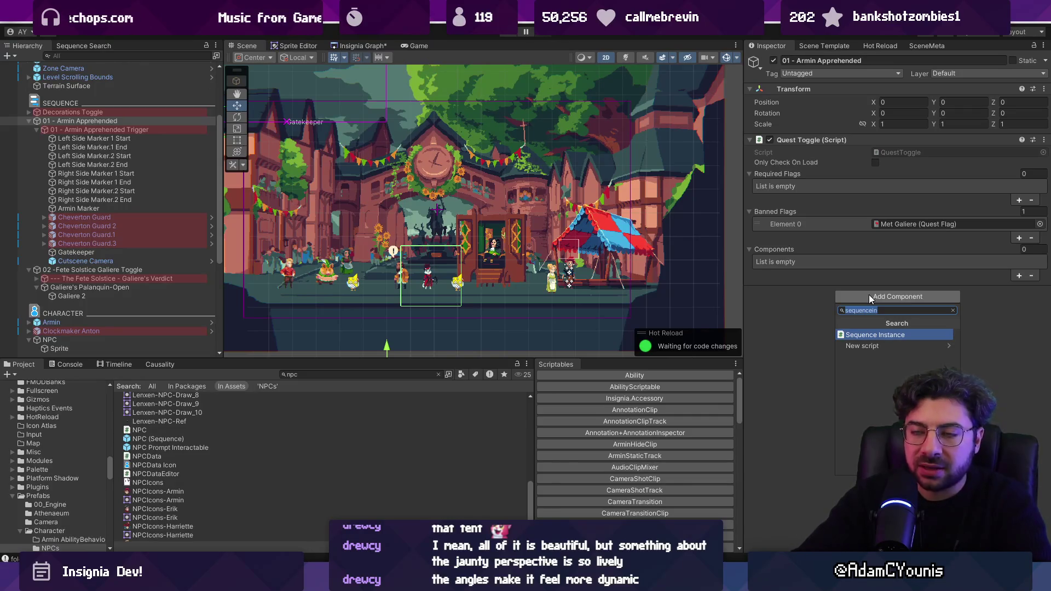
{"action": "type", "text": "condi"}
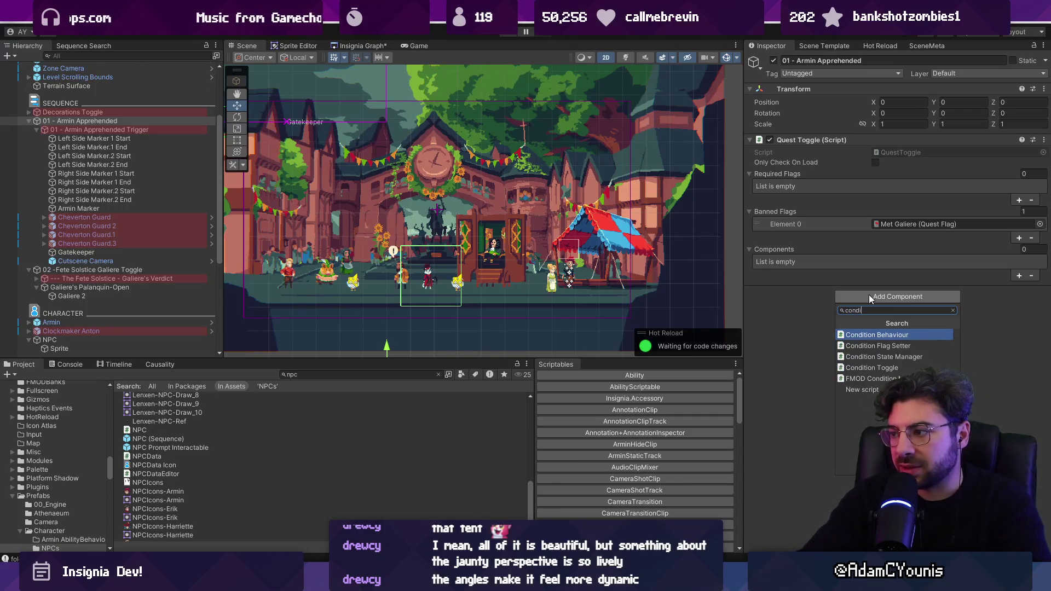
{"action": "key", "text": "Return"}
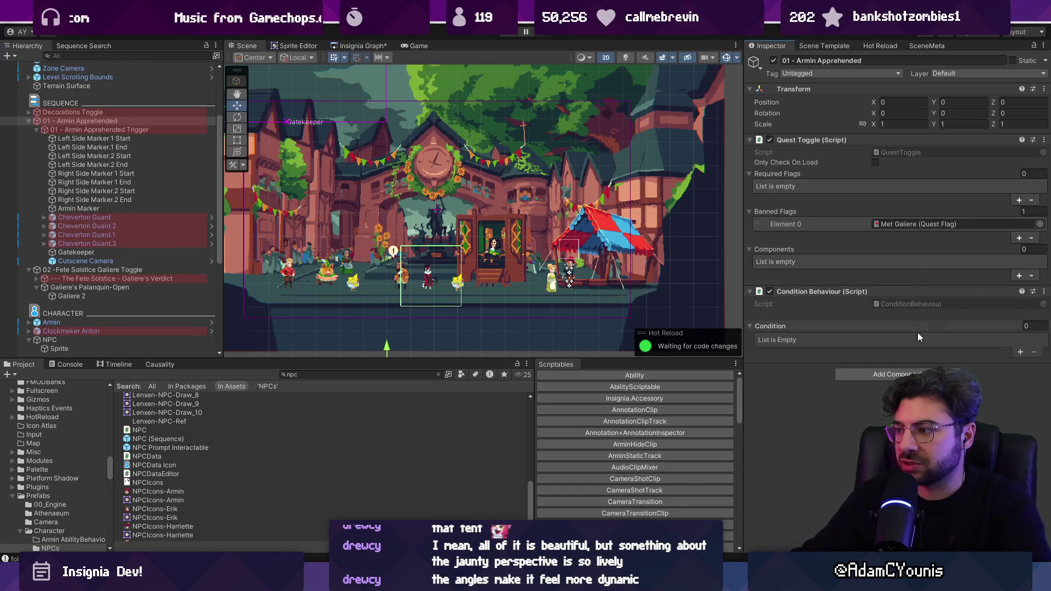
{"action": "left_click", "coordinate": [898, 374]}
{"action": "key", "text": "Down"}
{"action": "key", "text": "Return"}
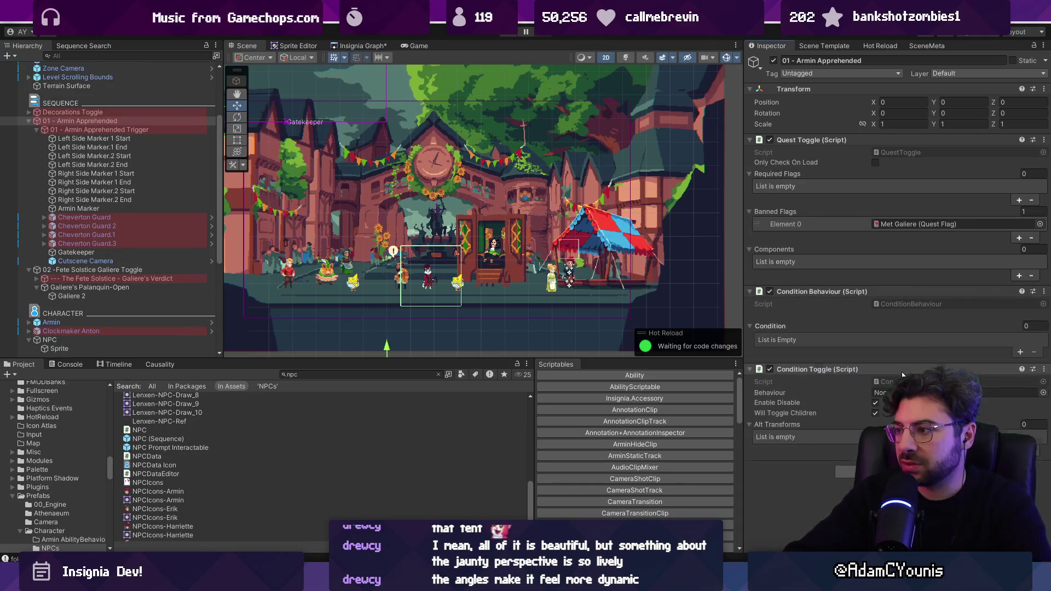
{"action": "left_click_drag", "start_coordinate": [812, 291], "coordinate": [907, 356]}
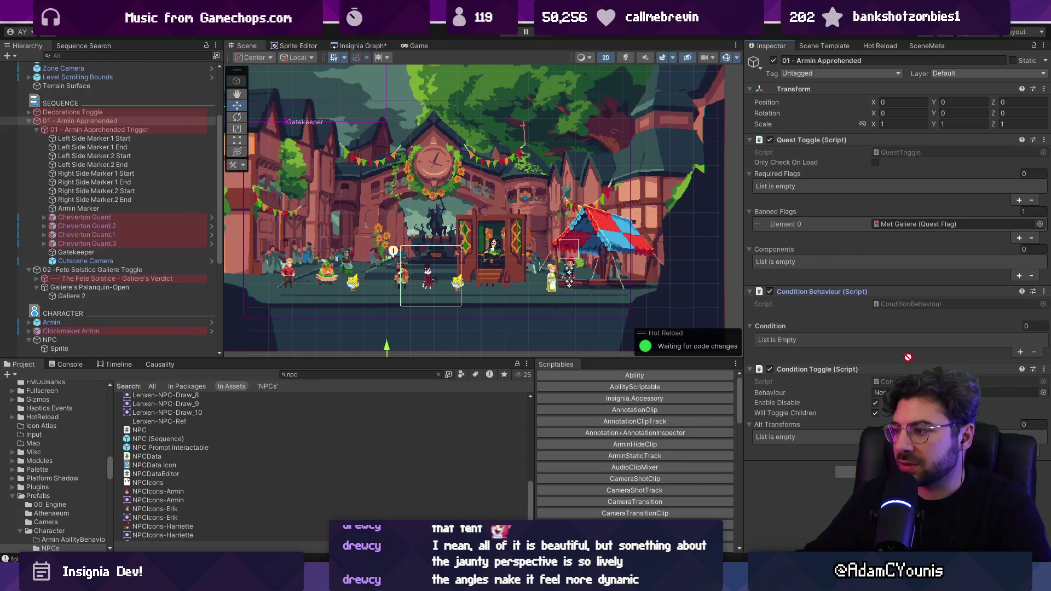
Add a condition that checks the Met Galiere quest flag.
{"action": "left_click", "coordinate": [1019, 352]}
{"action": "left_click", "coordinate": [951, 339]}
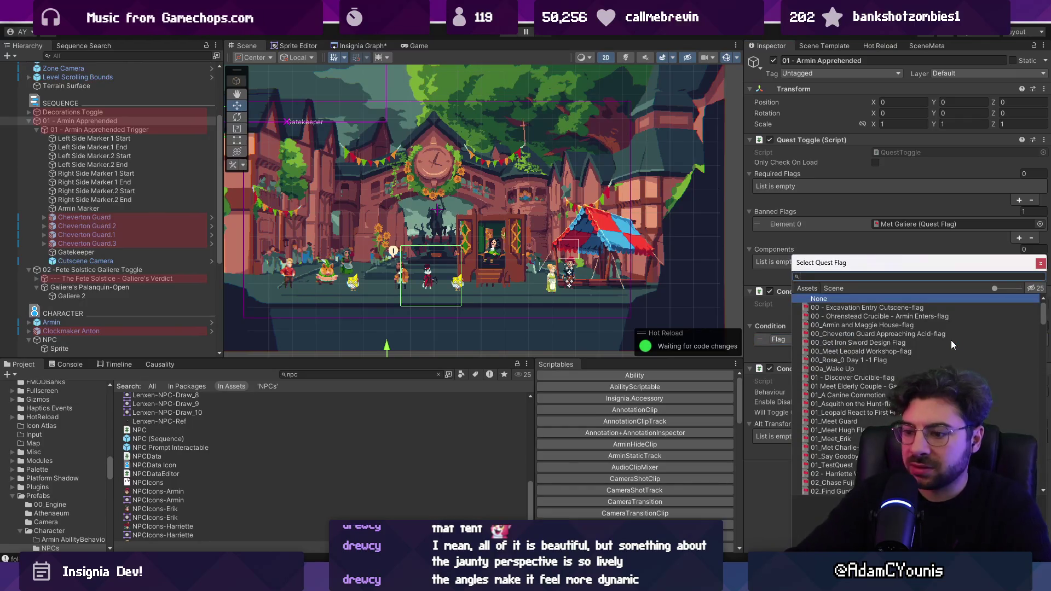
{"action": "type", "text": "met gali"}
{"action": "key", "text": "Down"}
{"action": "key", "text": "Return"}
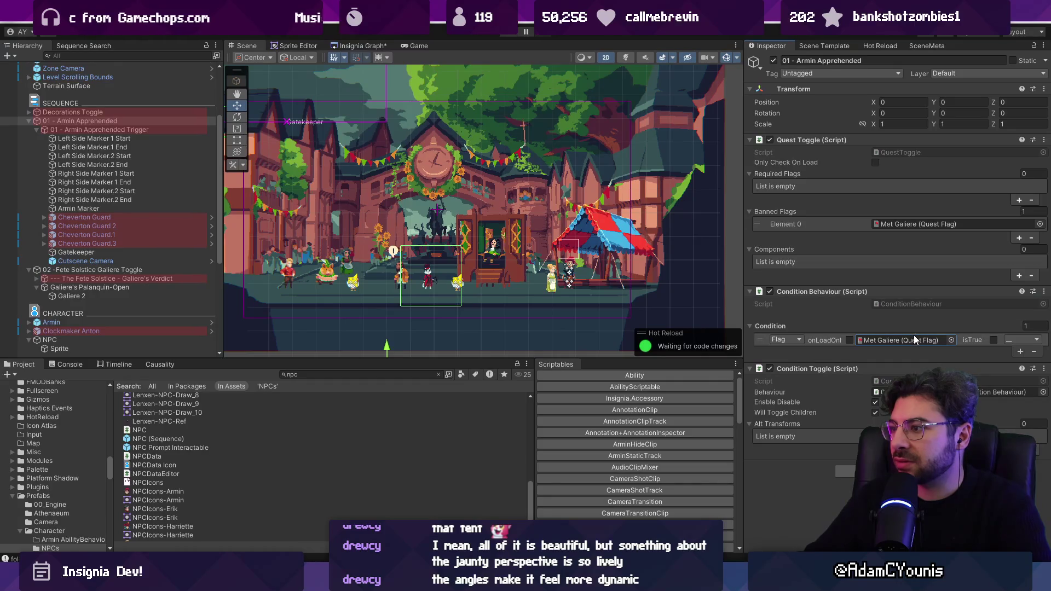
Remove the Quest Toggle component from the object.
{"action": "right_click", "coordinate": [819, 144]}
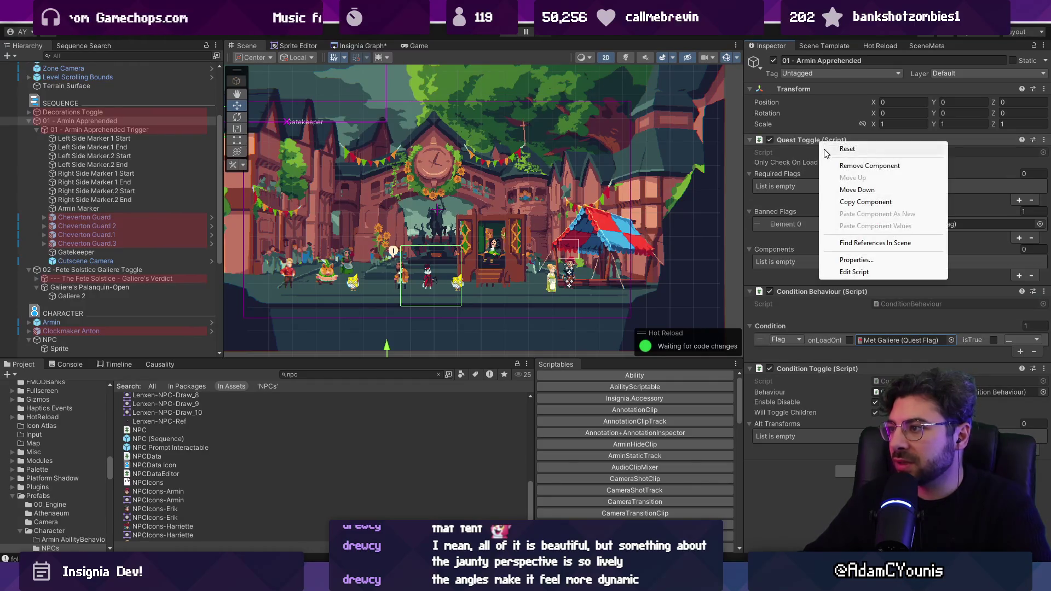
{"action": "left_click", "coordinate": [792, 231]}
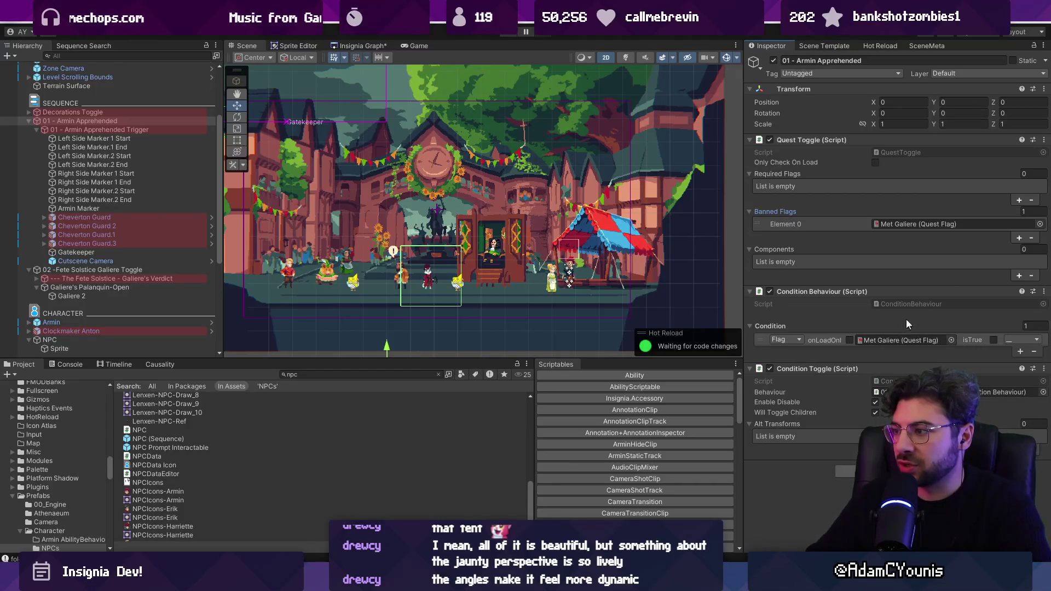
{"action": "right_click", "coordinate": [800, 140]}
{"action": "left_click", "coordinate": [820, 164]}
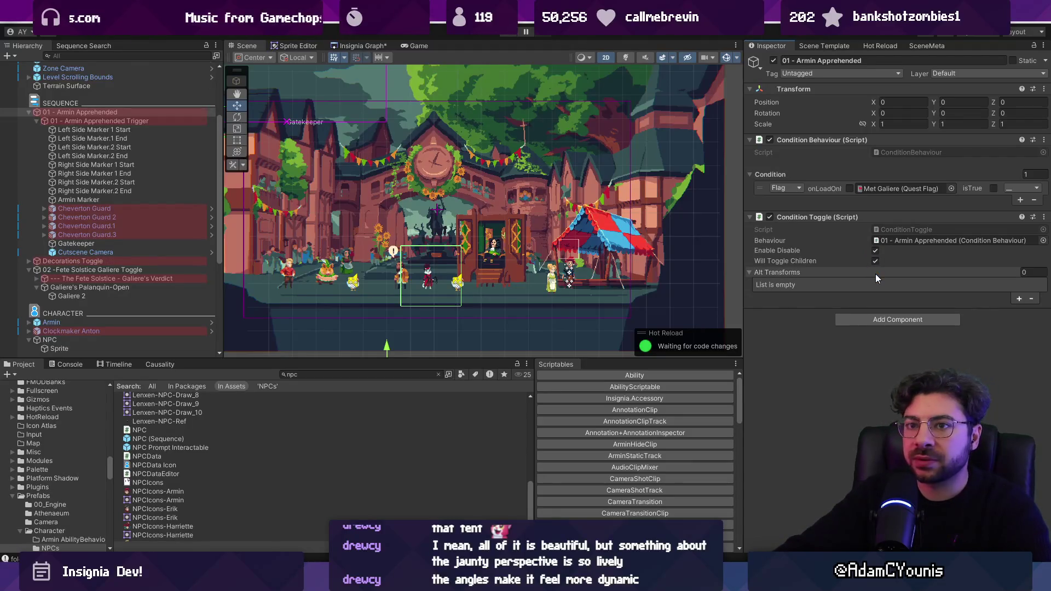
Rename the trigger to '01 - Armin Apprehended Sequence' and start play mode.
{"action": "left_click", "coordinate": [136, 121]}
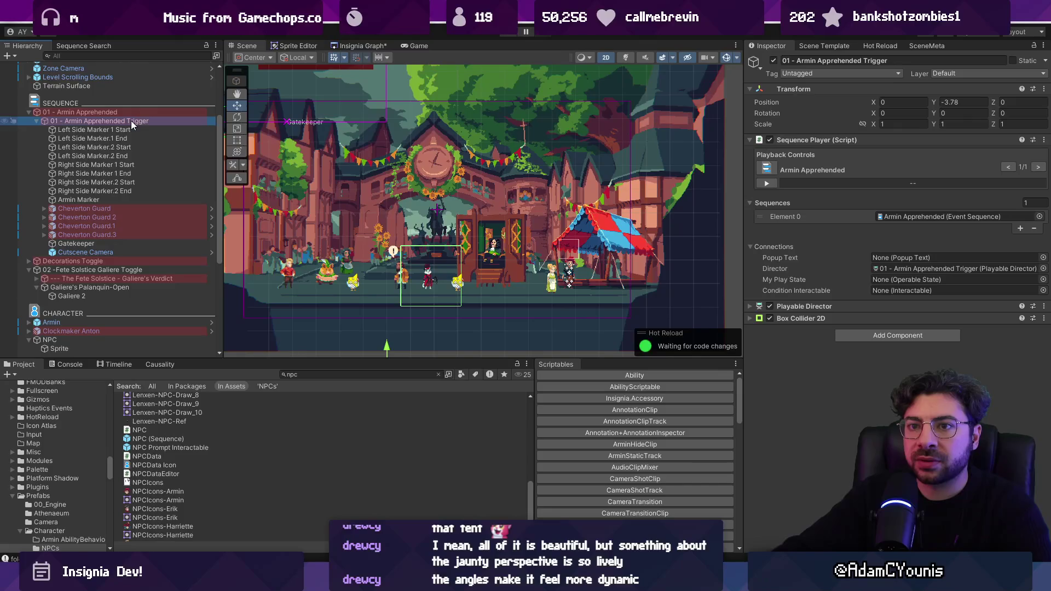
{"action": "left_click", "coordinate": [142, 121]}
{"action": "double_click", "coordinate": [142, 122]}
{"action": "type", "text": "Sequence"}
{"action": "key", "text": "Return"}
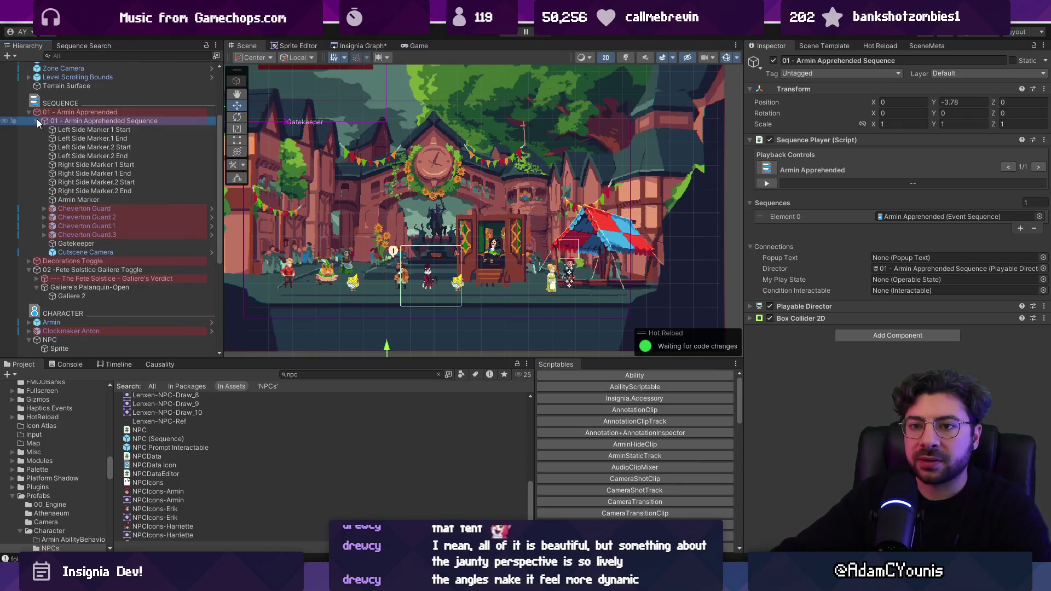
{"action": "left_click", "coordinate": [510, 35]}
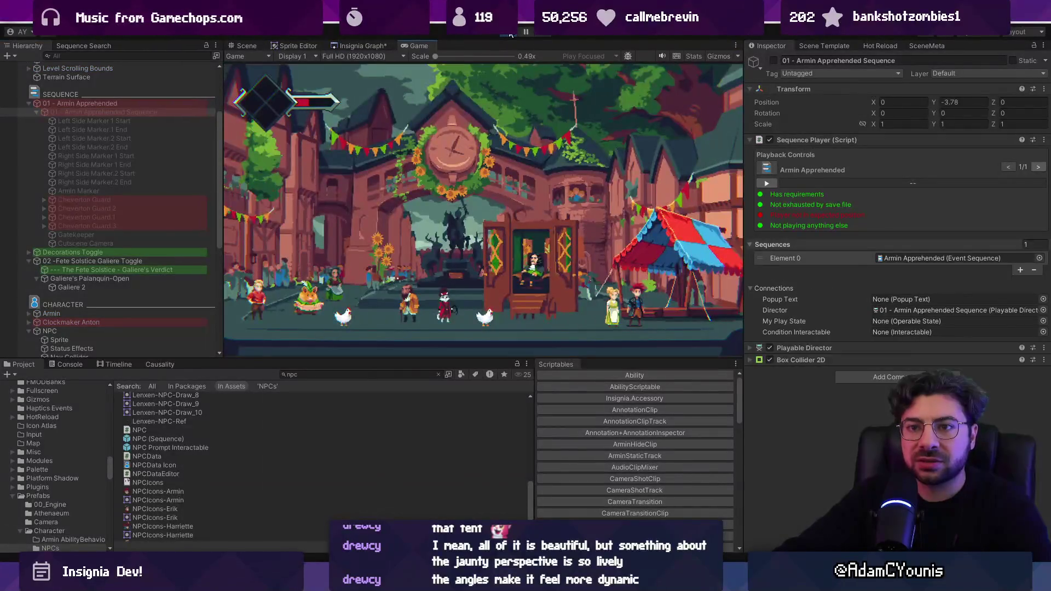
While playing, inspect the Armin Apprehended condition, search assets for 'cheverton', and inspect the main camera.
{"action": "left_click", "coordinate": [32, 106]}
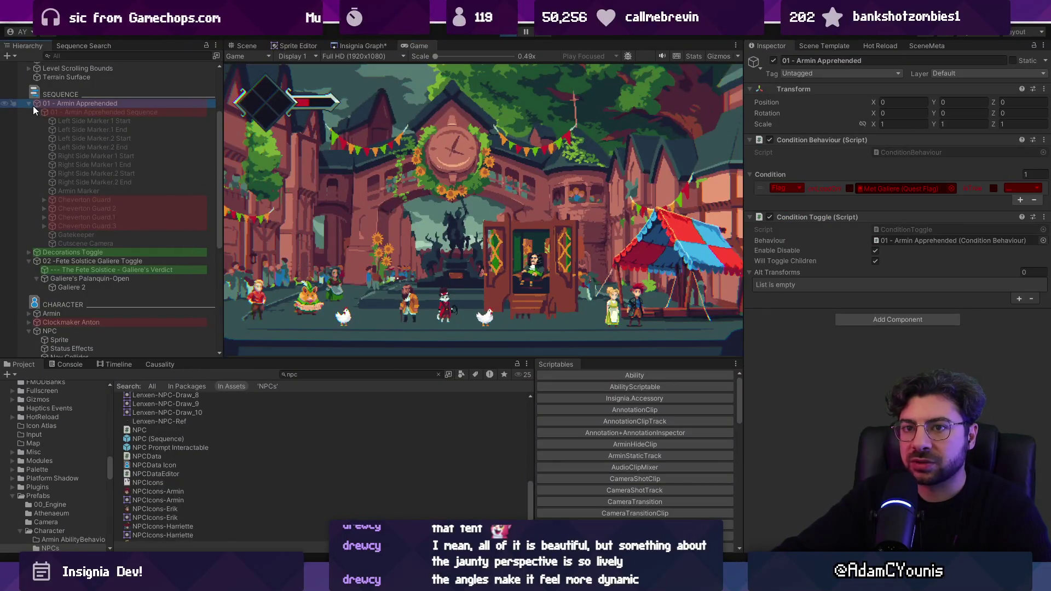
{"action": "left_click", "coordinate": [376, 373]}
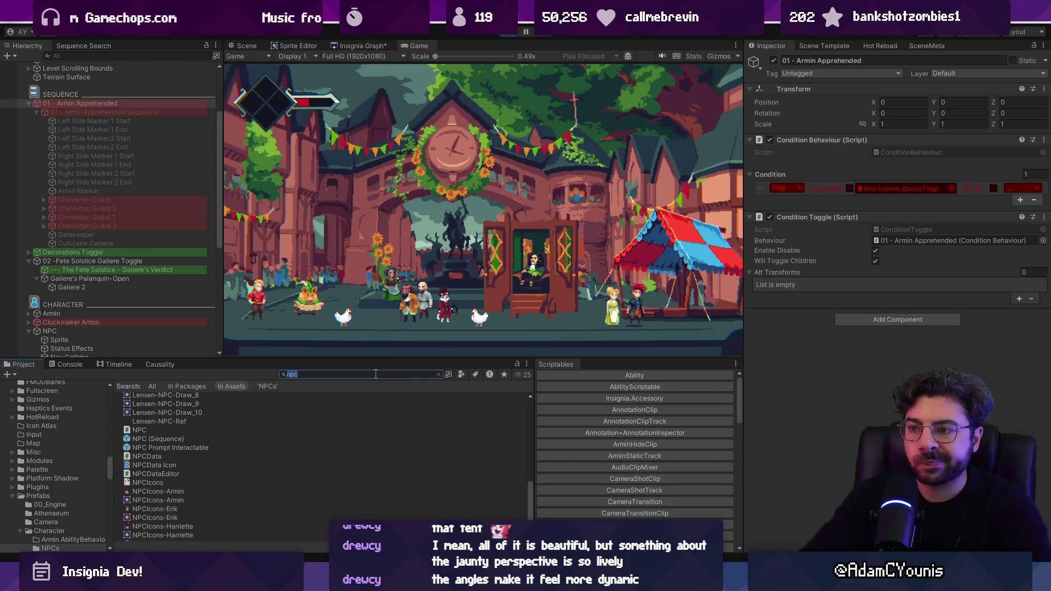
{"action": "type", "text": "cheverton"}
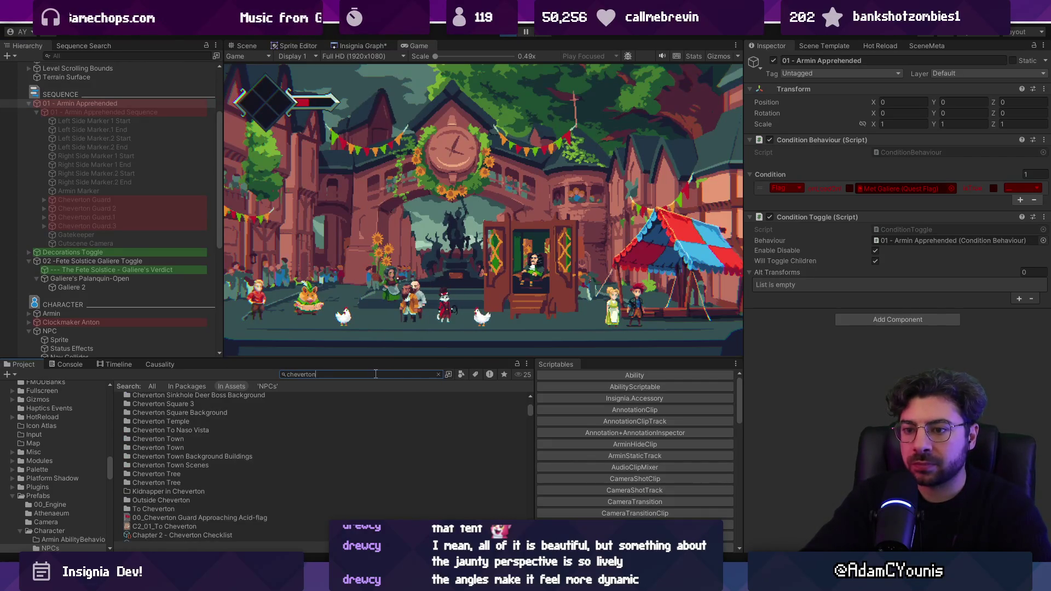
{"action": "scroll", "coordinate": [103, 92], "scroll_direction": "up", "scroll_amount": 5}
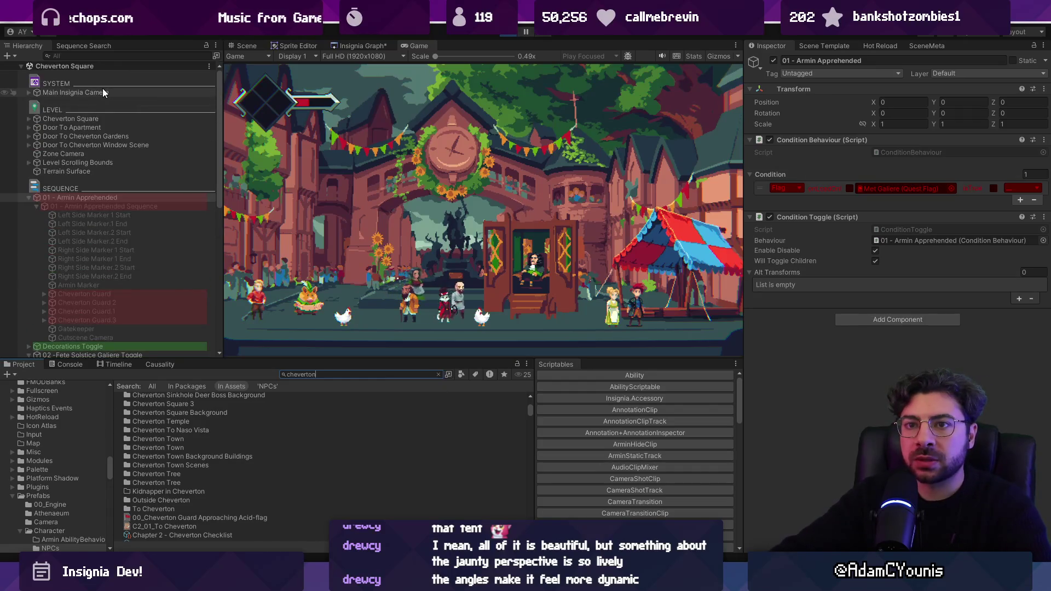
{"action": "left_click", "coordinate": [103, 92]}
{"action": "left_click", "coordinate": [942, 153]}
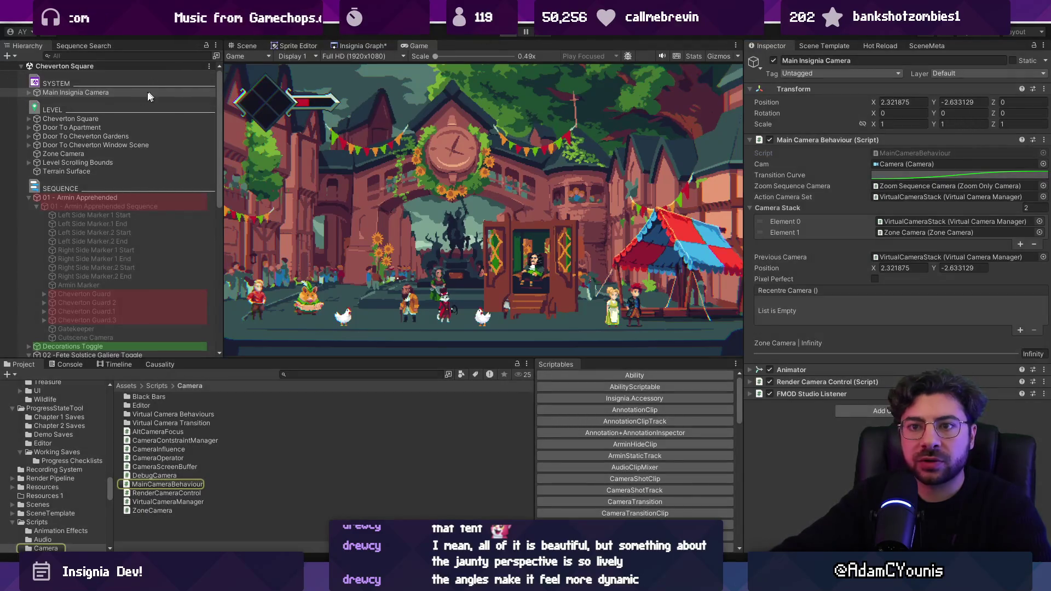
Stop play mode and open the Test Progress save state's flags from GameEngine.
{"action": "key", "text": "ctrl+p"}
{"action": "left_click", "coordinate": [99, 94]}
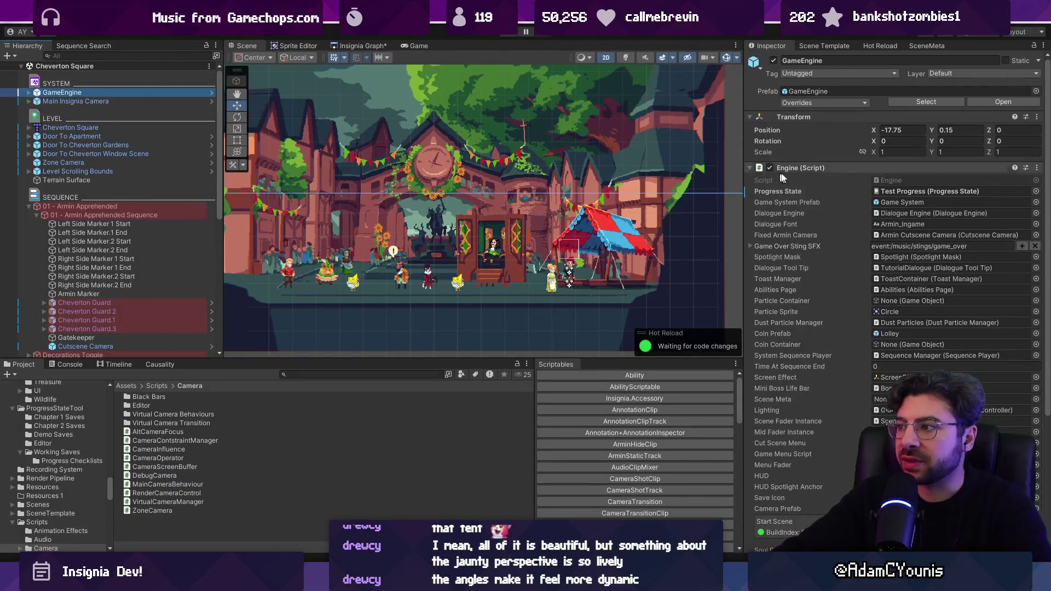
{"action": "double_click", "coordinate": [903, 191]}
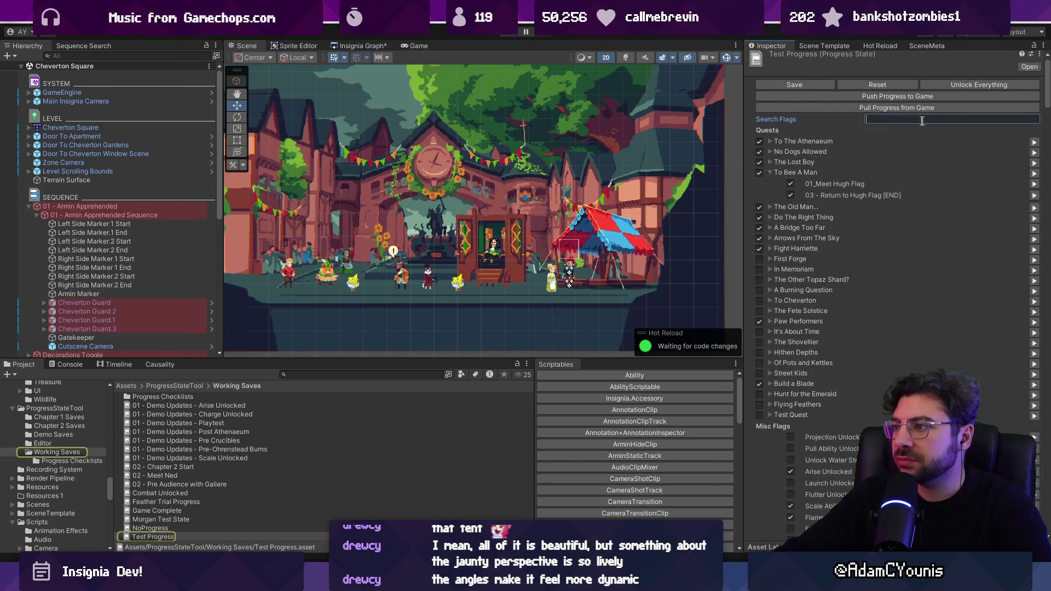
{"action": "type", "text": "audience"}
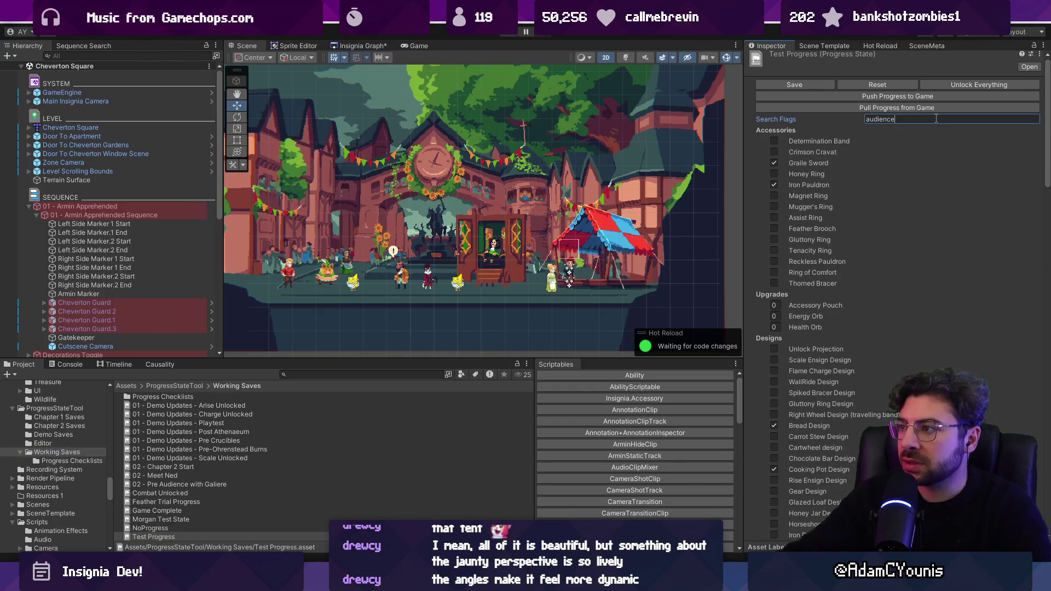
{"action": "key", "text": "BackSpace"}
{"action": "left_click", "coordinate": [421, 373]}
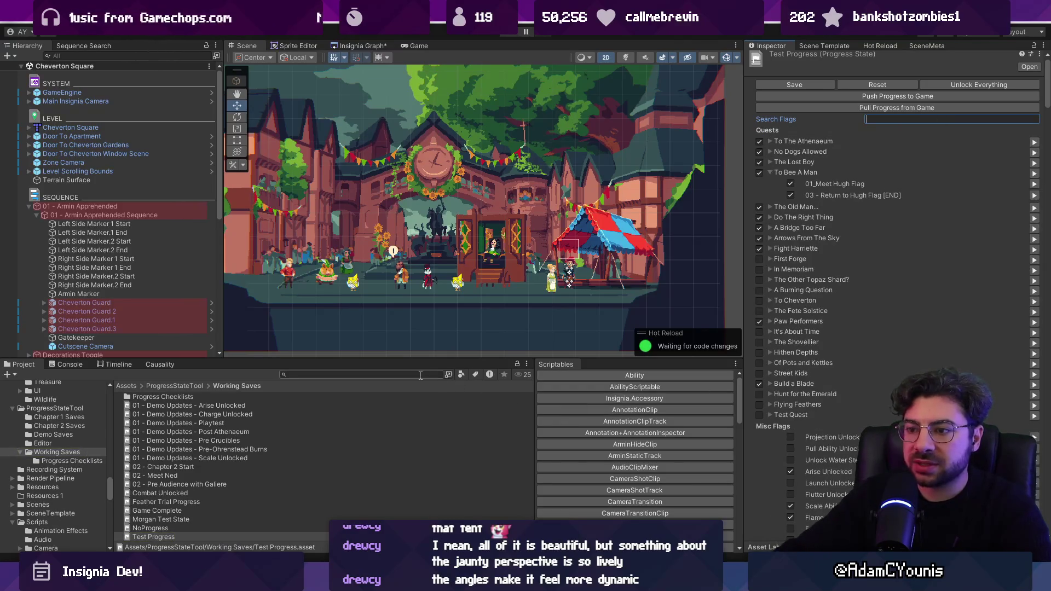
{"action": "type", "text": "rned cheverton"}
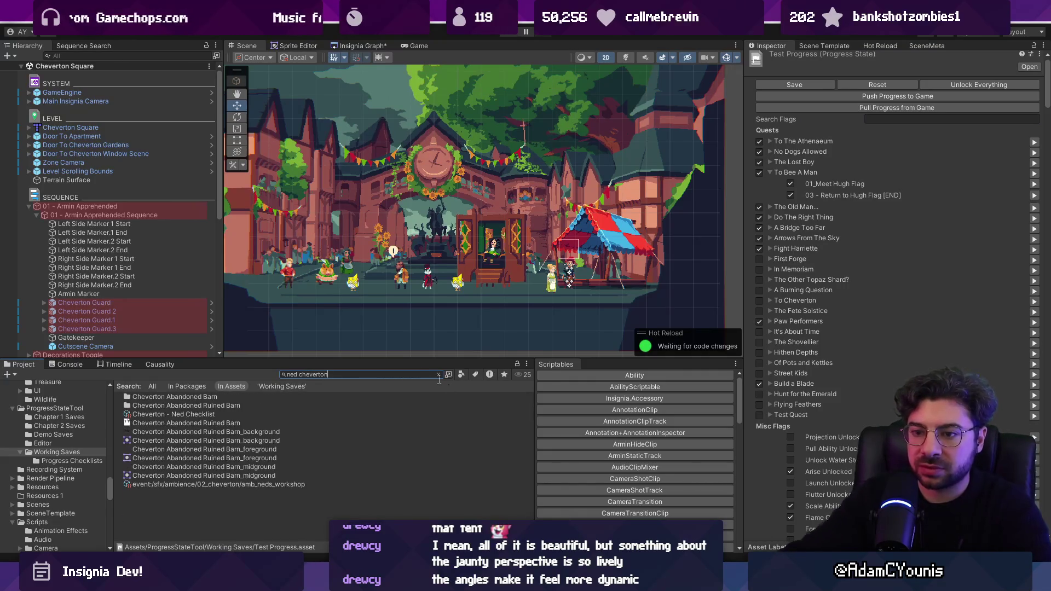
{"action": "left_click", "coordinate": [199, 414]}
Dock the Inspector beside Scriptables, add a second Inspector tab, and select the Armin Apprehended sequence.
{"action": "right_click", "coordinate": [748, 49]}
{"action": "key", "text": "Escape"}
{"action": "mouse_move", "coordinate": [763, 46]}
{"action": "left_mouse_down"}
{"action": "mouse_move", "coordinate": [627, 344]}
{"action": "mouse_move", "coordinate": [608, 365]}
{"action": "left_mouse_up"}
{"action": "left_click", "coordinate": [1043, 45]}
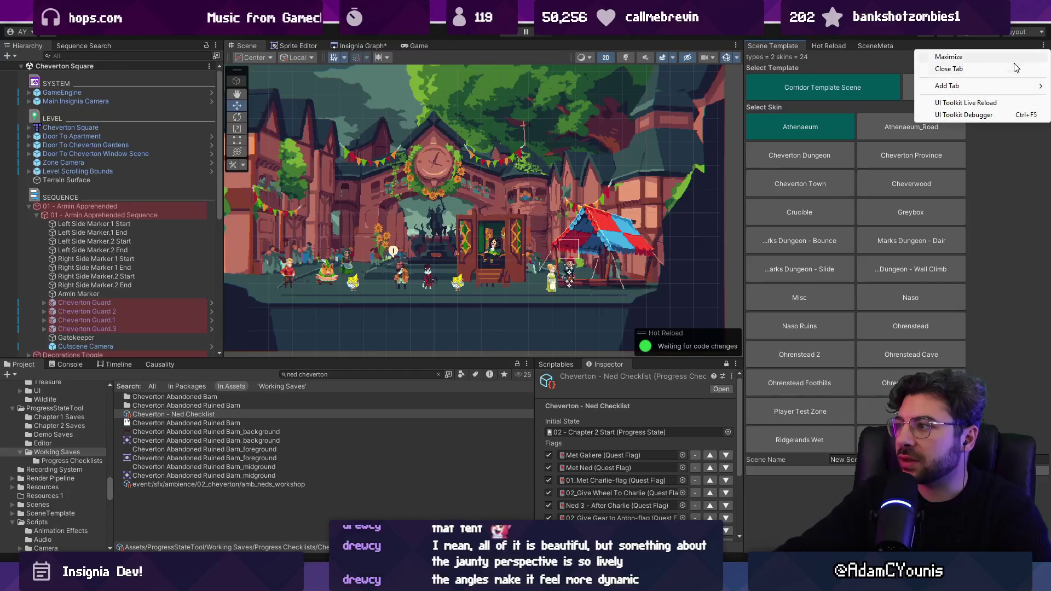
{"action": "mouse_move", "coordinate": [958, 87]}
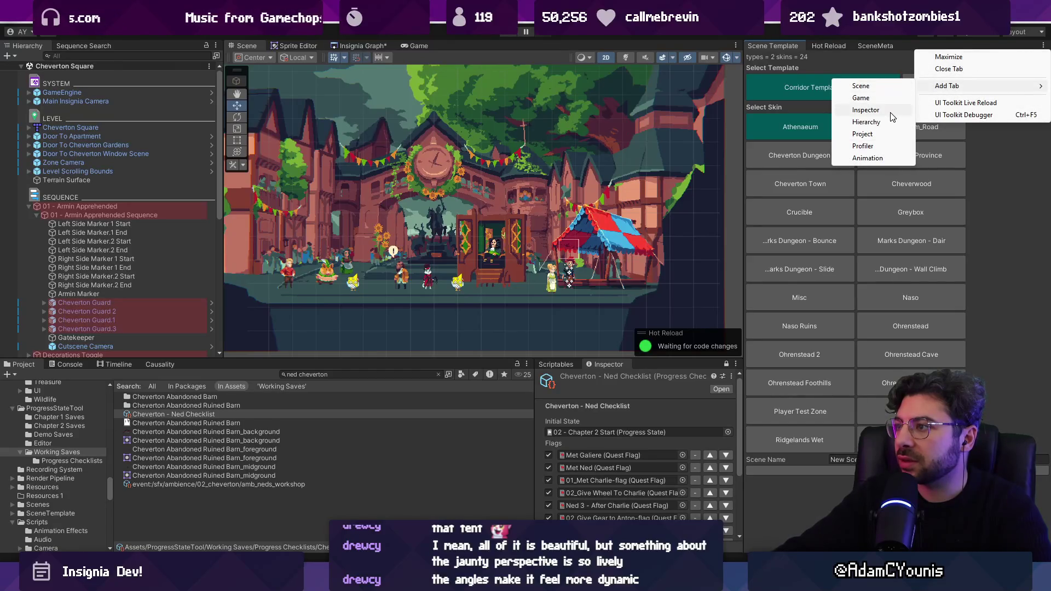
{"action": "left_click", "coordinate": [865, 110]}
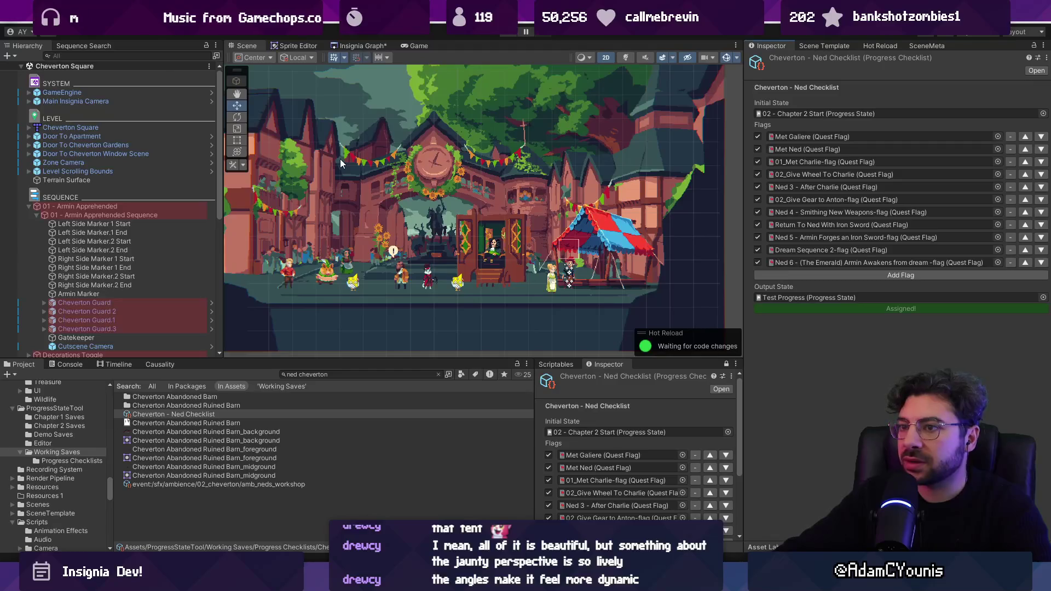
{"action": "left_click", "coordinate": [82, 205]}
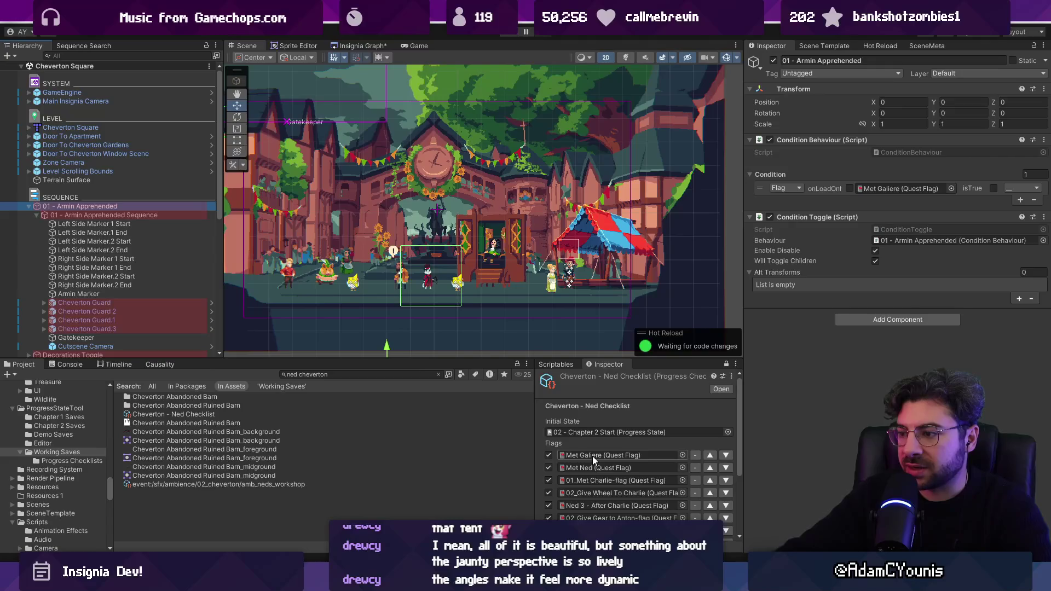
Replay the scene until the guard's 'Stop right there' dialogue plays, then stop and collapse Armin Apprehended.
{"action": "scroll", "coordinate": [592, 455], "scroll_direction": "down", "scroll_amount": 3}
{"action": "scroll", "coordinate": [550, 422], "scroll_direction": "up", "scroll_amount": 3}
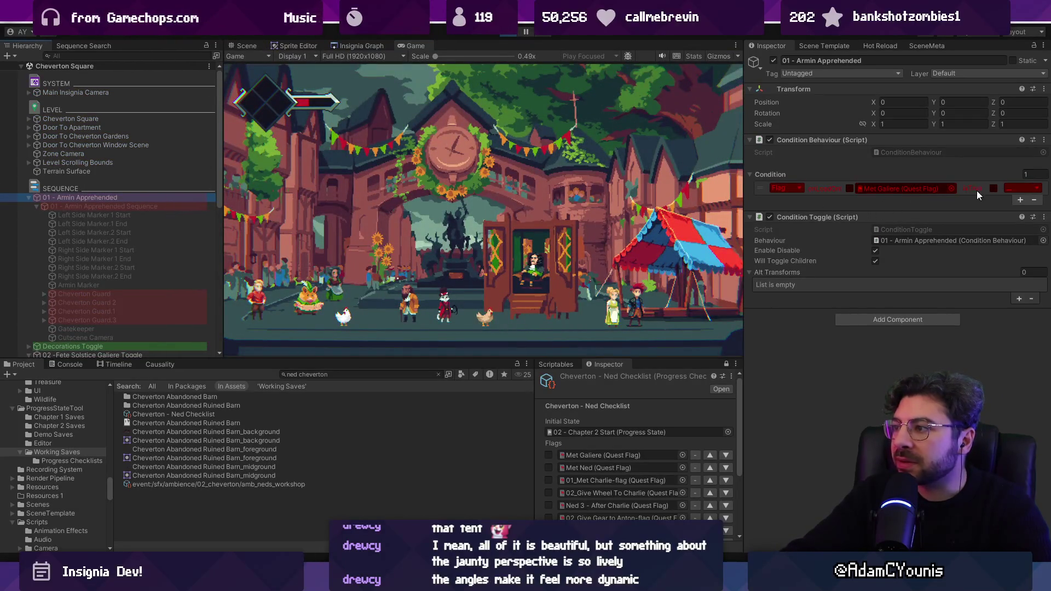
{"action": "scroll", "coordinate": [619, 440], "scroll_direction": "down", "scroll_amount": 5}
{"action": "key", "text": "ctrl+p"}
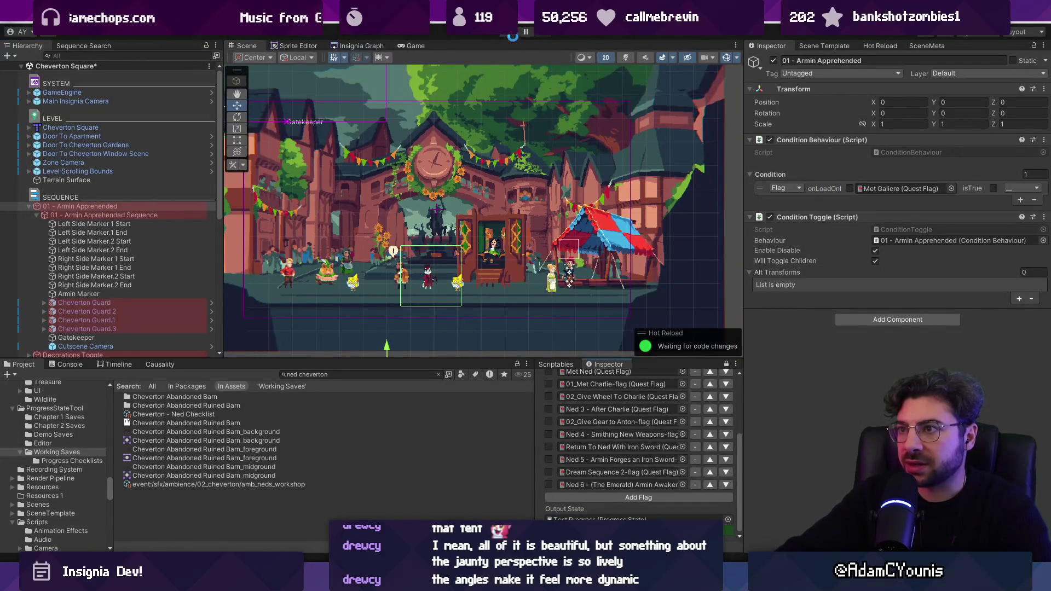
{"action": "left_click", "coordinate": [514, 36]}
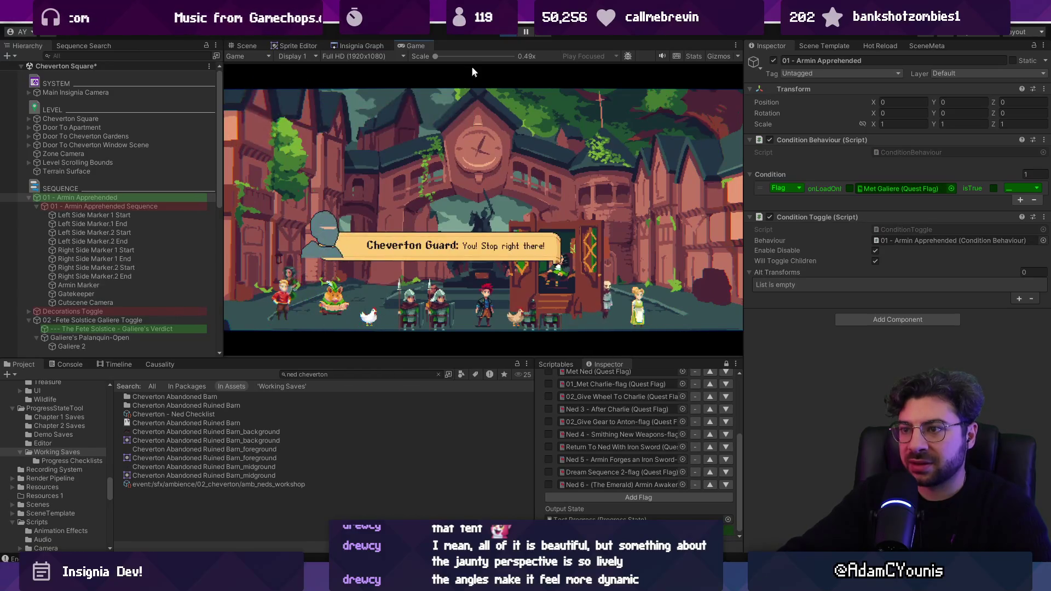
{"action": "left_click", "coordinate": [503, 33]}
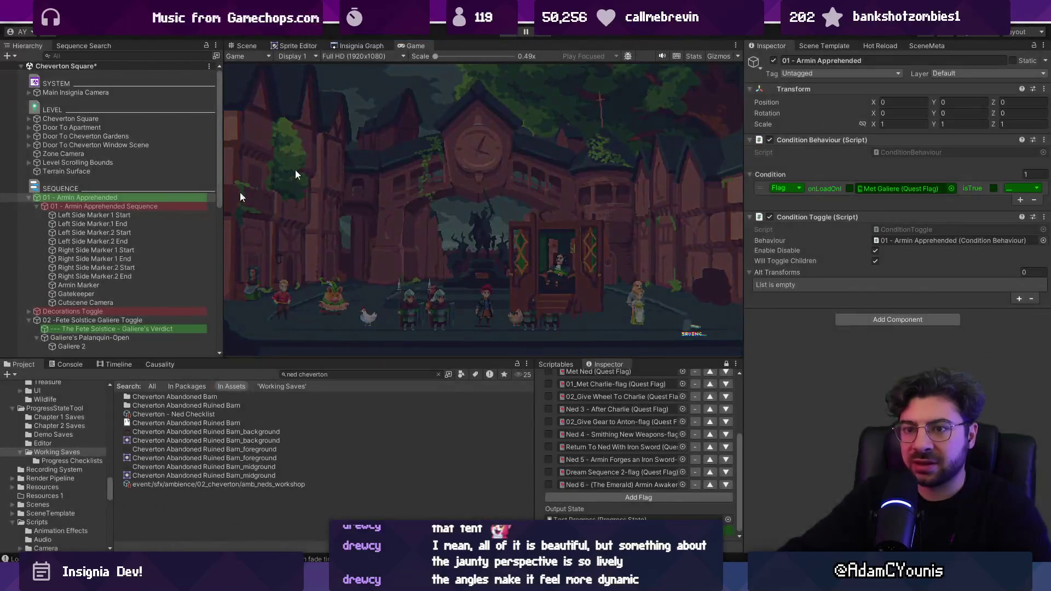
{"action": "left_click", "coordinate": [30, 207]}
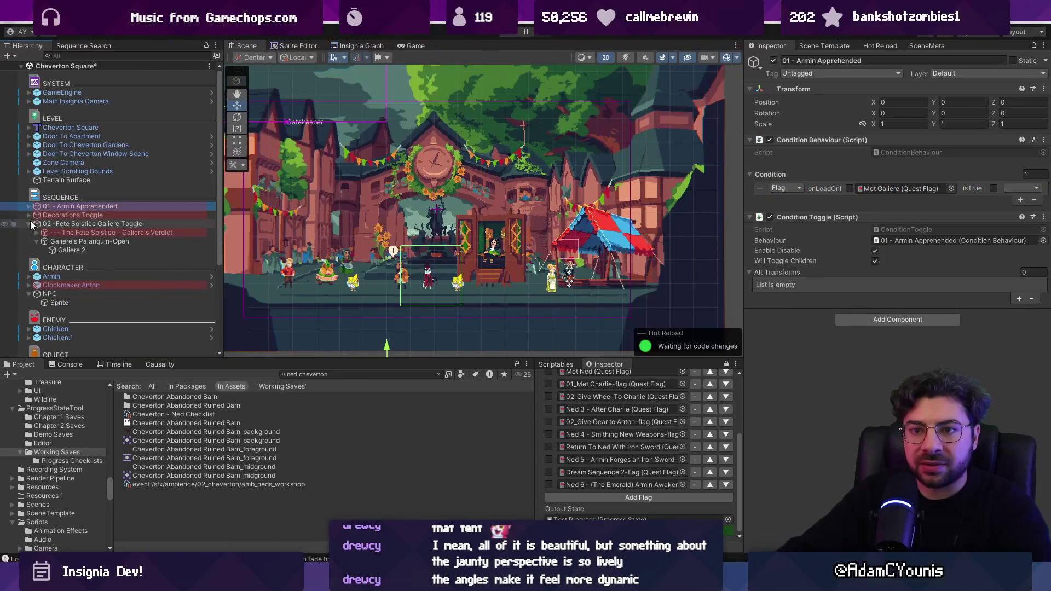
Select the 02 - Fete Solstice Galiere Toggle object after glancing at the Galiere's Verdict sequence.
{"action": "left_click", "coordinate": [29, 225]}
{"action": "left_click", "coordinate": [31, 223]}
{"action": "left_click", "coordinate": [63, 231]}
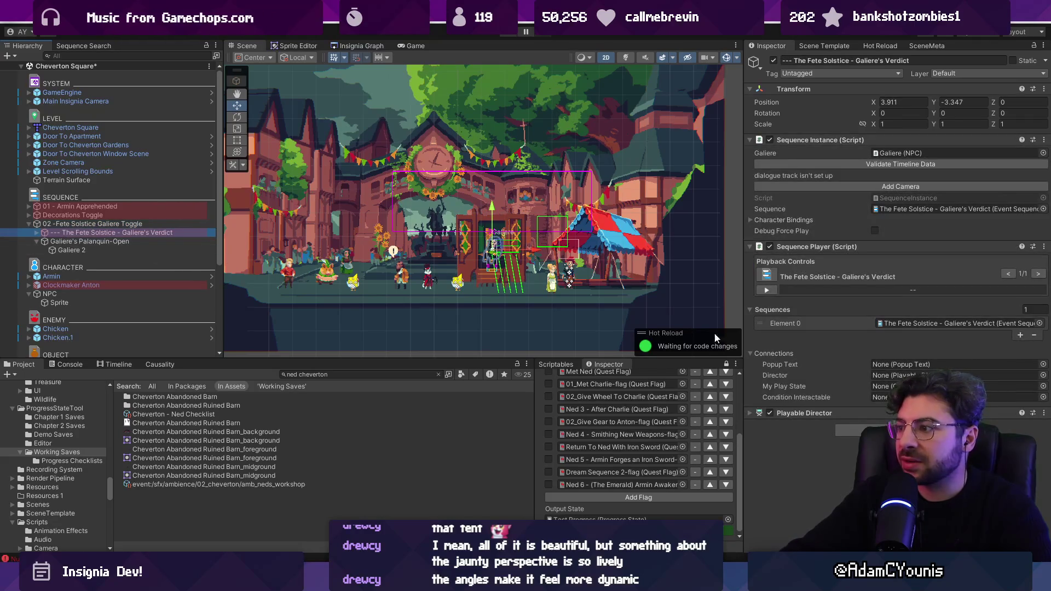
{"action": "left_click", "coordinate": [127, 223]}
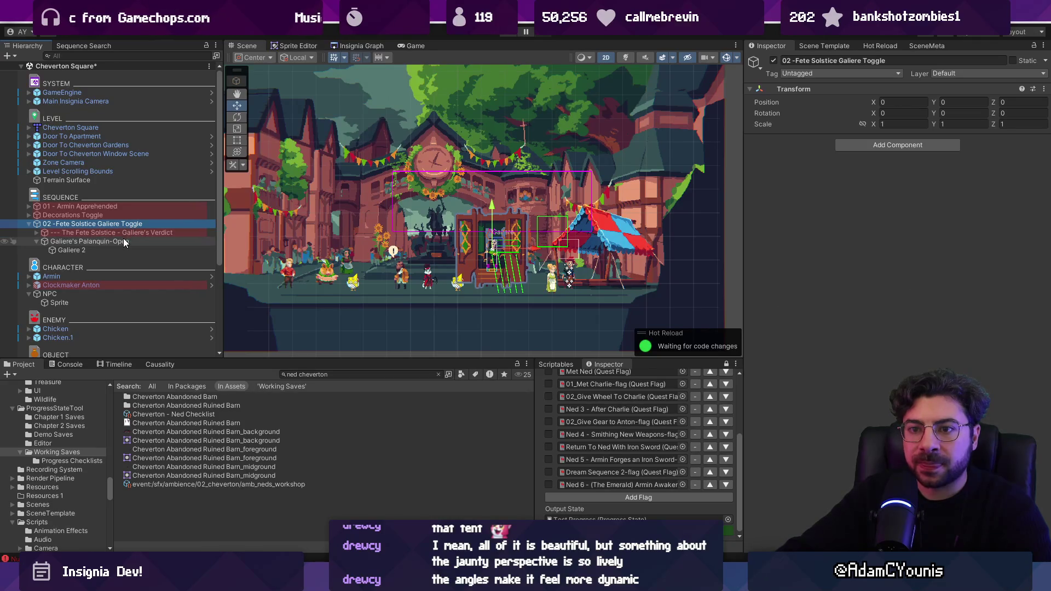
Add Condition Toggle and Condition Behaviour components and link the toggle to its behaviour.
{"action": "left_click", "coordinate": [851, 147]}
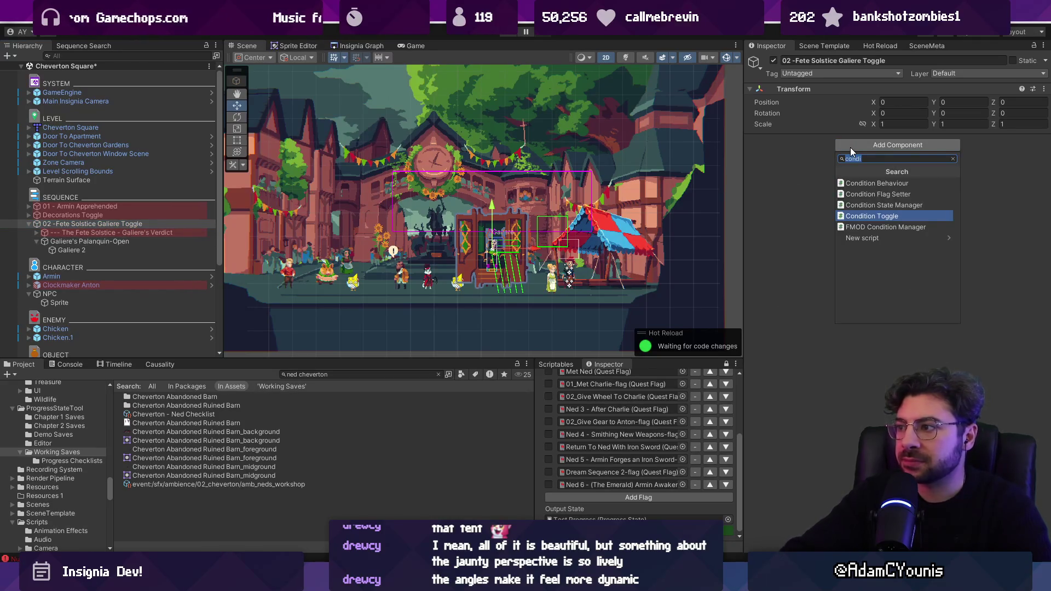
{"action": "key", "text": "Return"}
{"action": "left_click", "coordinate": [868, 241]}
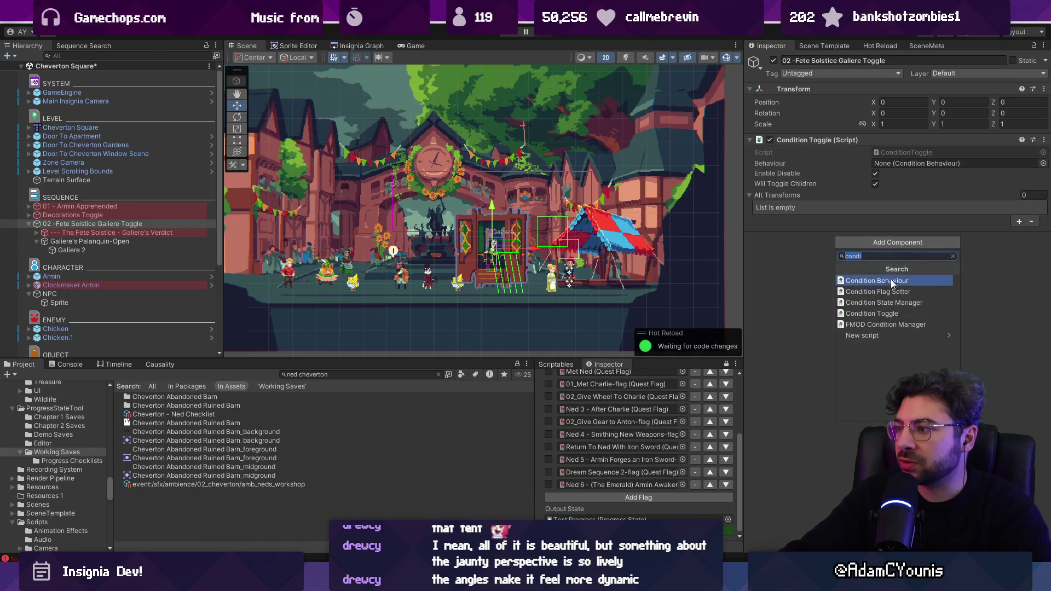
{"action": "left_click", "coordinate": [892, 284]}
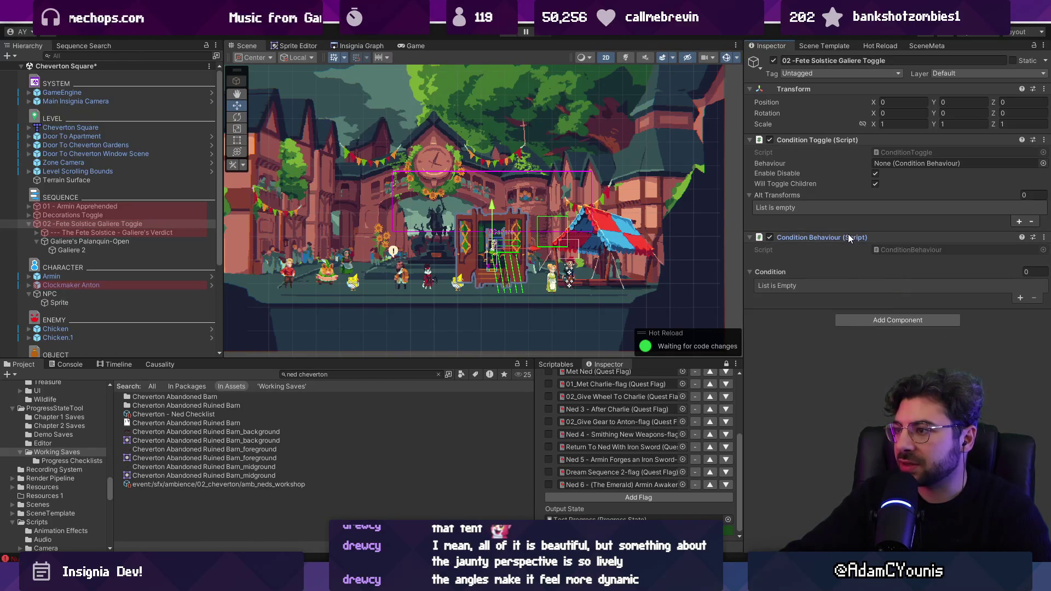
{"action": "left_click_drag", "start_coordinate": [849, 233], "coordinate": [895, 163]}
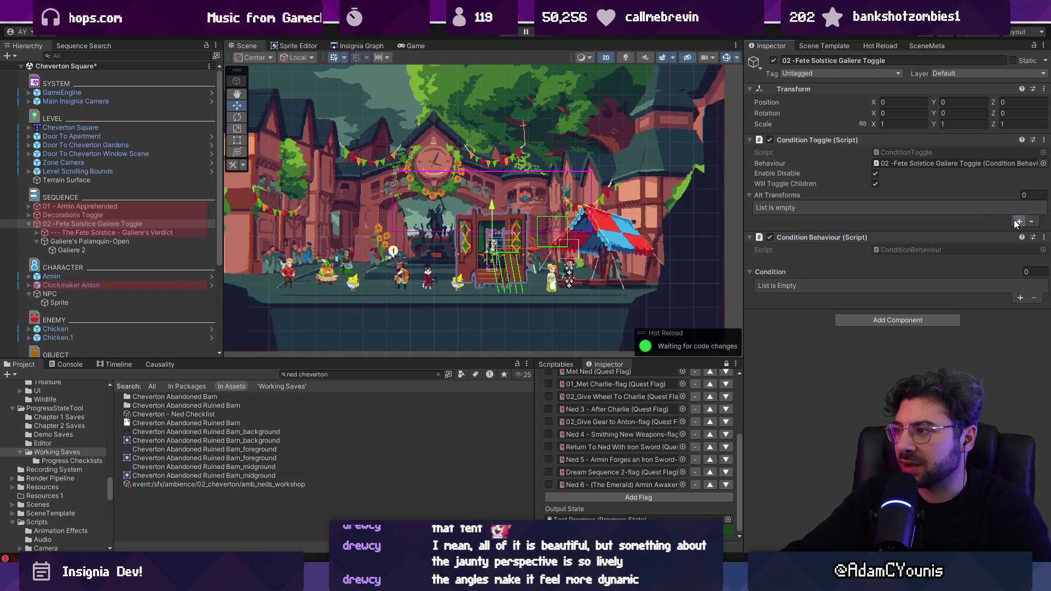
{"action": "left_click", "coordinate": [1017, 222]}
{"action": "key", "text": "Escape"}
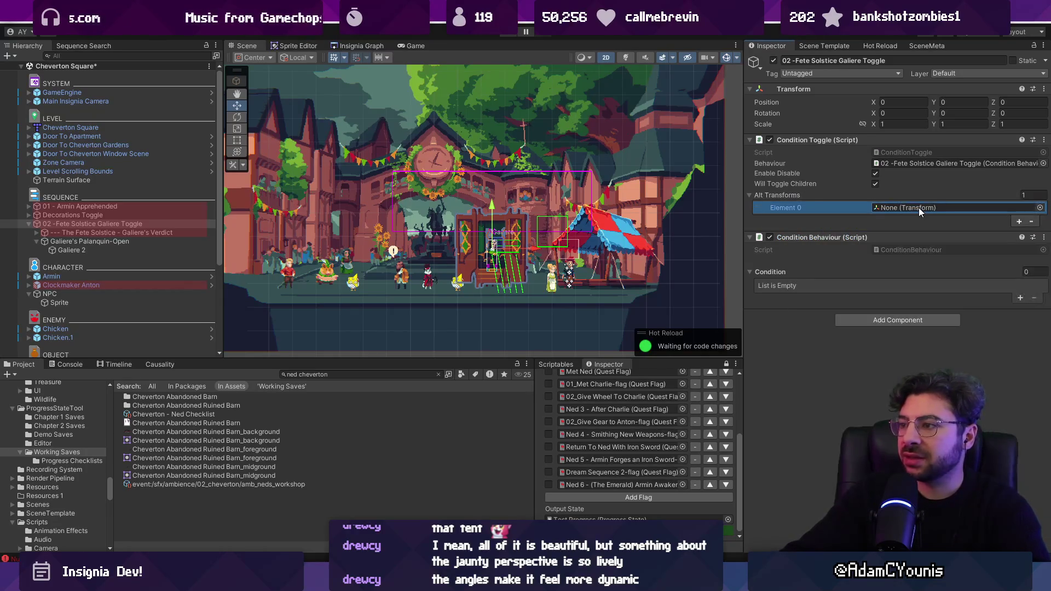
Make the condition require Fete Solstice Complete Flag, save the scene, and ping the flag asset.
{"action": "left_click", "coordinate": [1019, 297]}
{"action": "left_click", "coordinate": [975, 285]}
{"action": "type", "text": "fete"}
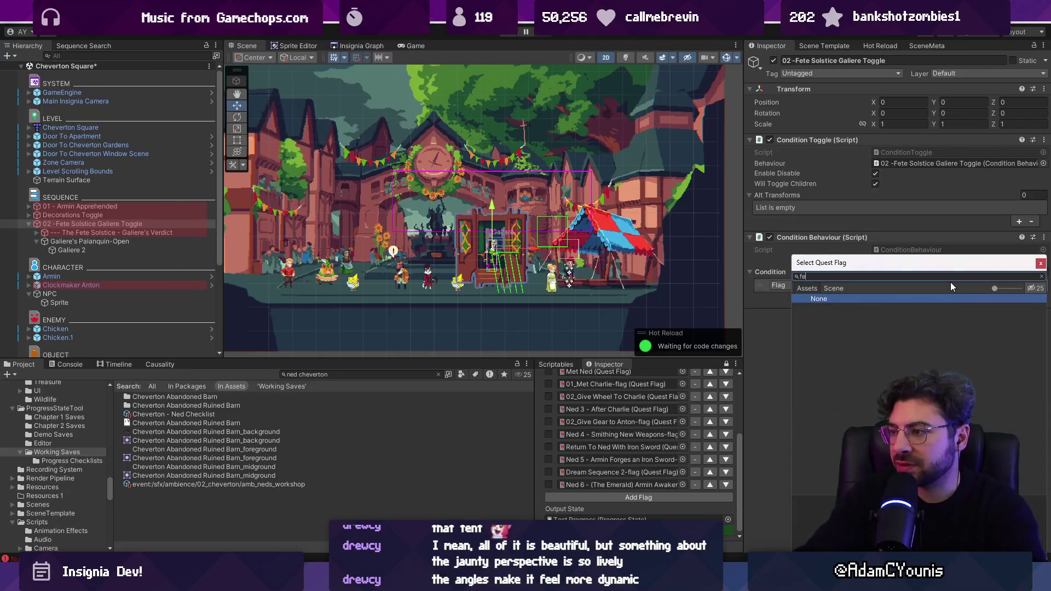
{"action": "key", "text": "Down"}
{"action": "key", "text": "Return"}
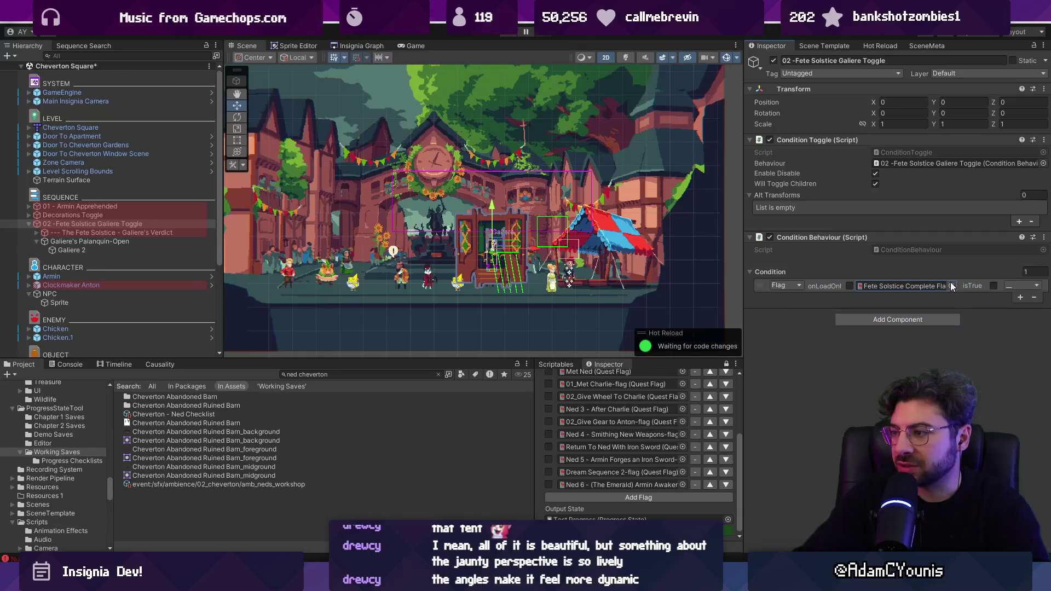
{"action": "key", "text": "ctrl+s"}
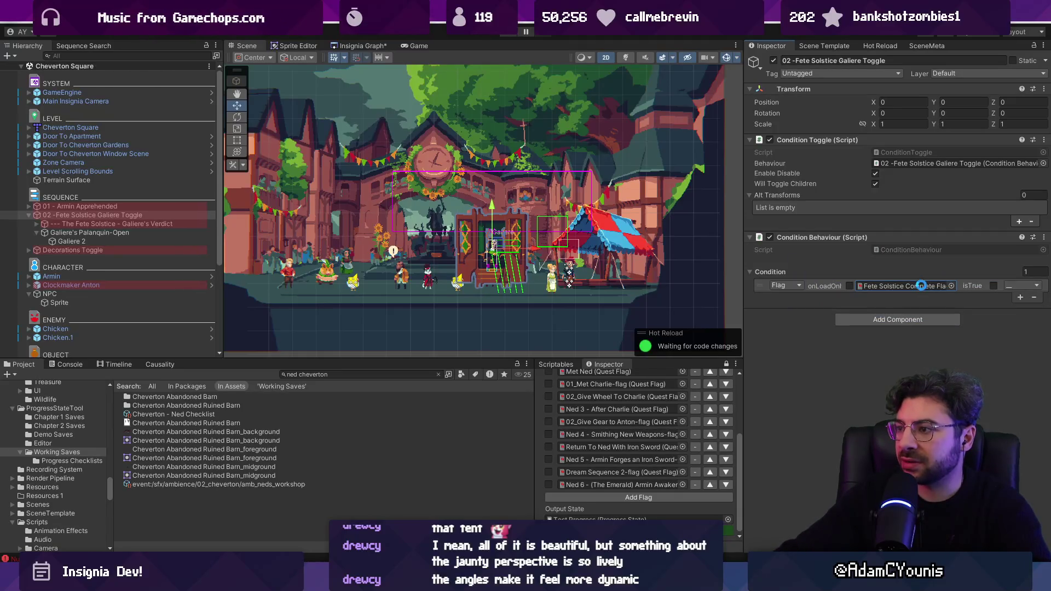
{"action": "left_click", "coordinate": [921, 285]}
Rename the flag asset to 'Fete Solstice - Festivities Complete Flag'.
{"action": "left_click", "coordinate": [192, 397]}
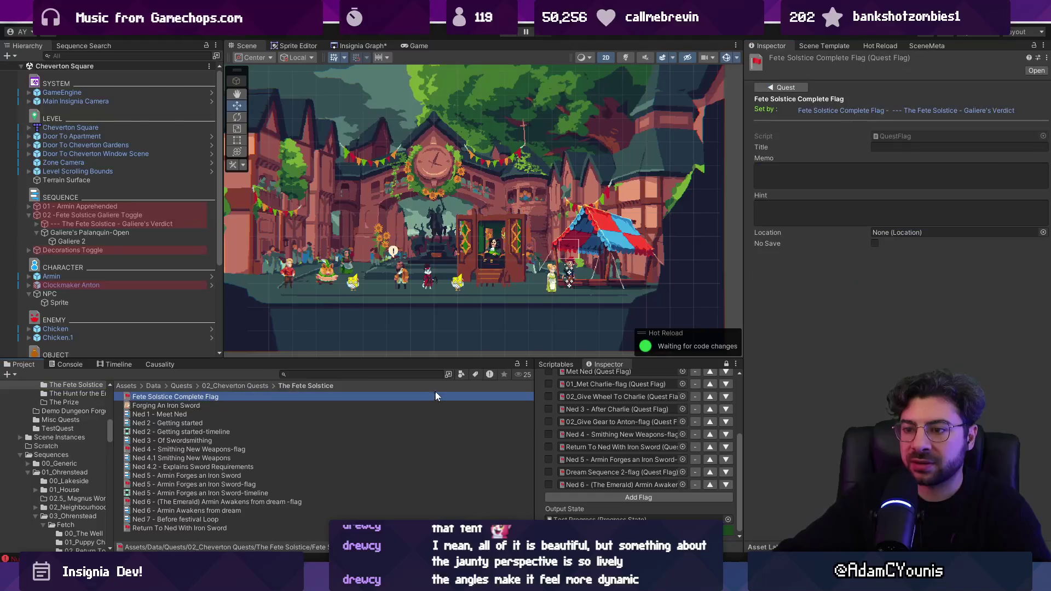
{"action": "mouse_move", "coordinate": [266, 359]}
{"action": "left_mouse_down"}
{"action": "mouse_move", "coordinate": [270, 340]}
{"action": "mouse_move", "coordinate": [271, 353]}
{"action": "left_mouse_up"}
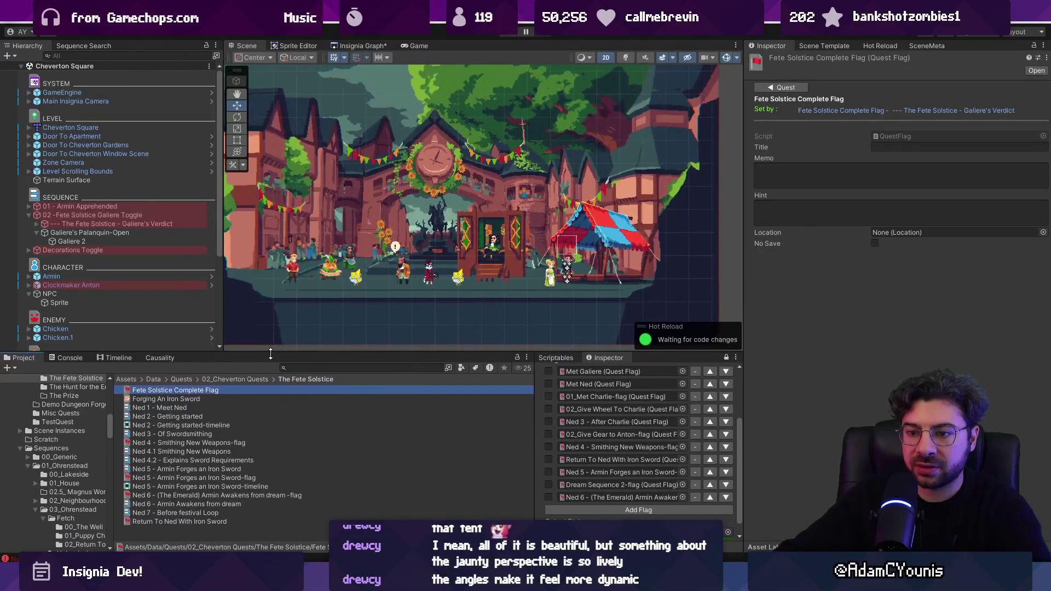
{"action": "left_click", "coordinate": [218, 393]}
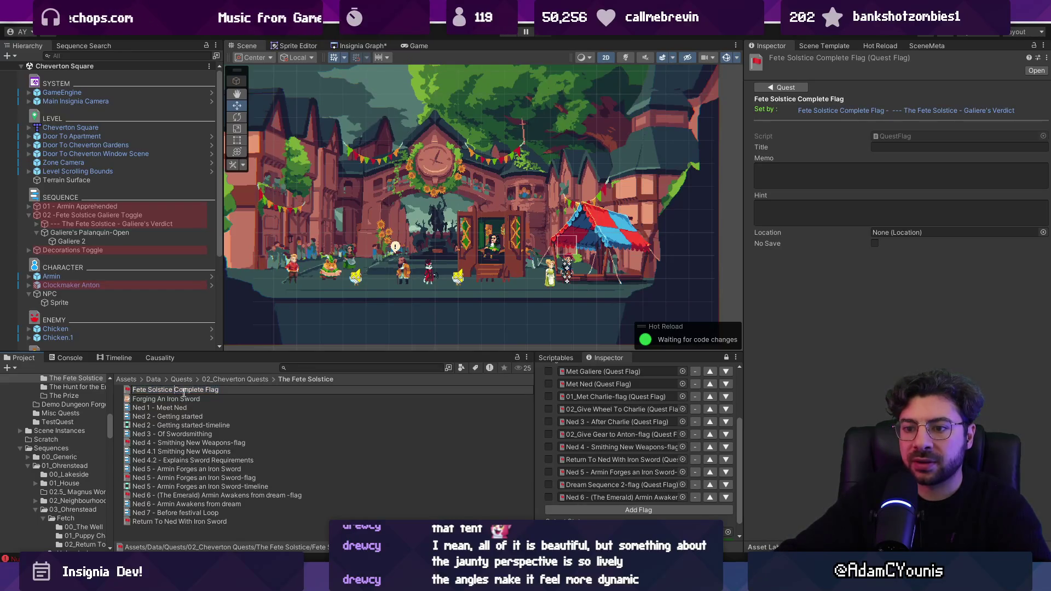
{"action": "type", "text": "- 0 - Fe"}
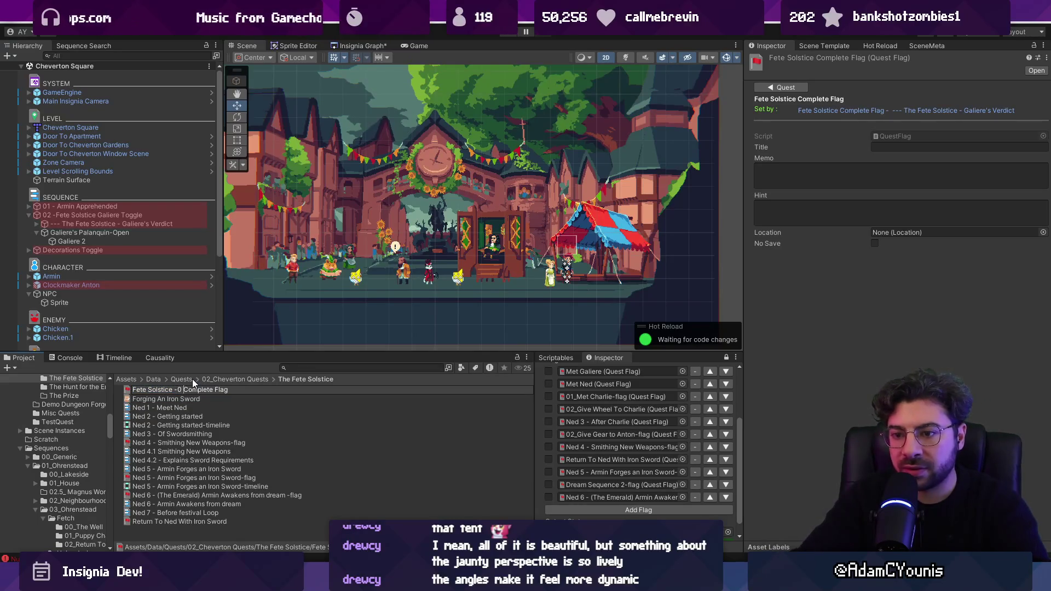
{"action": "type", "text": "stivities"}
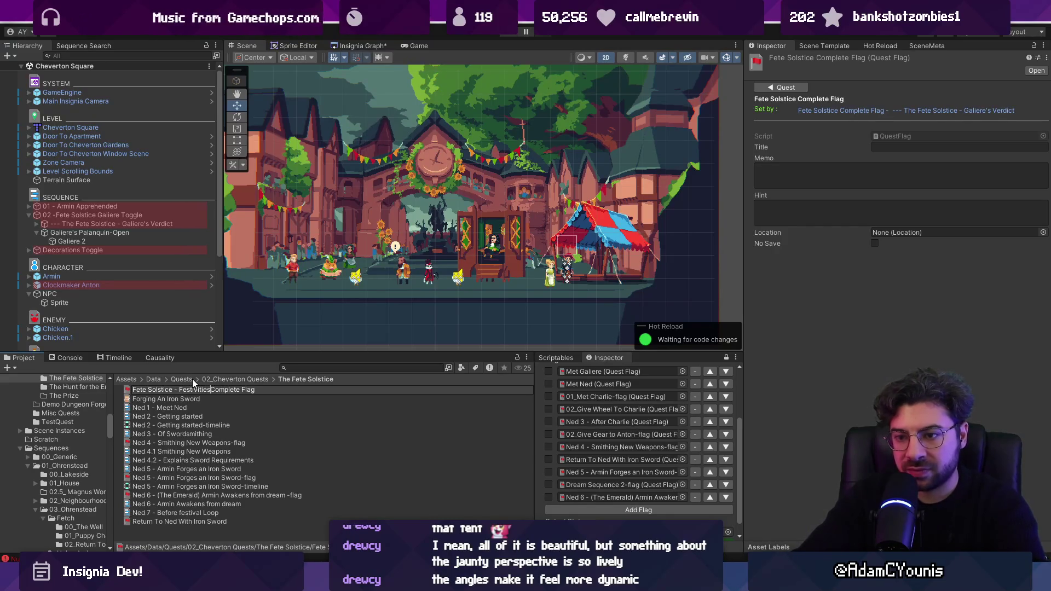
{"action": "key", "text": "Return"}
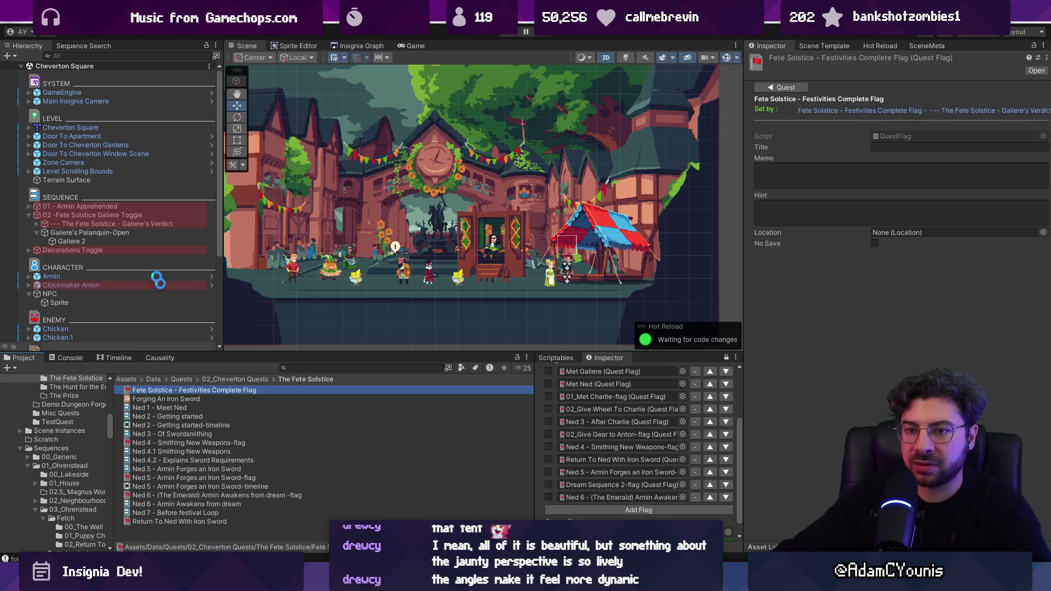
Tick isTrue on the Galiere Toggle's flag condition, save, and select Galiere's Verdict.
{"action": "left_click", "coordinate": [57, 217]}
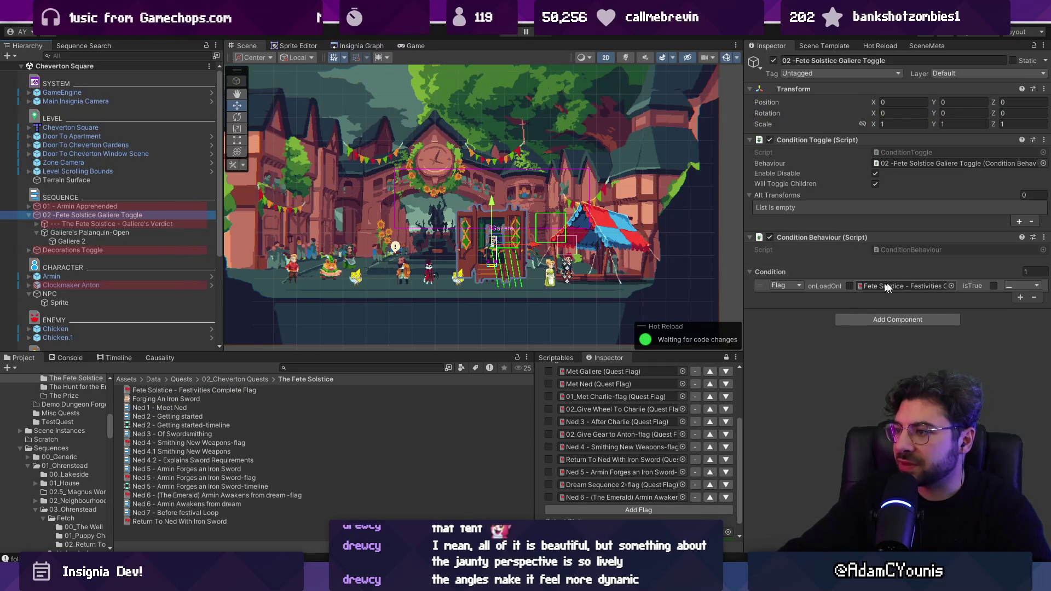
{"action": "left_click", "coordinate": [991, 285]}
{"action": "key", "text": "ctrl+s"}
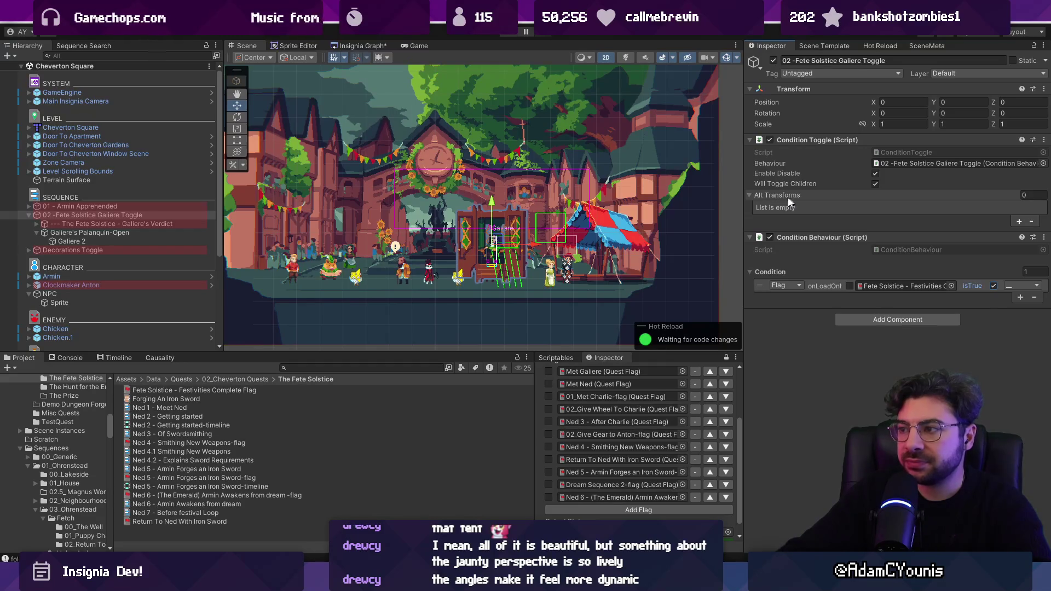
{"action": "left_click", "coordinate": [110, 223]}
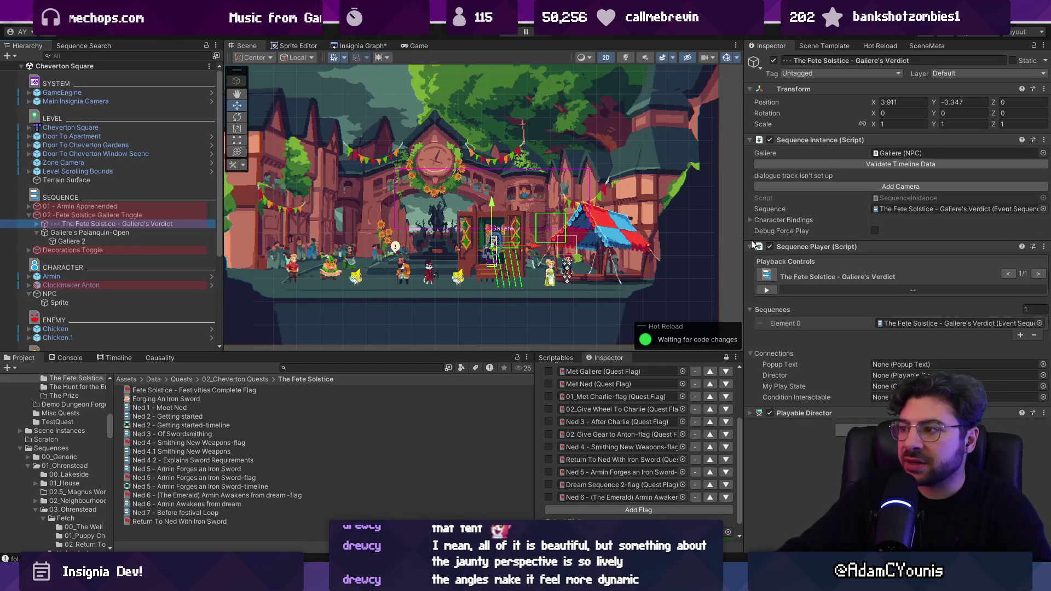
Play the scene, advance past the Gatekeeper dialogue, and tick every quest flag in the test list.
{"action": "left_click", "coordinate": [514, 35]}
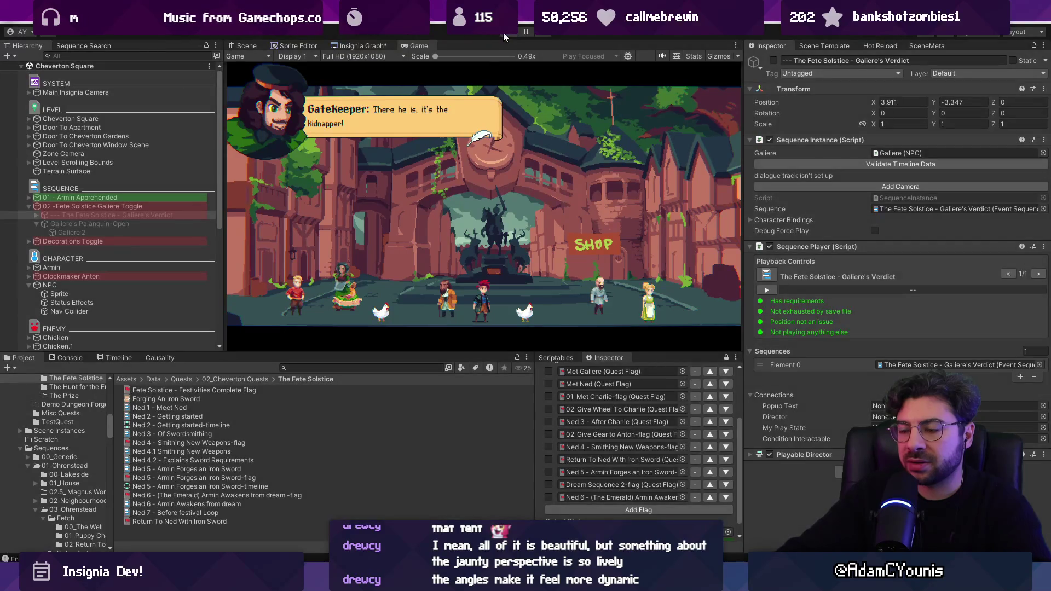
{"action": "key", "text": "space"}
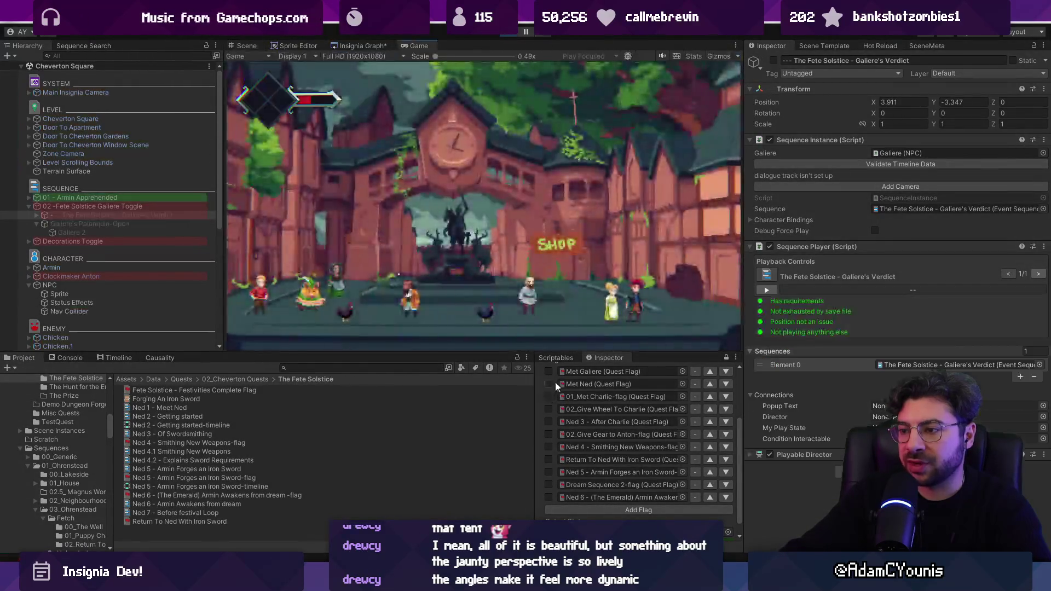
{"action": "left_click", "coordinate": [549, 496]}
{"action": "scroll", "coordinate": [569, 504], "scroll_direction": "down", "scroll_amount": 1}
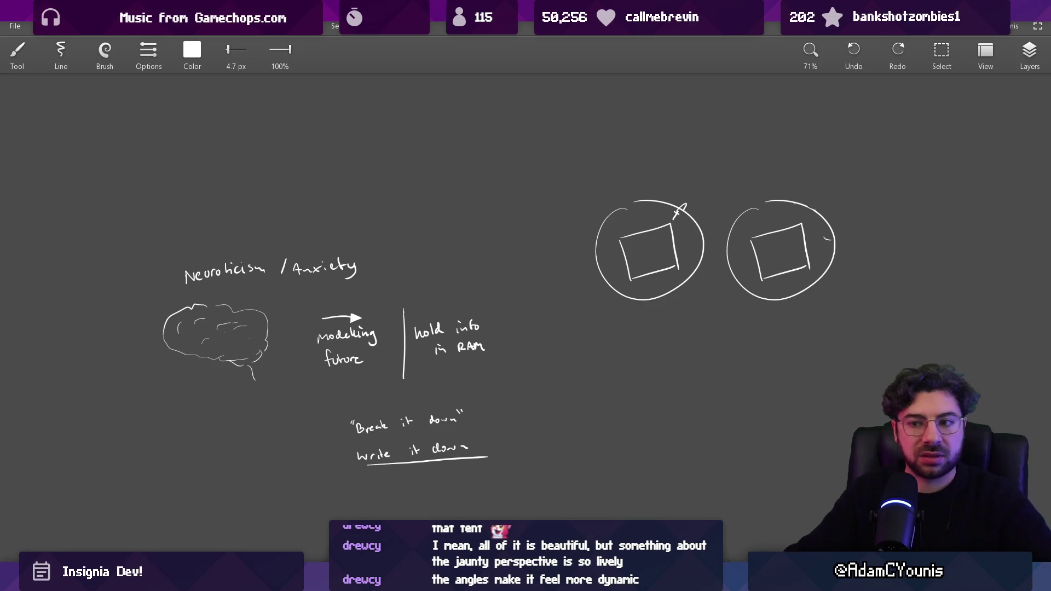
Draw a box with a triangle pointer and 'Yes' / 'NO' options.
{"action": "mouse_move", "coordinate": [396, 293]}
{"action": "left_mouse_down"}
{"action": "mouse_move", "coordinate": [398, 330]}
{"action": "mouse_move", "coordinate": [398, 298]}
{"action": "mouse_move", "coordinate": [716, 292]}
{"action": "mouse_move", "coordinate": [718, 402]}
{"action": "left_mouse_up"}
{"action": "left_click_drag", "start_coordinate": [399, 402], "coordinate": [721, 402]}
{"action": "scroll", "coordinate": [620, 378], "scroll_direction": "up", "scroll_amount": 3}
{"action": "left_click_drag", "start_coordinate": [348, 338], "coordinate": [347, 299]}
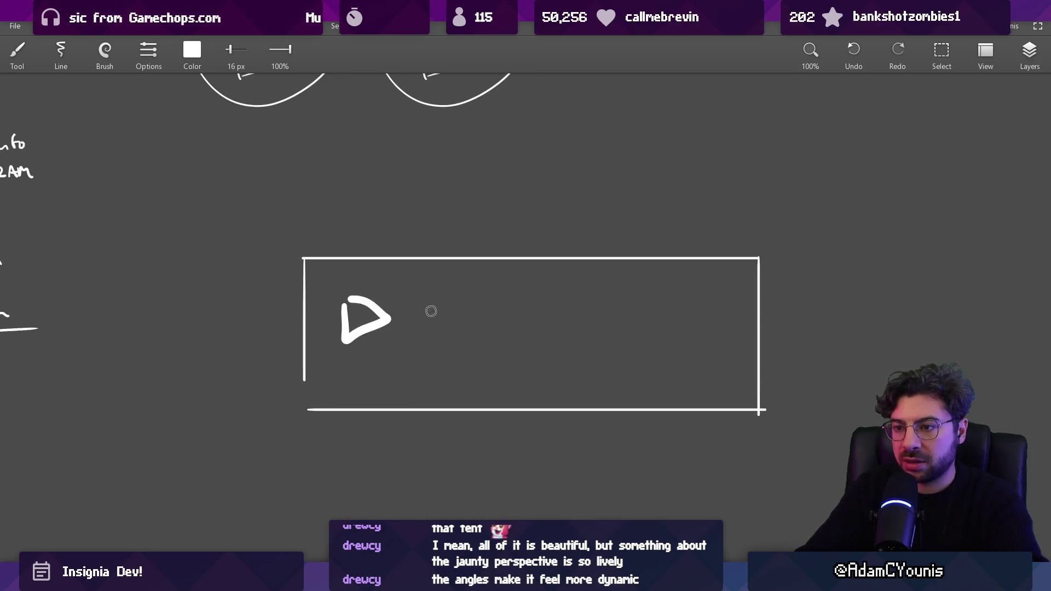
{"action": "left_click_drag", "start_coordinate": [433, 381], "coordinate": [463, 350]}
{"action": "mouse_move", "coordinate": [478, 351]}
{"action": "left_mouse_down"}
{"action": "mouse_move", "coordinate": [470, 372]}
{"action": "mouse_move", "coordinate": [479, 351]}
{"action": "left_mouse_up"}
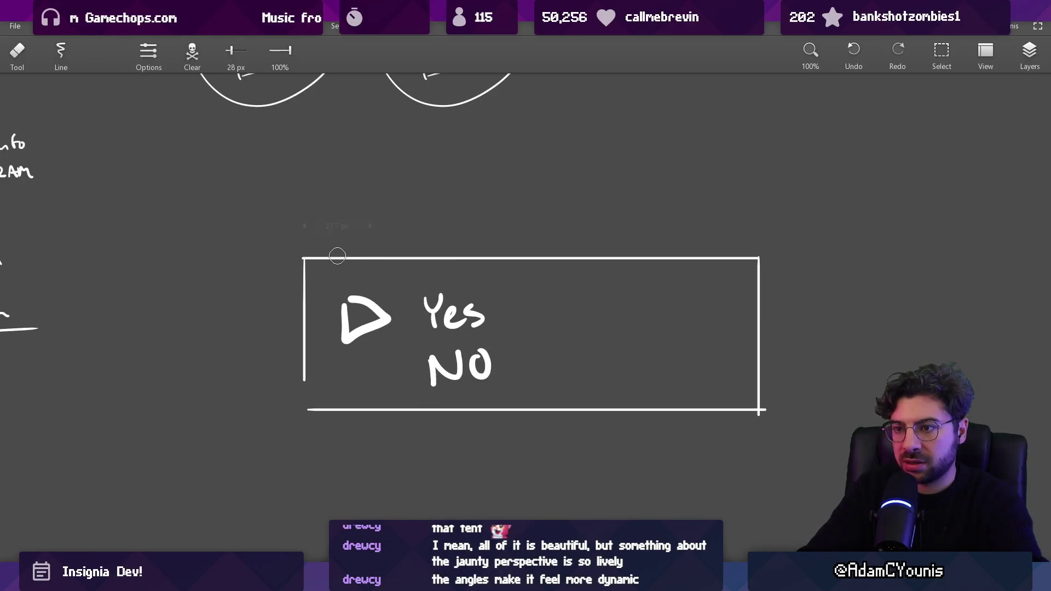
Replace the box's top edge with a wavy line ending in a question mark.
{"action": "left_click_drag", "start_coordinate": [345, 254], "coordinate": [619, 251]}
{"action": "left_click_drag", "start_coordinate": [348, 254], "coordinate": [531, 257]}
{"action": "left_click_drag", "start_coordinate": [567, 236], "coordinate": [579, 259]}
{"action": "scroll", "coordinate": [585, 316], "scroll_direction": "down", "scroll_amount": 2}
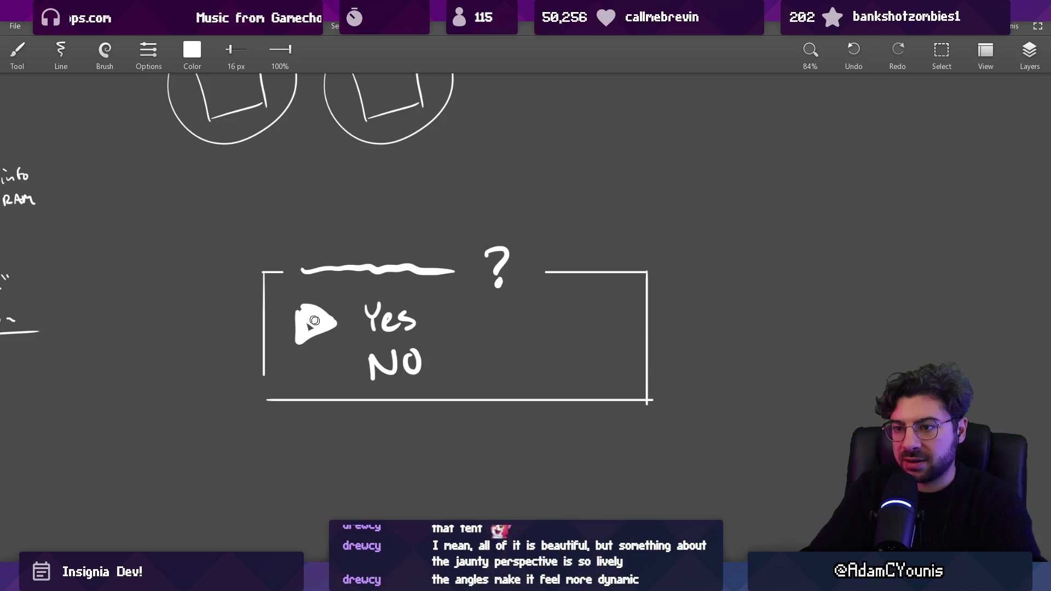
Erase part of the triangle, then restore it to a clean shape.
{"action": "key", "text": "e"}
{"action": "mouse_move", "coordinate": [347, 304]}
{"action": "left_mouse_down"}
{"action": "mouse_move", "coordinate": [328, 334]}
{"action": "mouse_move", "coordinate": [300, 295]}
{"action": "mouse_move", "coordinate": [298, 312]}
{"action": "mouse_move", "coordinate": [325, 302]}
{"action": "left_mouse_up"}
{"action": "key", "text": "b"}
{"action": "key", "text": "e"}
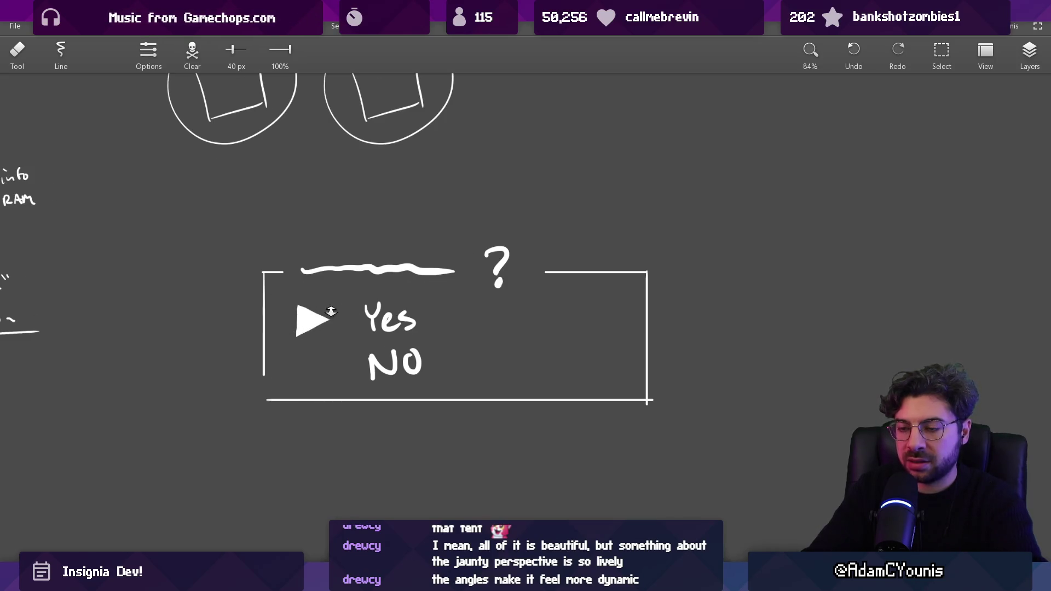
{"action": "scroll", "coordinate": [330, 311], "scroll_direction": "down", "scroll_amount": 5}
{"action": "scroll", "coordinate": [376, 189], "scroll_direction": "up", "scroll_amount": 5}
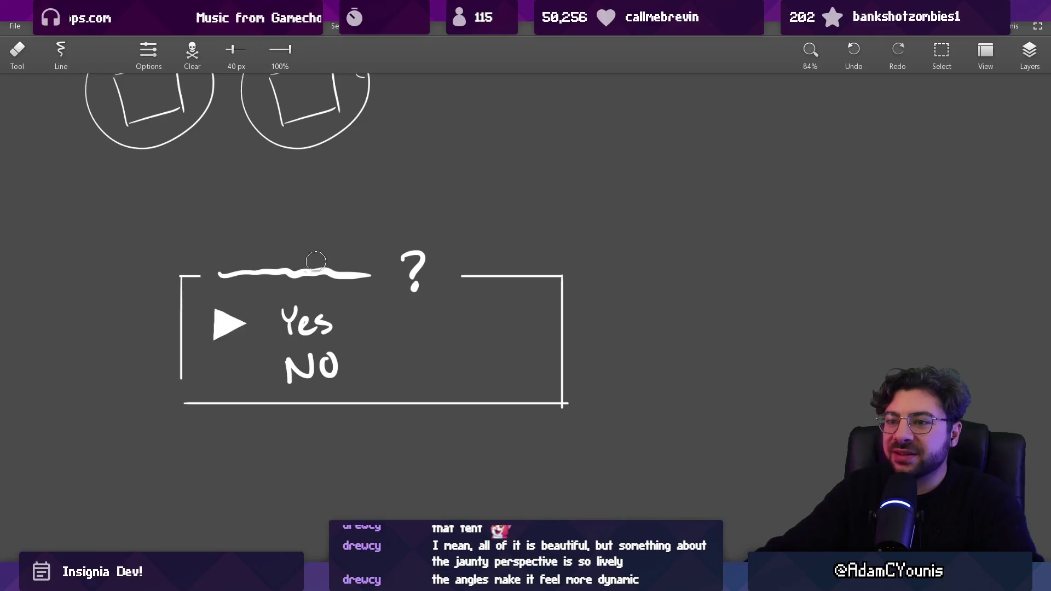
Break the wavy line into dashes with the eraser and return to Unity.
{"action": "left_click_drag", "start_coordinate": [241, 261], "coordinate": [380, 251]}
{"action": "scroll", "coordinate": [383, 249], "scroll_direction": "down", "scroll_amount": 7}
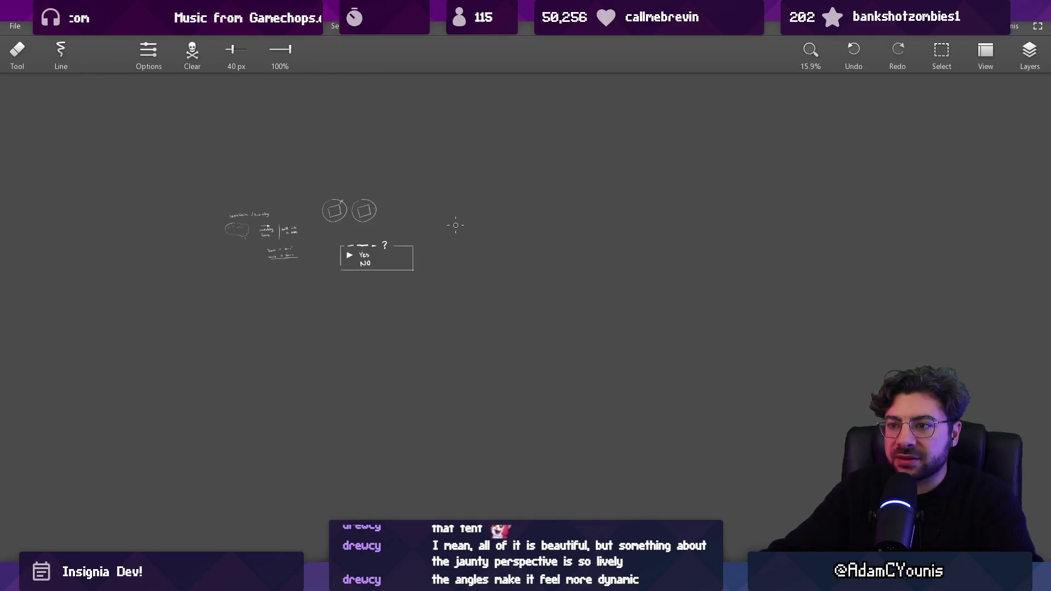
{"action": "scroll", "coordinate": [378, 248], "scroll_direction": "up", "scroll_amount": 8}
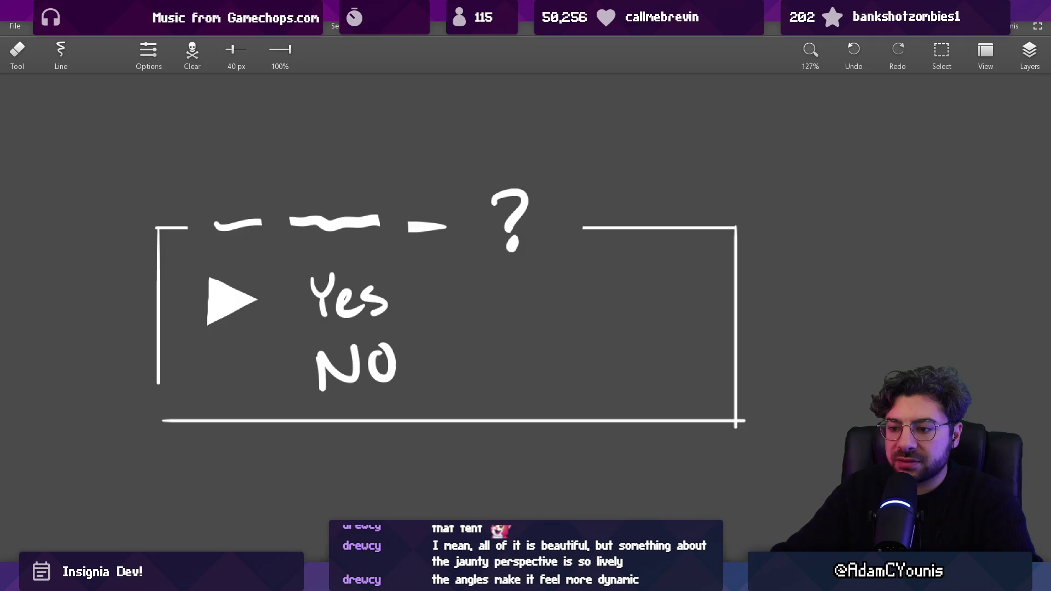
{"action": "key", "text": "alt+Tab"}
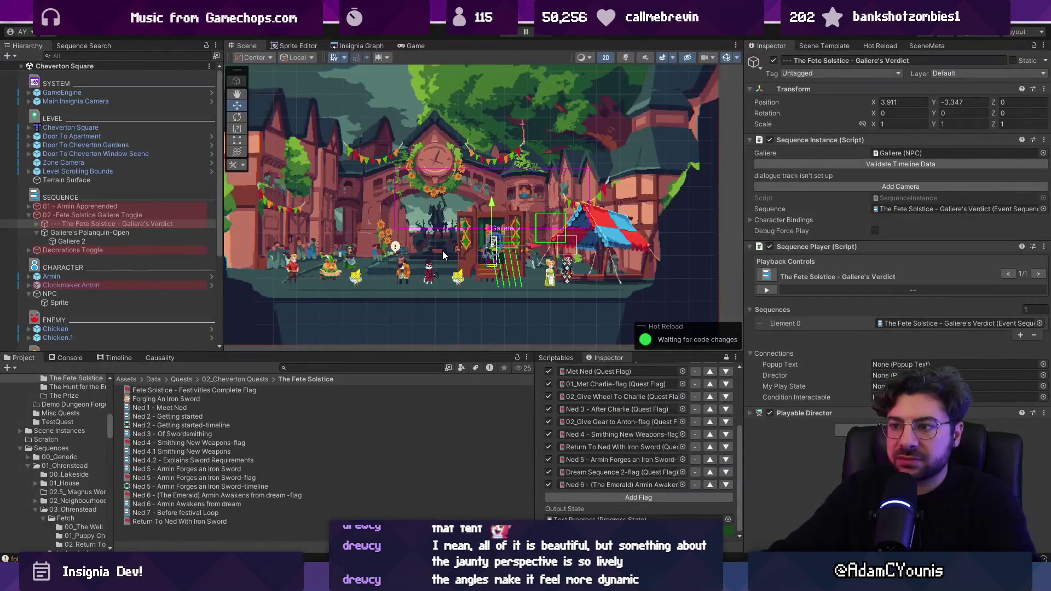
Add the Fete Solstice - Festivities Complete Flag to the test flag list.
{"action": "scroll", "coordinate": [443, 255], "scroll_direction": "up", "scroll_amount": 2}
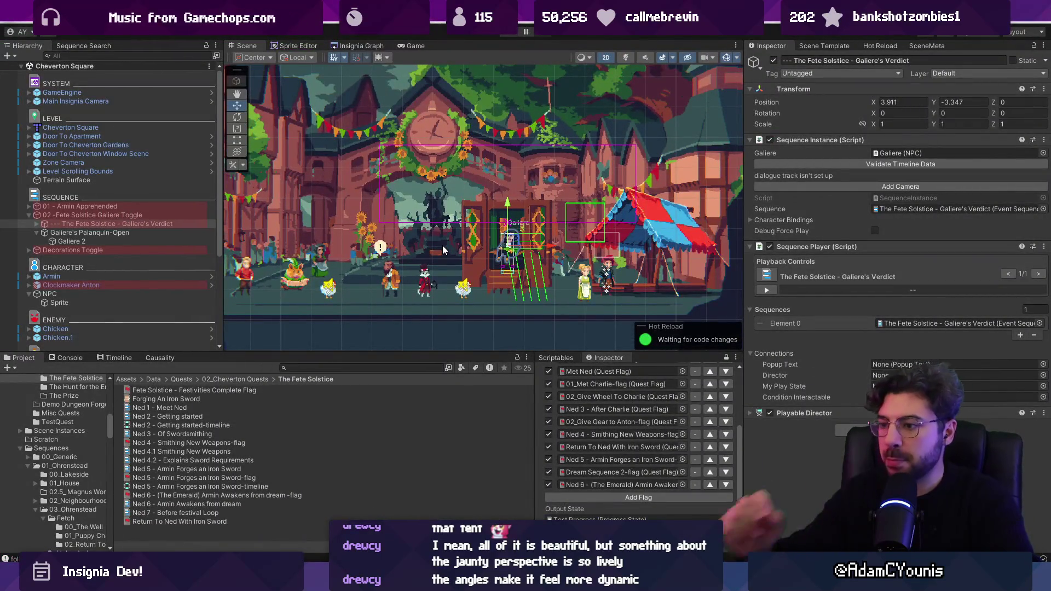
{"action": "left_click", "coordinate": [655, 495]}
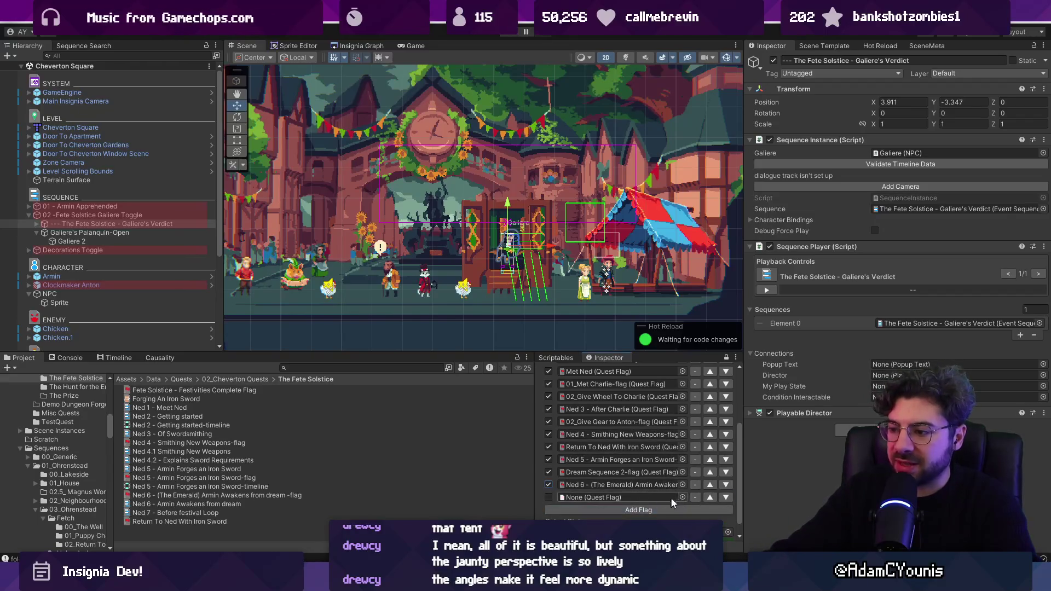
{"action": "left_click", "coordinate": [682, 497]}
{"action": "type", "text": "ete"}
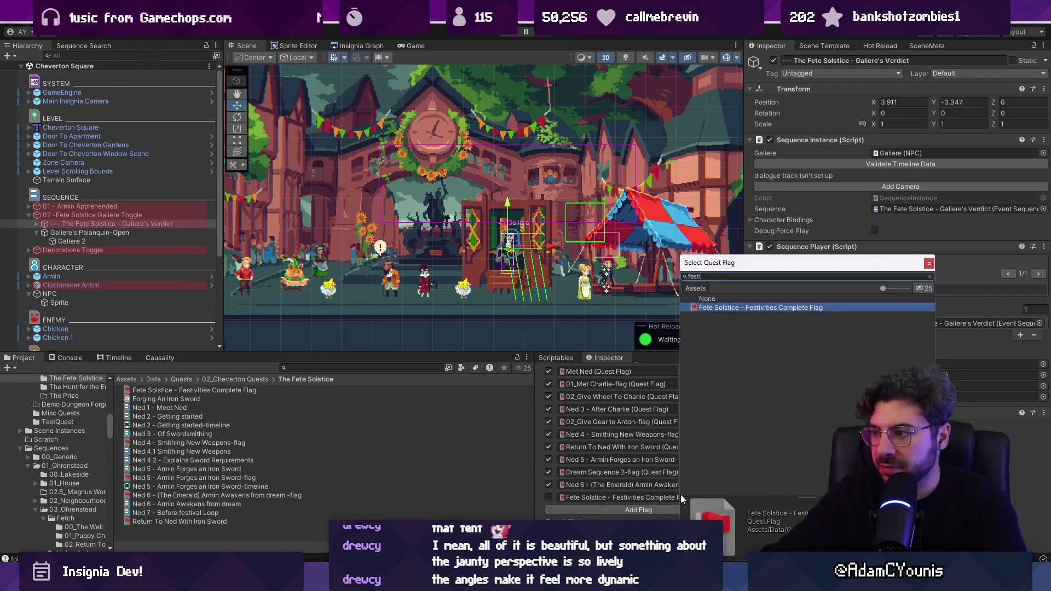
{"action": "key", "text": "Down"}
{"action": "key", "text": "Return"}
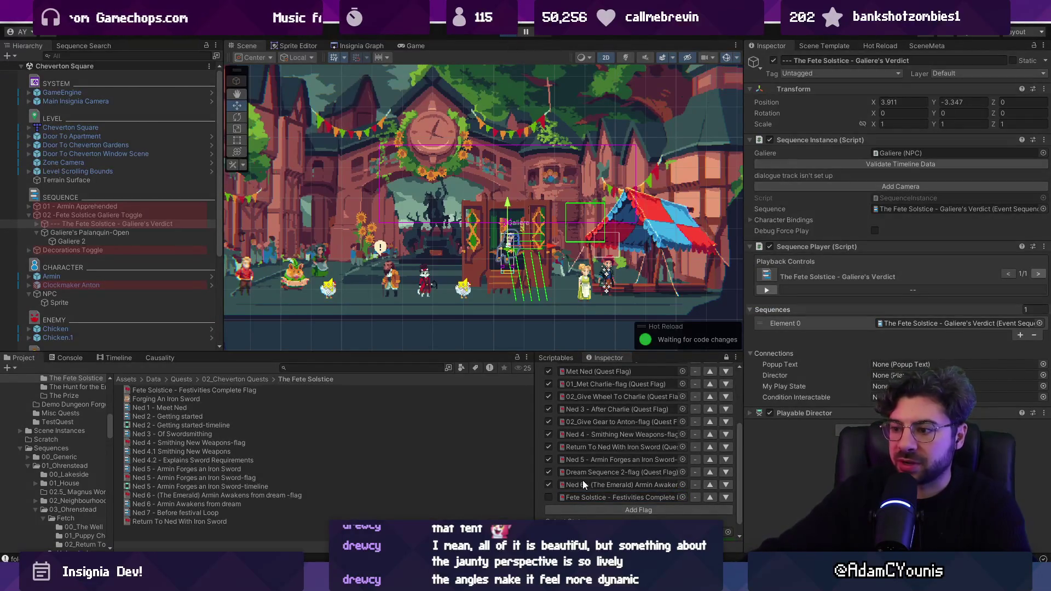
Play-test the festival sequence in Cheverton Square, then stop play mode.
{"action": "left_click", "coordinate": [548, 496]}
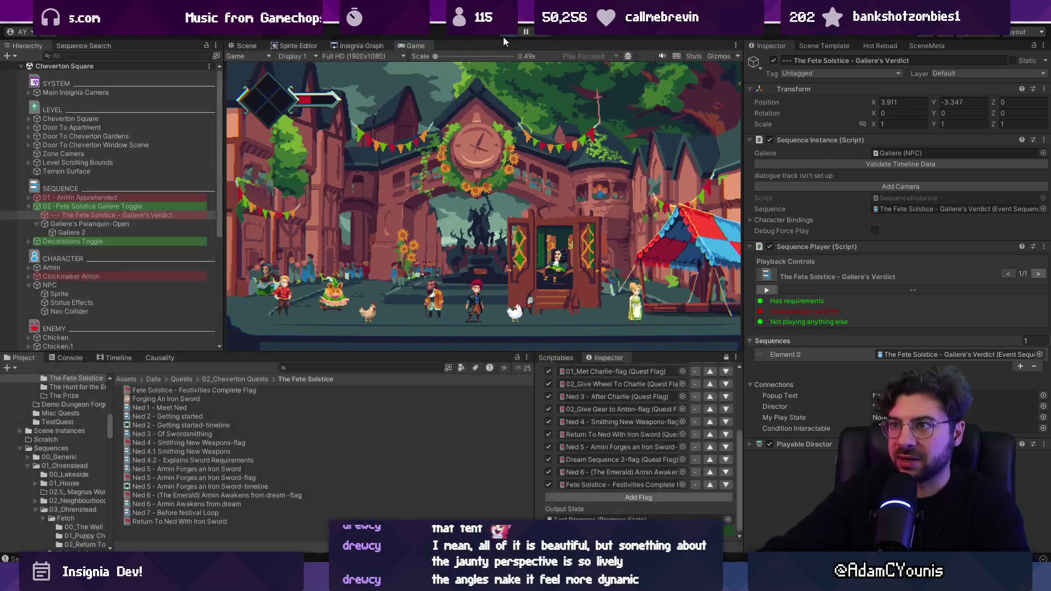
{"action": "key", "text": "ctrl+p"}
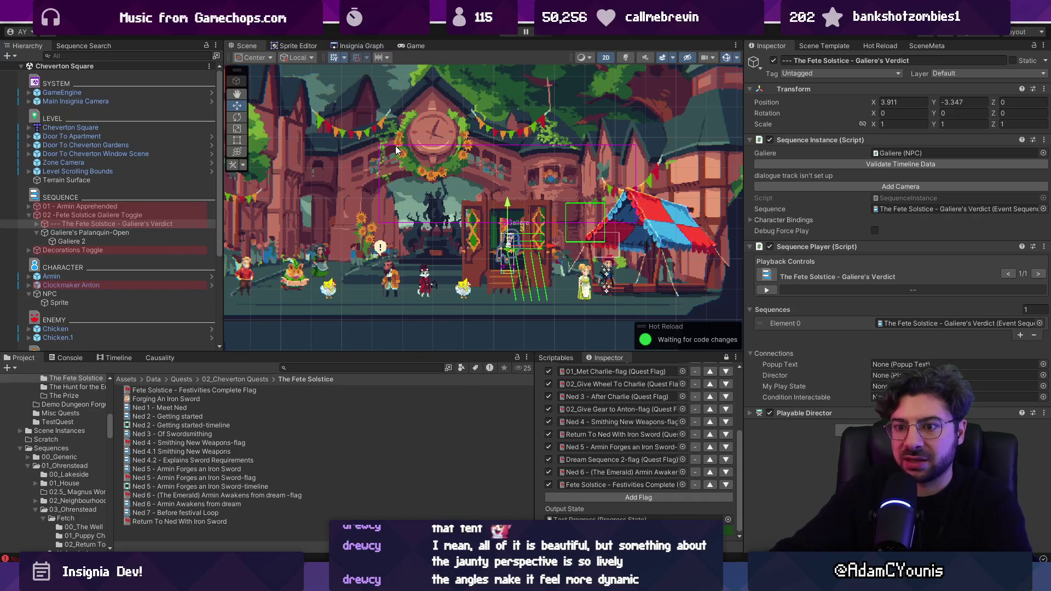
{"action": "left_click", "coordinate": [317, 368]}
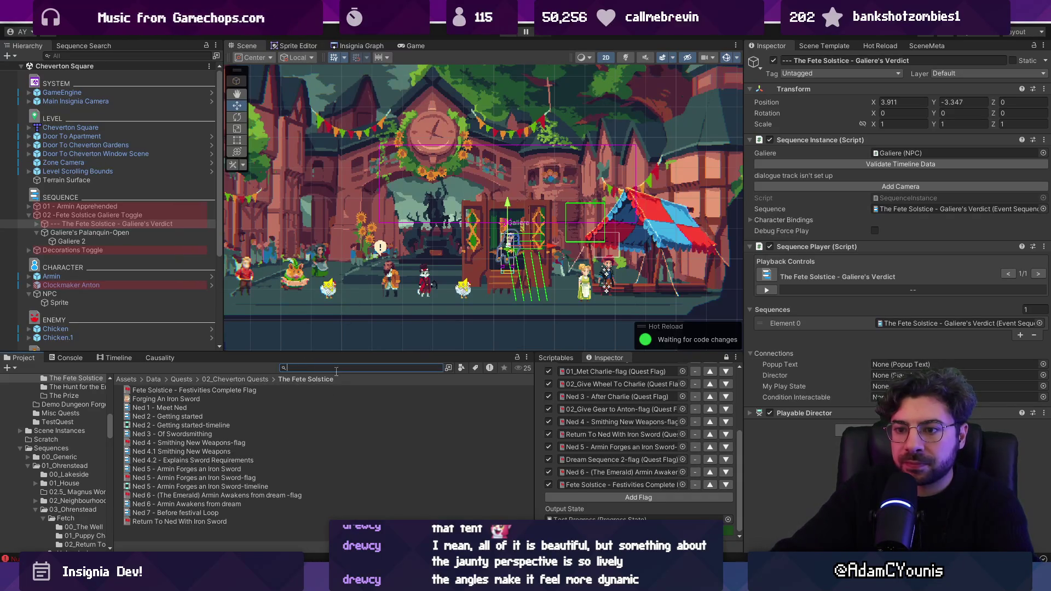
Filter project assets with 'galiere t:eventsequence' and inspect Galiere Loop and Galiere's Verdict.
{"action": "type", "text": "galiere"}
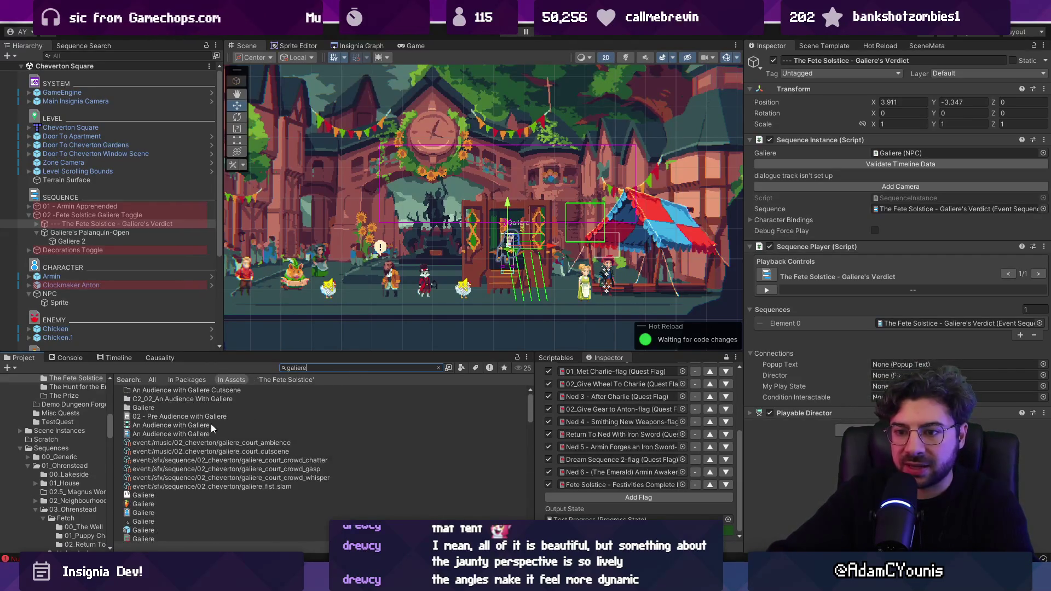
{"action": "type", "text": " t:eve"}
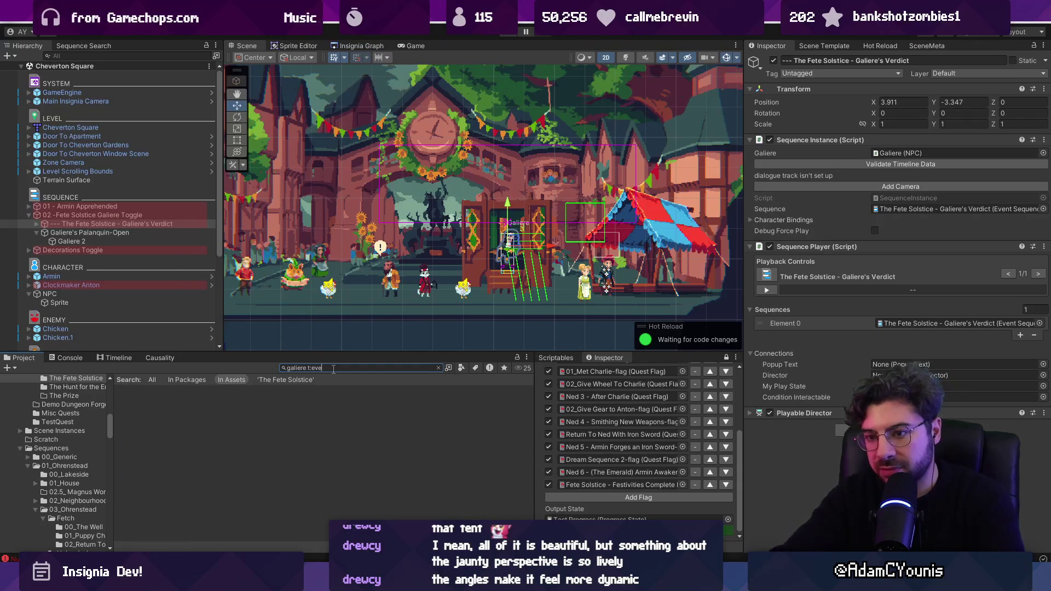
{"action": "type", "text": "ntsequence"}
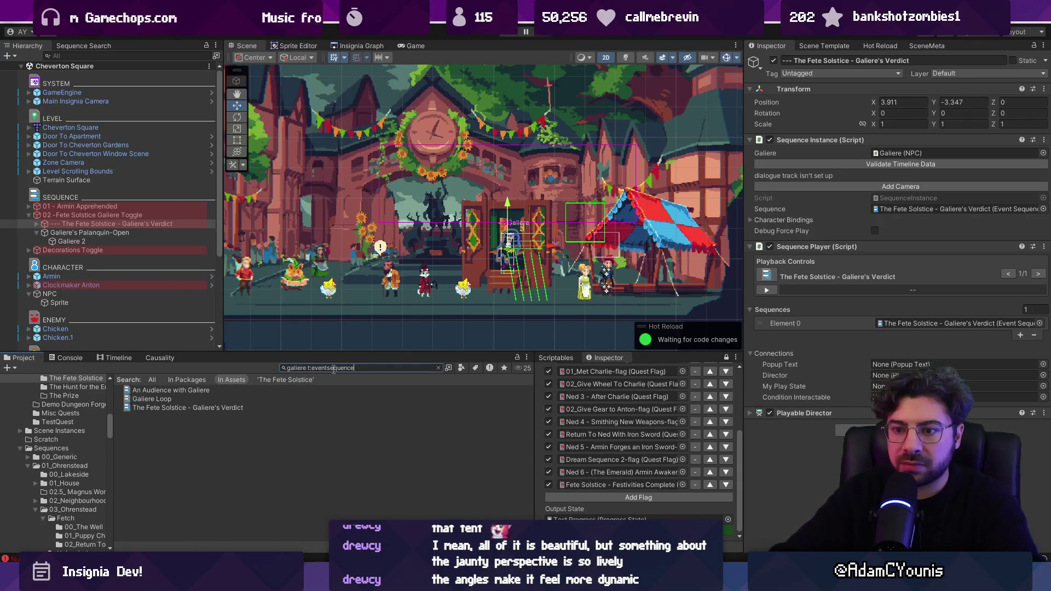
{"action": "key", "text": "Down"}
{"action": "key", "text": "Down"}
{"action": "key", "text": "Down"}
{"action": "scroll", "coordinate": [878, 320], "scroll_direction": "down", "scroll_amount": 1}
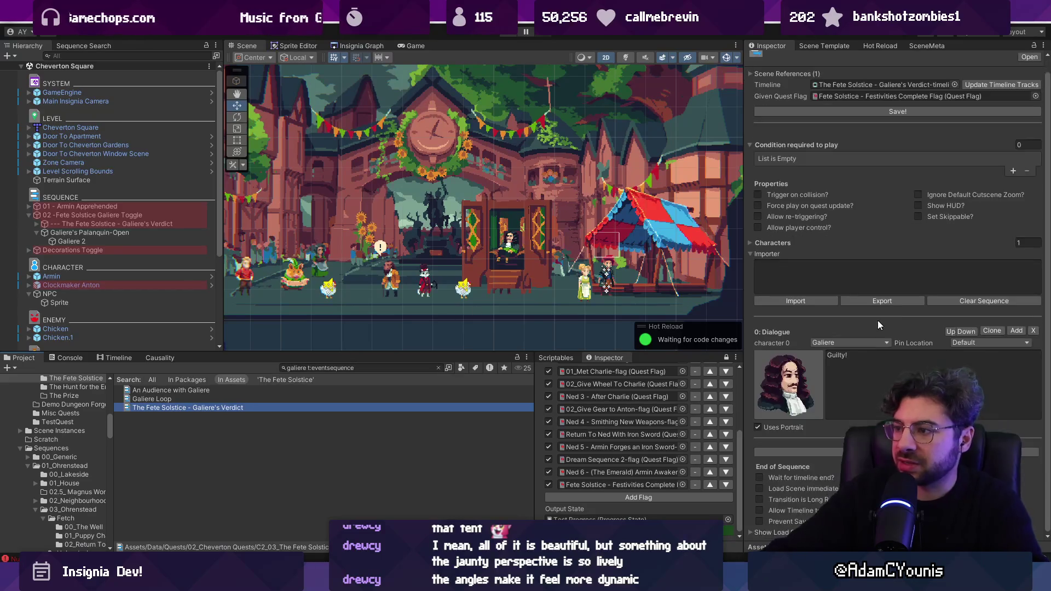
{"action": "left_click", "coordinate": [209, 399]}
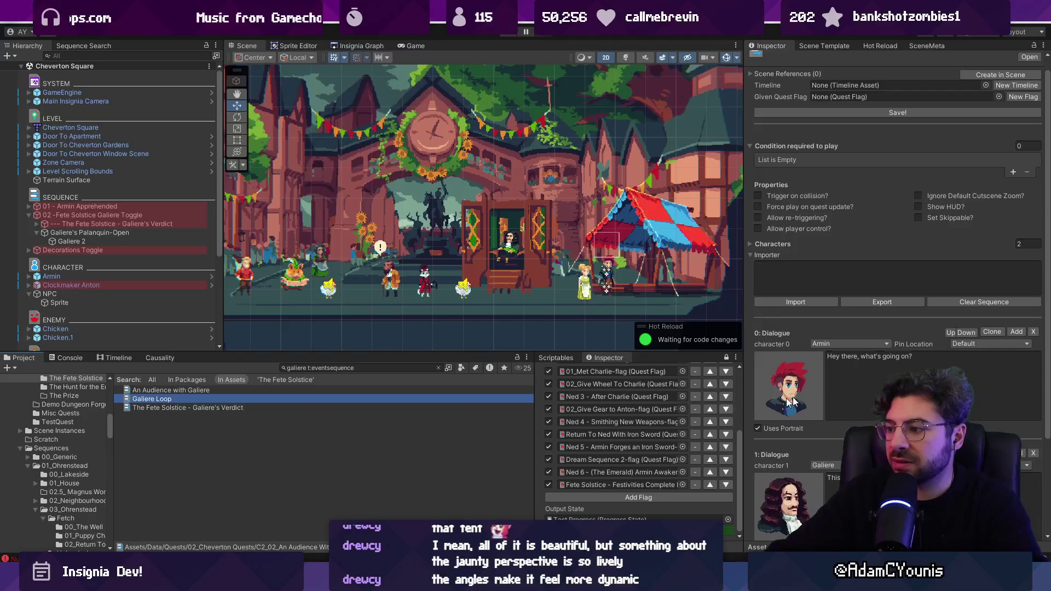
{"action": "left_click", "coordinate": [254, 407]}
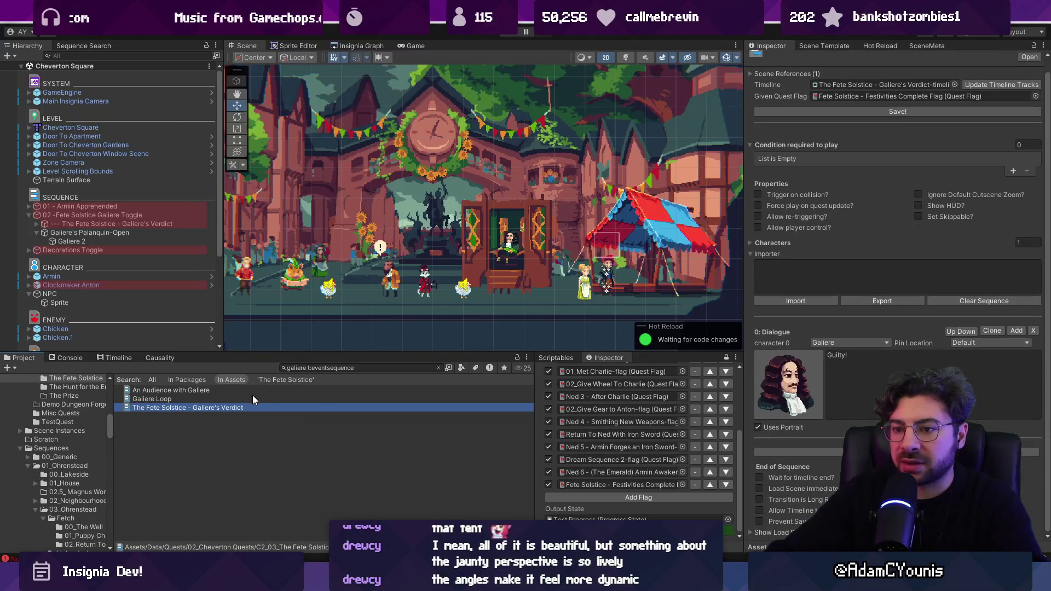
Select the Galiere's Verdict sequence object under the Fete Solstice Galiere Toggle in the Hierarchy.
{"action": "key", "text": "alt+Tab"}
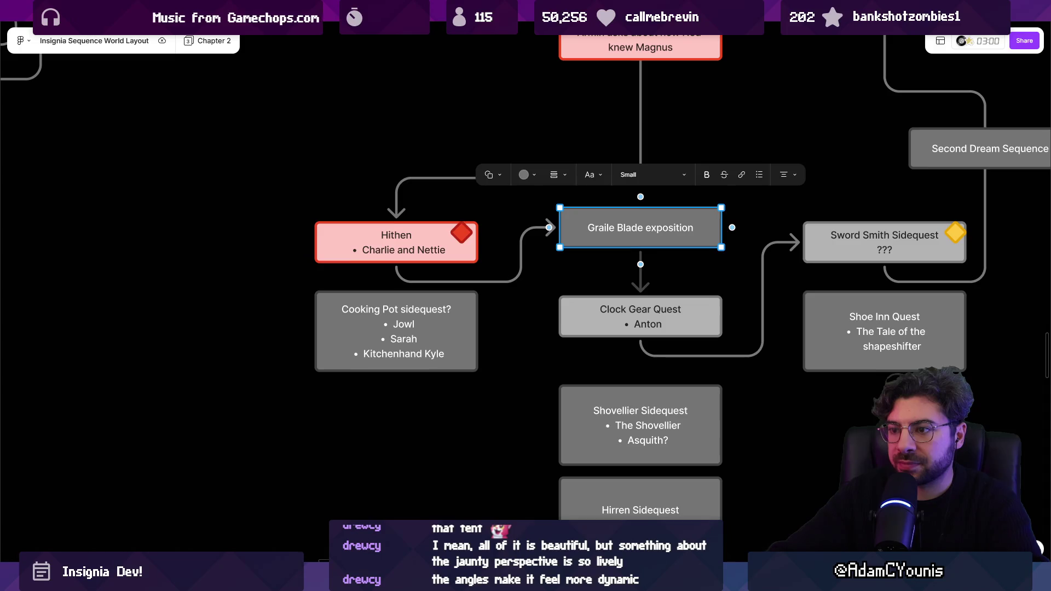
{"action": "key", "text": "alt+Tab"}
{"action": "left_click", "coordinate": [225, 408]}
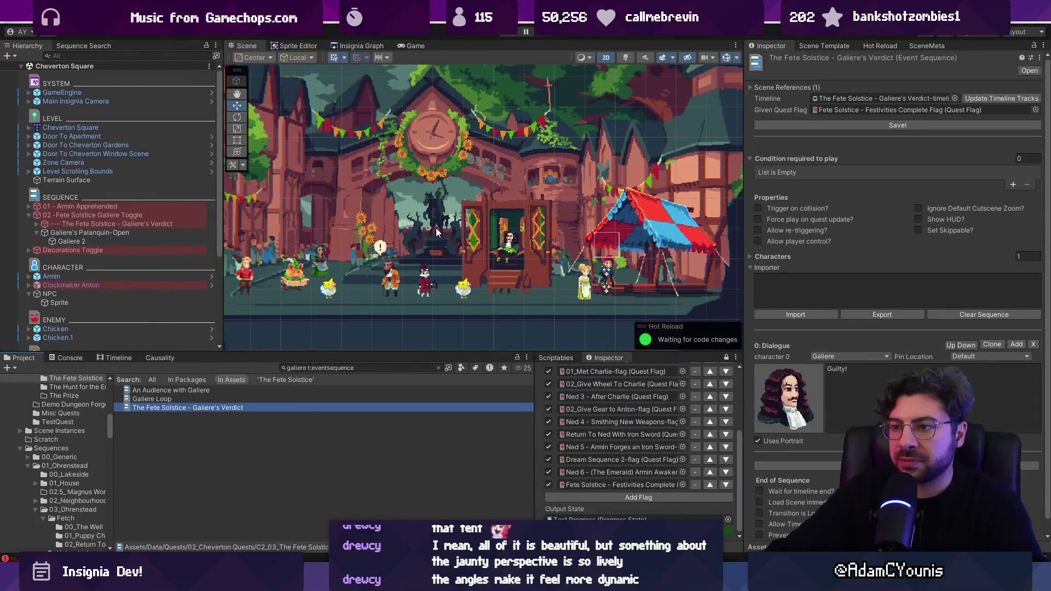
{"action": "left_click", "coordinate": [107, 215]}
{"action": "left_click", "coordinate": [114, 223]}
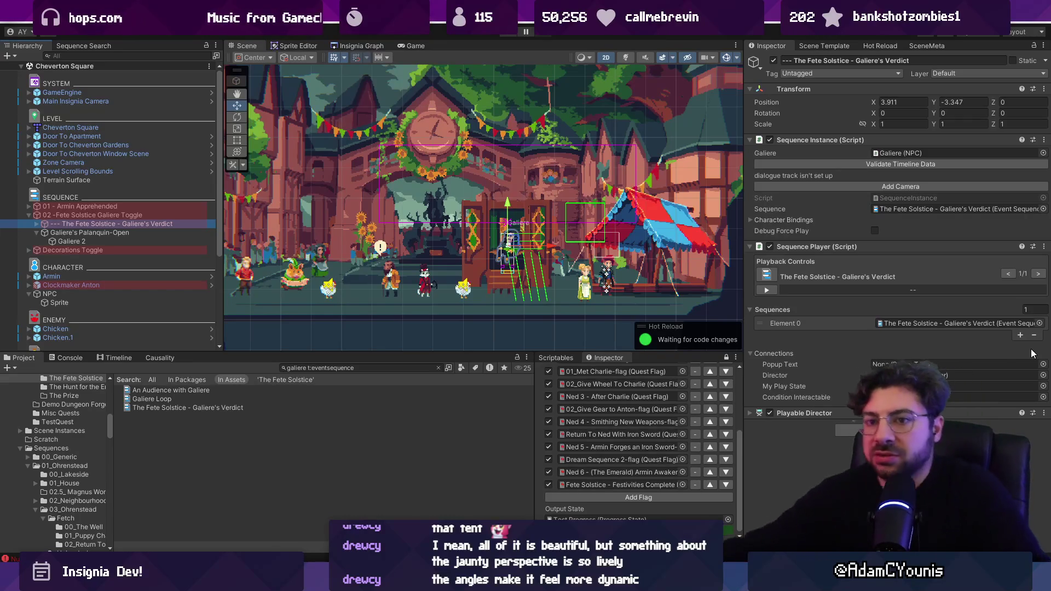
Collapse the Galiere's Palanquin-Open children and search project assets for 'annotation'.
{"action": "left_click", "coordinate": [36, 232]}
{"action": "left_click", "coordinate": [383, 368]}
{"action": "left_click", "coordinate": [407, 368]}
{"action": "type", "text": "annotation"}
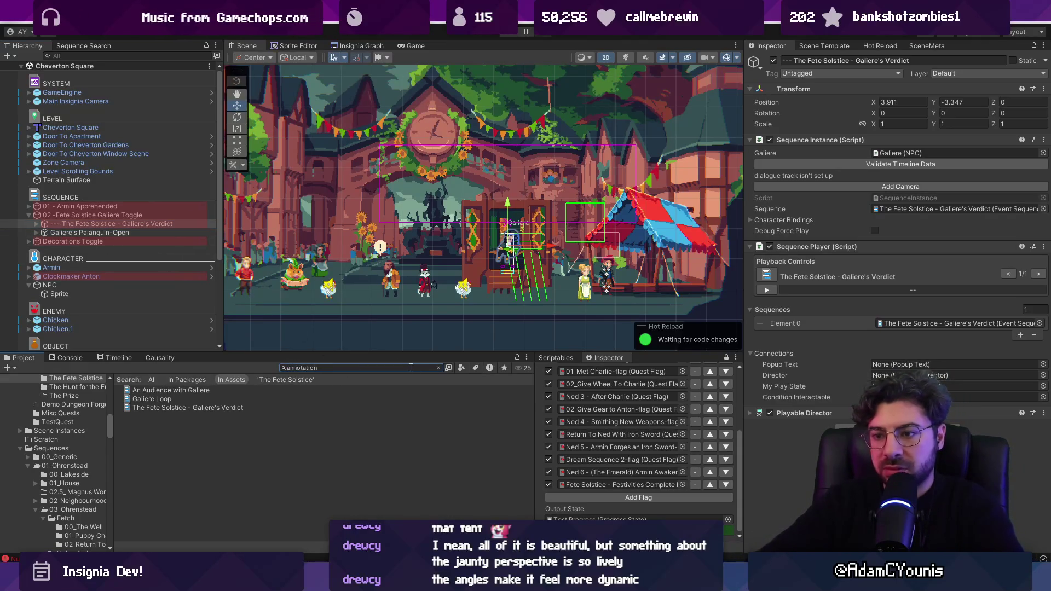
Create an empty child named Verdict Annotation under the 02 - Fete Solstice Galiere Toggle.
{"action": "left_click", "coordinate": [79, 233]}
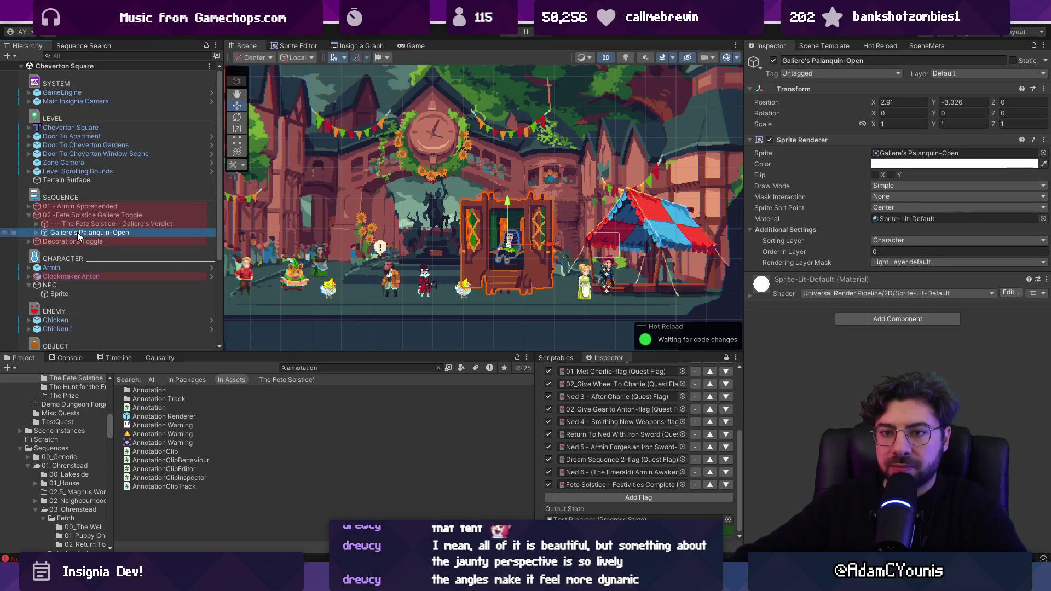
{"action": "left_click", "coordinate": [60, 215]}
{"action": "right_click", "coordinate": [67, 215]}
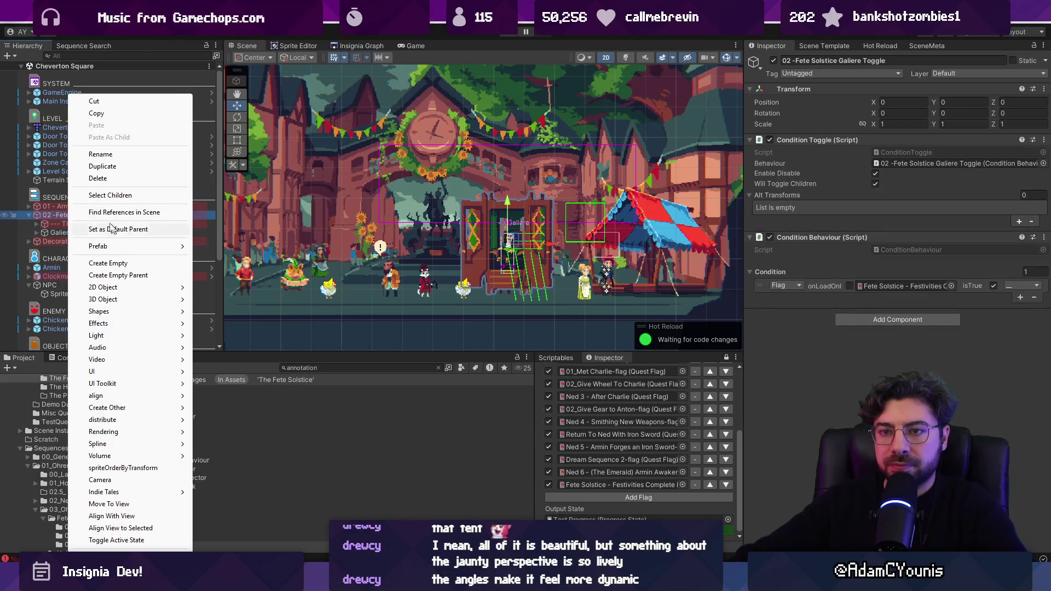
{"action": "left_click", "coordinate": [109, 263]}
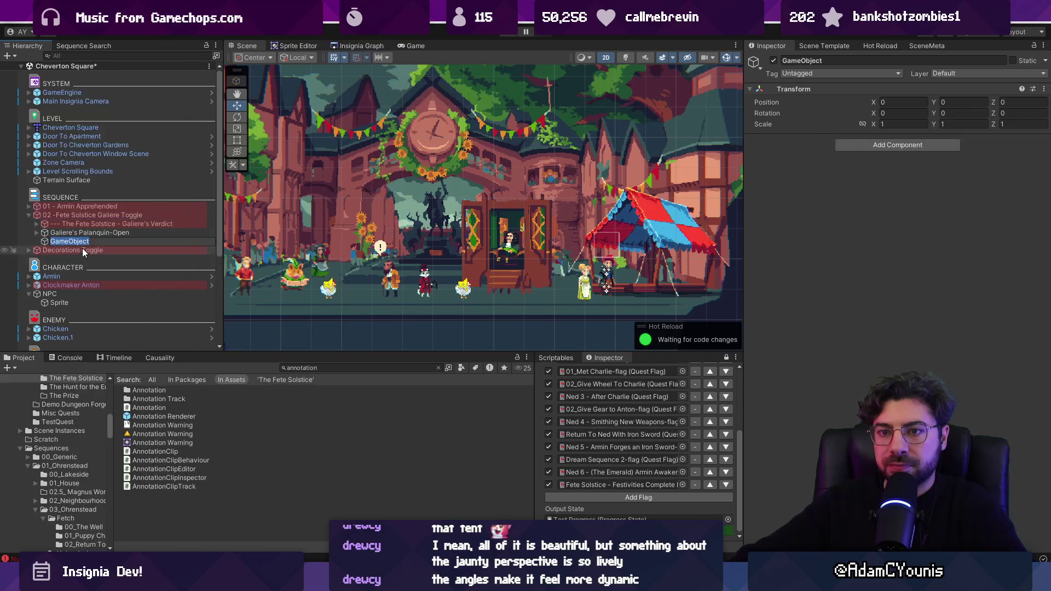
{"action": "type", "text": "Annotation"}
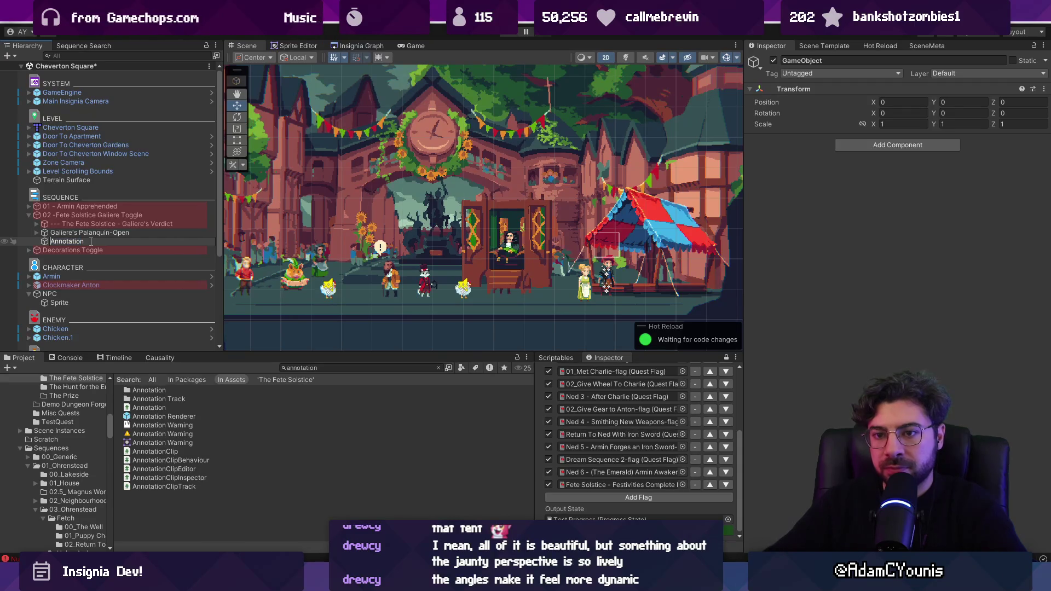
{"action": "type", "text": "View"}
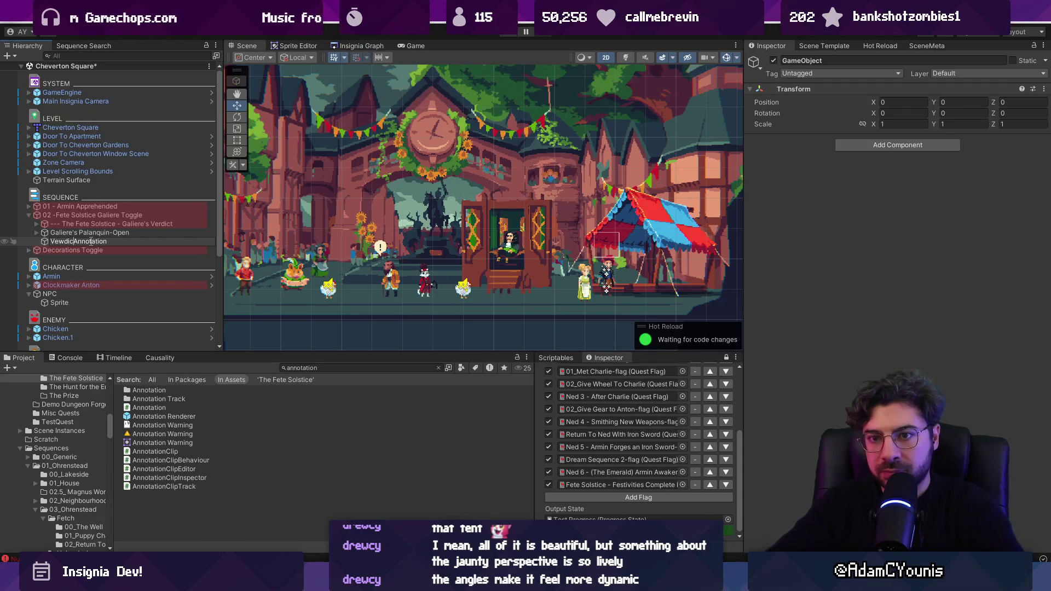
{"action": "key", "text": "Return"}
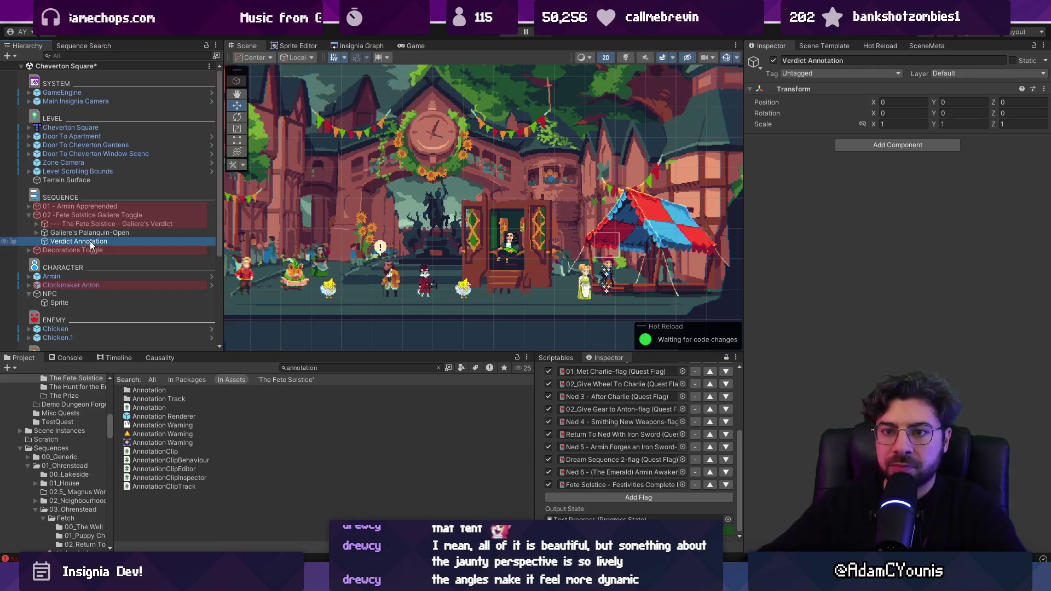
{"action": "left_click", "coordinate": [904, 146]}
Add an Annotation component and an Annotation Renderer child to Verdict Annotation.
{"action": "type", "text": "anno"}
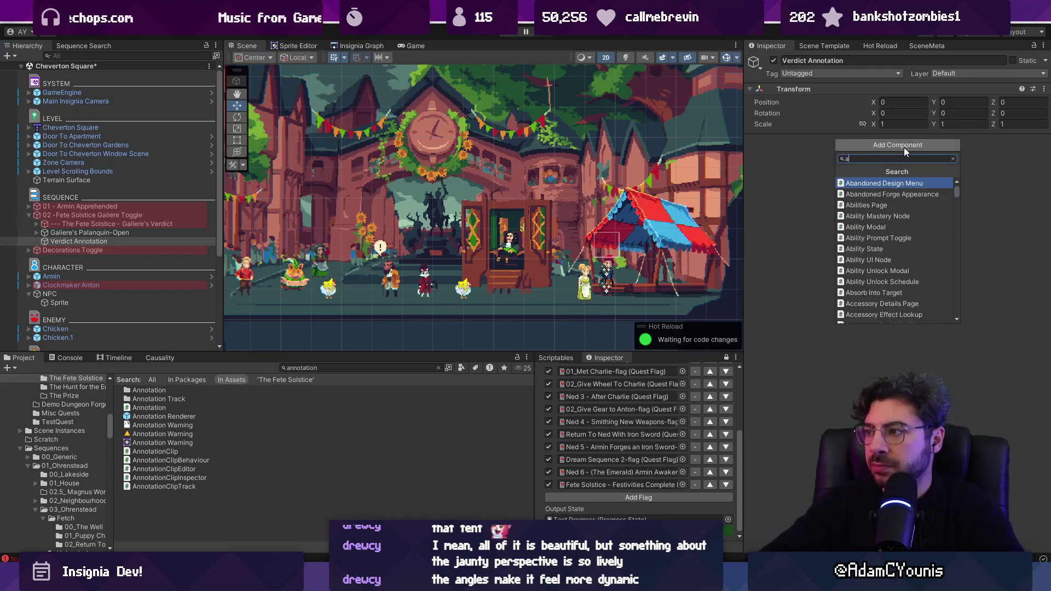
{"action": "key", "text": "Return"}
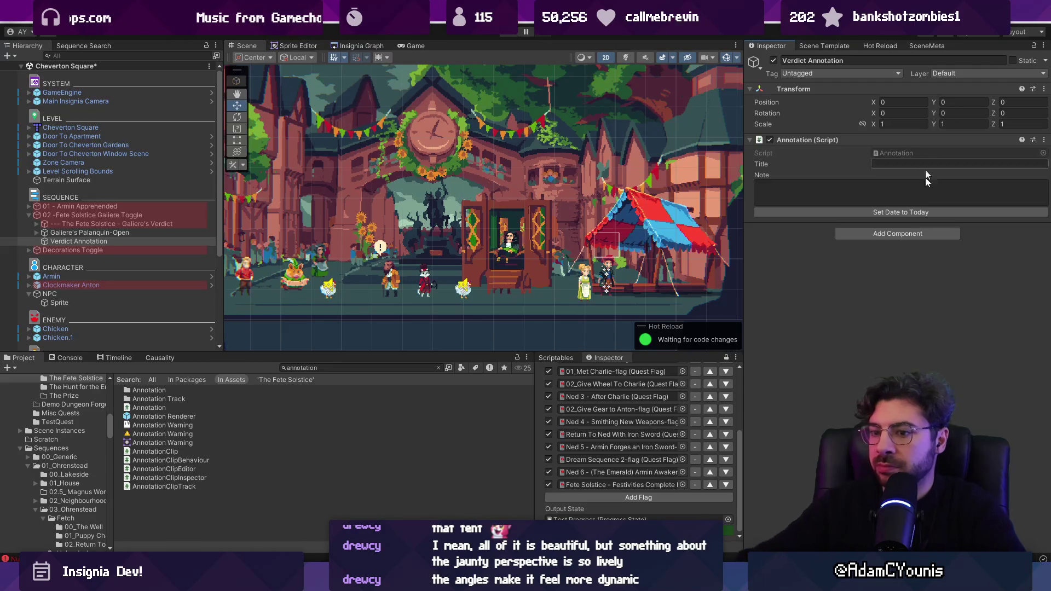
{"action": "mouse_move", "coordinate": [164, 416]}
{"action": "left_mouse_down"}
{"action": "mouse_move", "coordinate": [306, 418]}
{"action": "mouse_move", "coordinate": [174, 231]}
{"action": "mouse_move", "coordinate": [64, 234]}
{"action": "mouse_move", "coordinate": [71, 241]}
{"action": "left_mouse_up"}
Set the annotation Title to Galiere's Verdict and save the scene.
{"action": "left_click", "coordinate": [71, 241]}
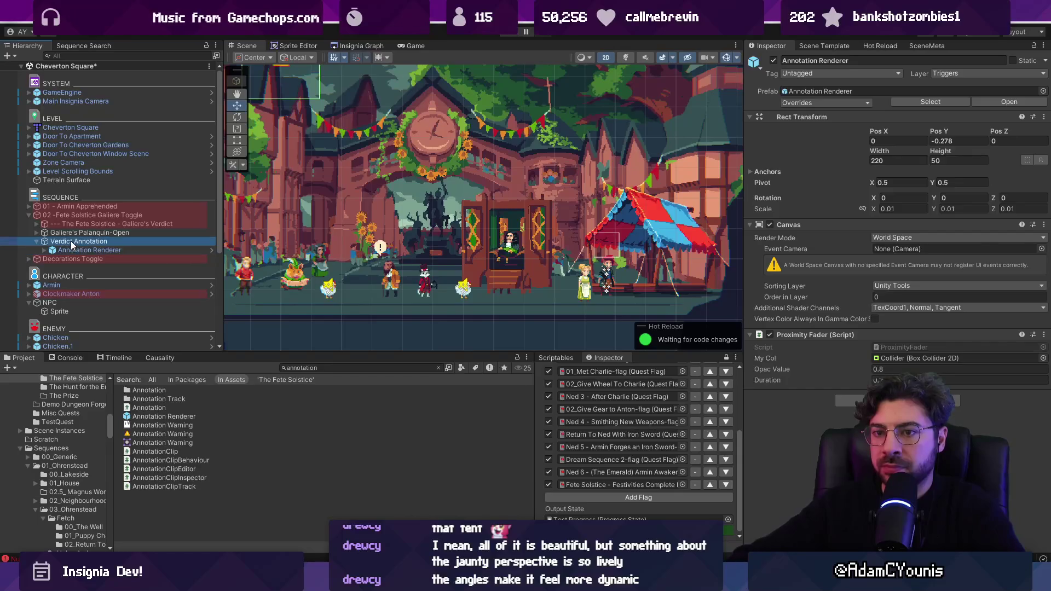
{"action": "left_click", "coordinate": [874, 191]}
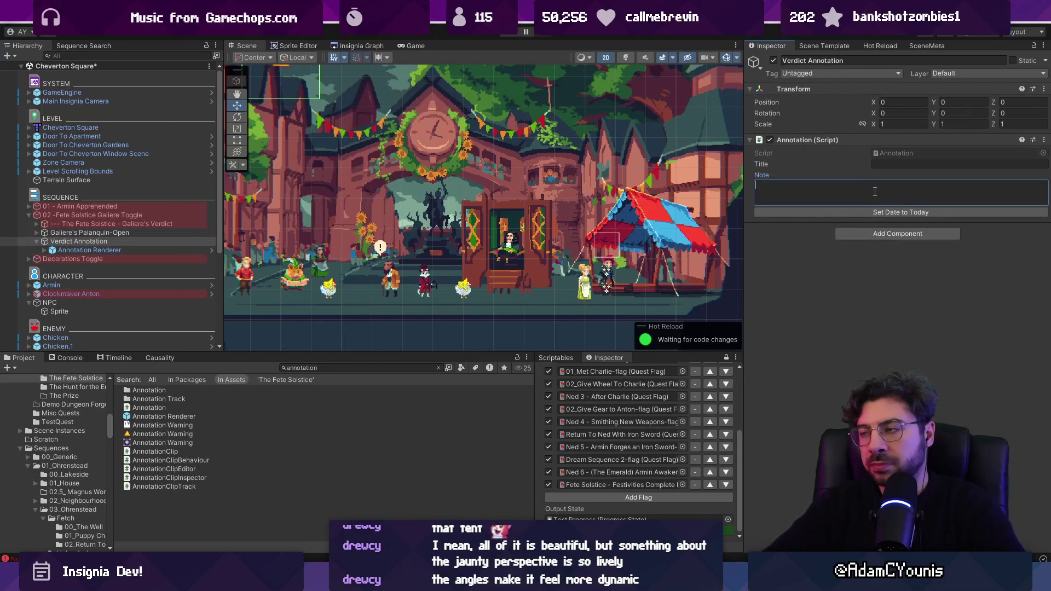
{"action": "key", "text": "shift+Tab"}
{"action": "type", "text": "Galieree'"}
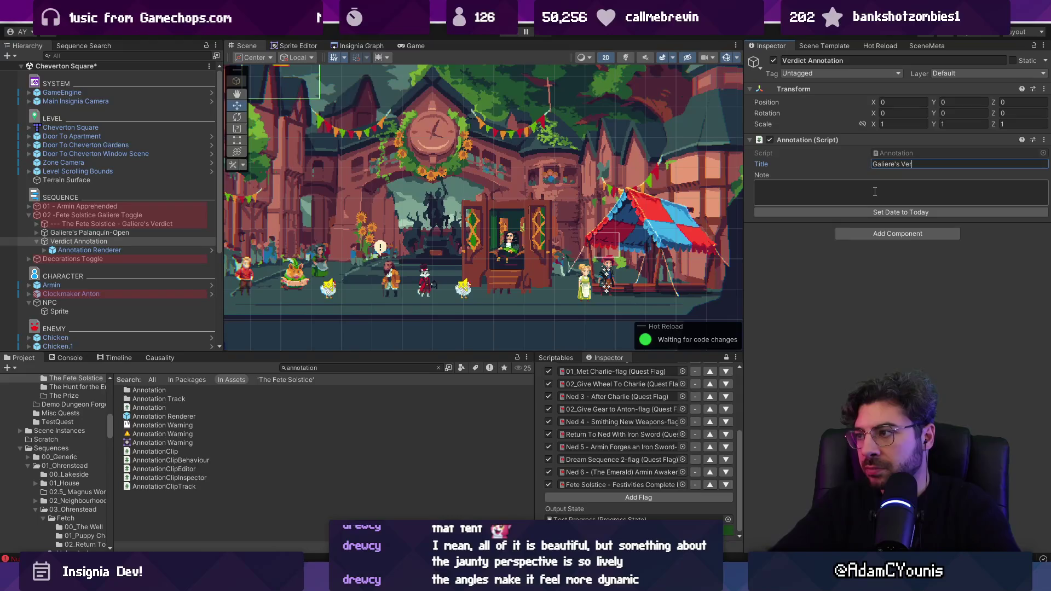
{"action": "type", "text": "diuc"}
{"action": "type", "text": "t"}
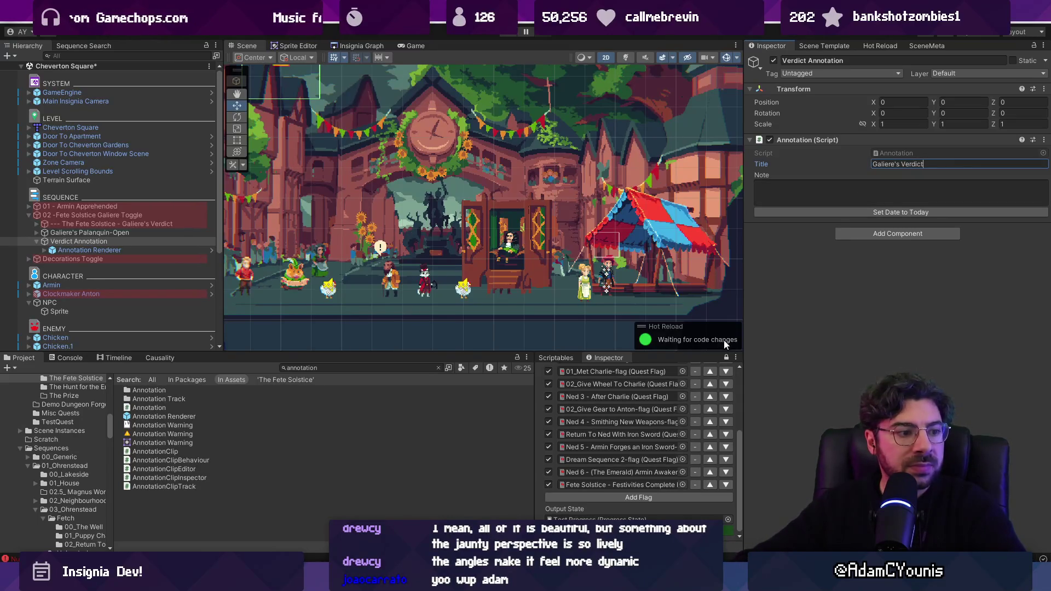
{"action": "key", "text": "ctrl+s"}
{"action": "key", "text": "Tab"}
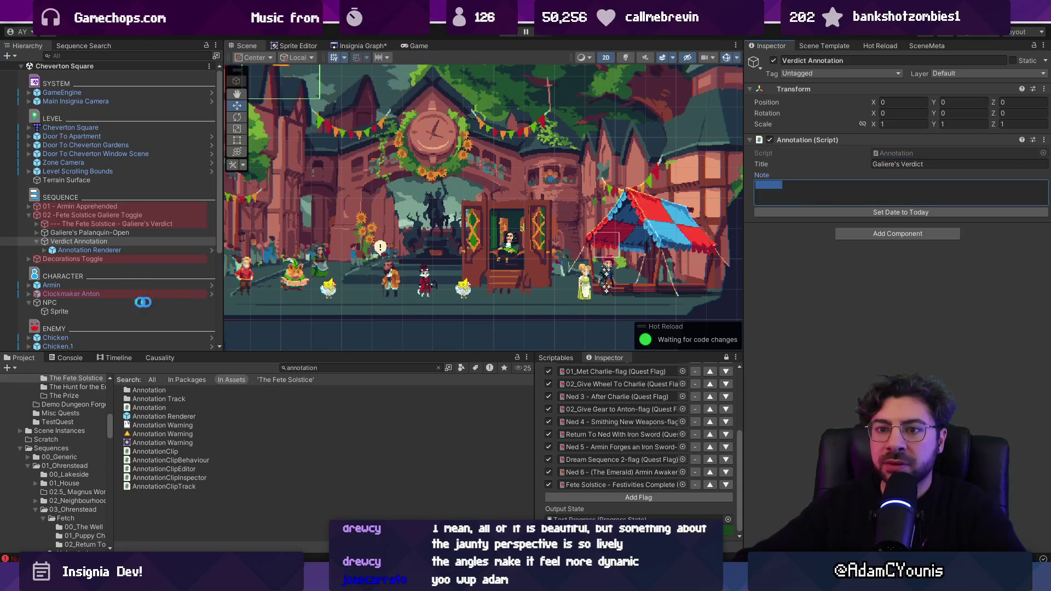
Move Verdict Annotation down into the square to X 2.17, Y -2.62 and clear its Note text.
{"action": "double_click", "coordinate": [177, 247]}
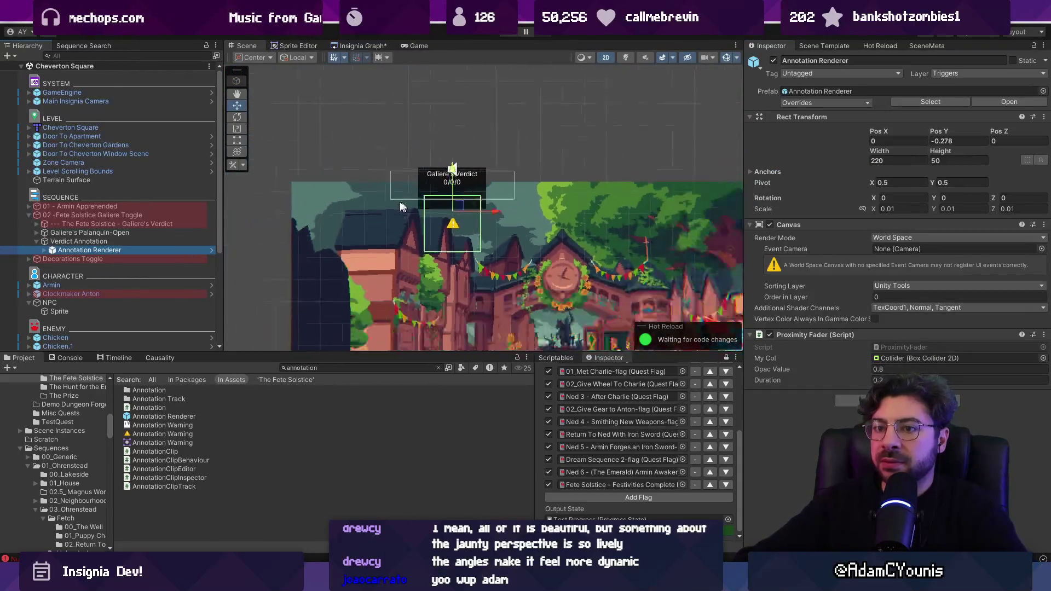
{"action": "double_click", "coordinate": [123, 240]}
{"action": "left_click_drag", "start_coordinate": [358, 172], "coordinate": [420, 235]}
{"action": "scroll", "coordinate": [420, 236], "scroll_direction": "up", "scroll_amount": 5}
{"action": "left_click", "coordinate": [110, 250]}
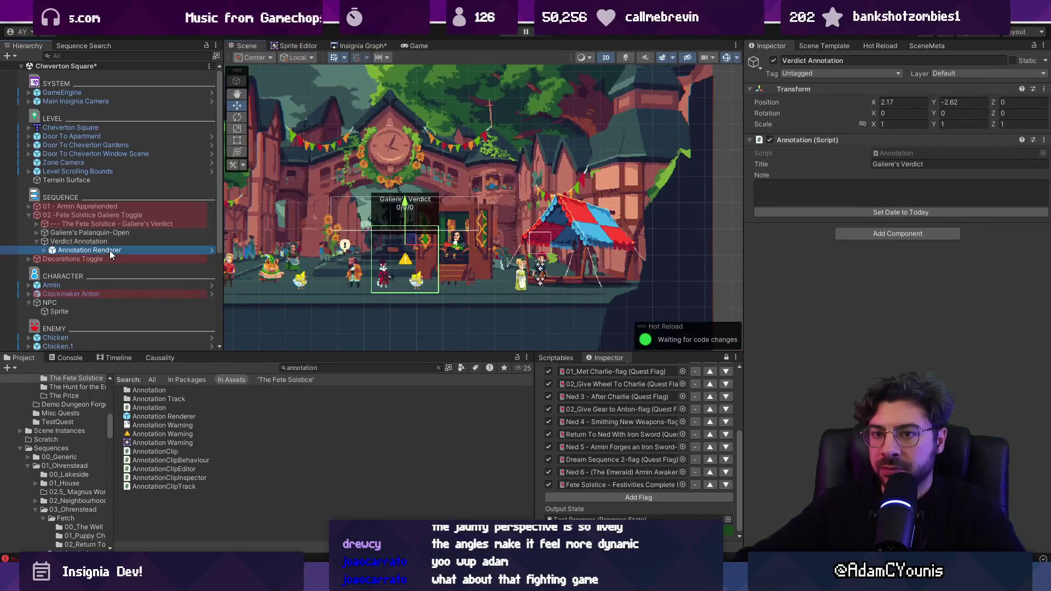
{"action": "left_click", "coordinate": [136, 241]}
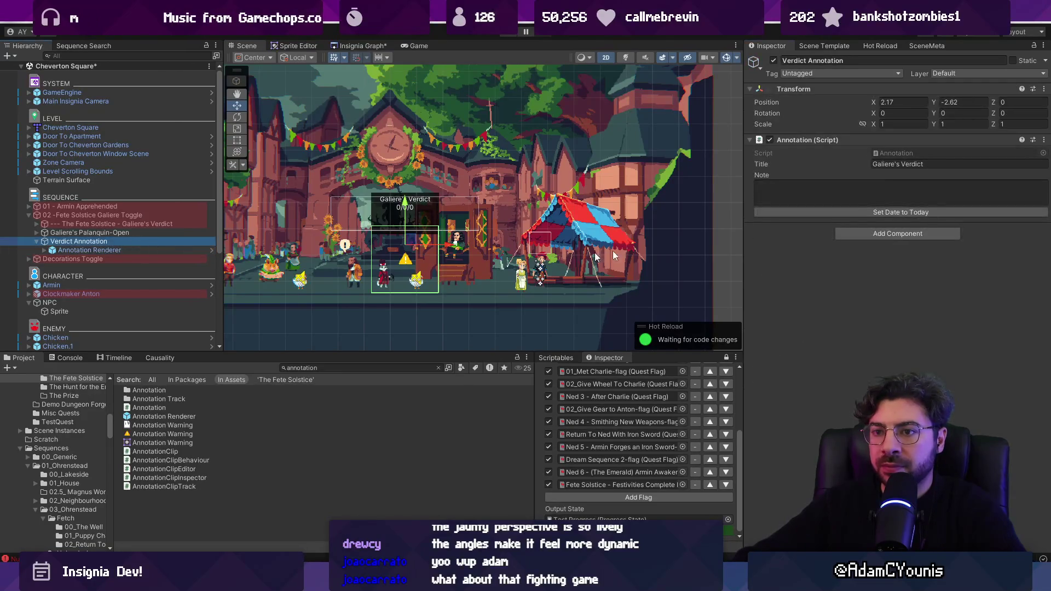
{"action": "left_click", "coordinate": [893, 183]}
{"action": "key", "text": "BackSpace"}
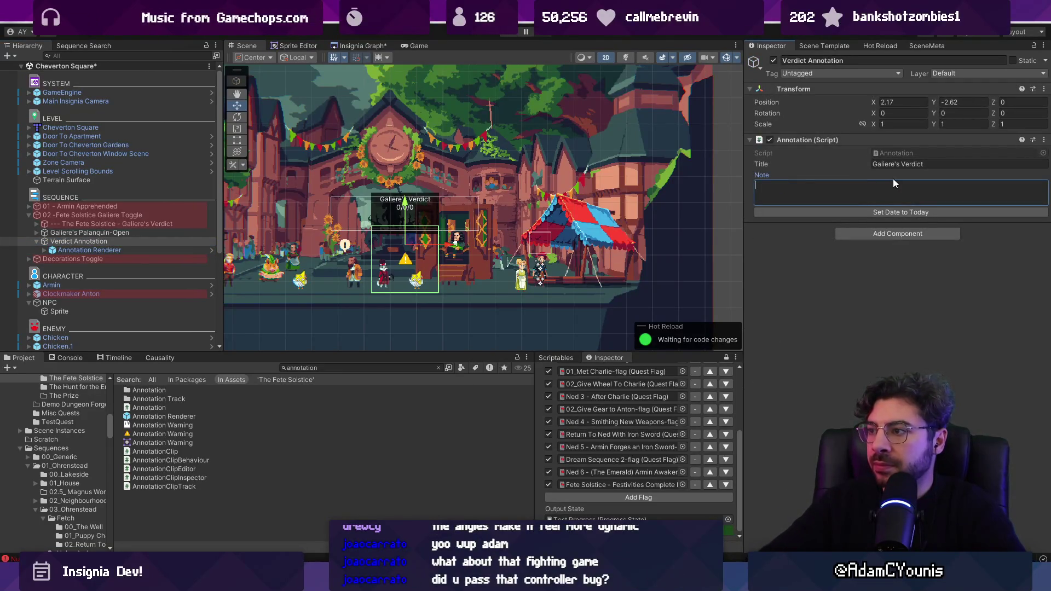